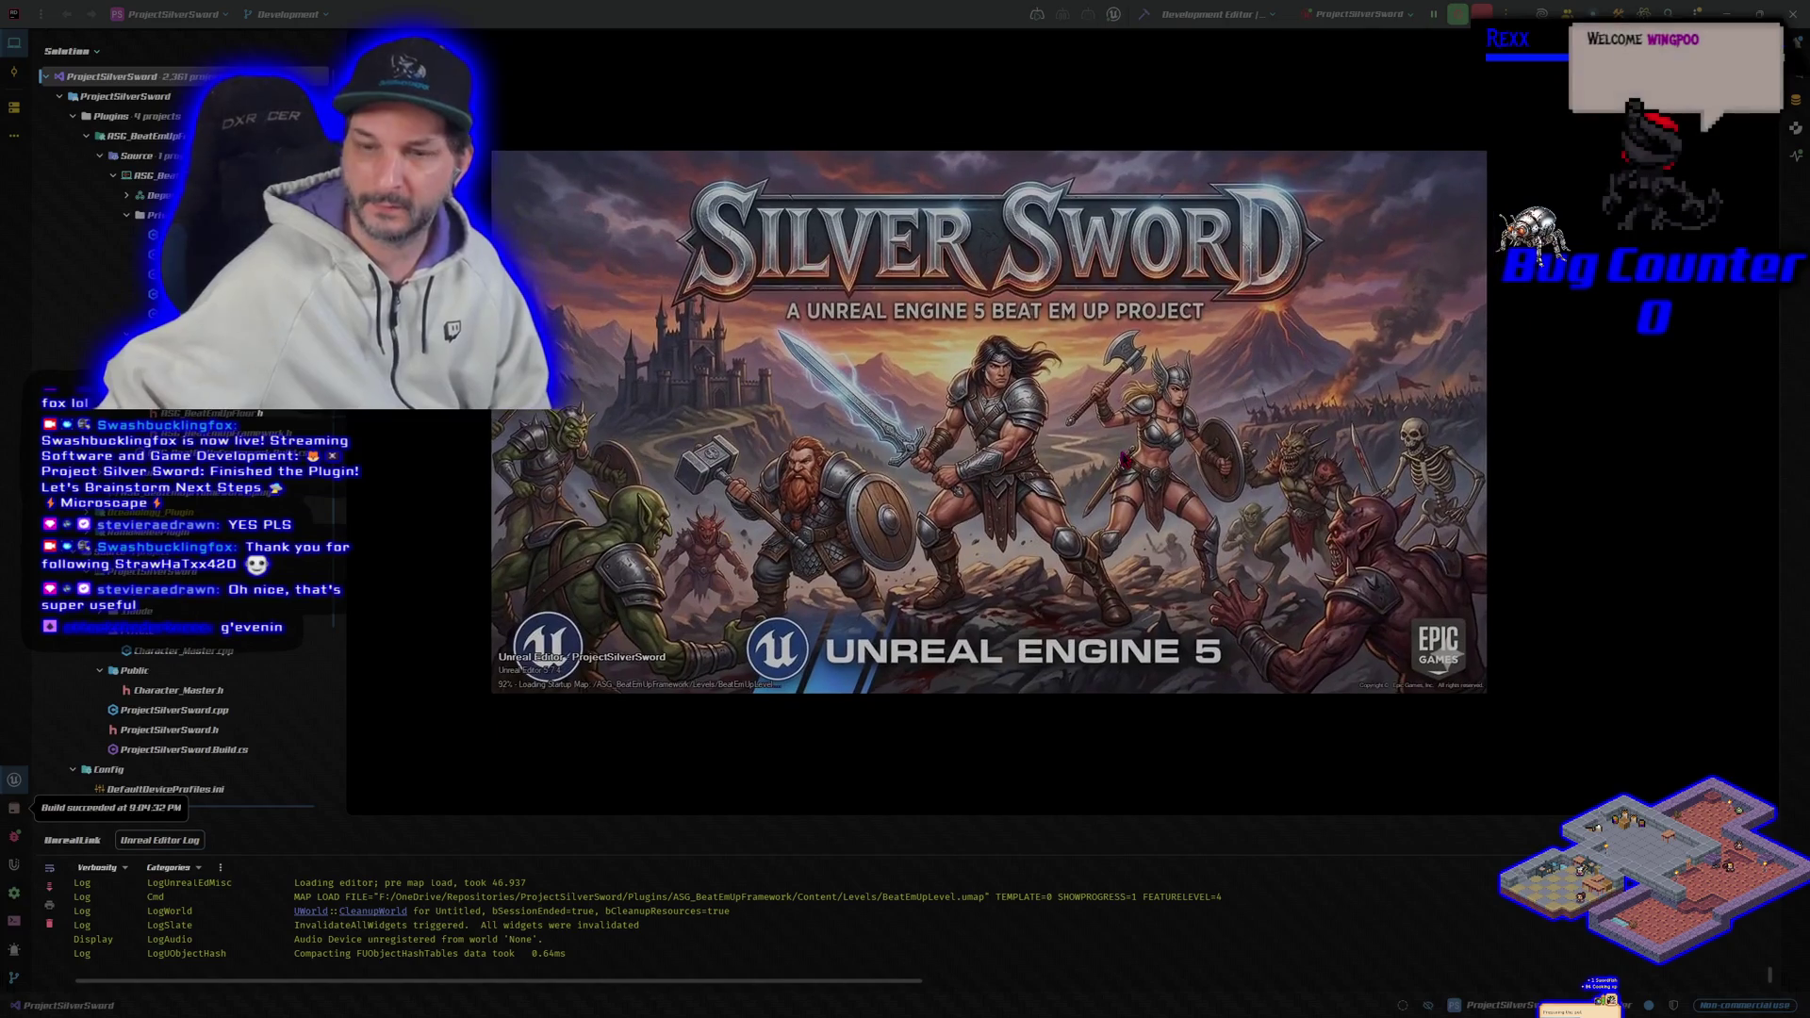
Step: Nudge the Unreal loading splash aside while the BeatEmUpLevel editor starts up
left_click_drag(1038, 413, 1066, 430)
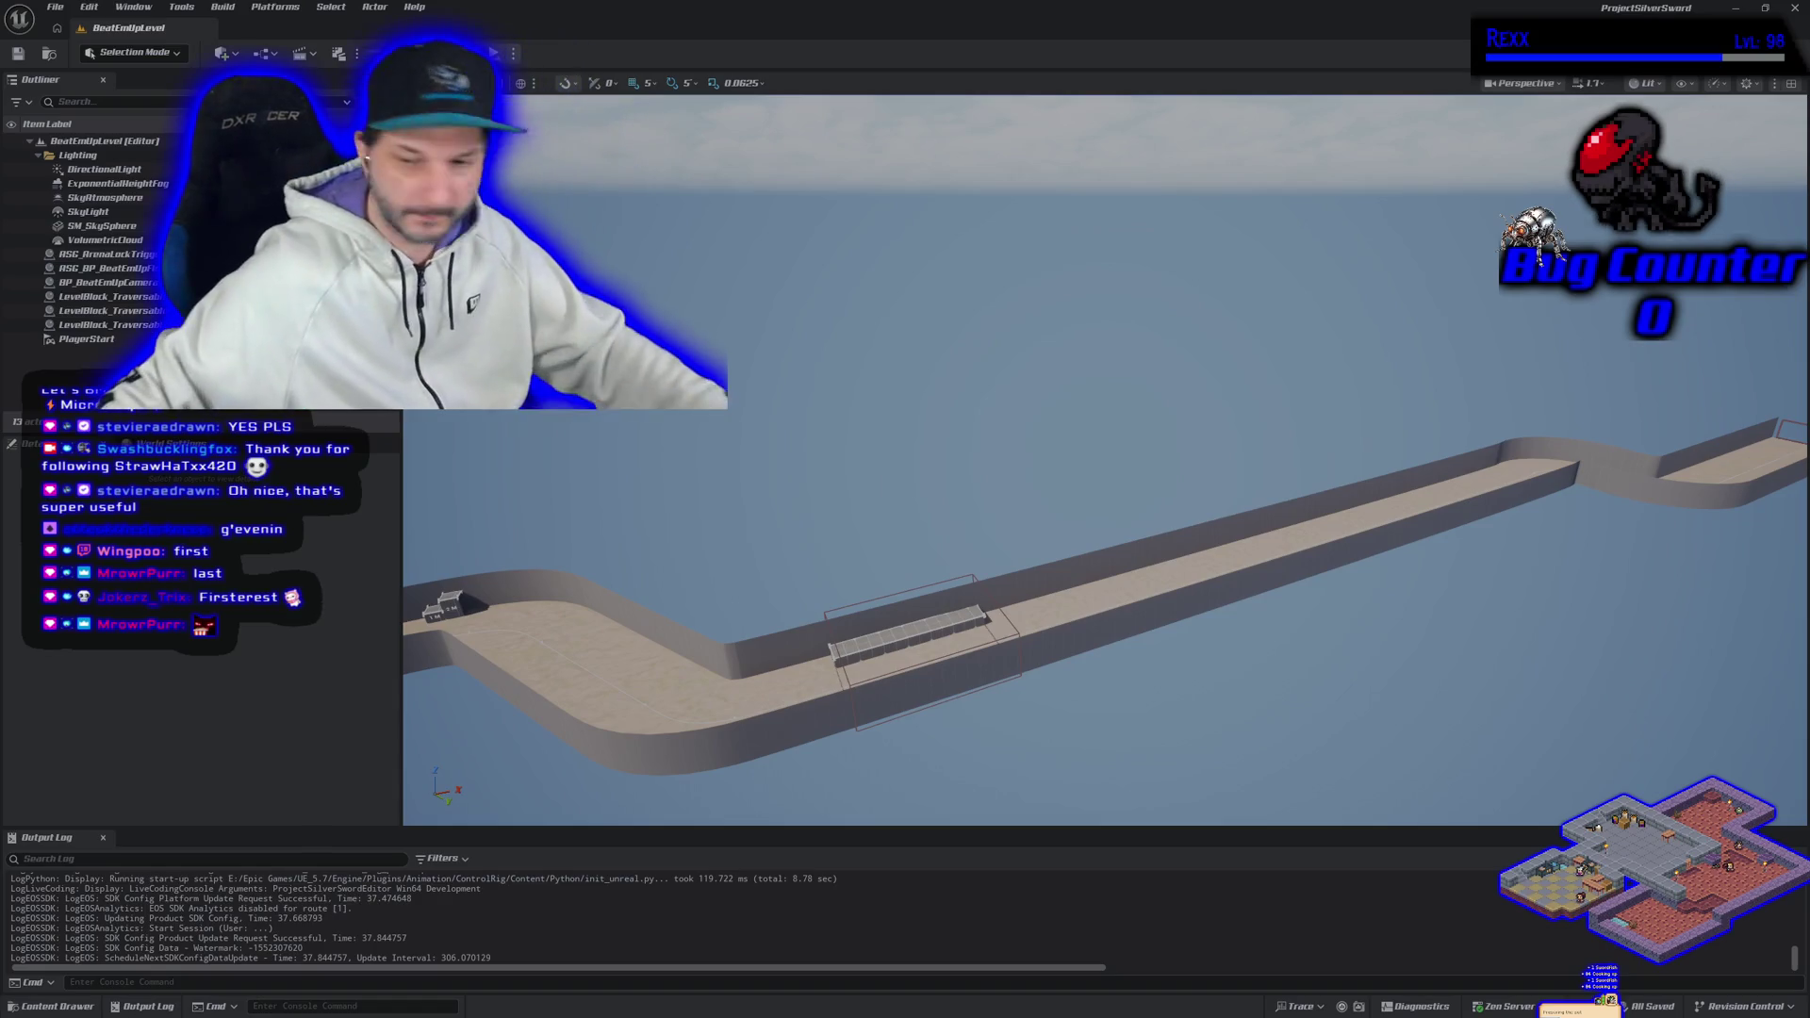
Step: Run both mannequins left and right across the sand near the 1 M and 2 M blocks
left_click_drag(1116, 625, 1117, 625)
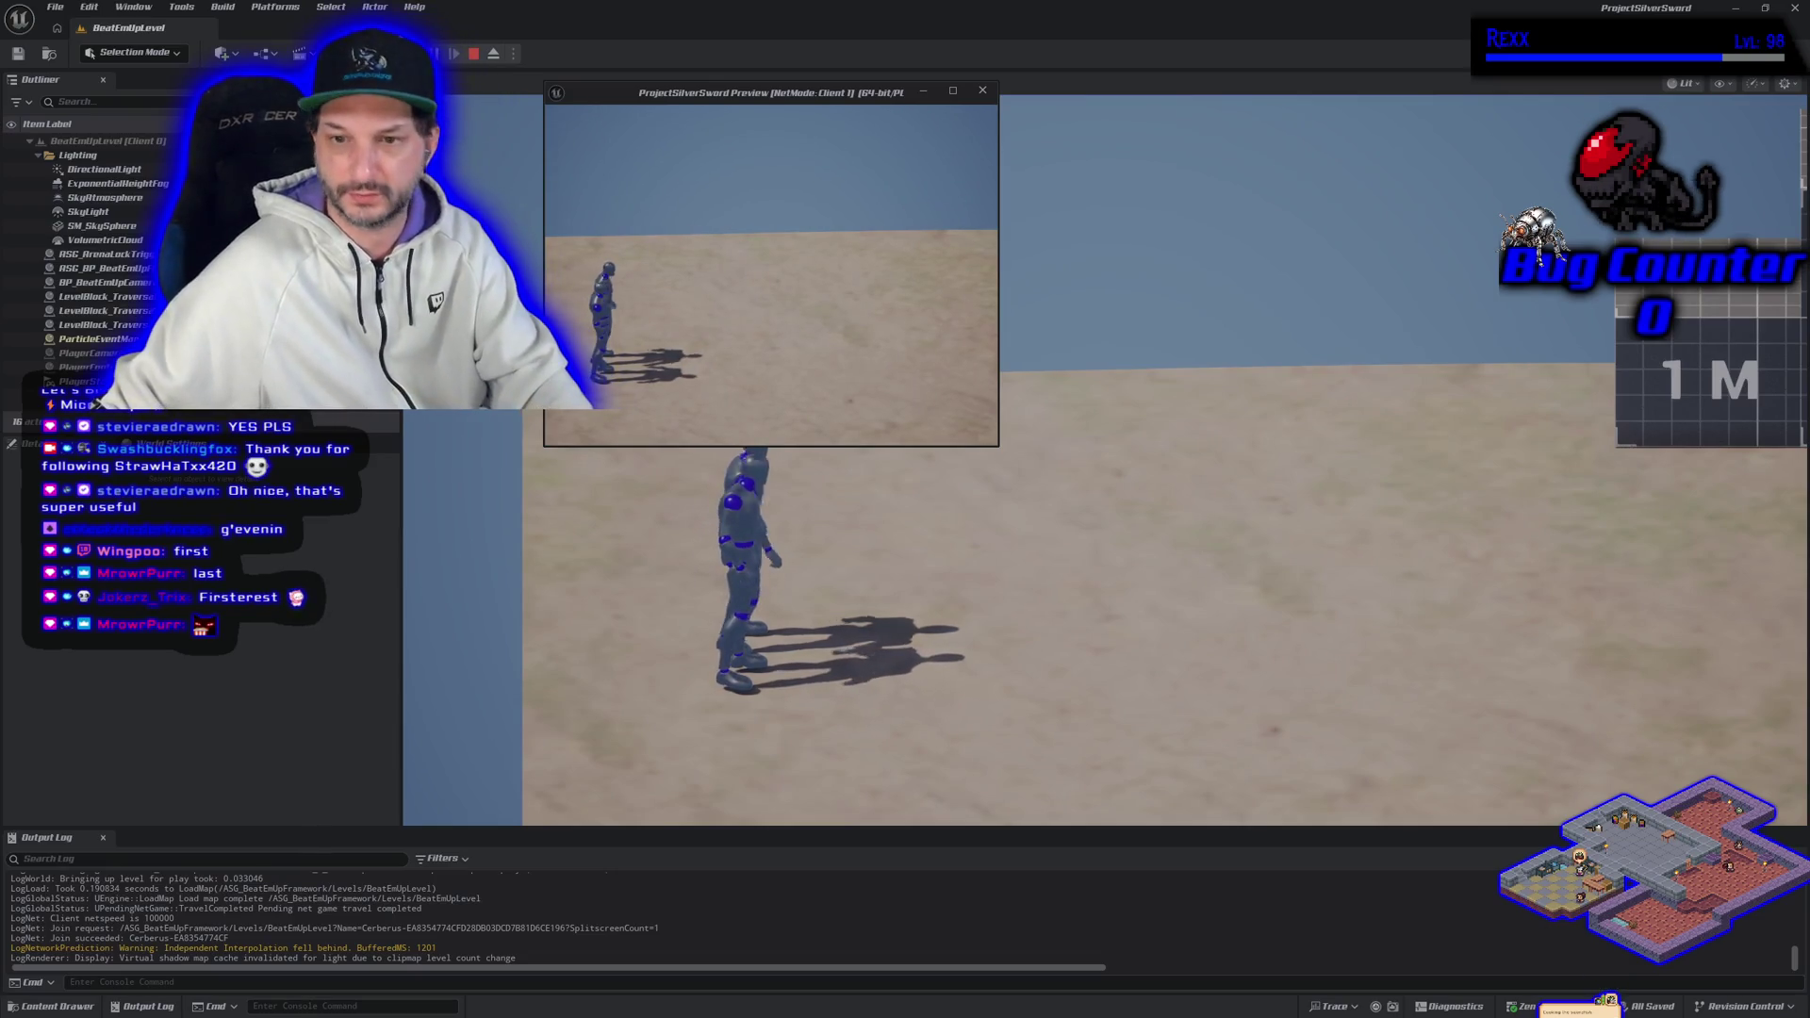
key("d")
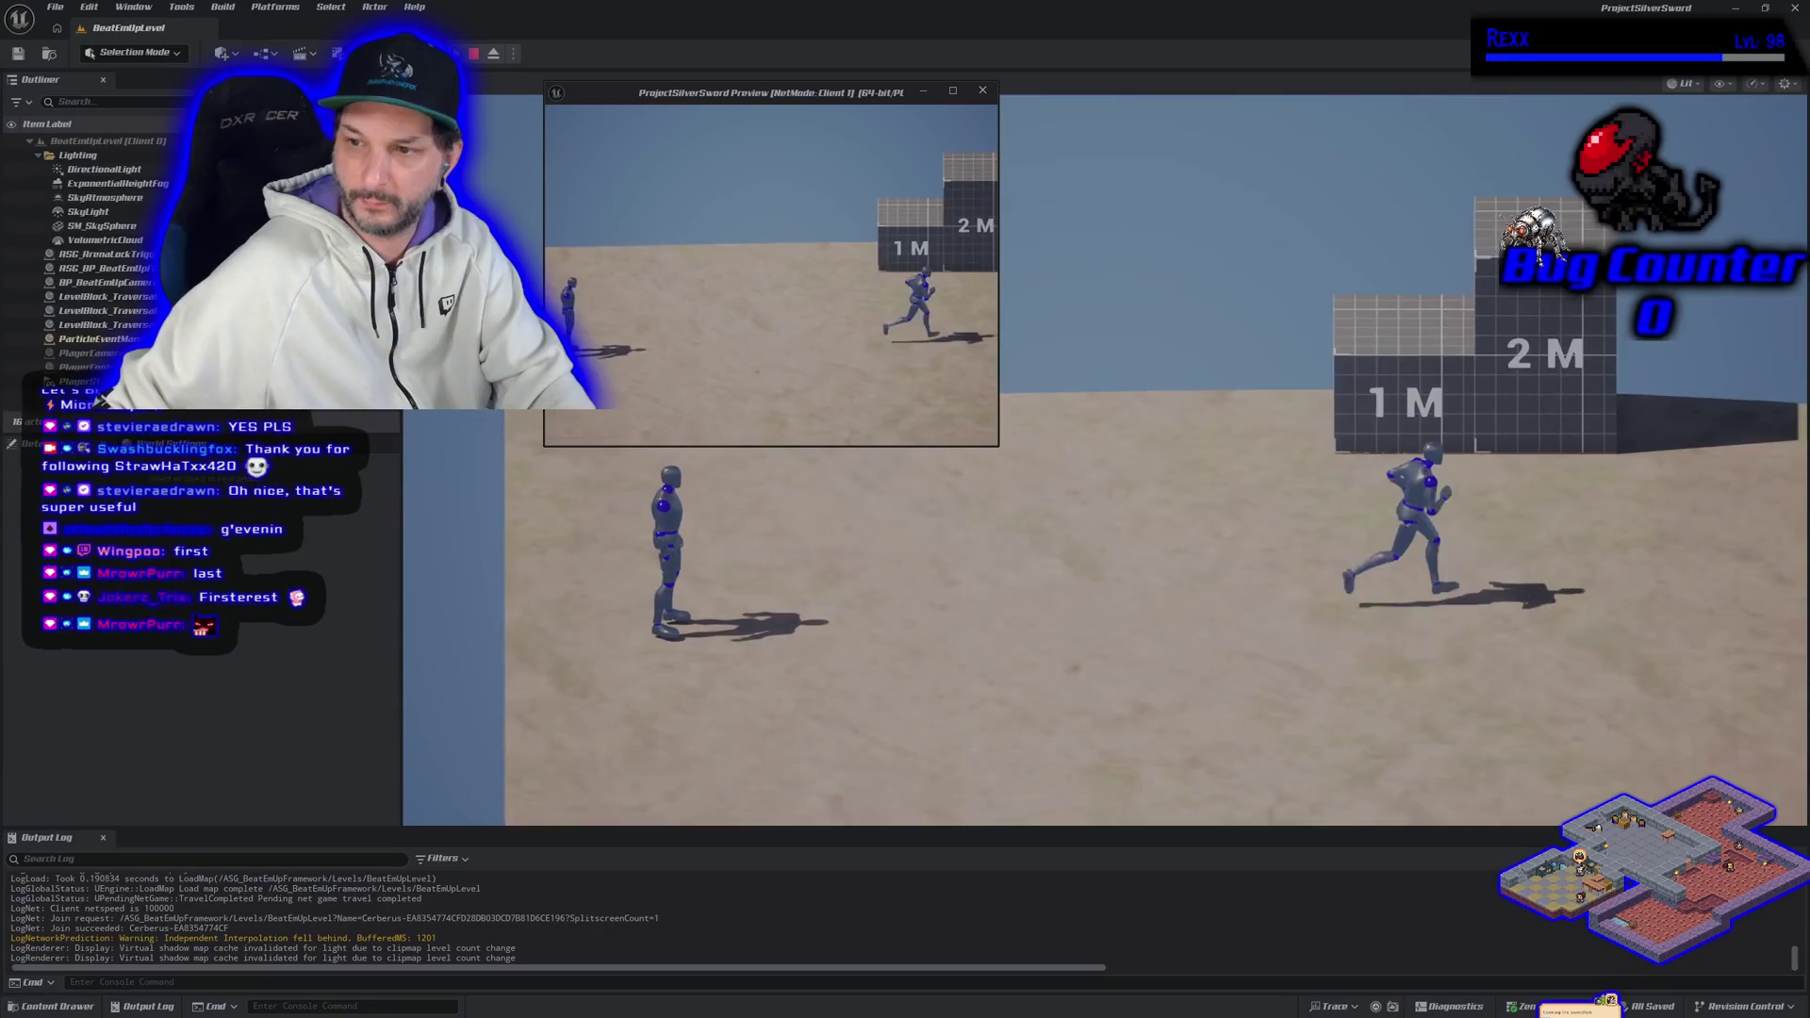
key("a")
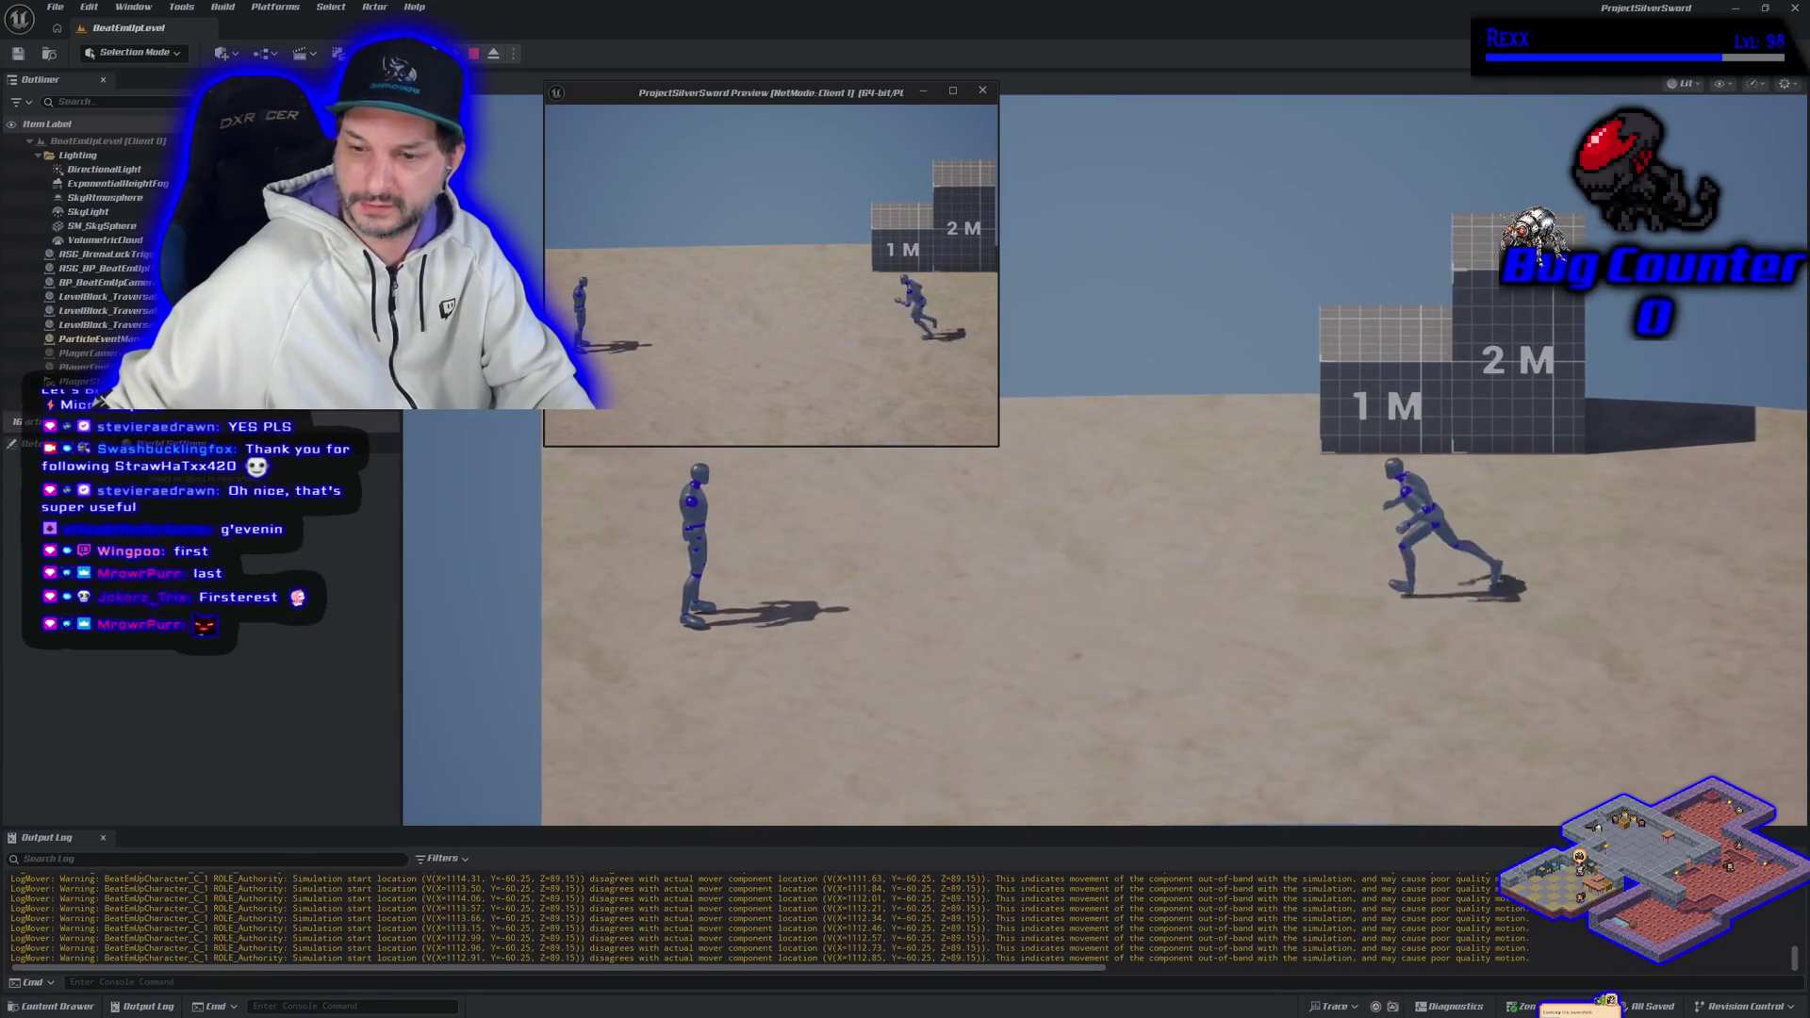
key("s")
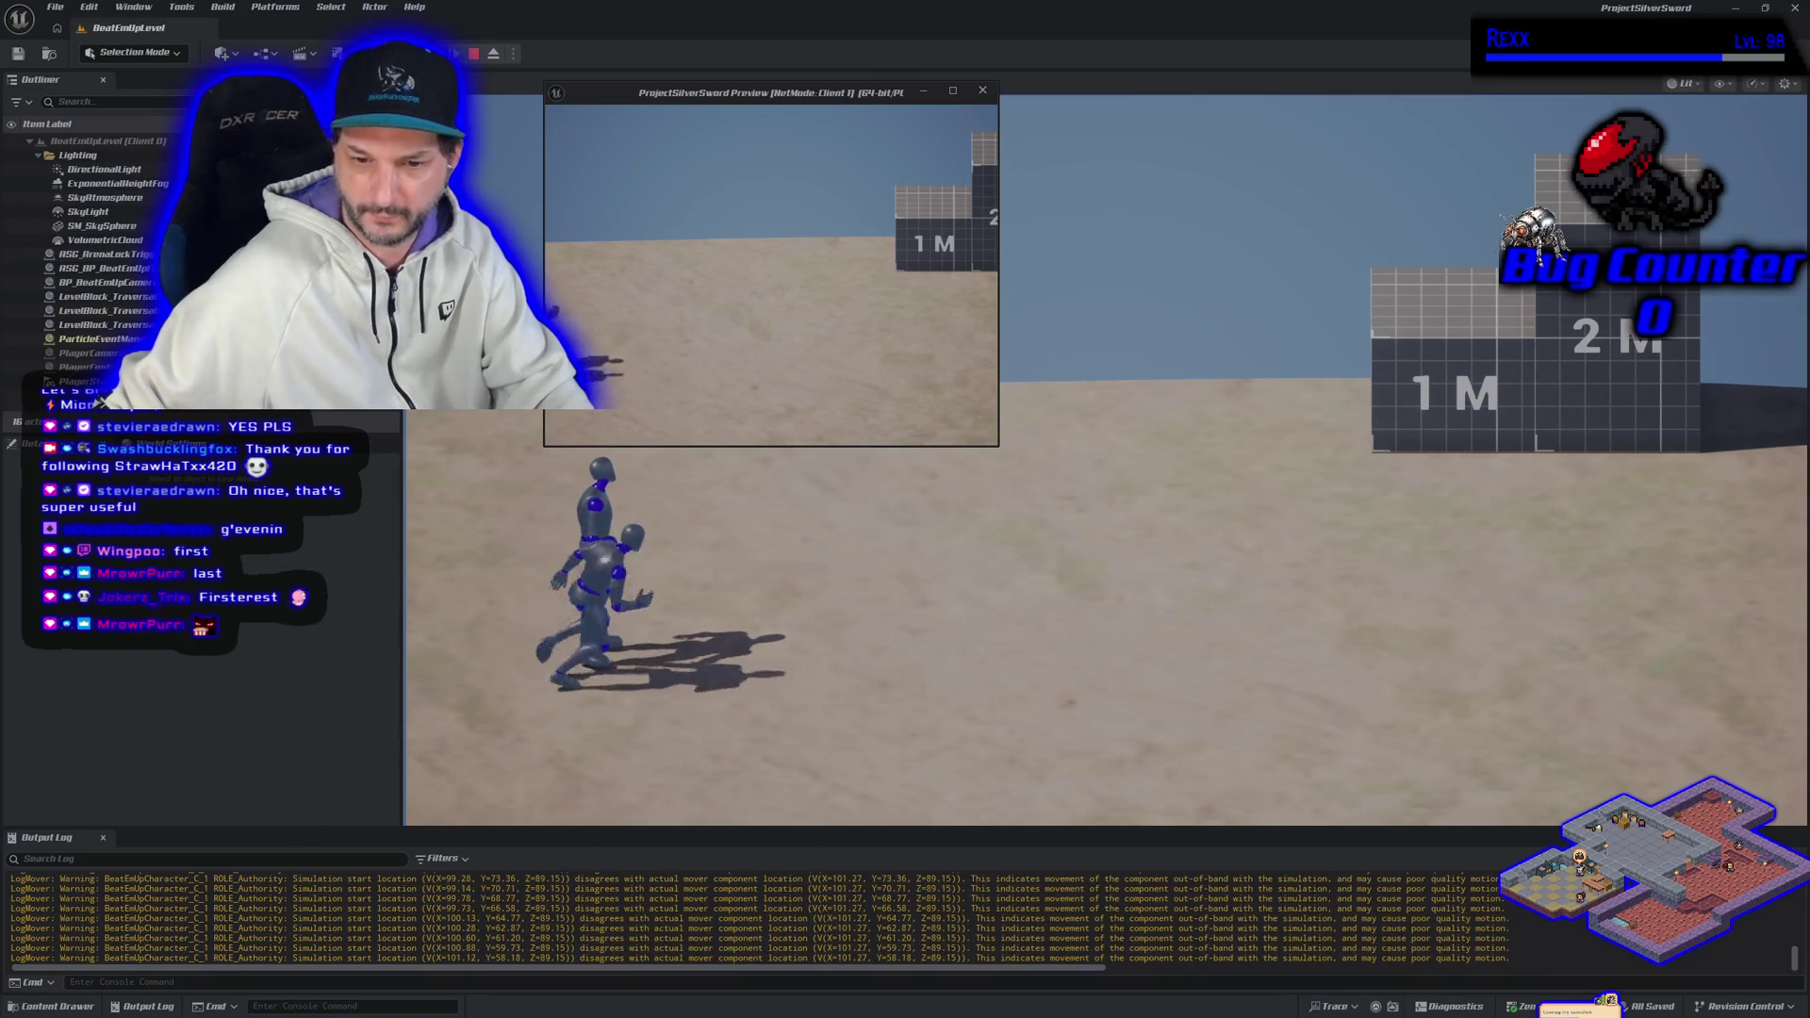
key("d")
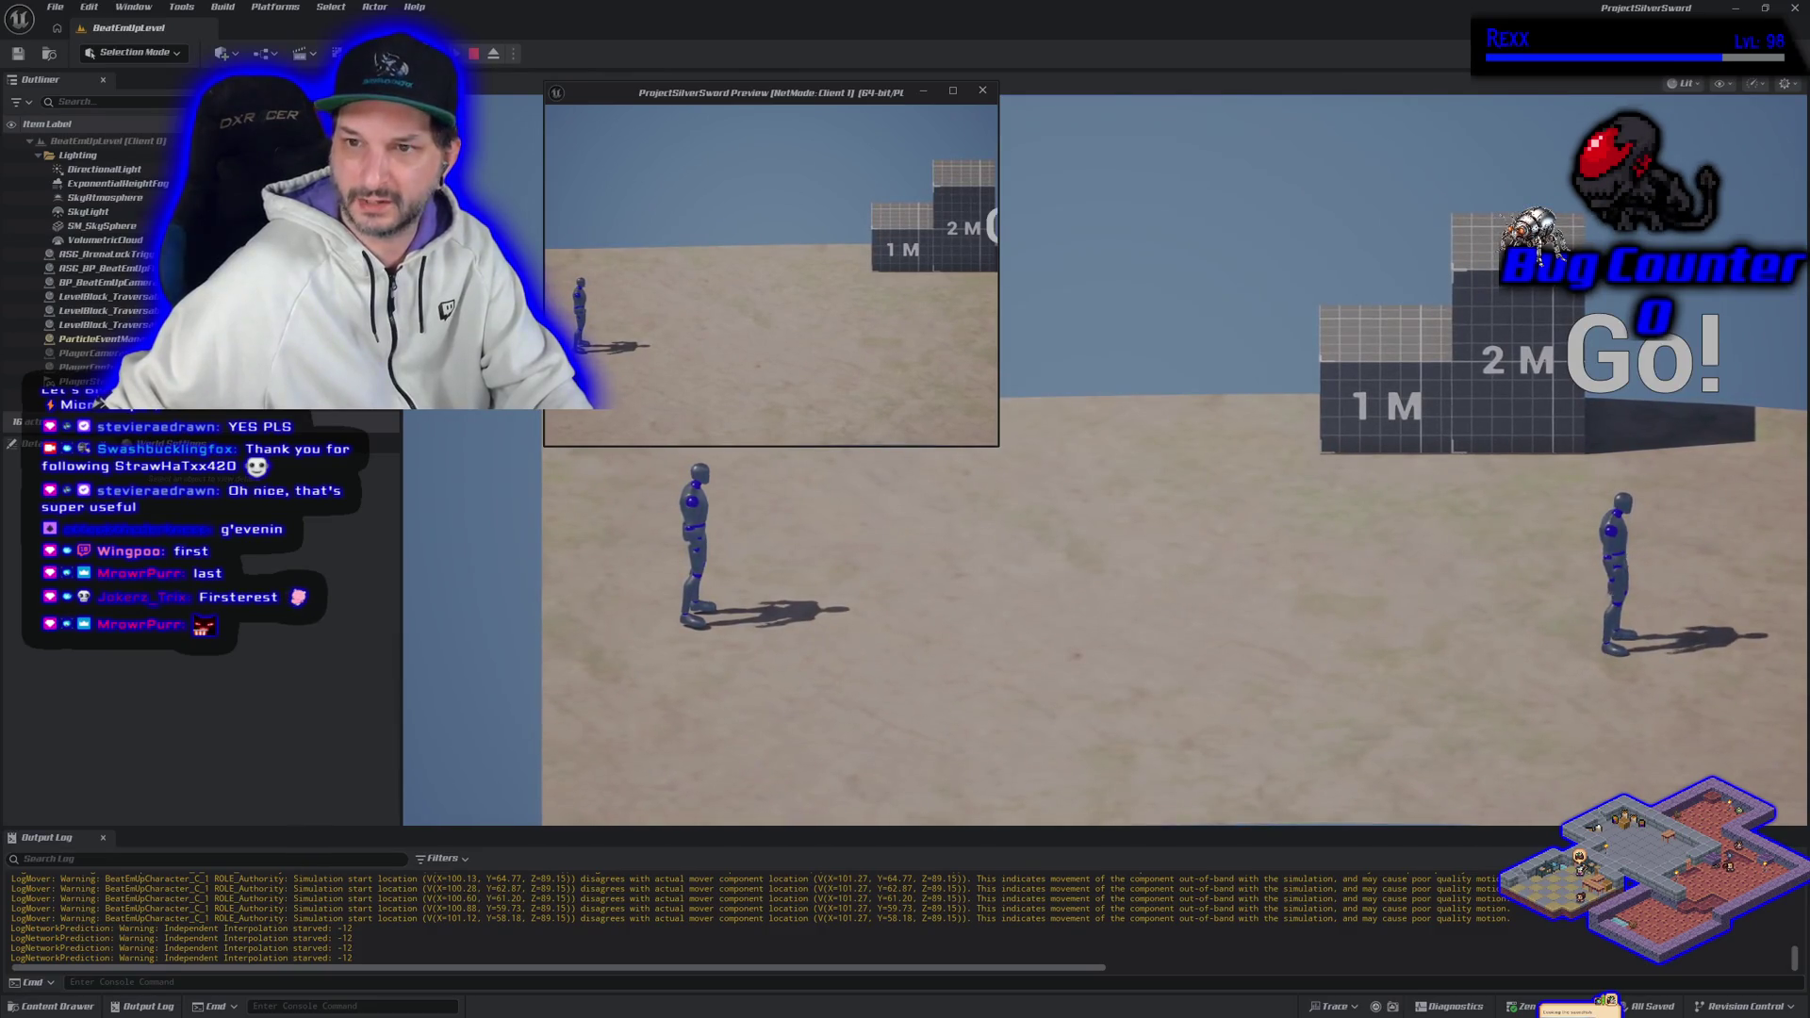
key("a")
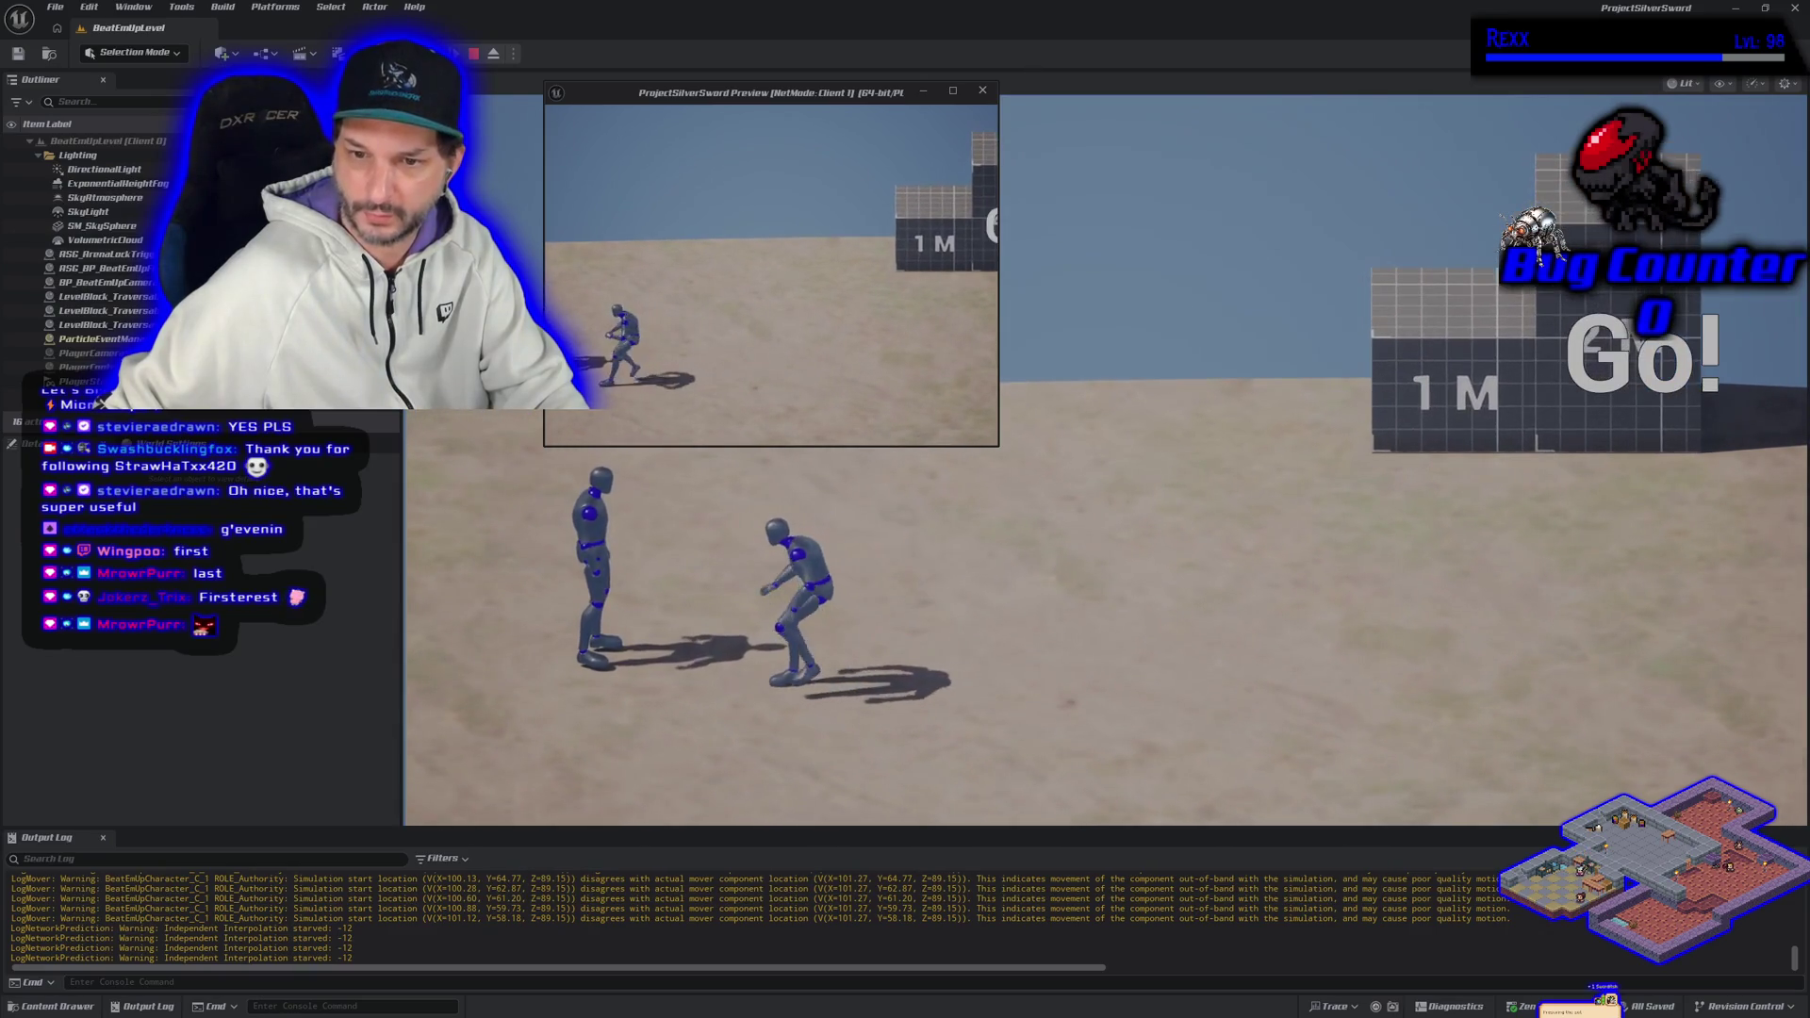
key("d")
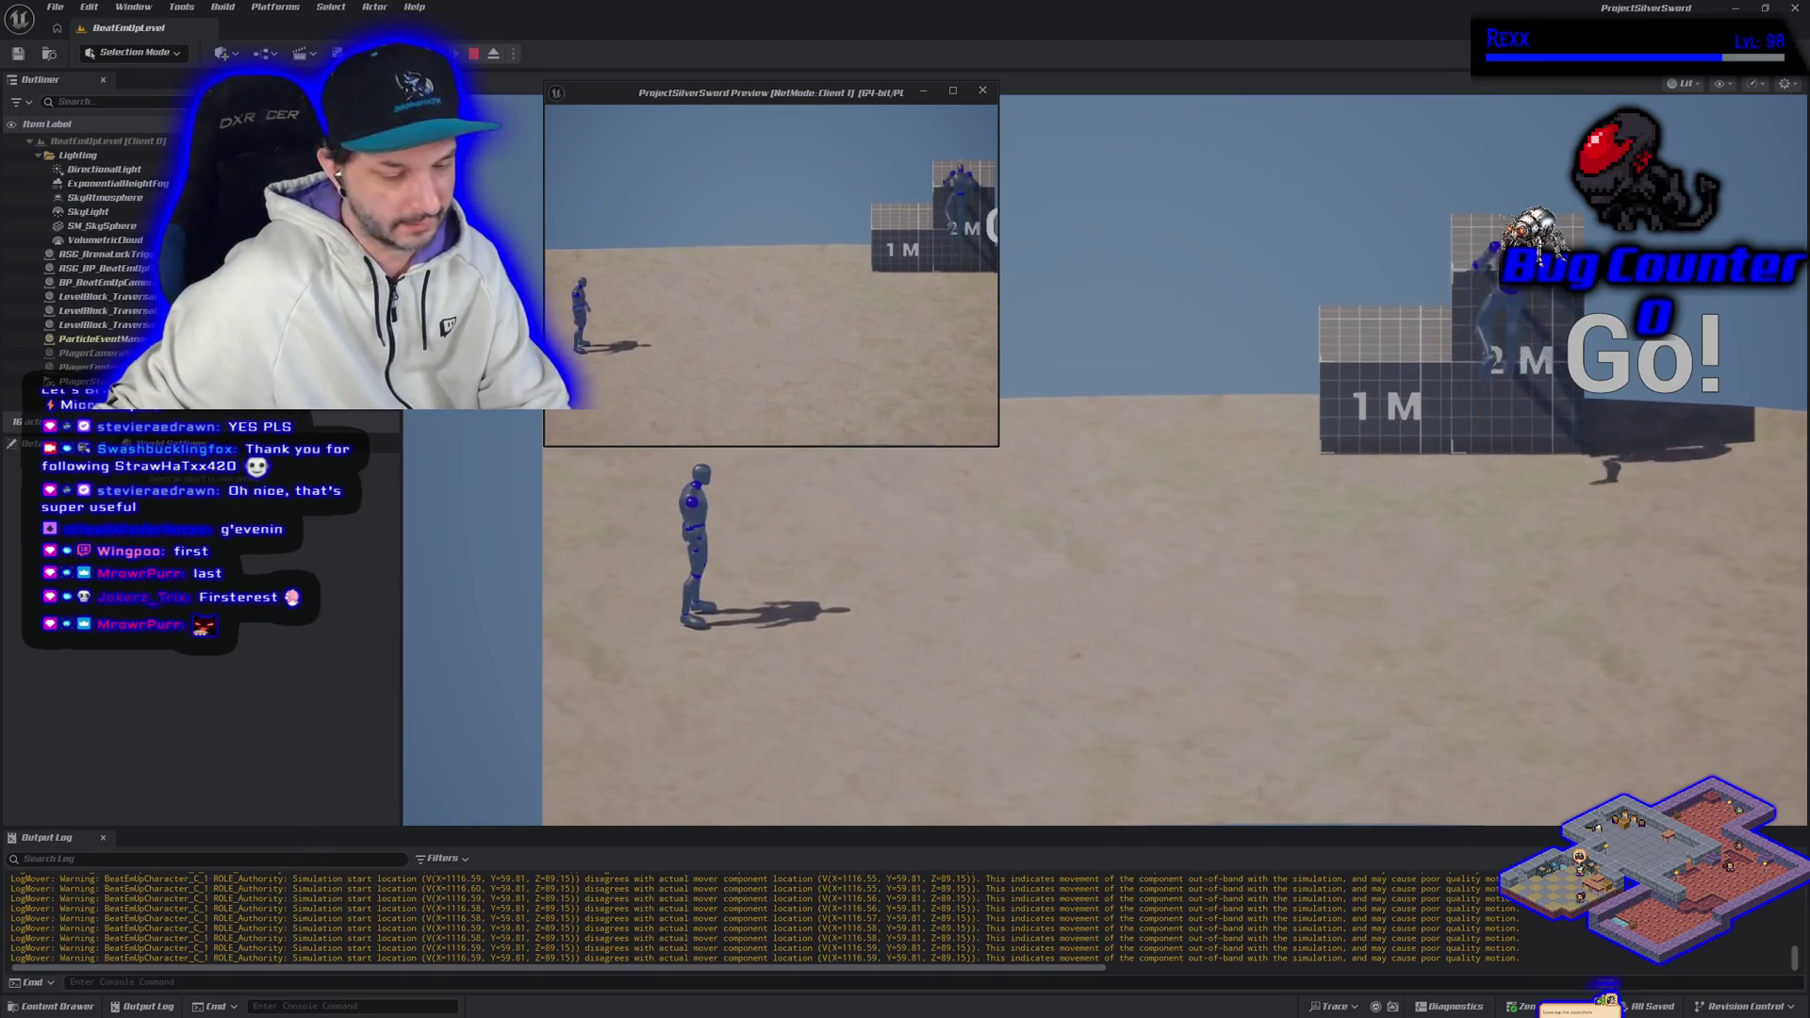
Step: In the main play view, climb the character onto the 1 M block, then the 2 M block, and drop off
left_click(849, 254)
key("d")
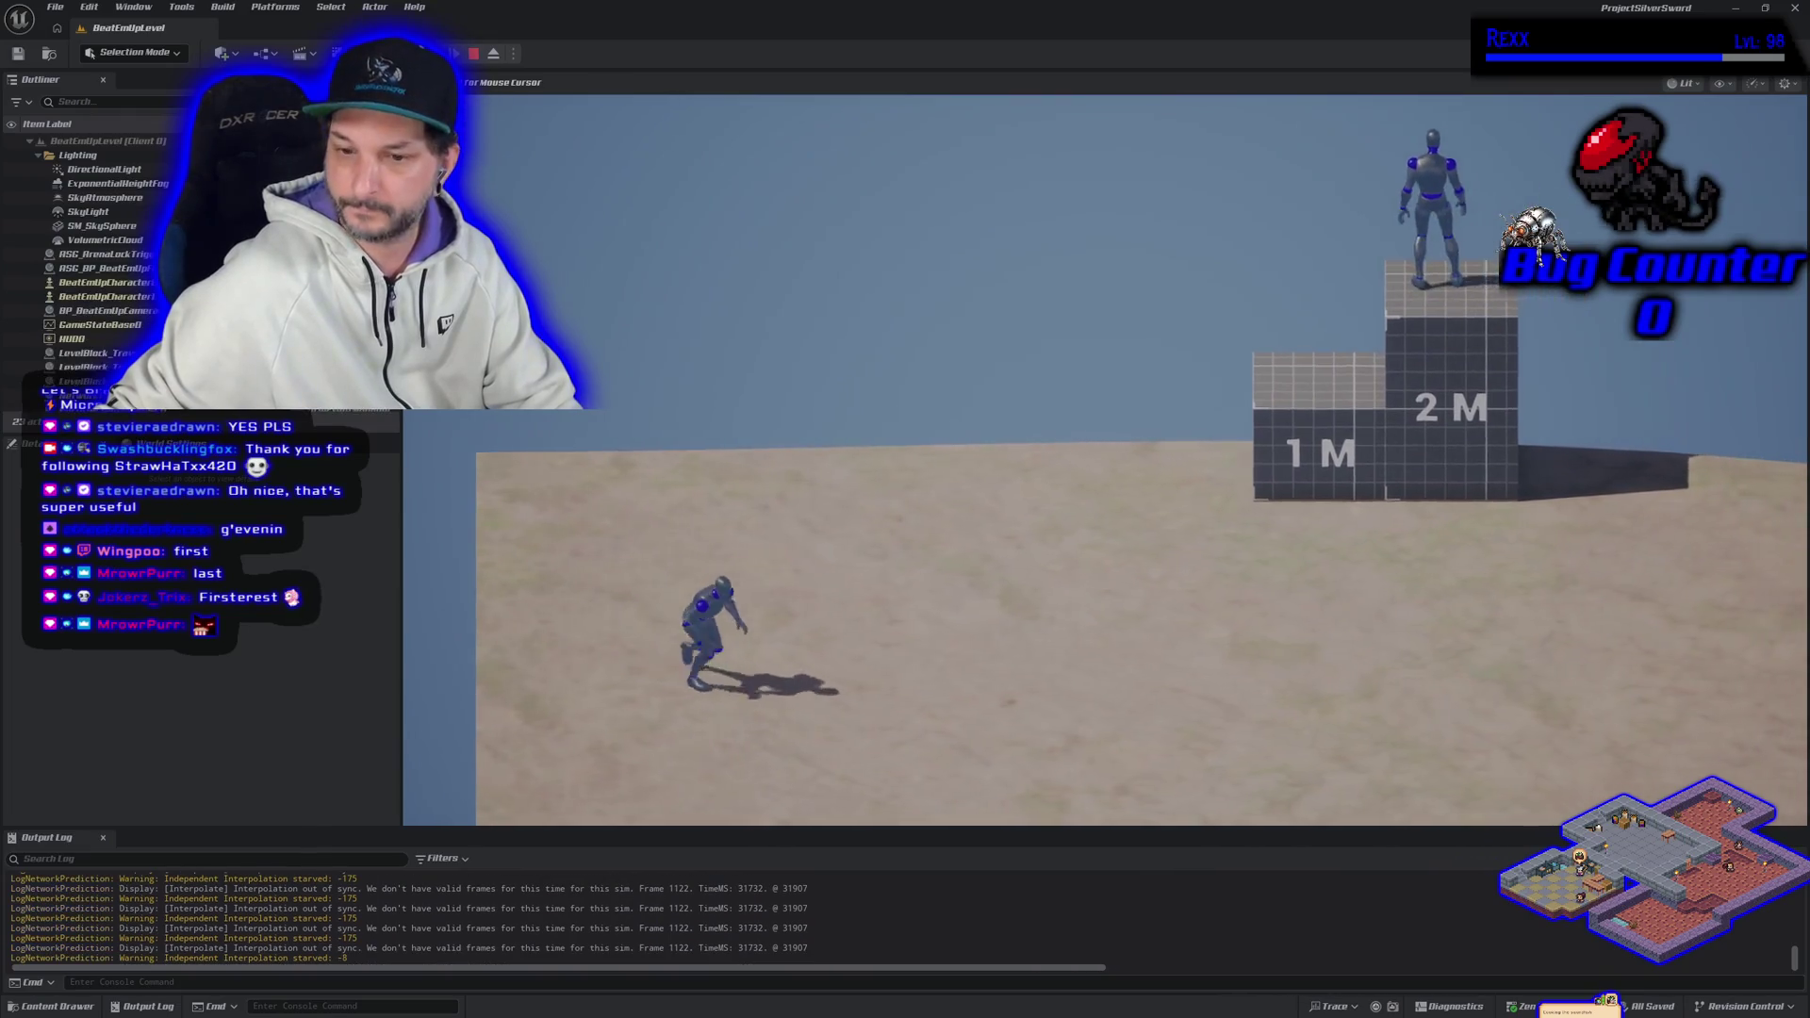
key("w")
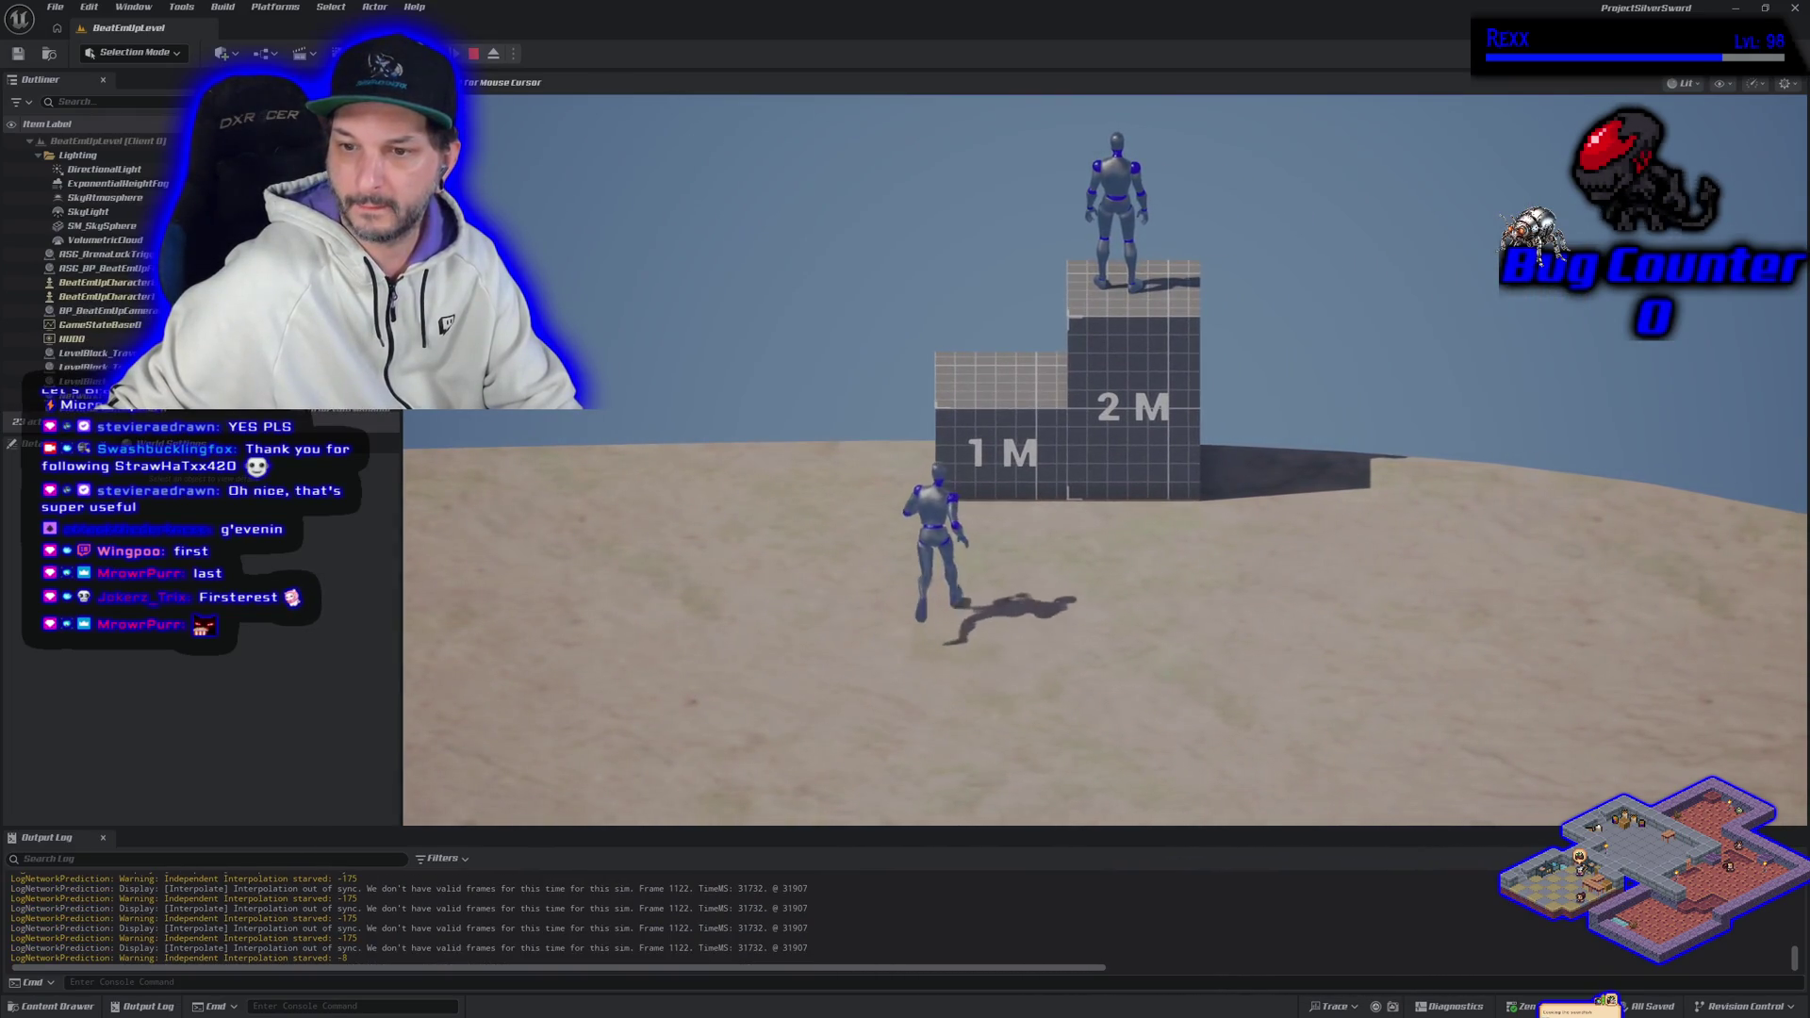
key("w")
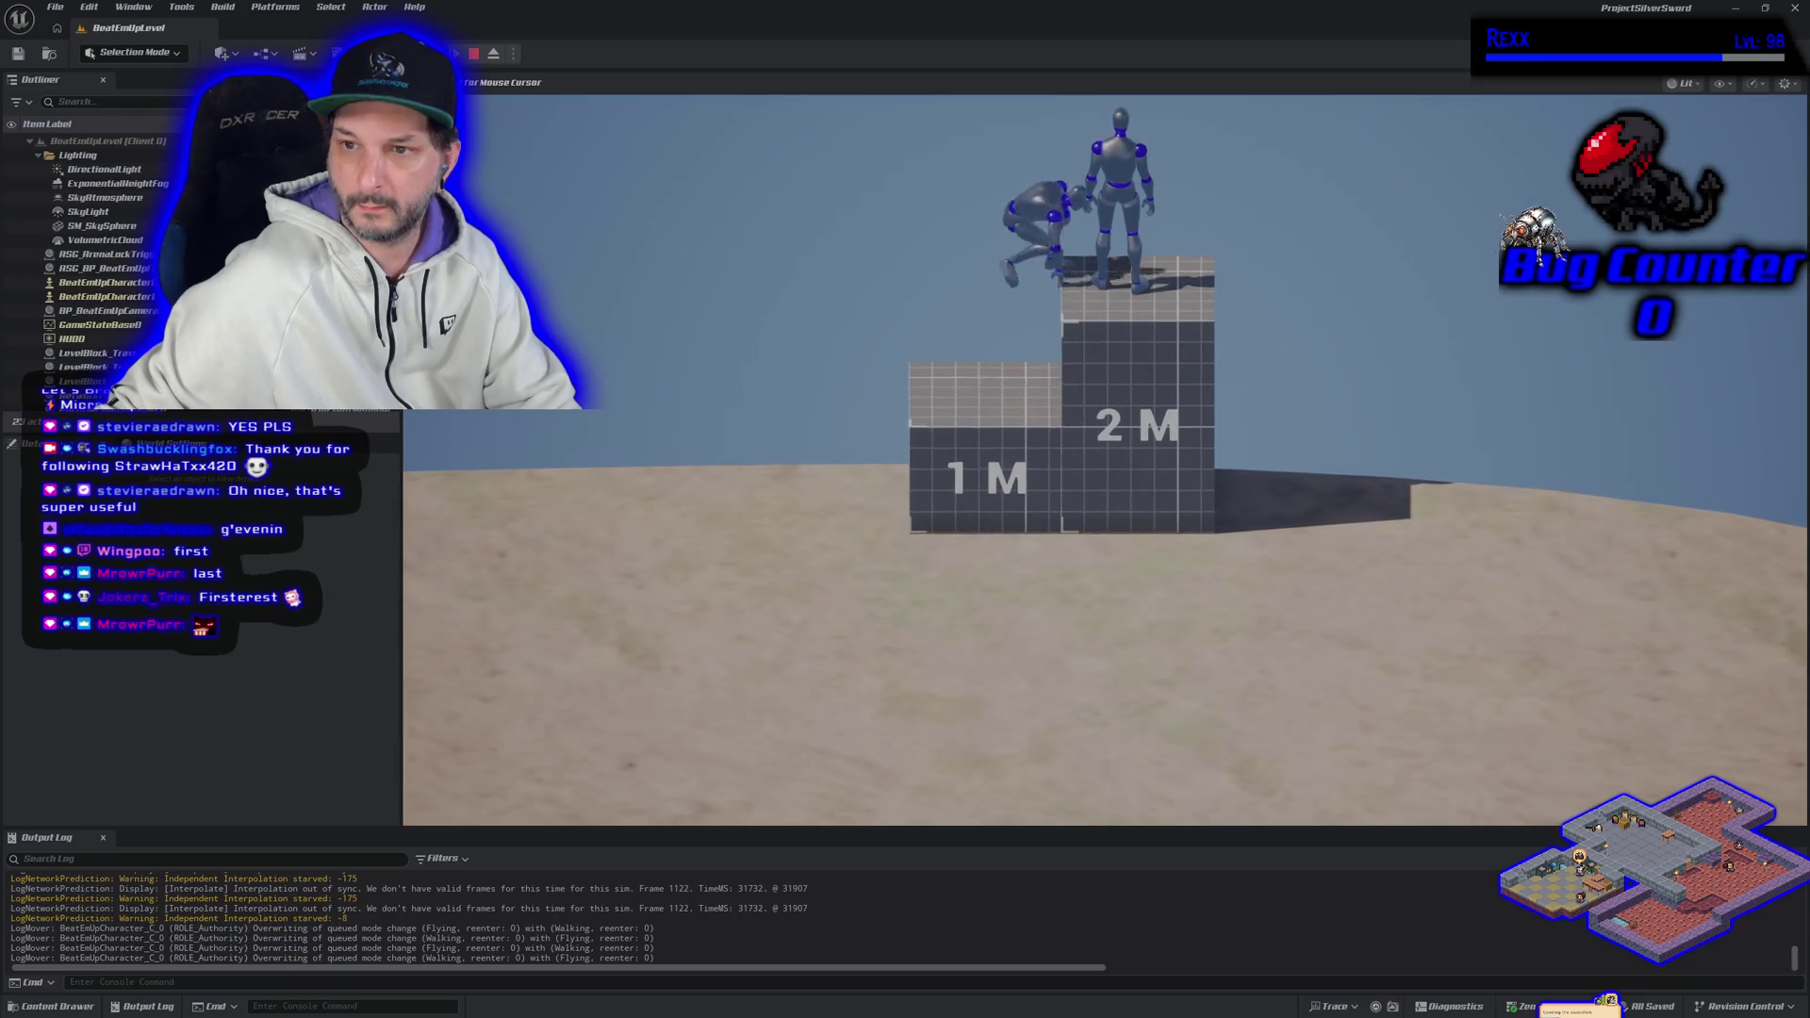
key("a")
Step: Run the character across the sand and switch the play view to fullscreen with F11
key("s")
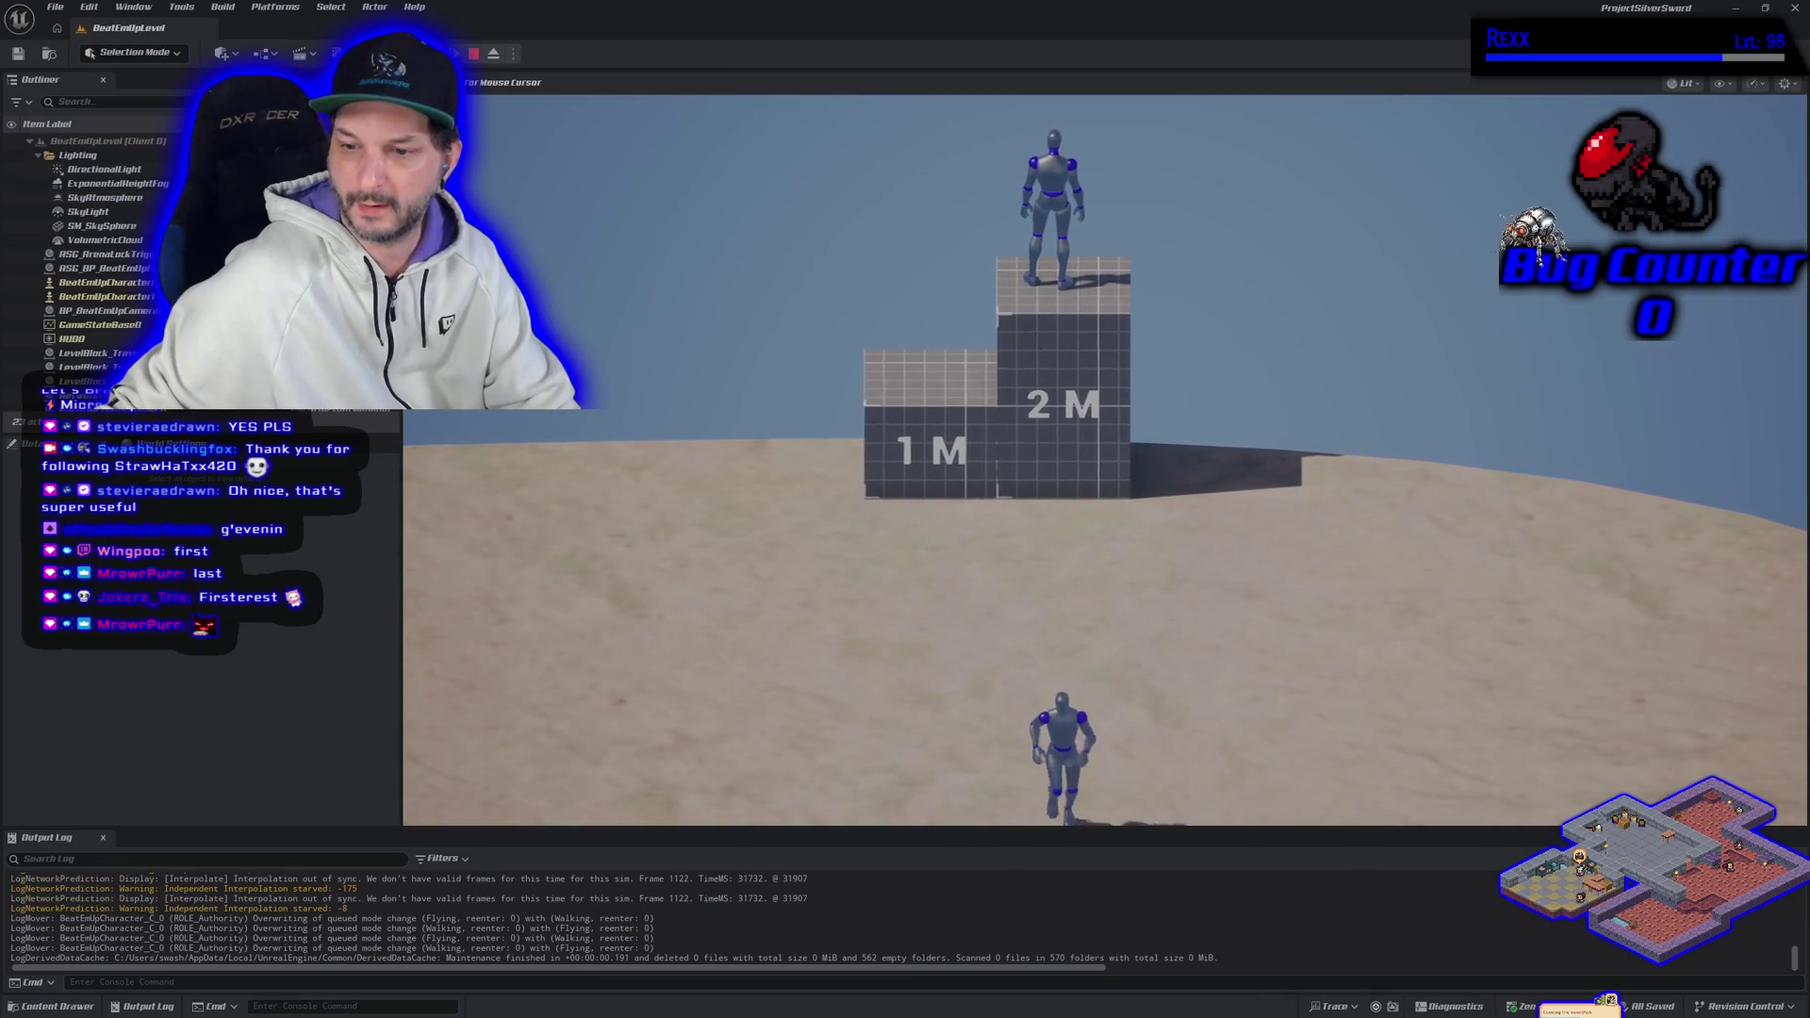
key("d")
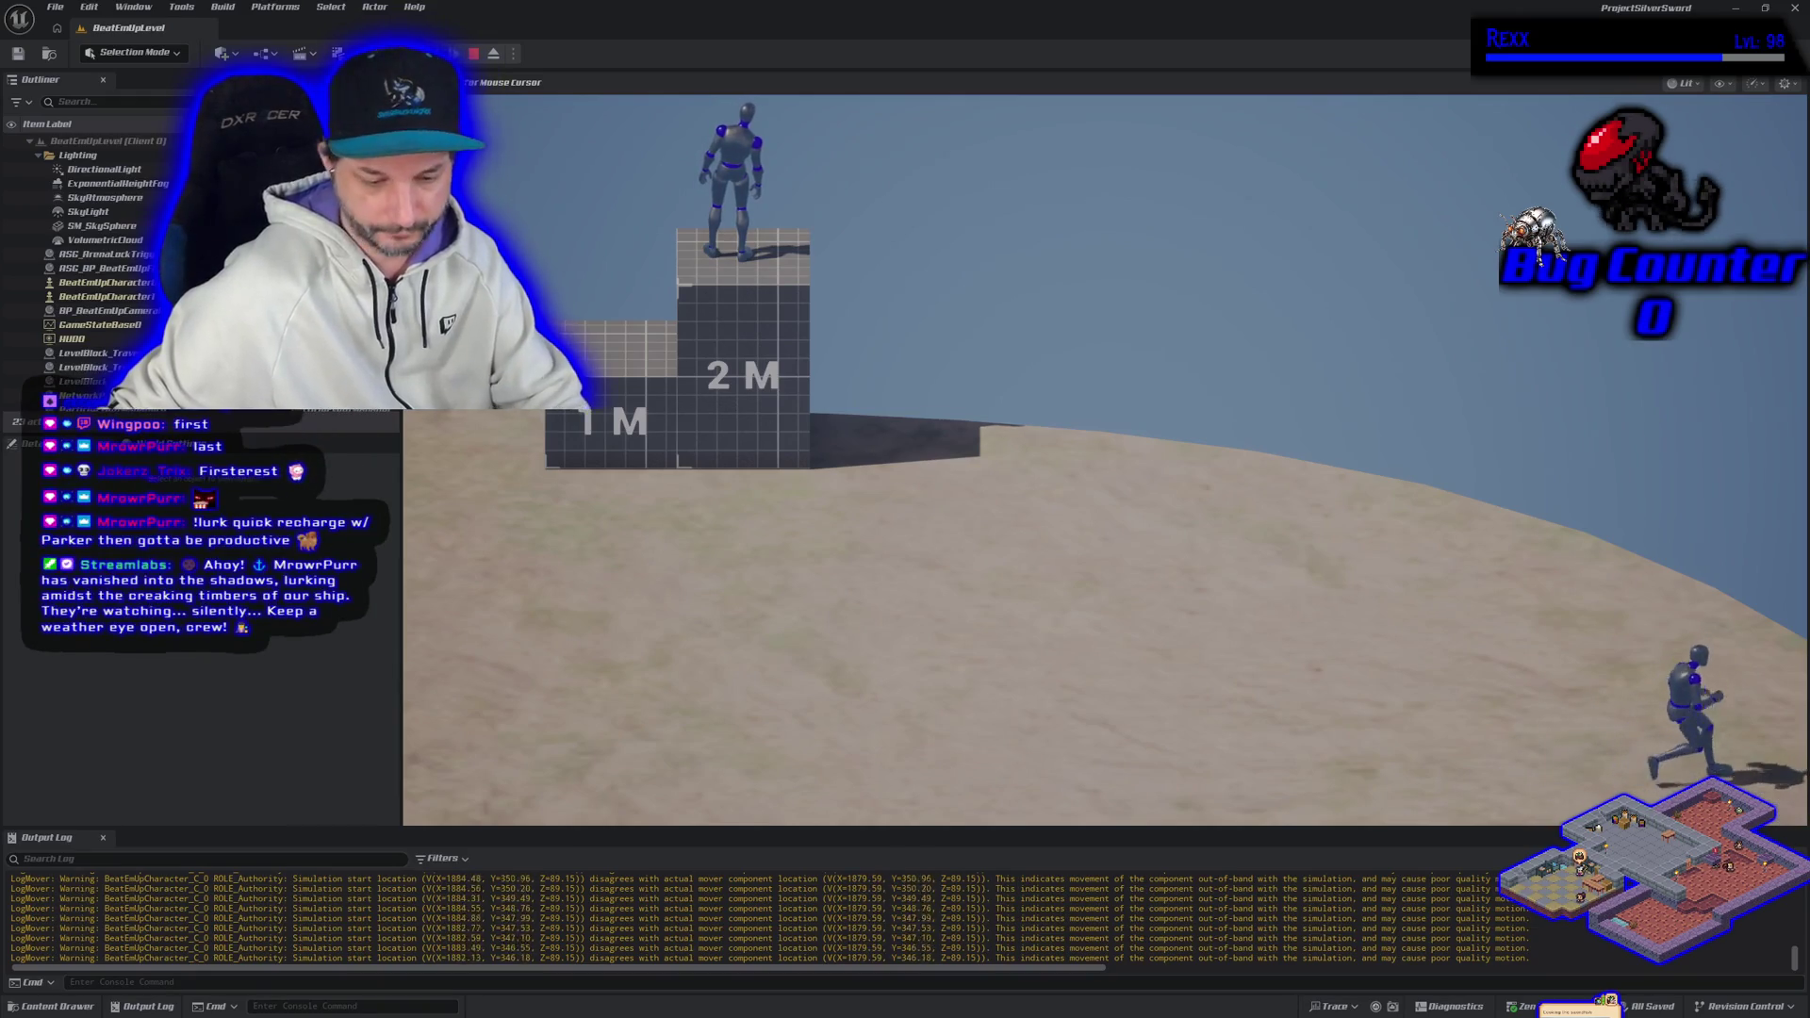
key("F11")
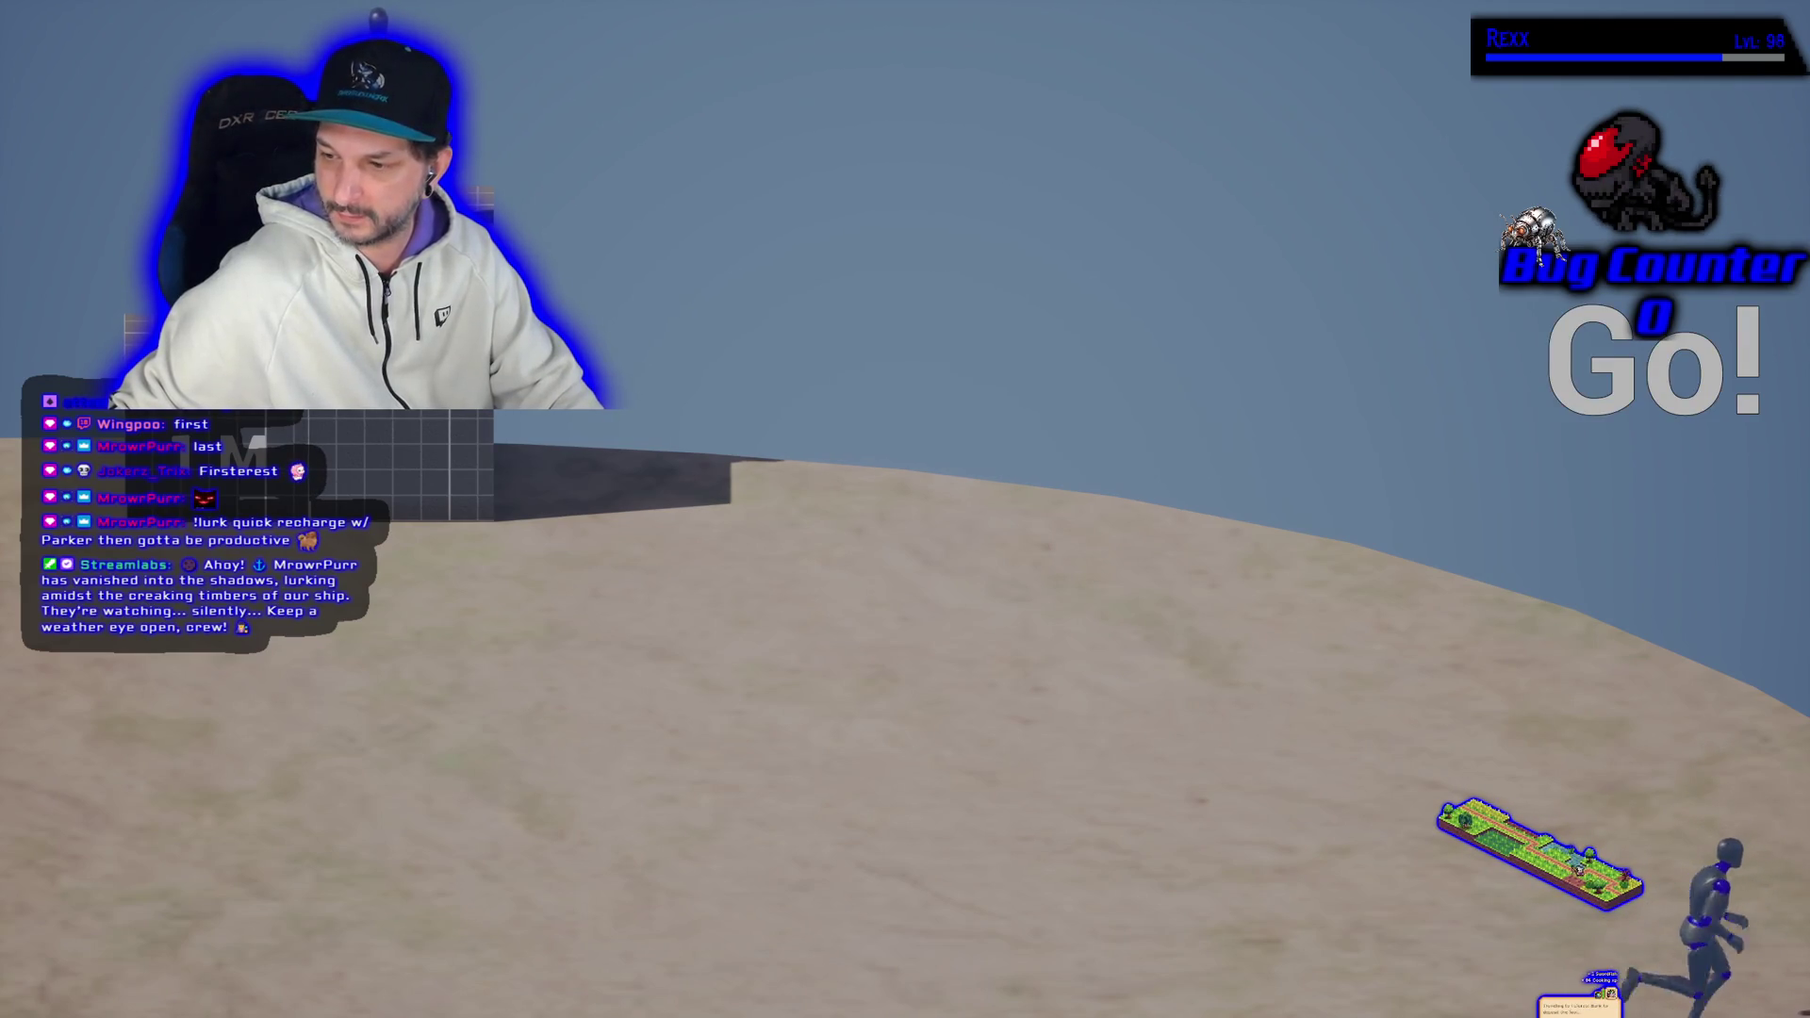
Step: Stop the playtest with Esc, scroll back over the winding track, and exit immersive mode with F11
key("a")
key("a")
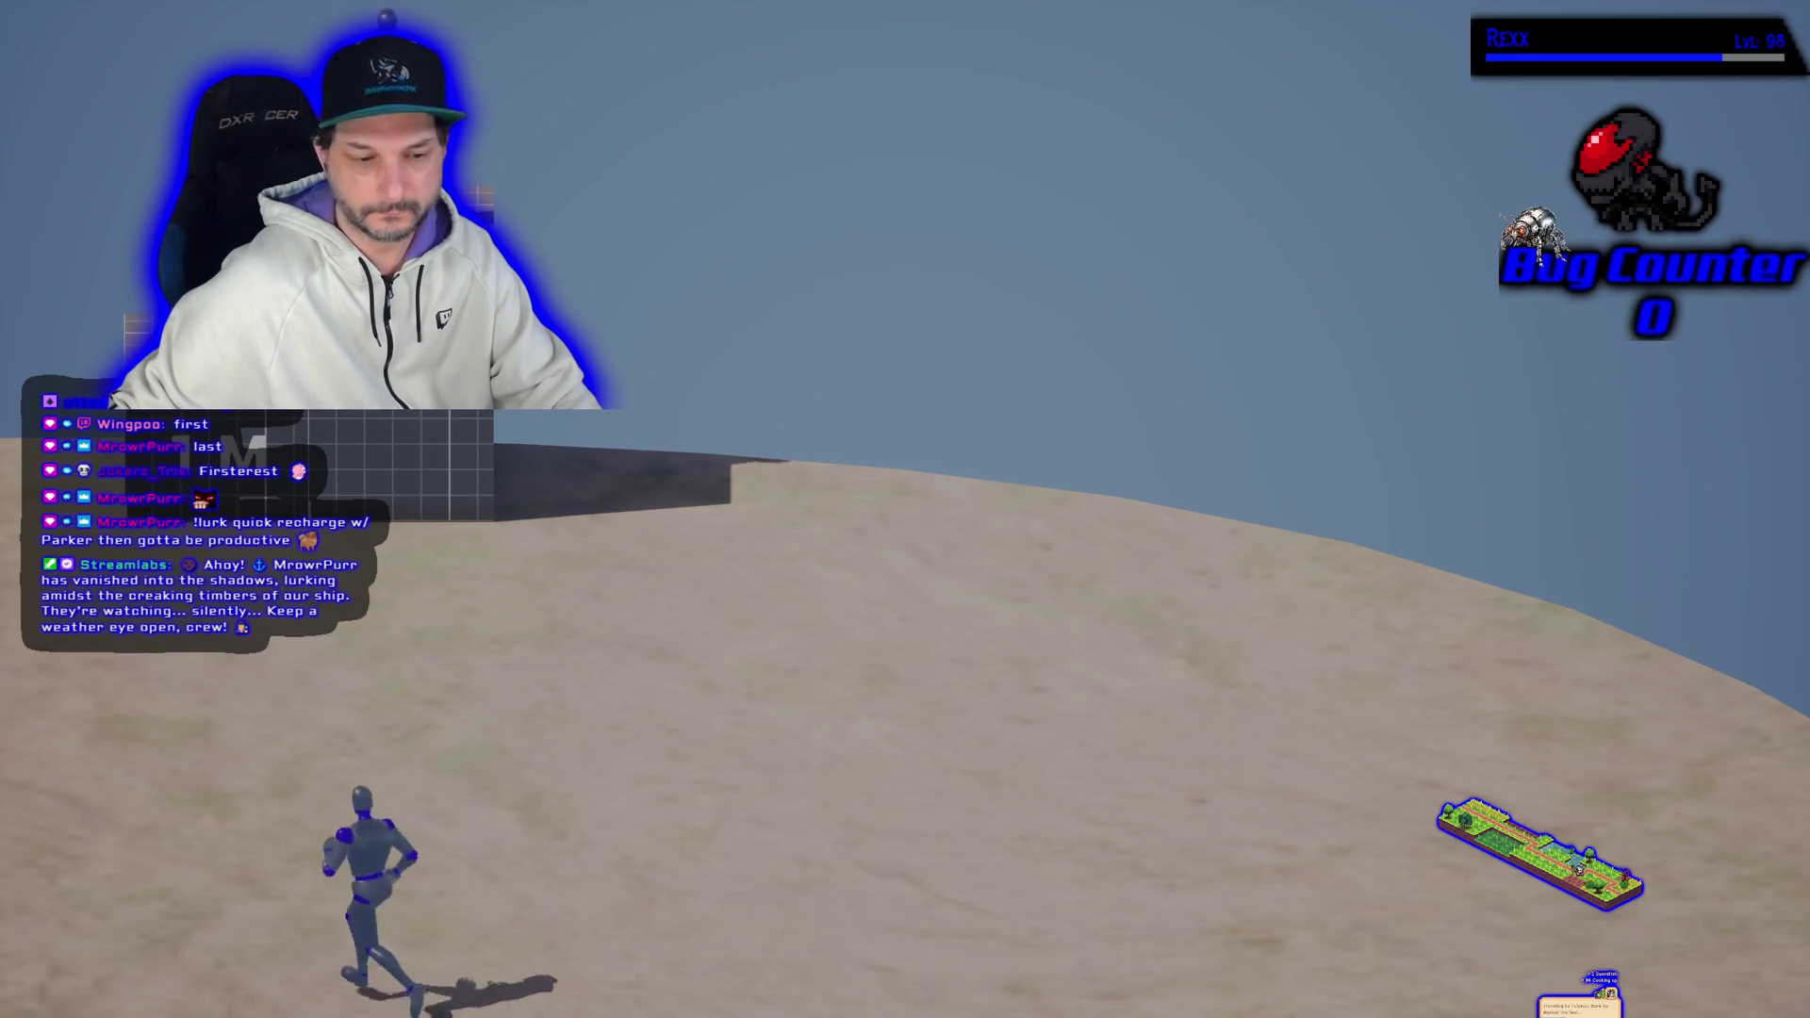
key("Escape")
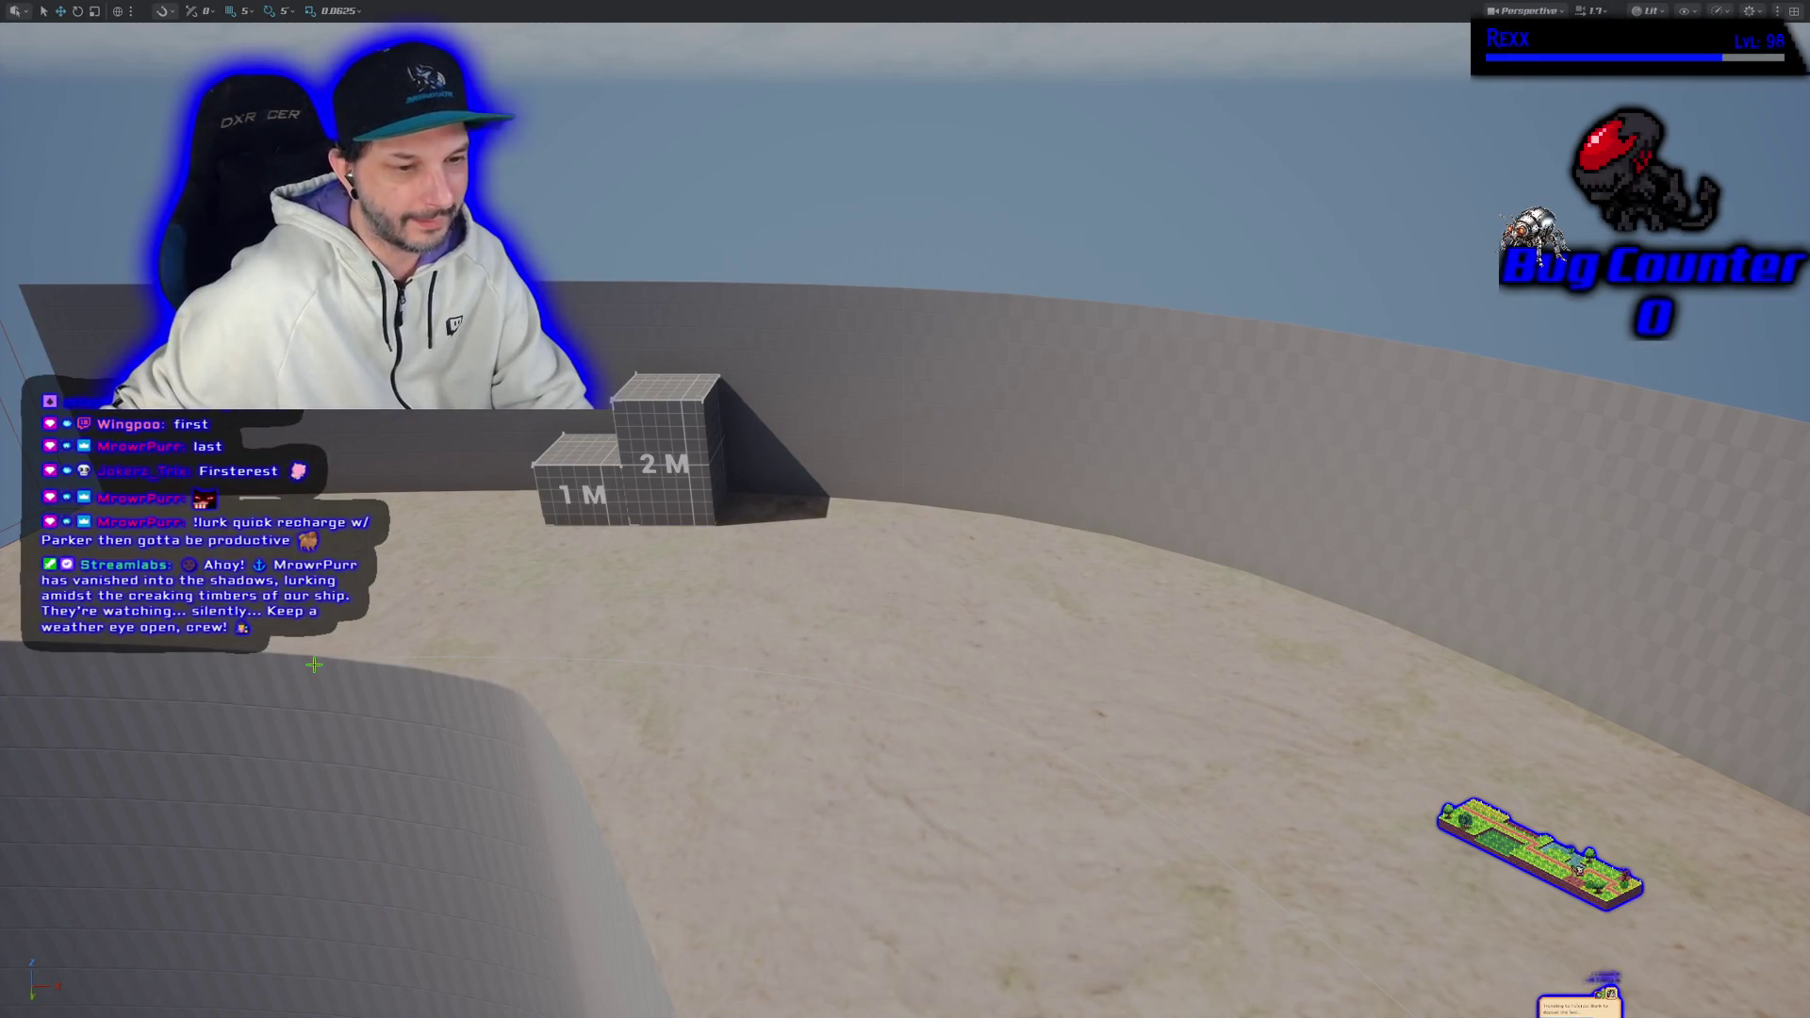
scroll(905, 509, "down", 10)
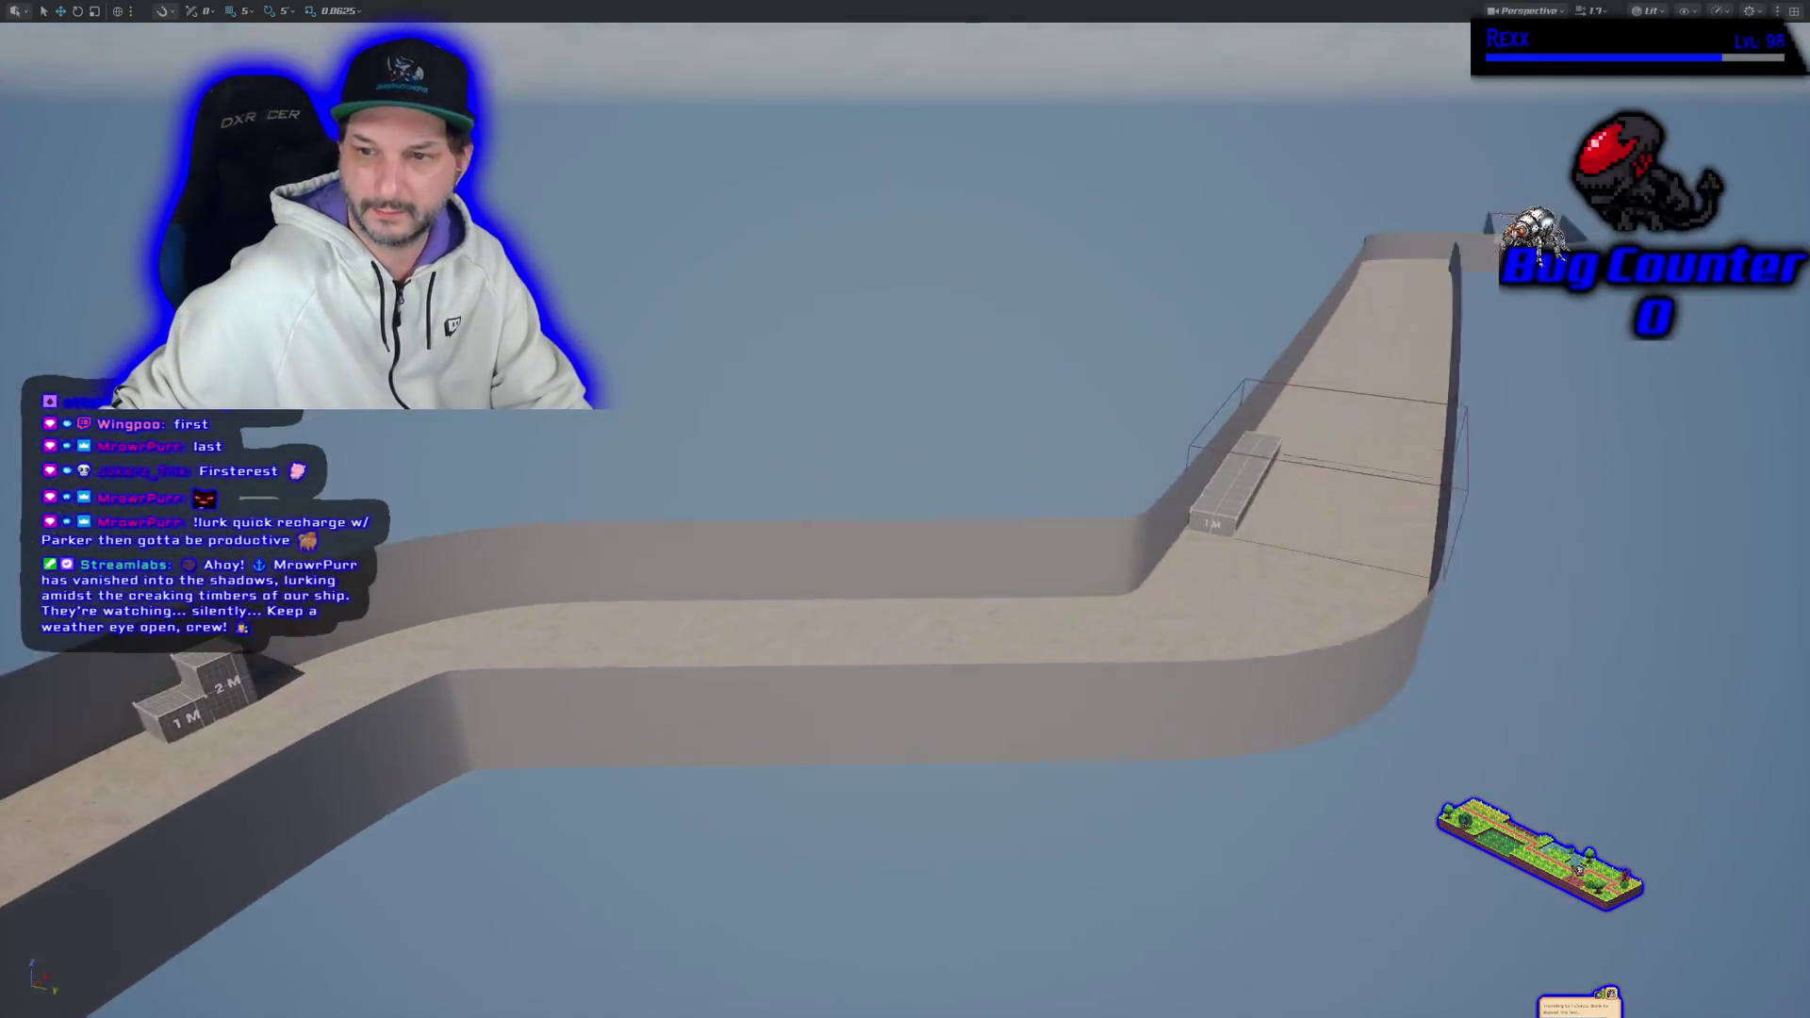
scroll(905, 566, "down", 3)
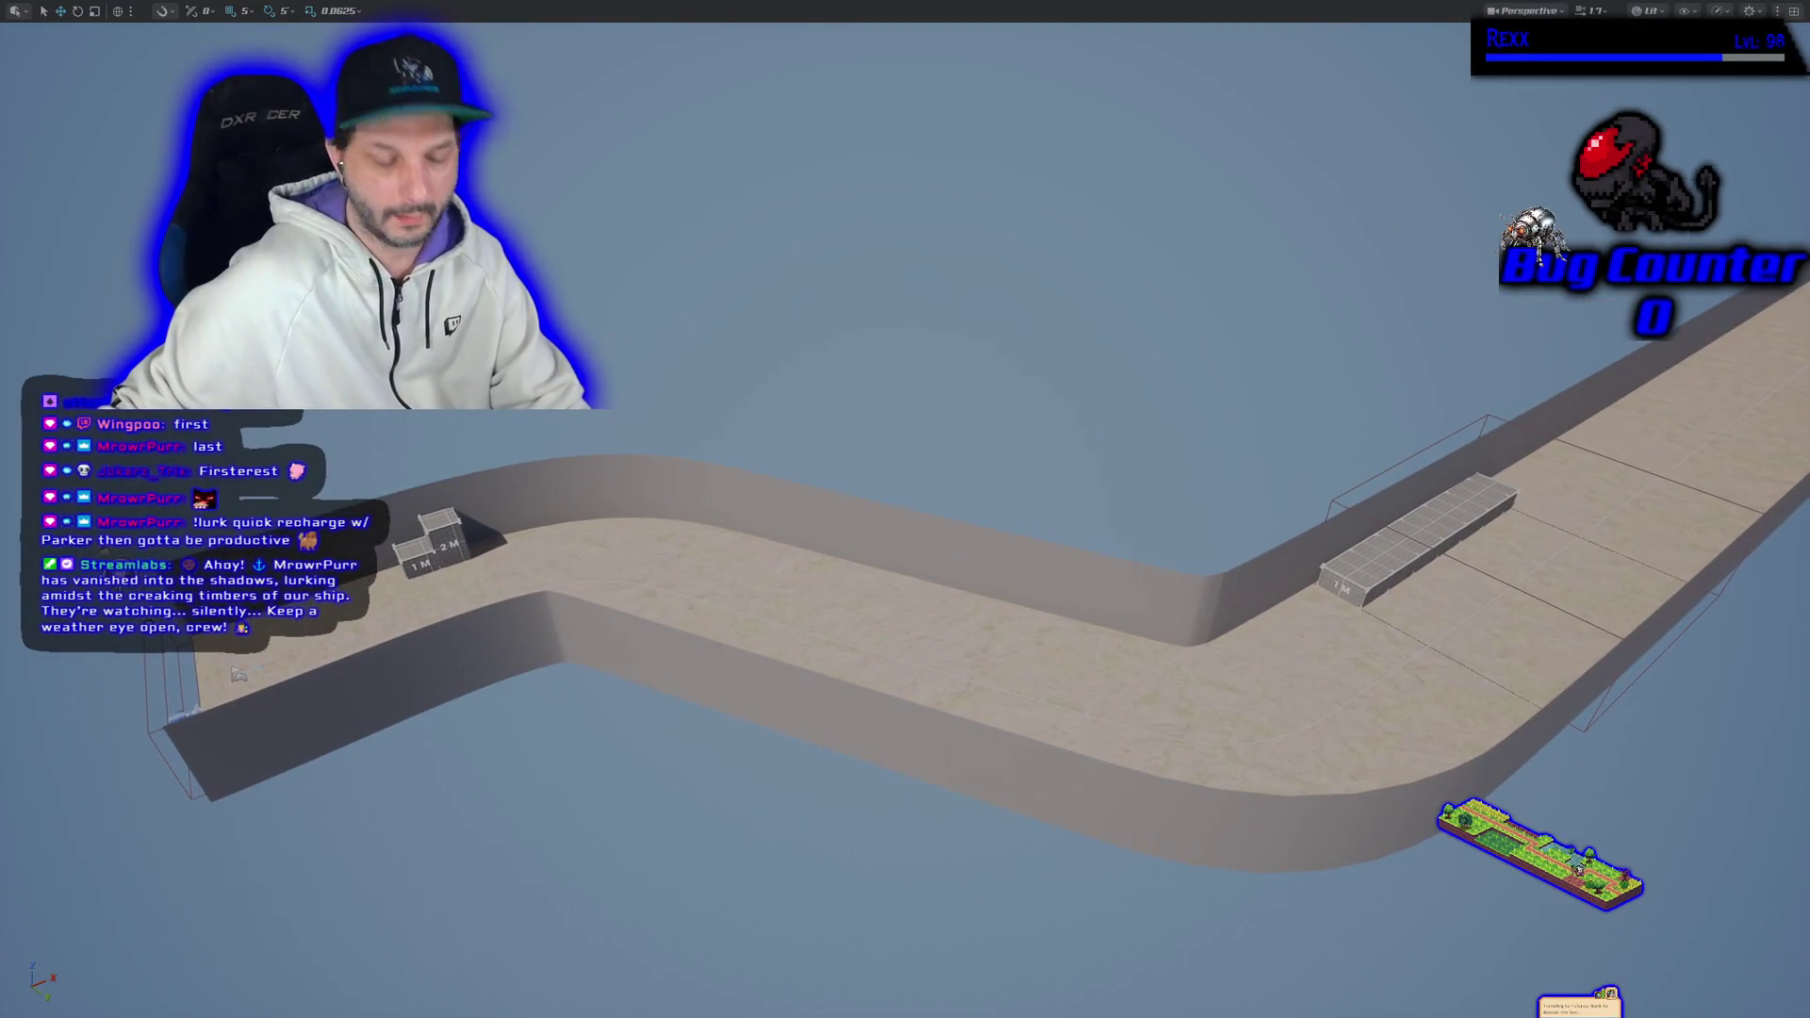
key("F11")
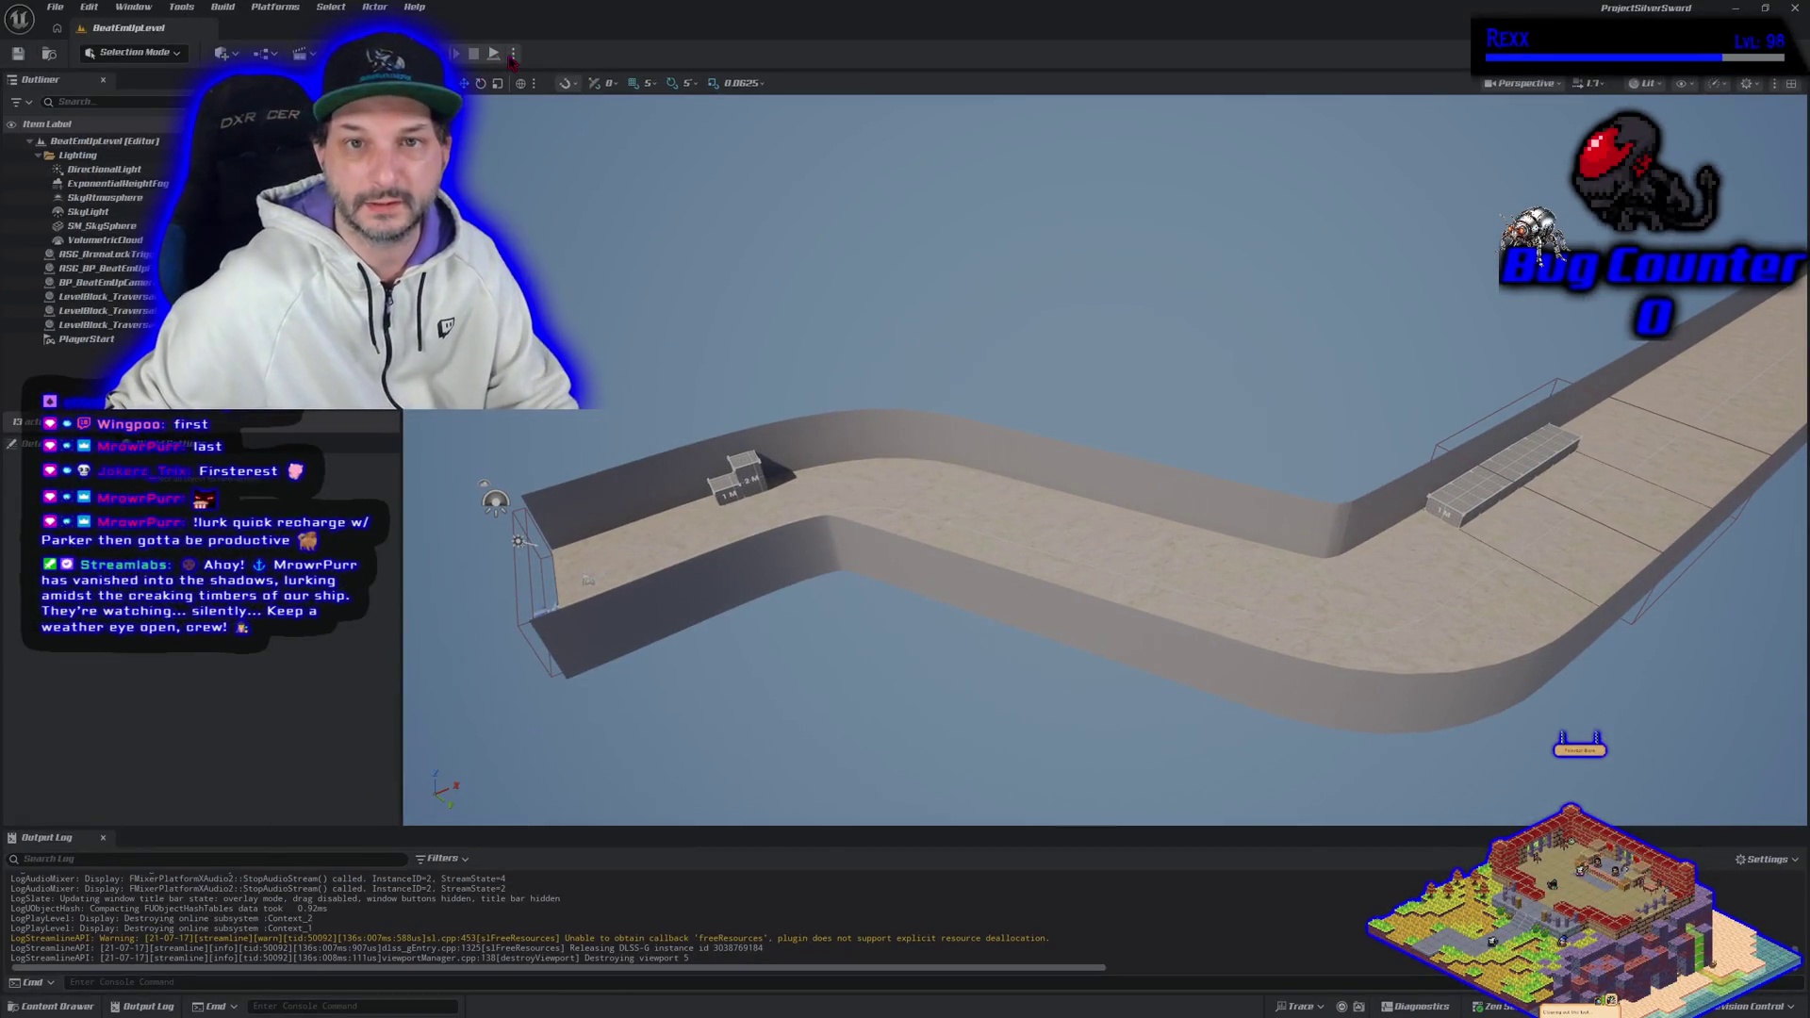
Step: Start a fullscreen in-viewport playtest and run the character toward the blocks and along the wall
left_click(513, 55)
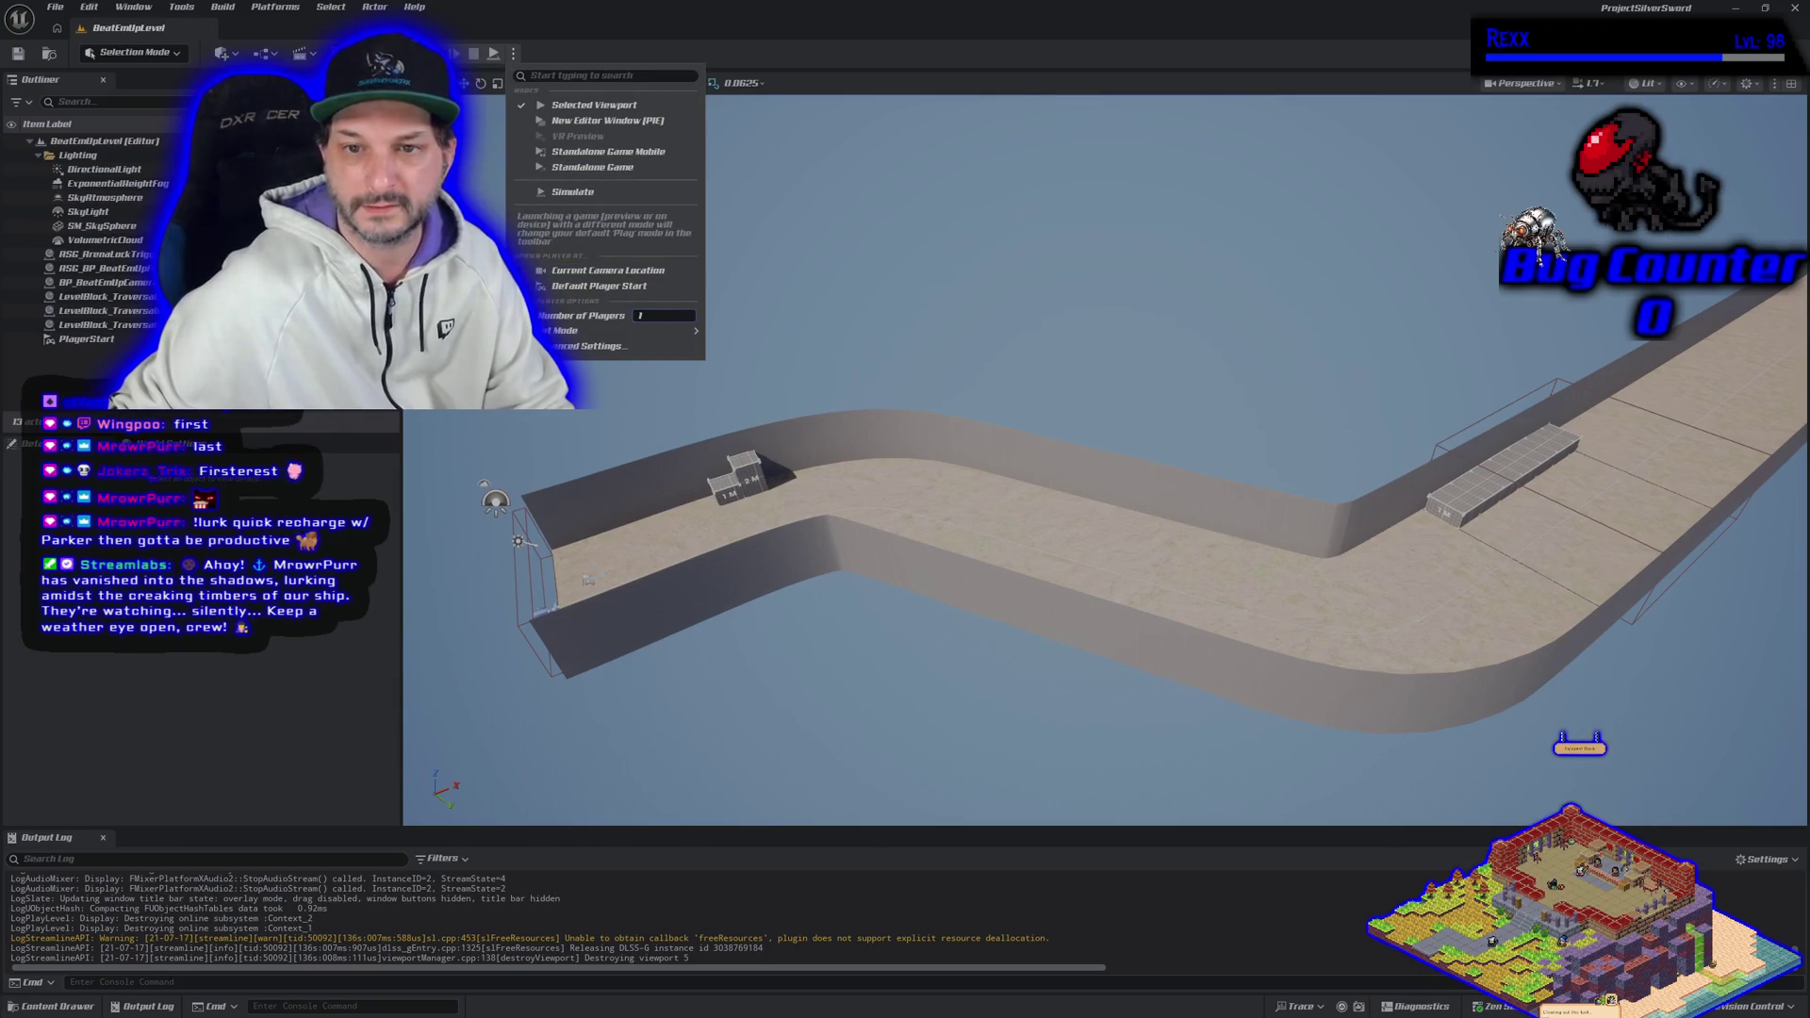
left_click(594, 105)
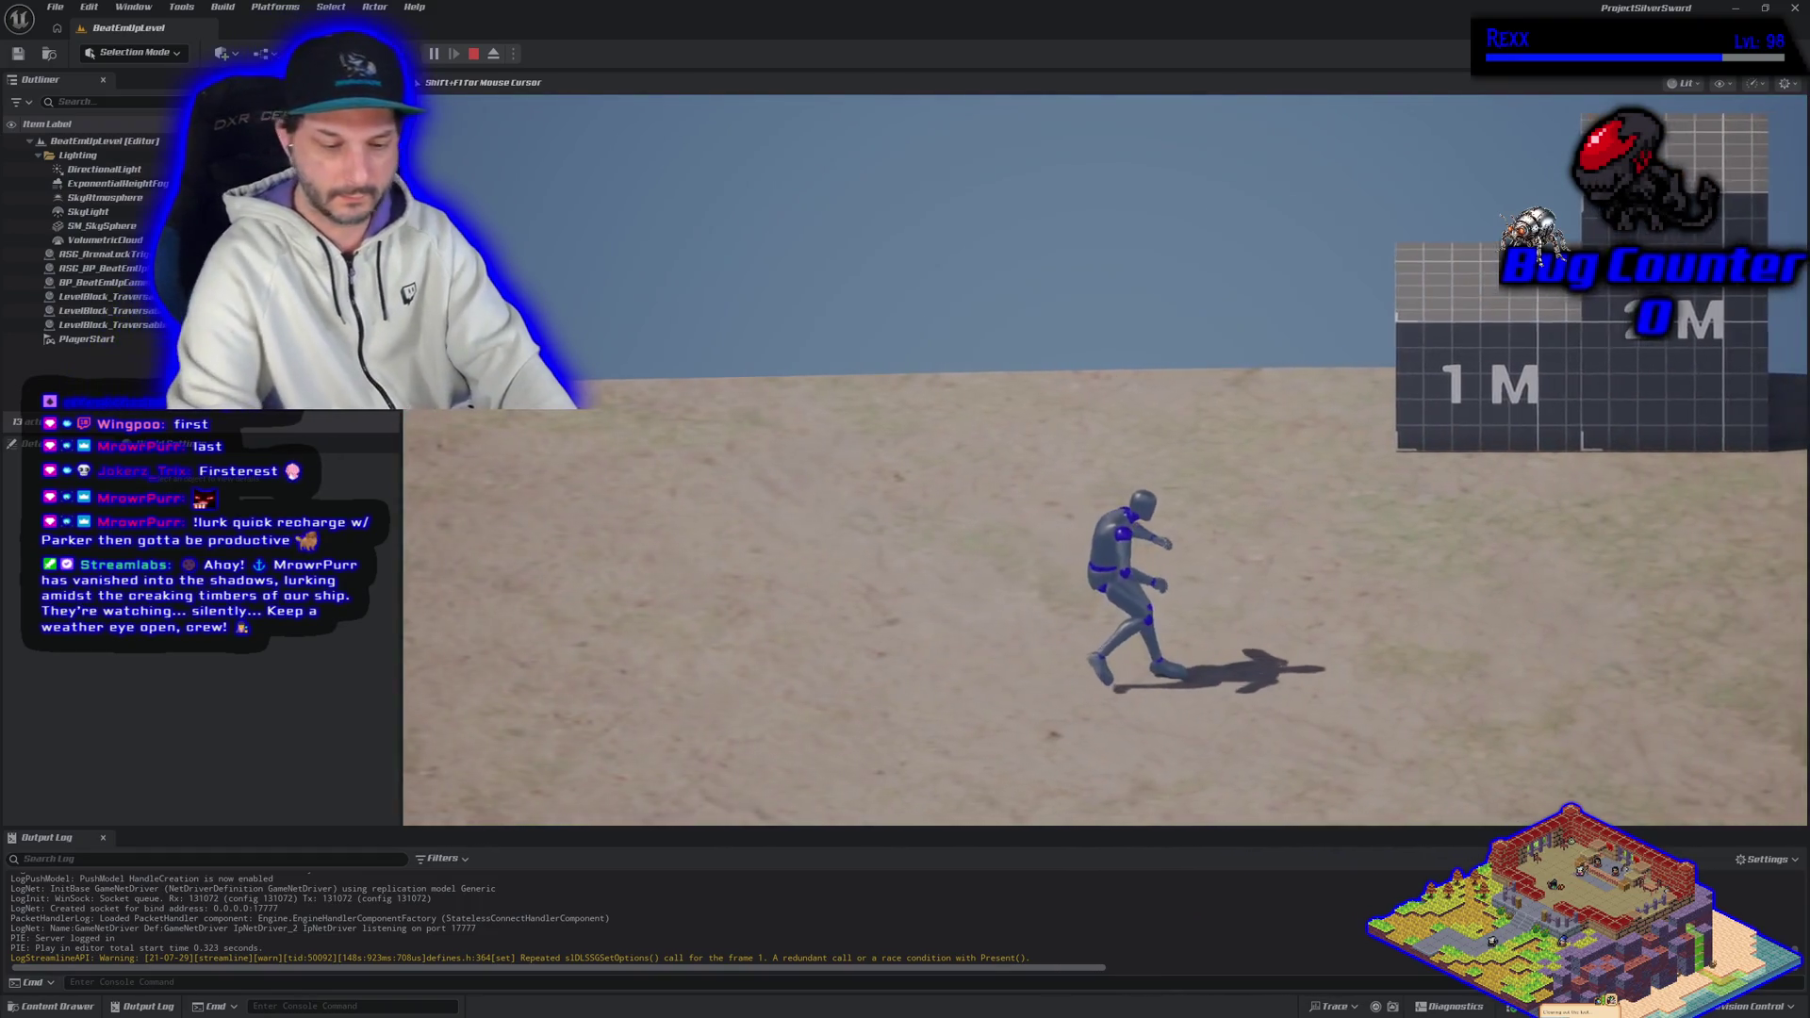
key("F11")
key("w")
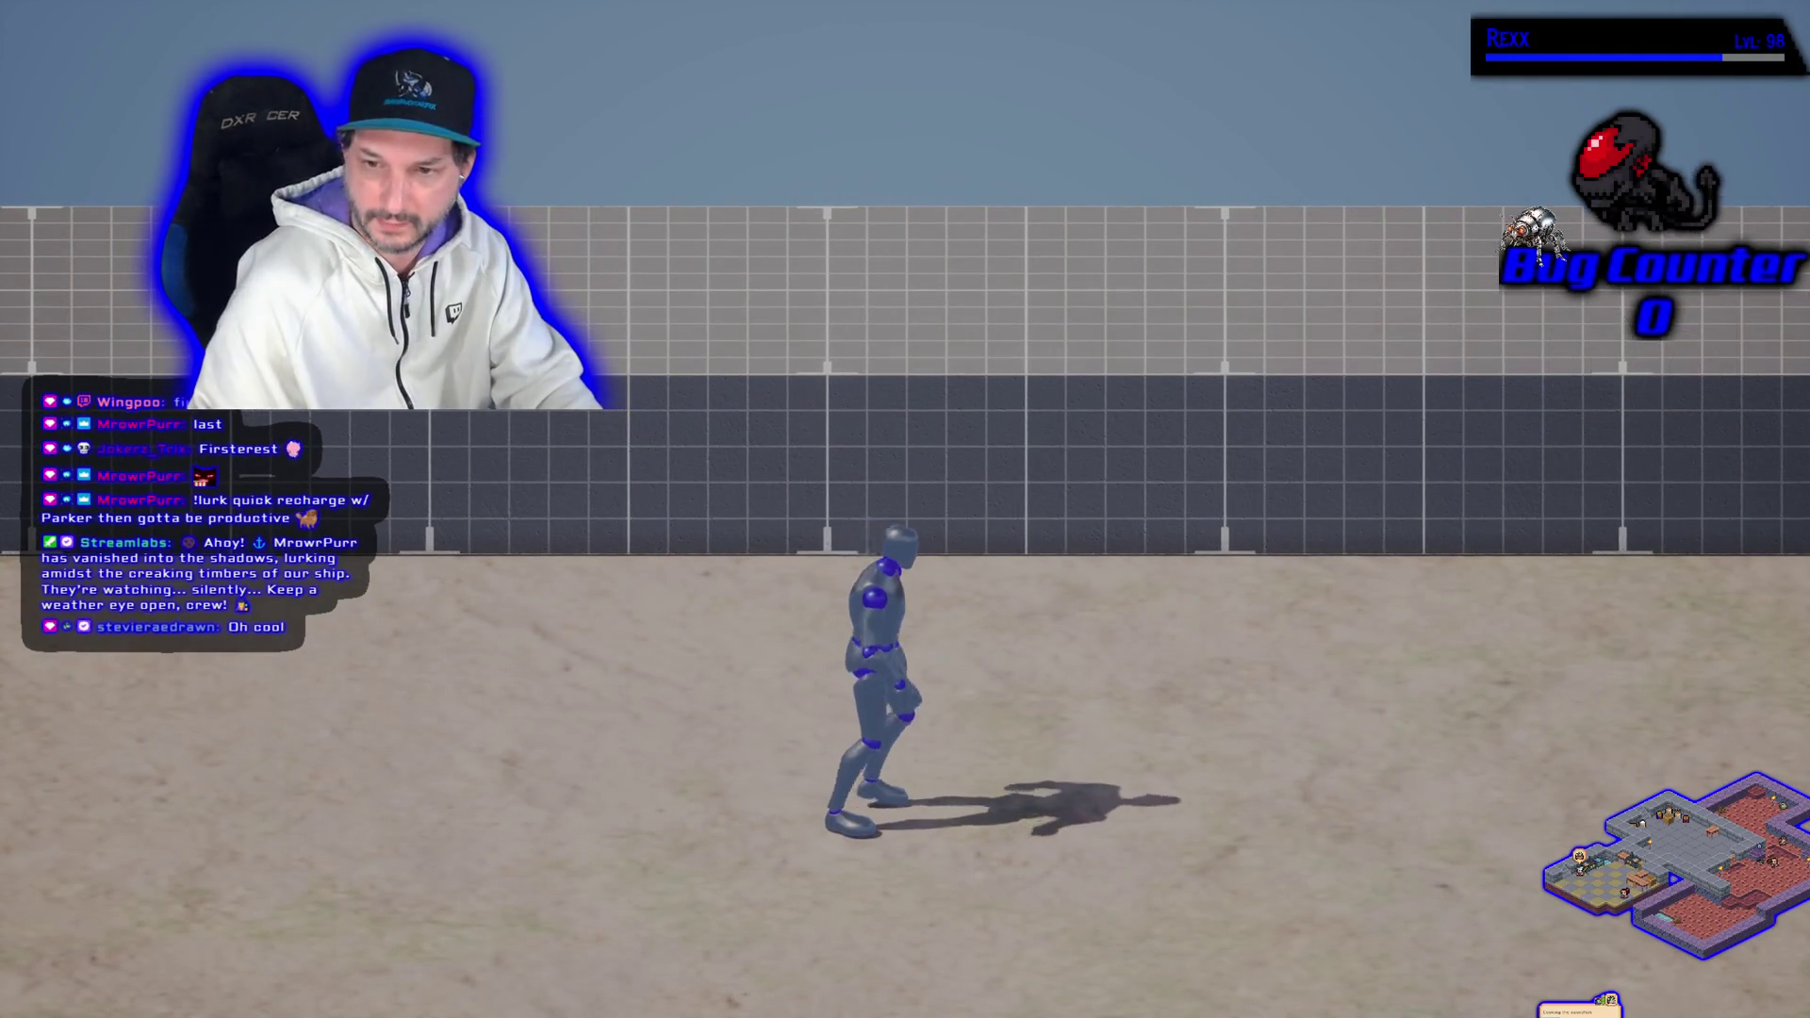
key("d")
key("d")
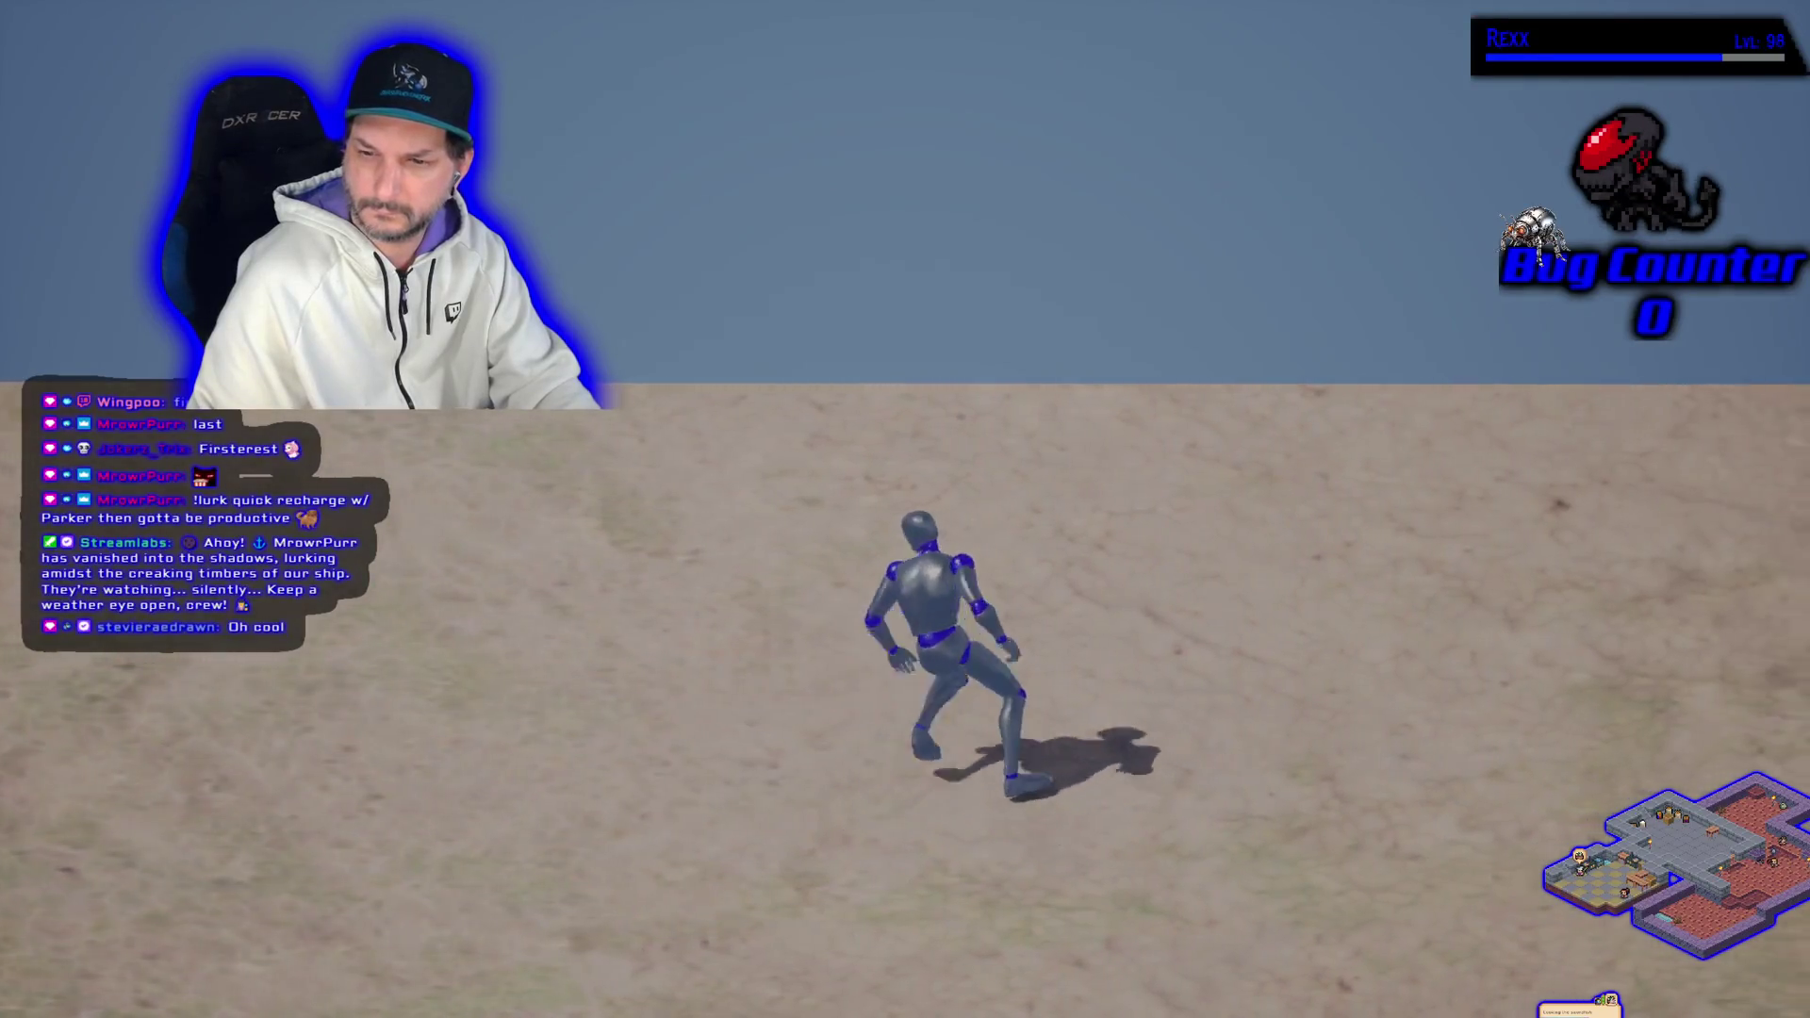
Step: Stop the playtest, restart it with Alt+P, then end it again
key("Escape")
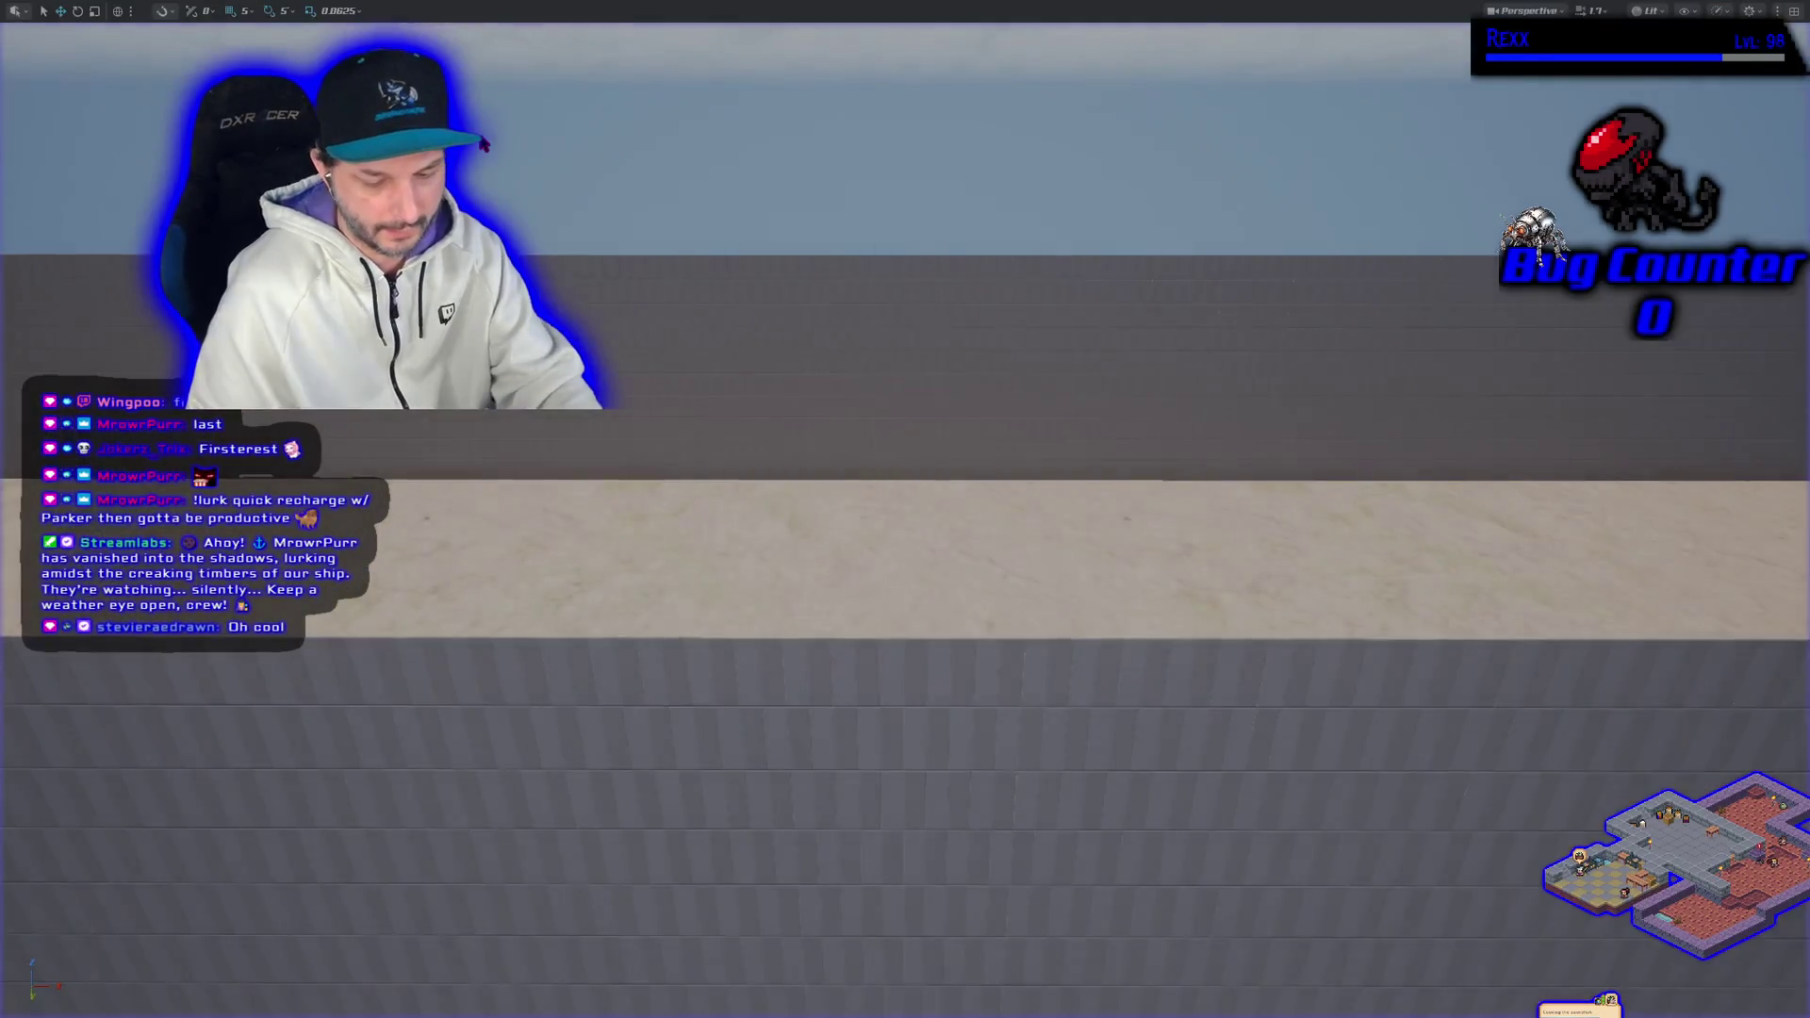
key("alt+p")
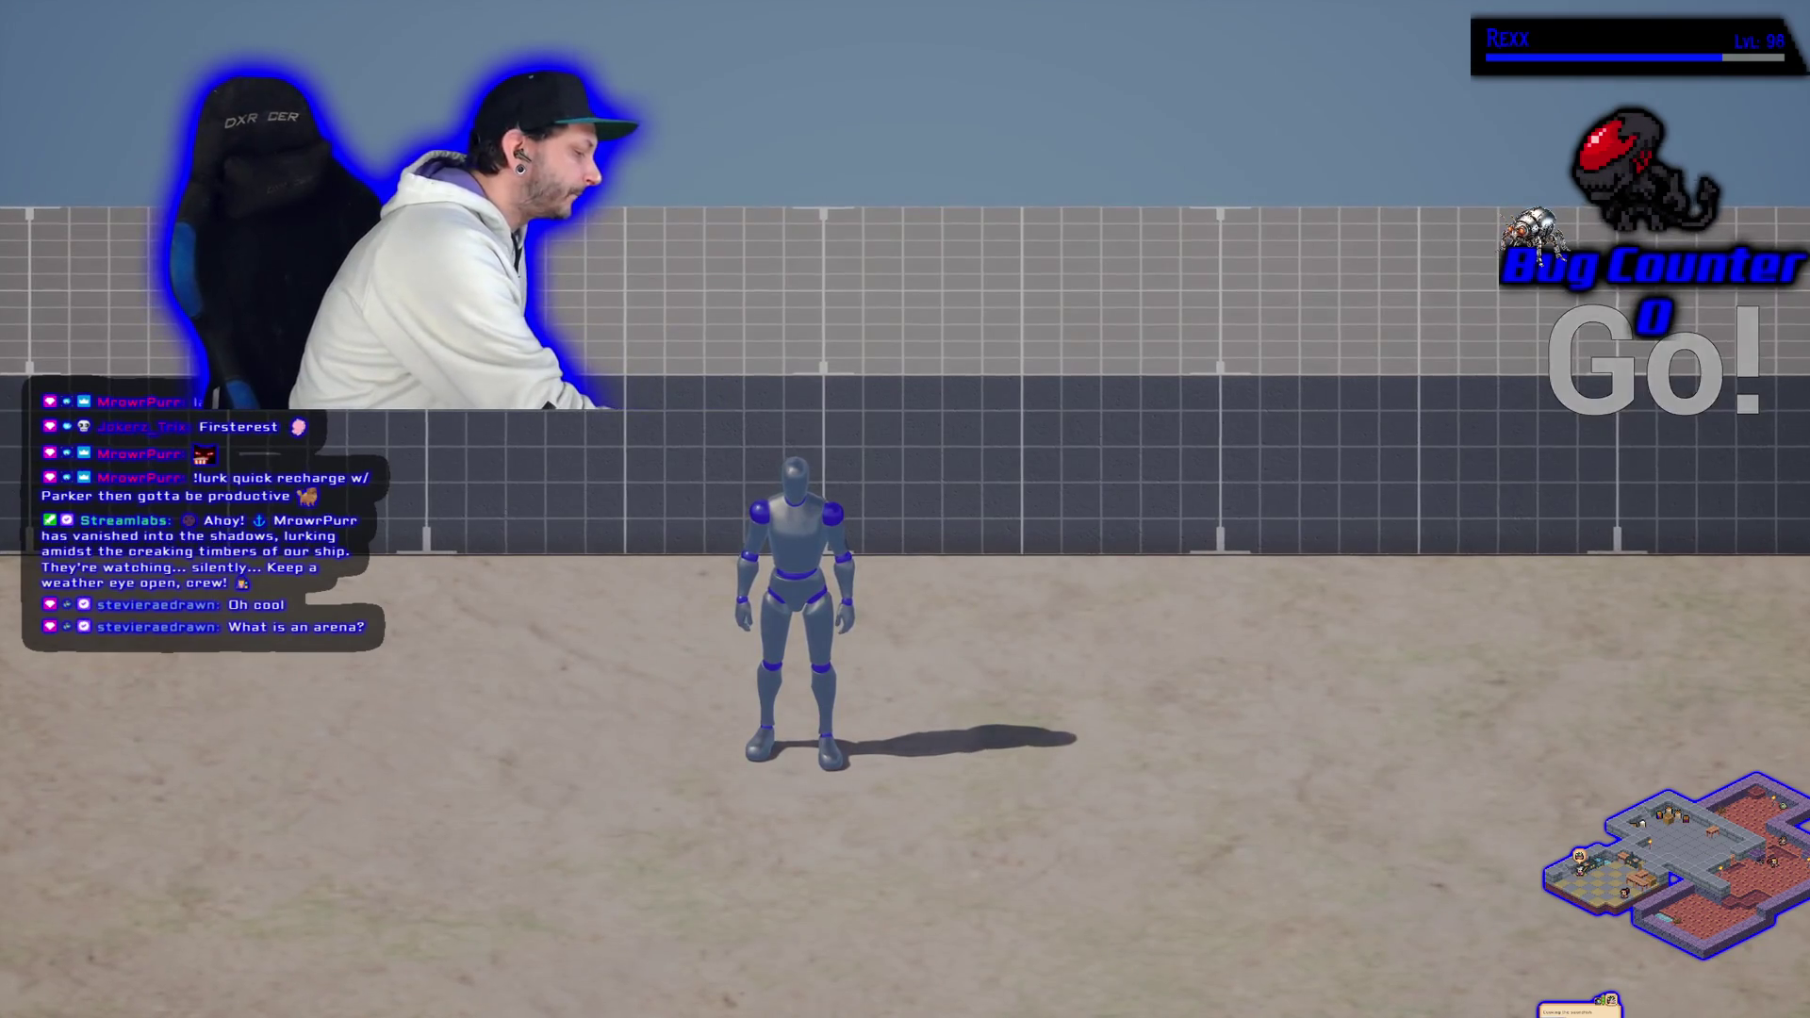
key("Escape")
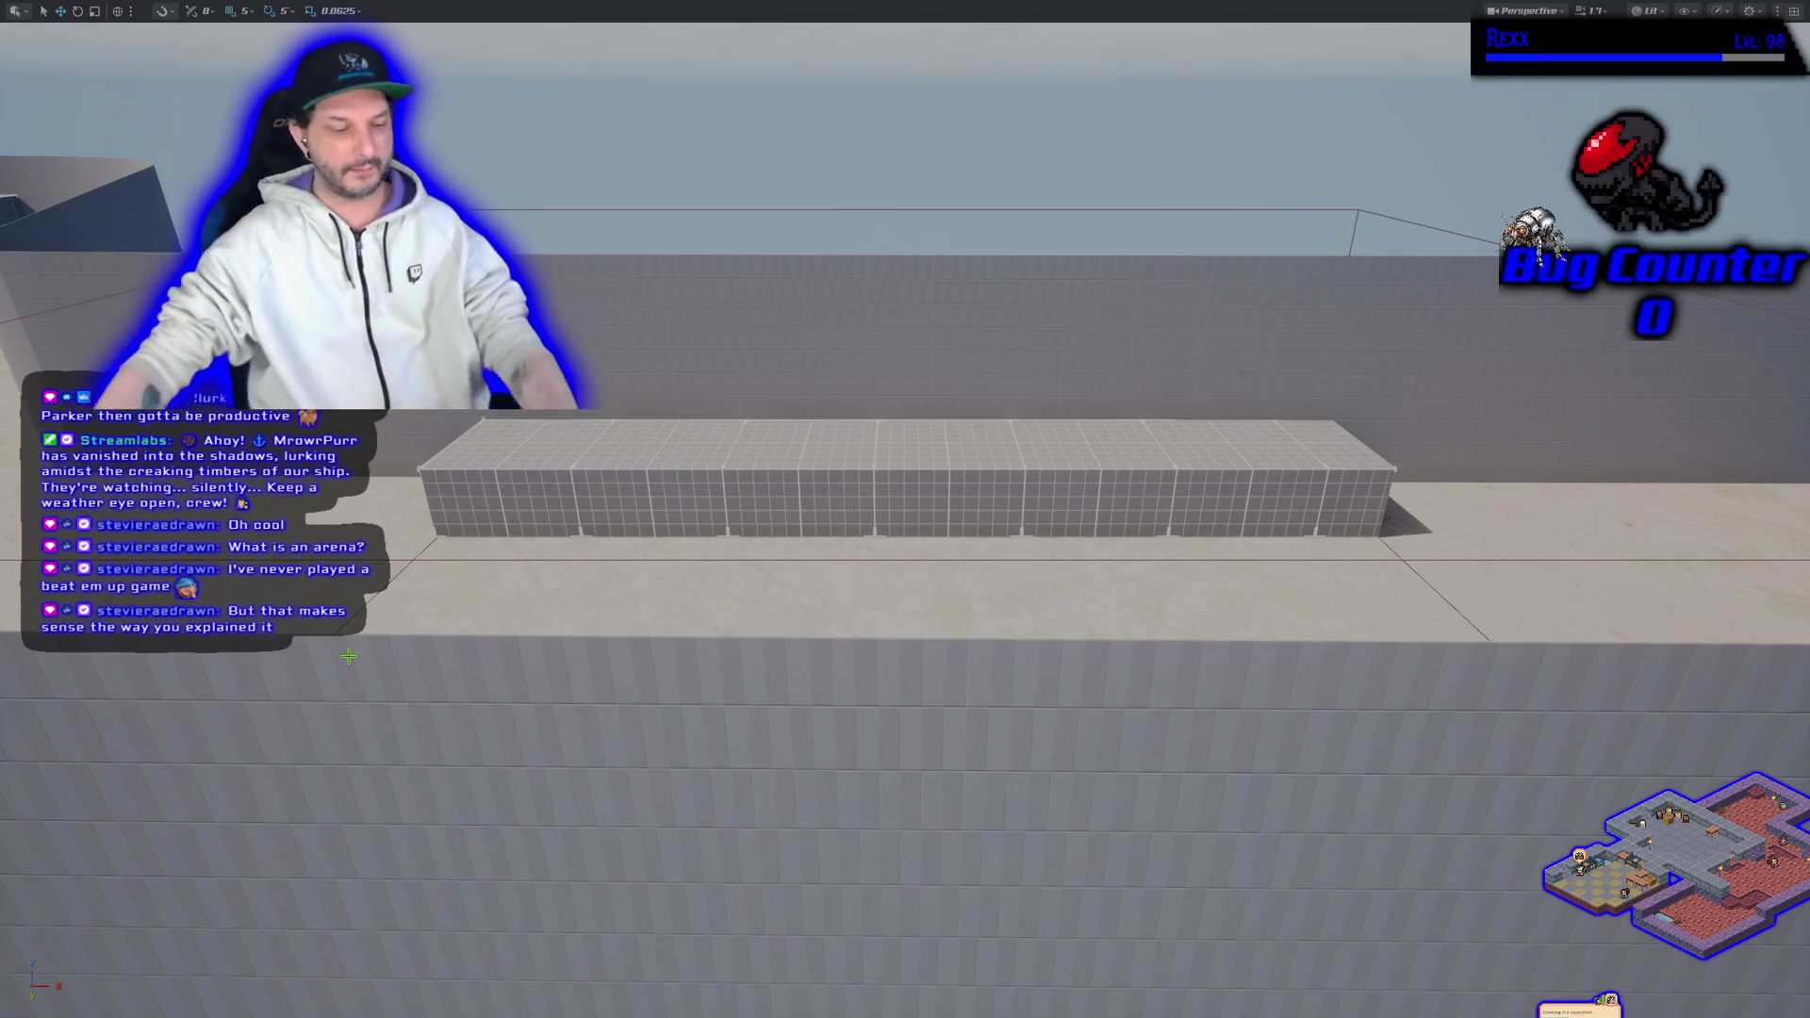
Step: Leave the fullscreen view and select ASG_BP_BeatEmUpFloor in the Outliner to show its Details
scroll(637, 751, "down", 10)
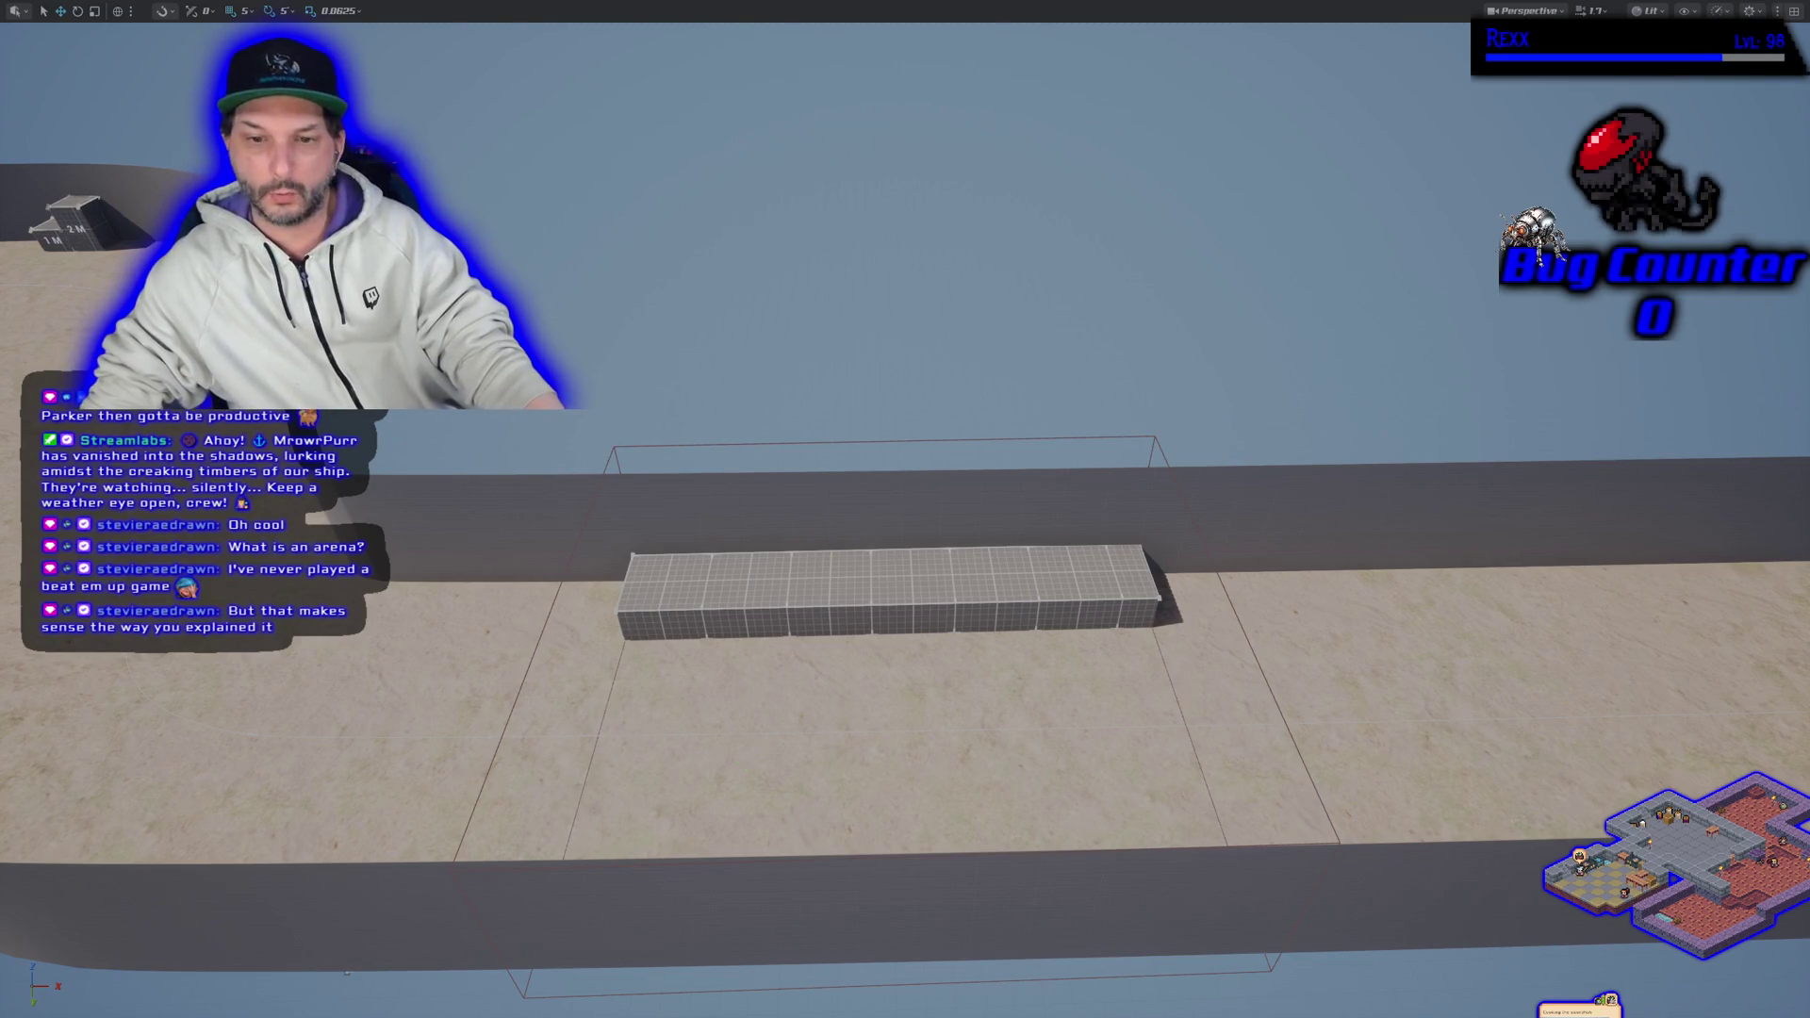
scroll(746, 761, "up", 5)
scroll(745, 761, "down", 4)
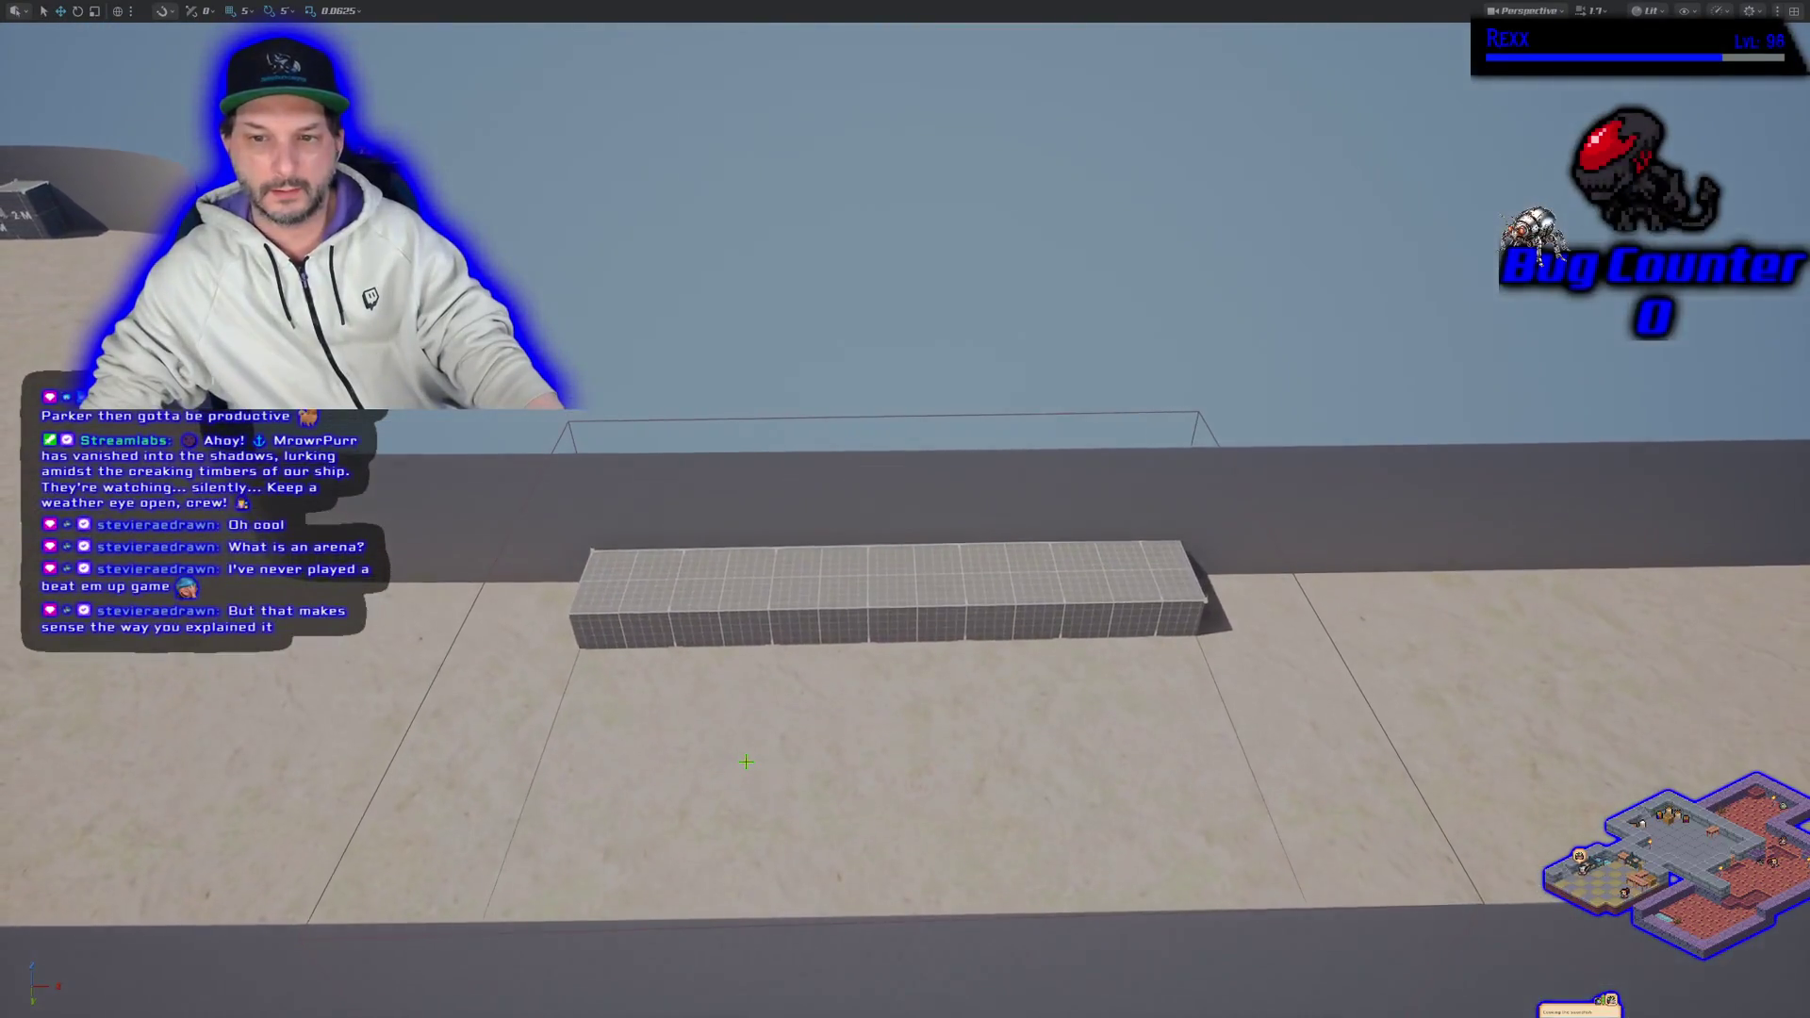
scroll(429, 662, "down", 2)
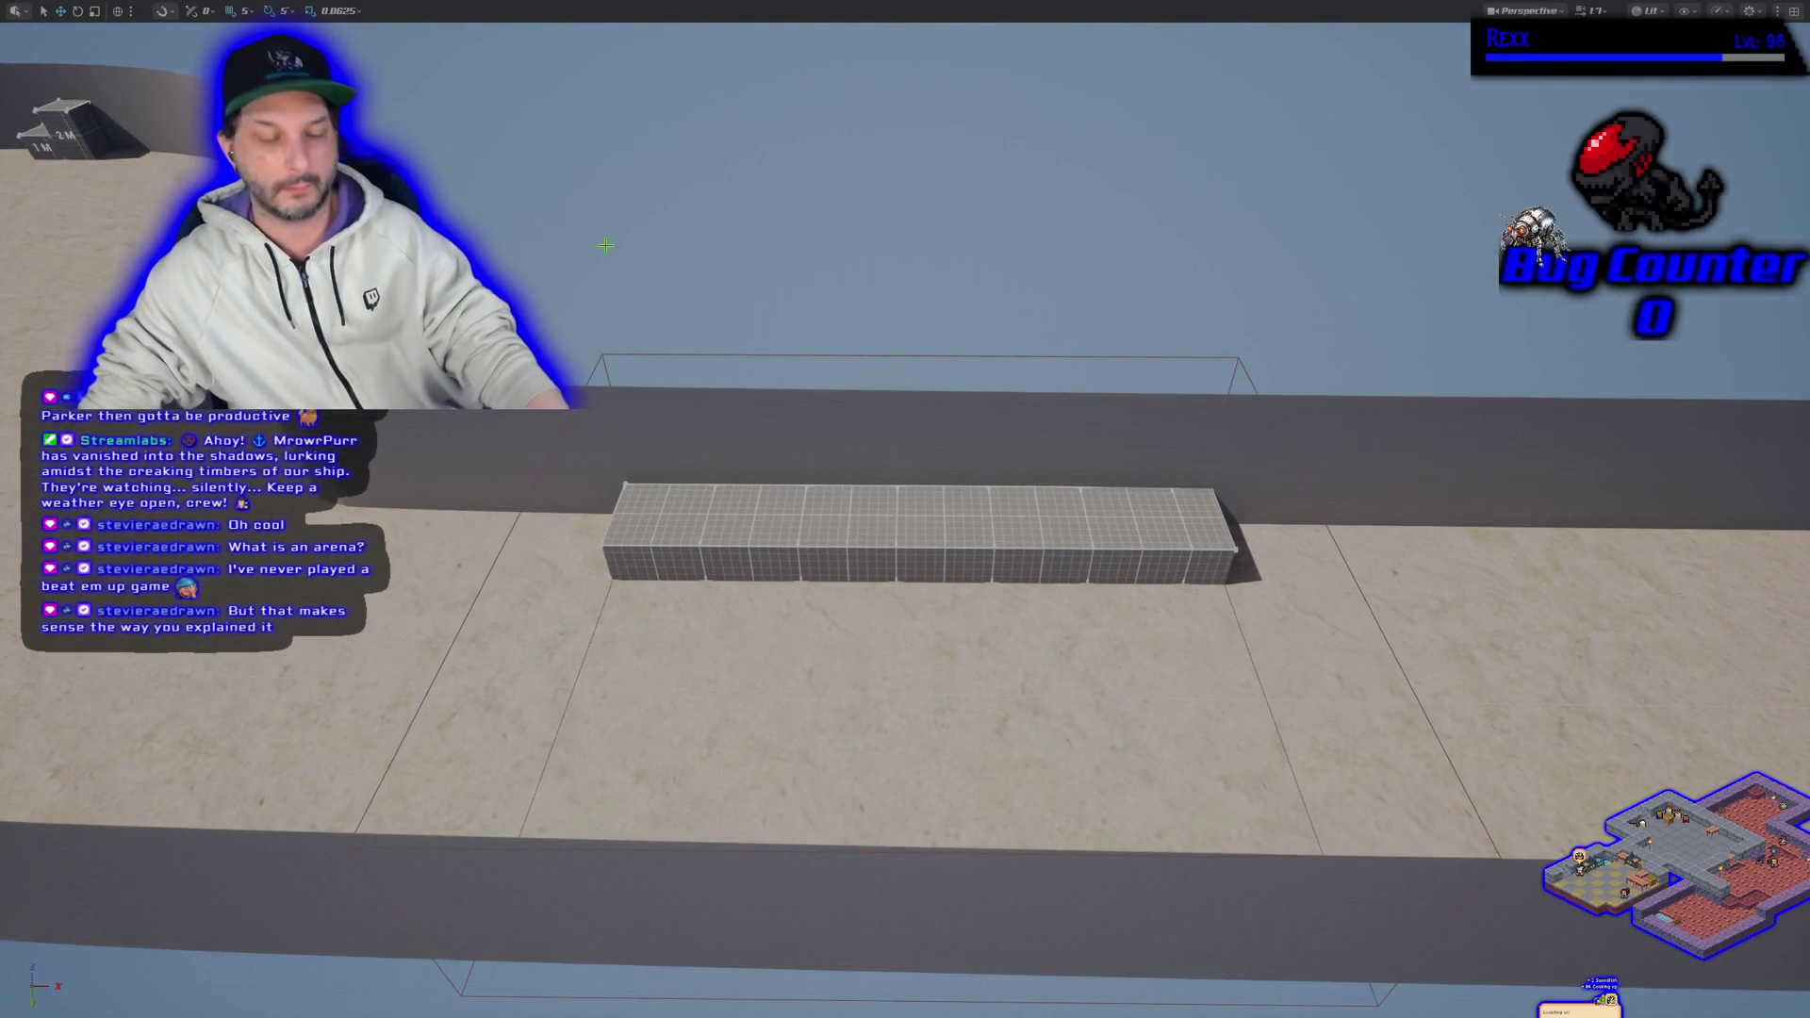
key("Escape")
left_click(85, 268)
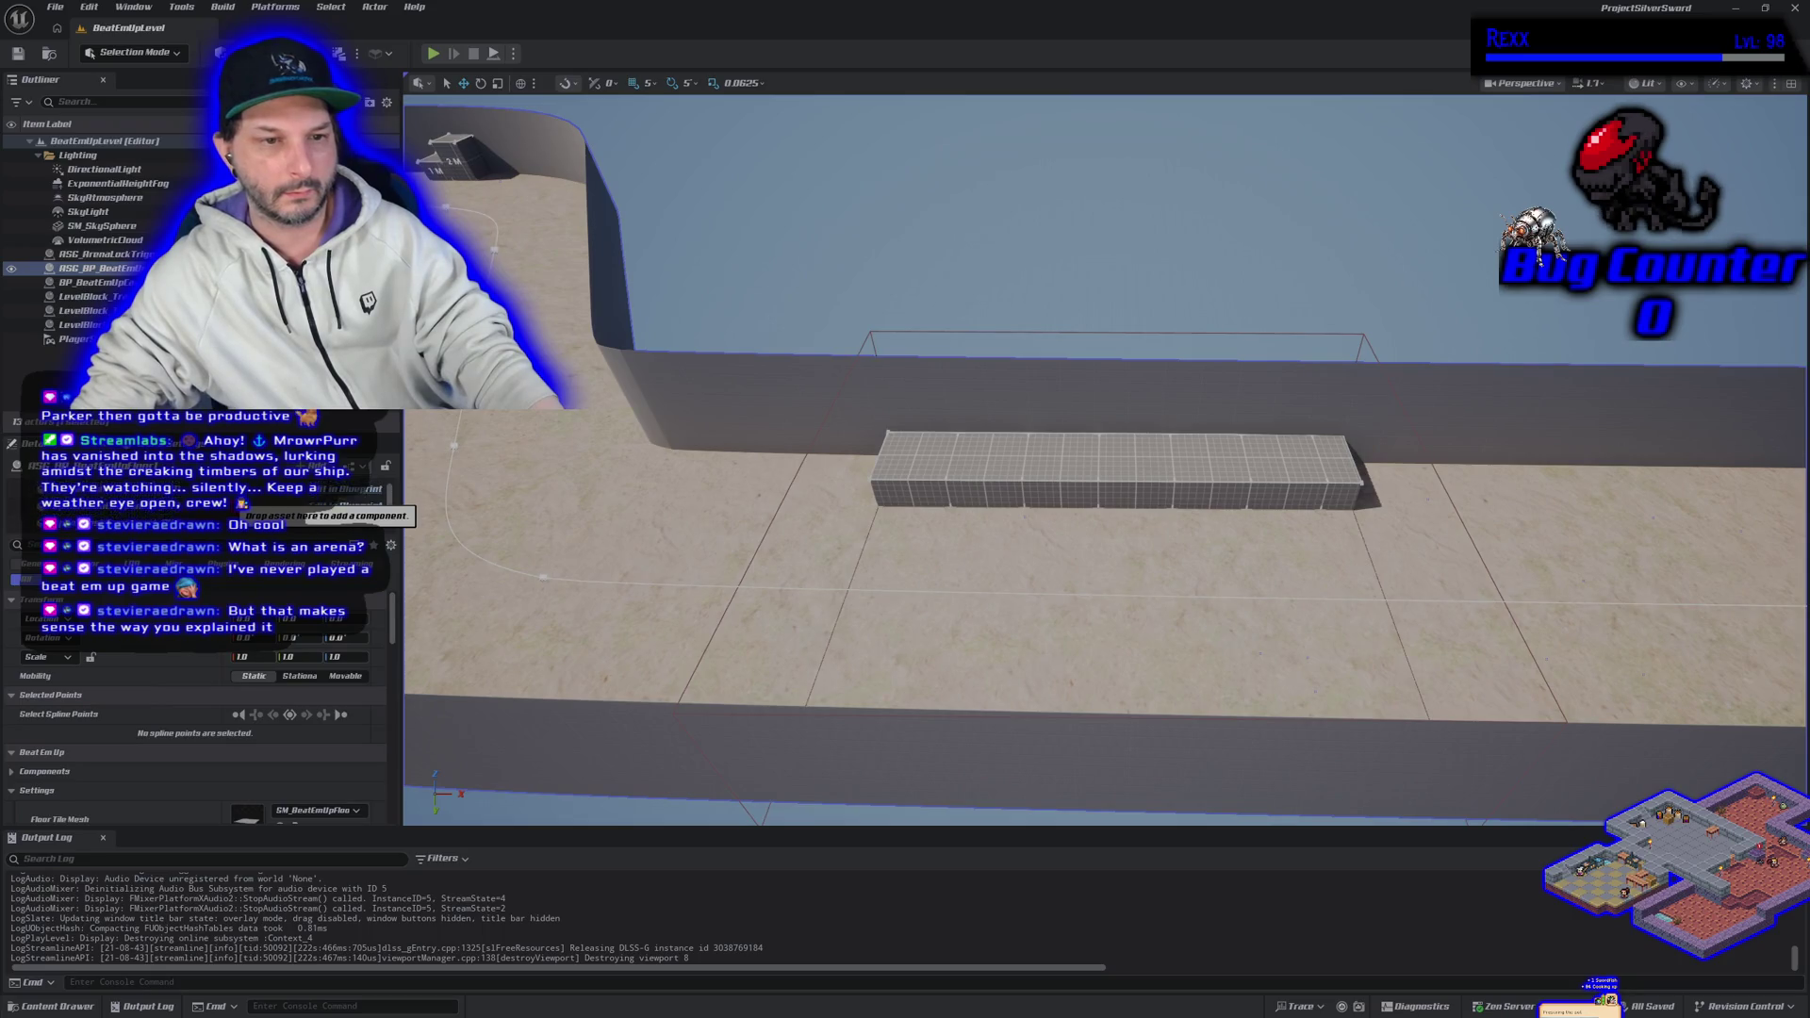
Step: Uncheck Show Boundaries in Editor under the floor's Boundaries settings
scroll(135, 728, "down", 3)
scroll(135, 728, "down", 5)
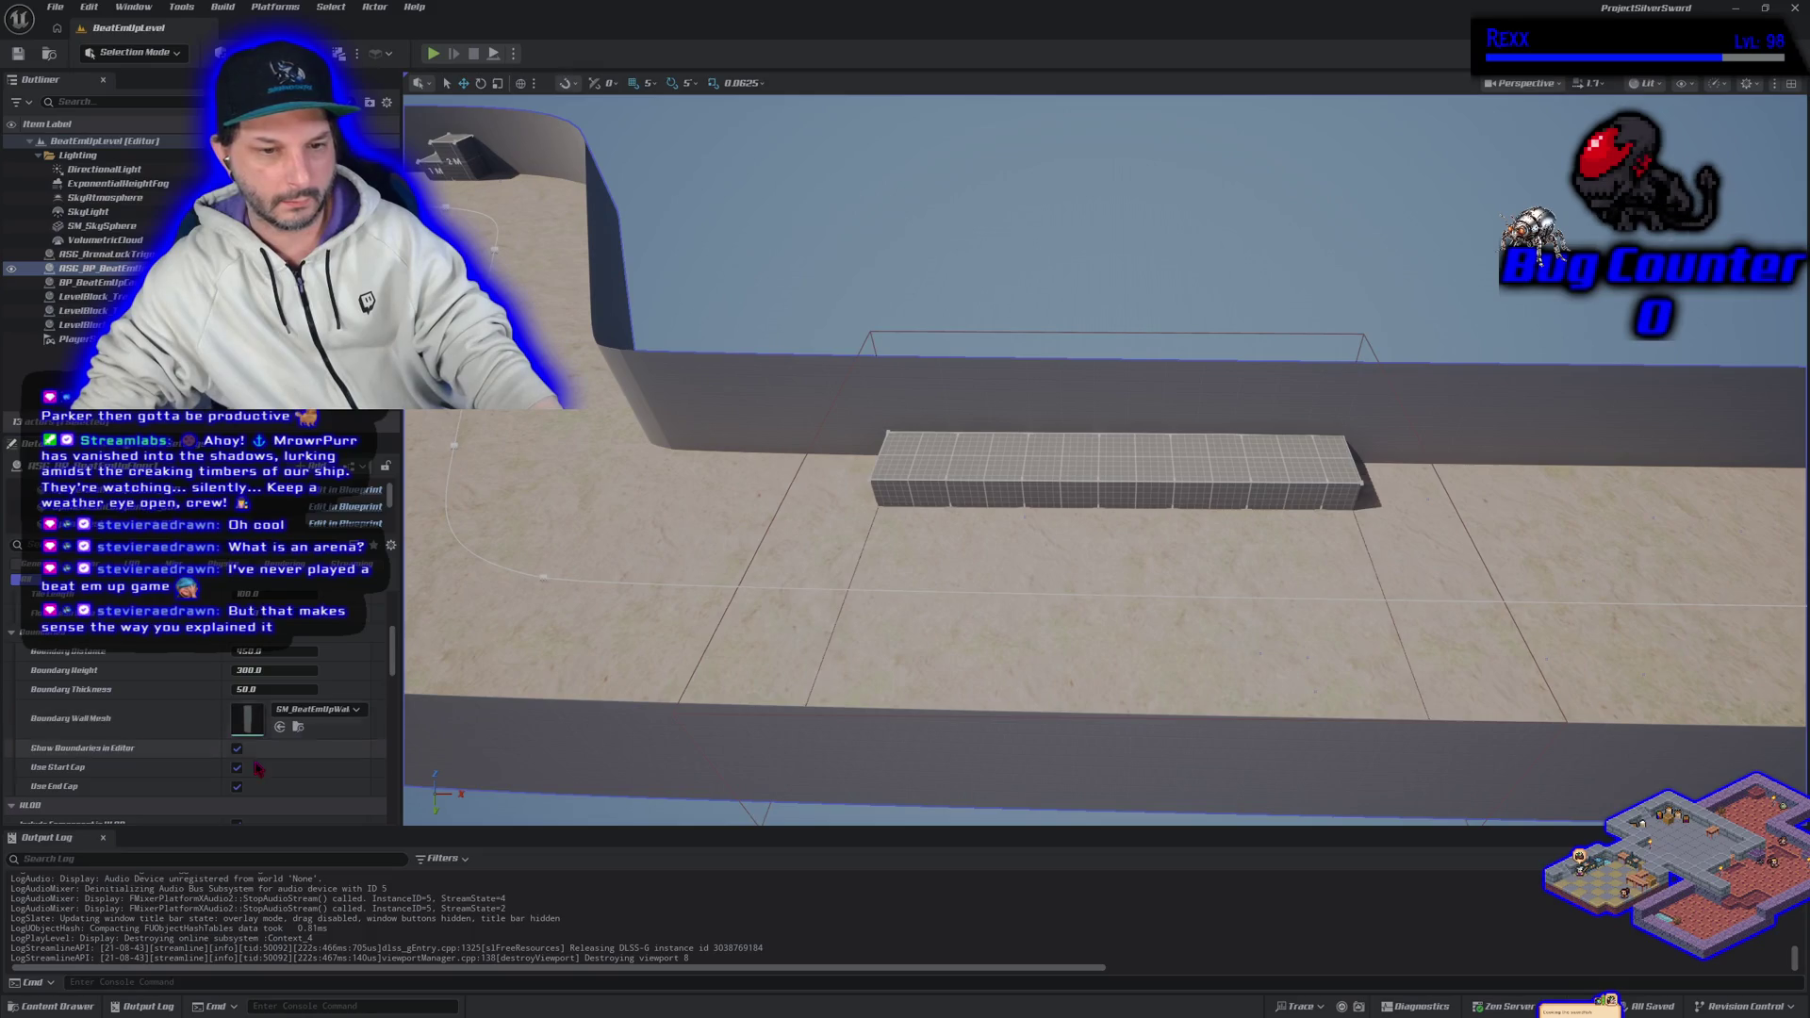
left_click(237, 749)
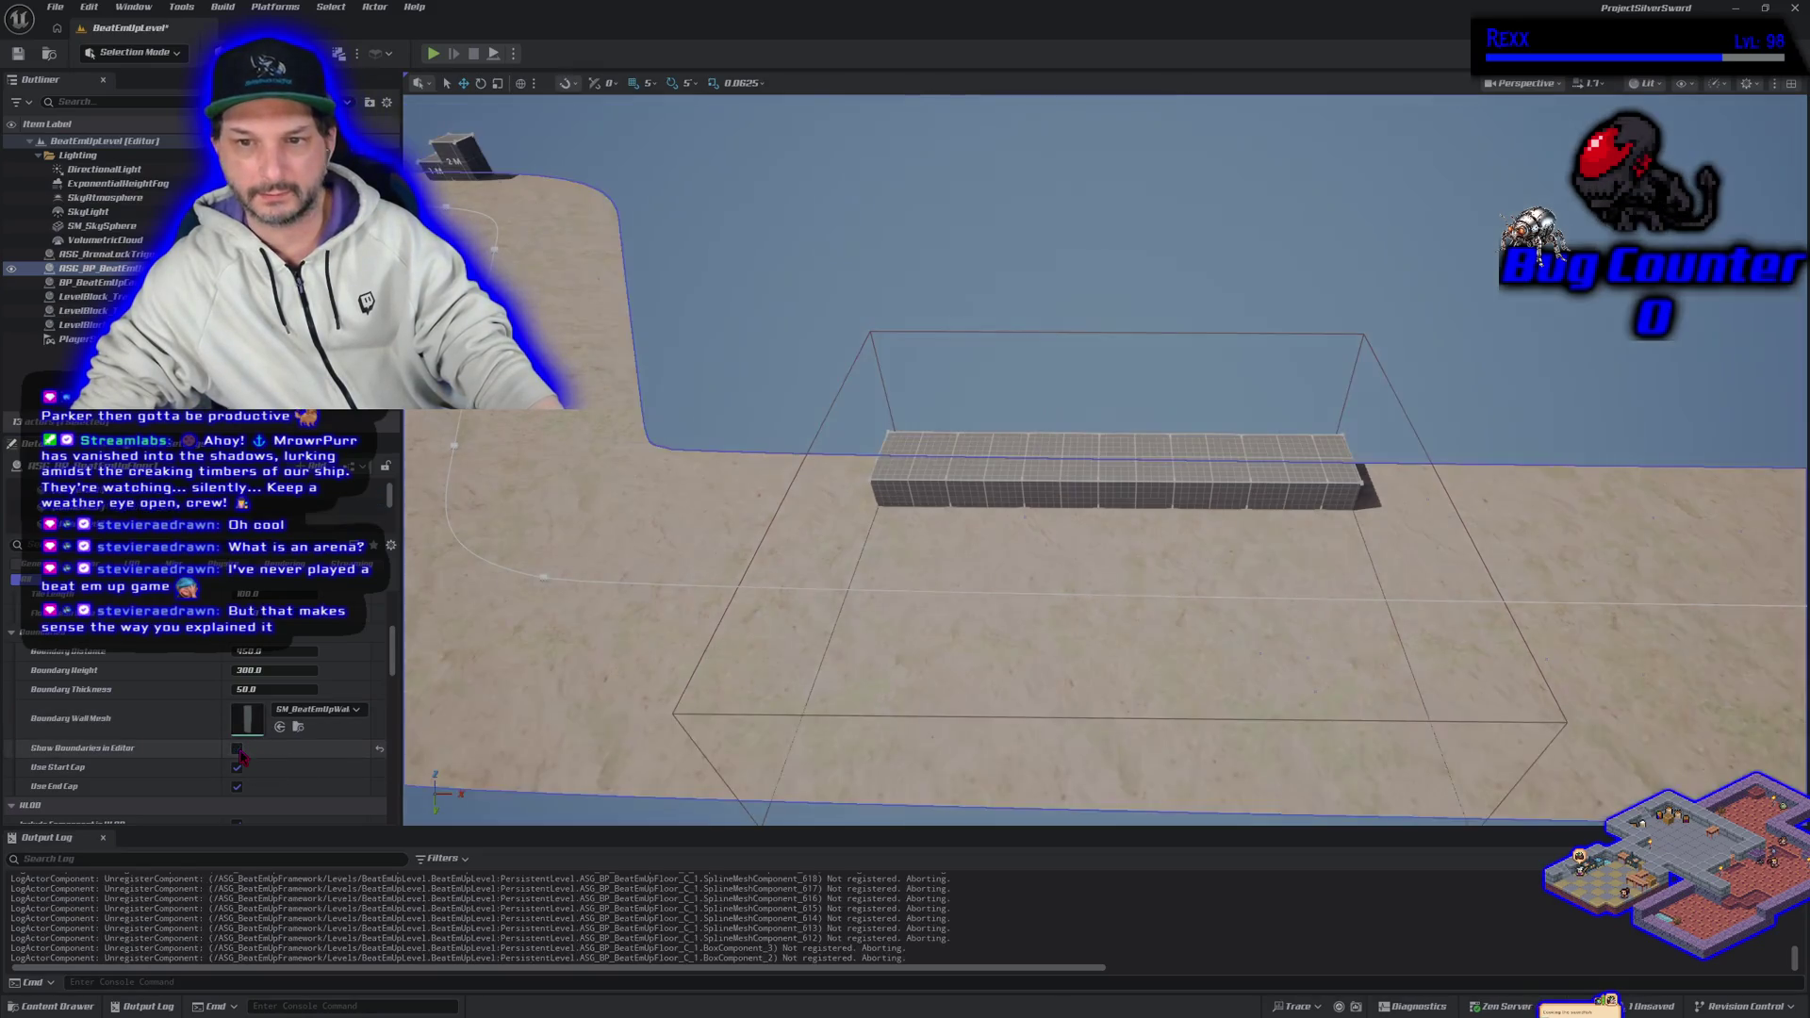
Step: Fly the viewport along the road to frame the arena wall and box, then switch to Rider
key("w")
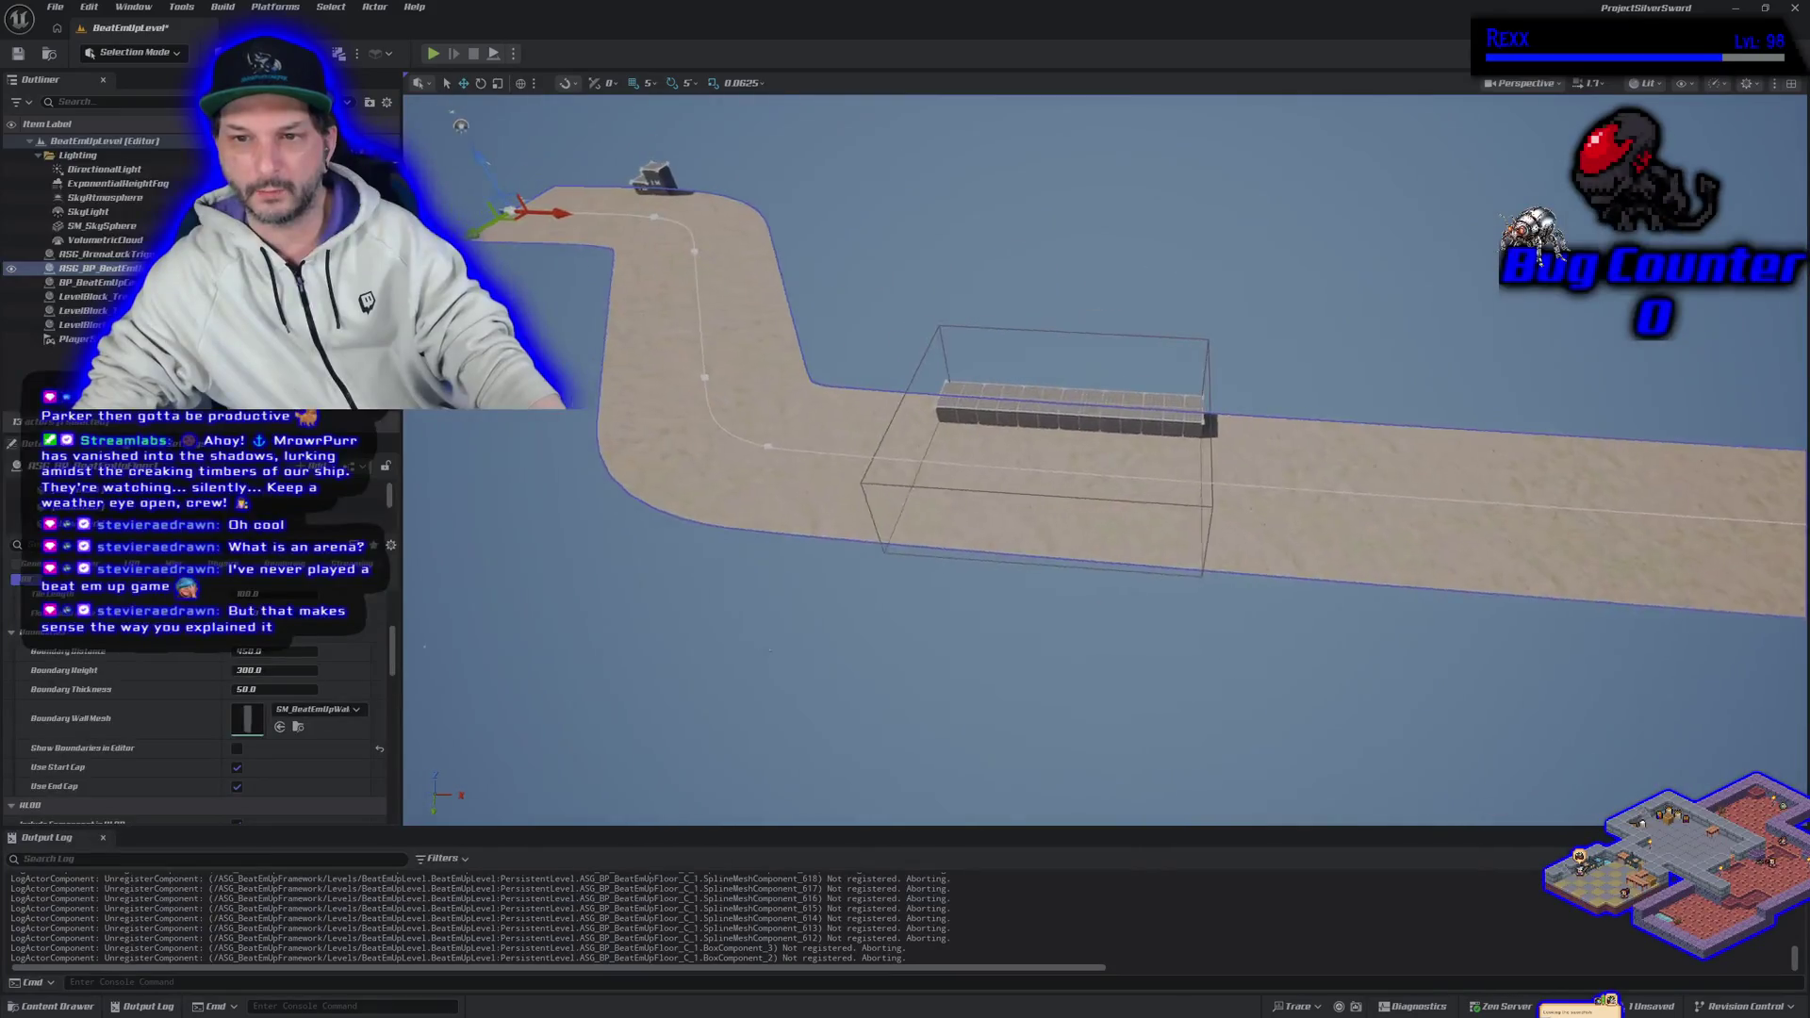
left_click_drag(773, 651, 796, 660)
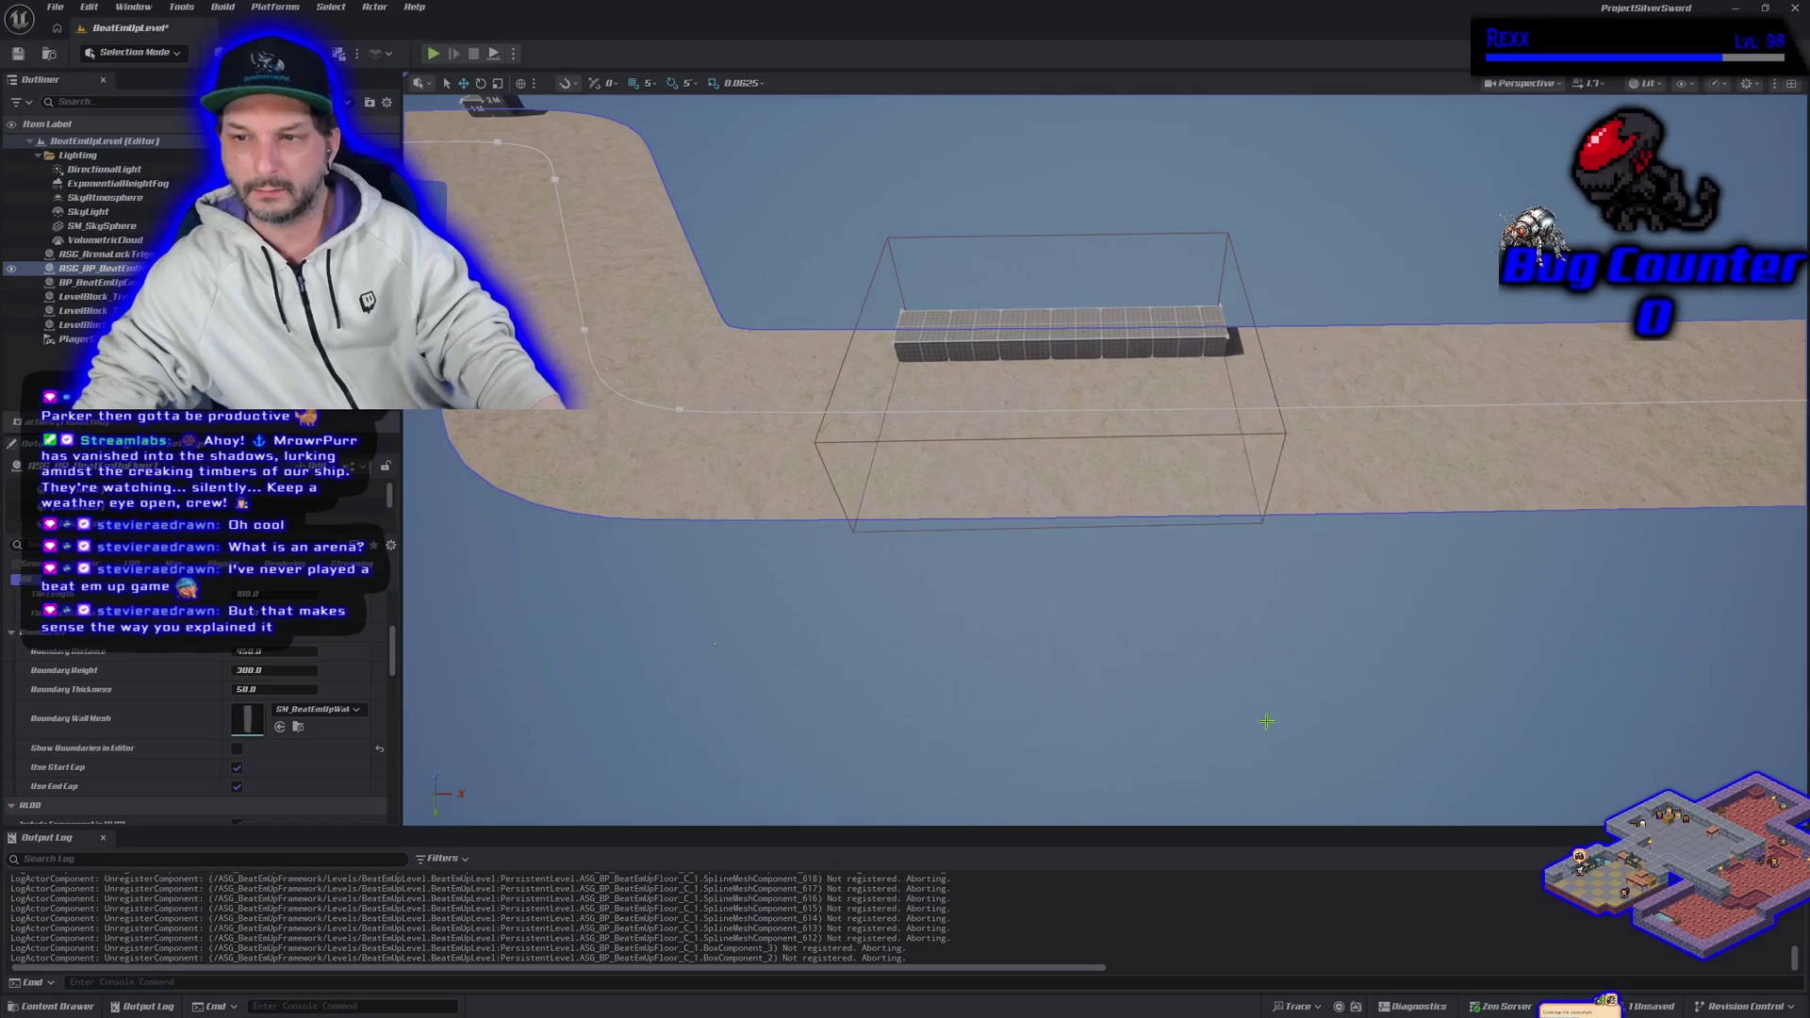
left_click_drag(1254, 301, 858, 540)
key("f")
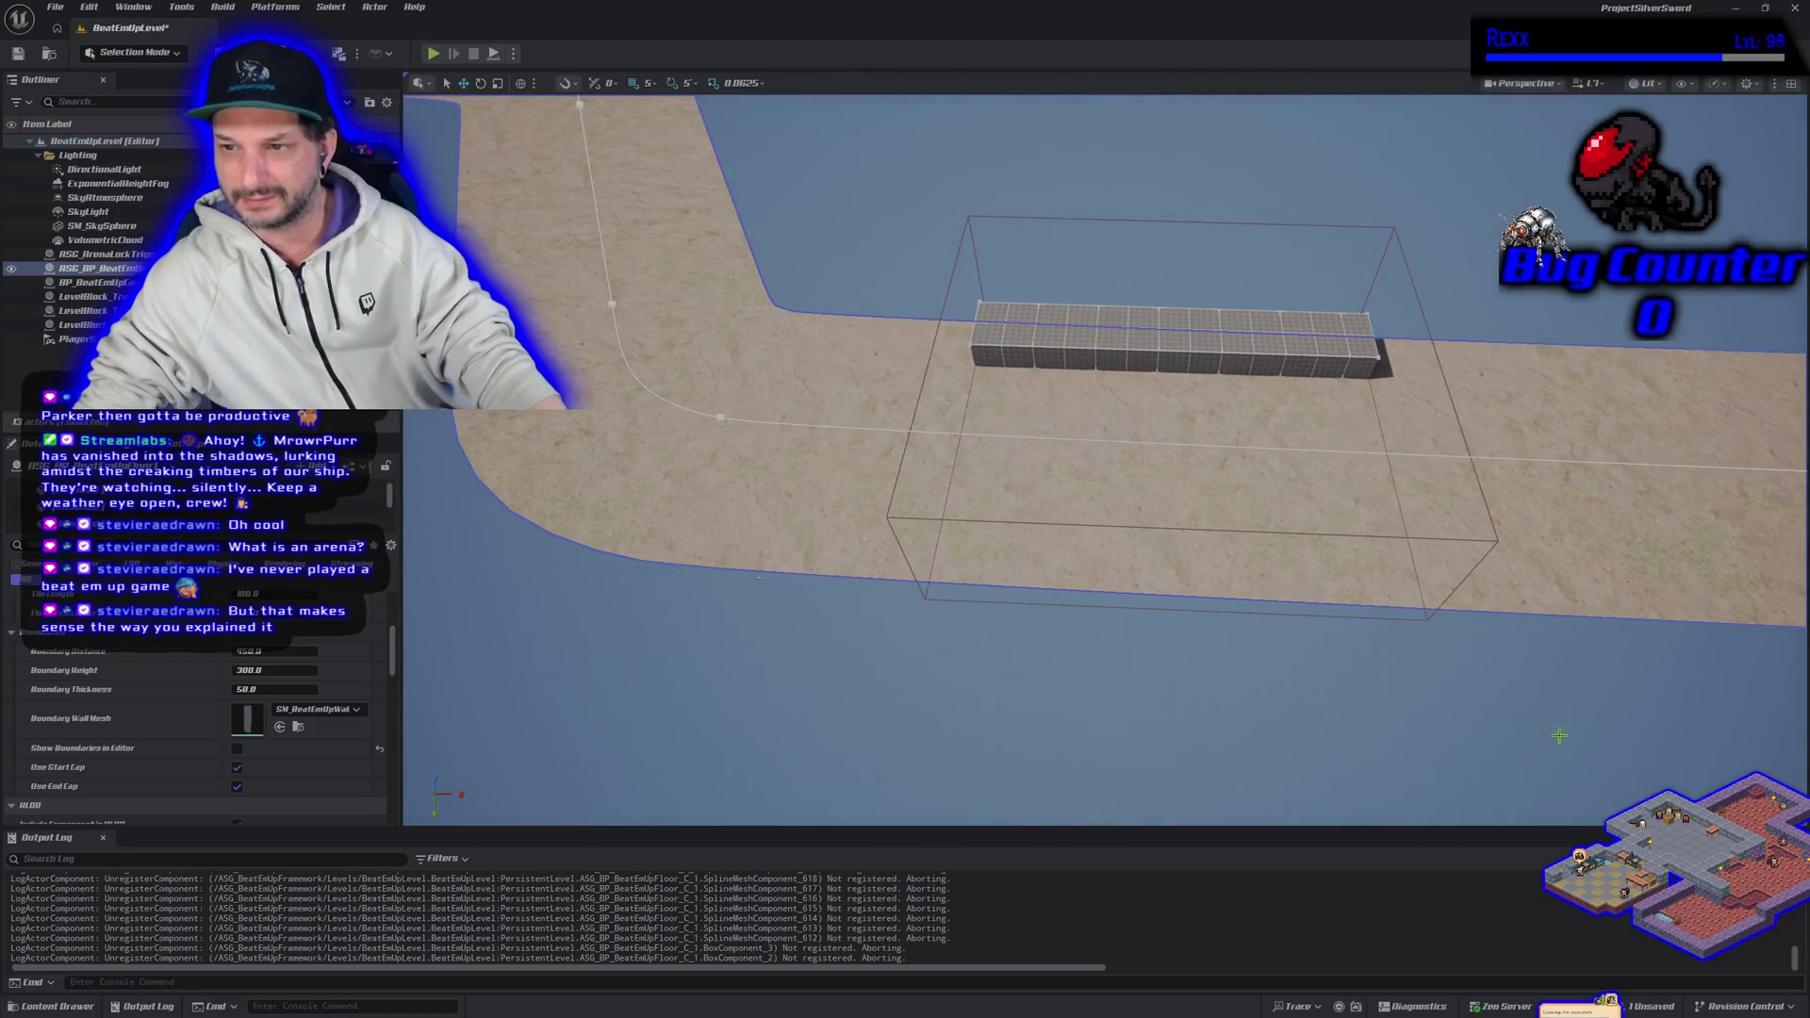
mouse_move(955, 223)
left_mouse_down()
mouse_move(956, 141)
mouse_move(955, 283)
left_mouse_up()
left_click_drag(1203, 584, 1204, 584)
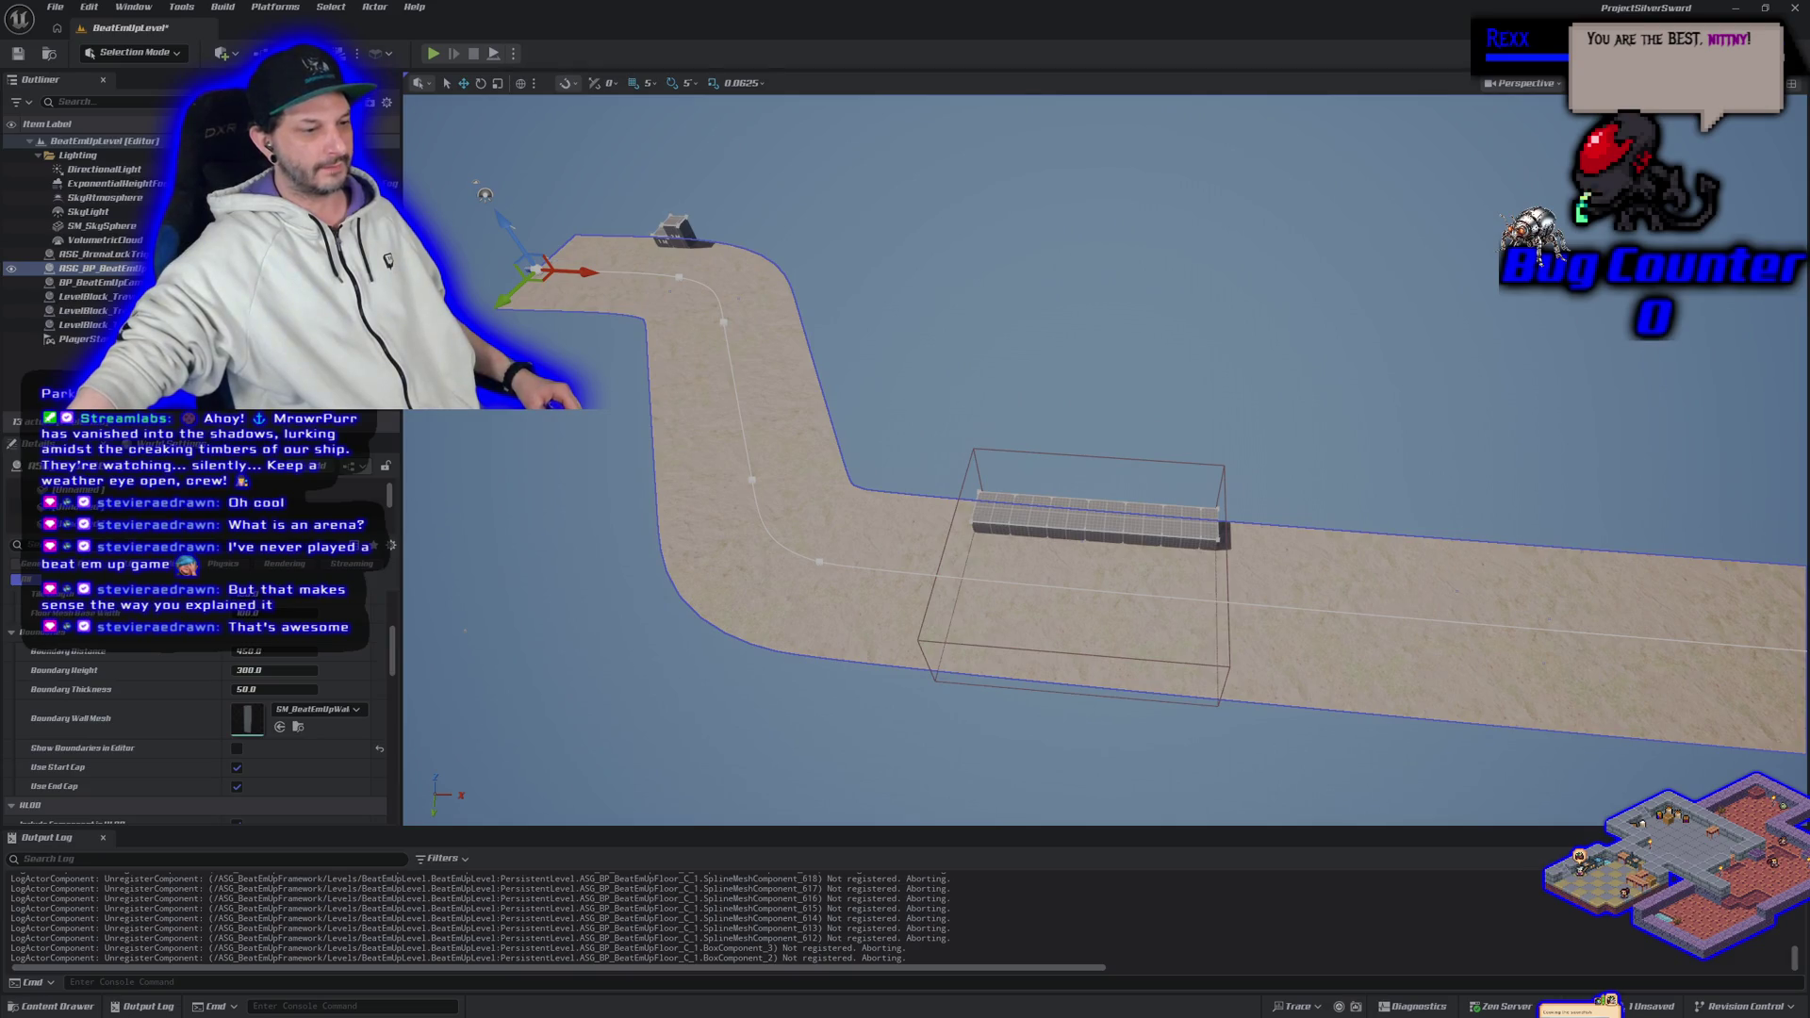
key("alt+Tab")
scroll(188, 761, "down", 10)
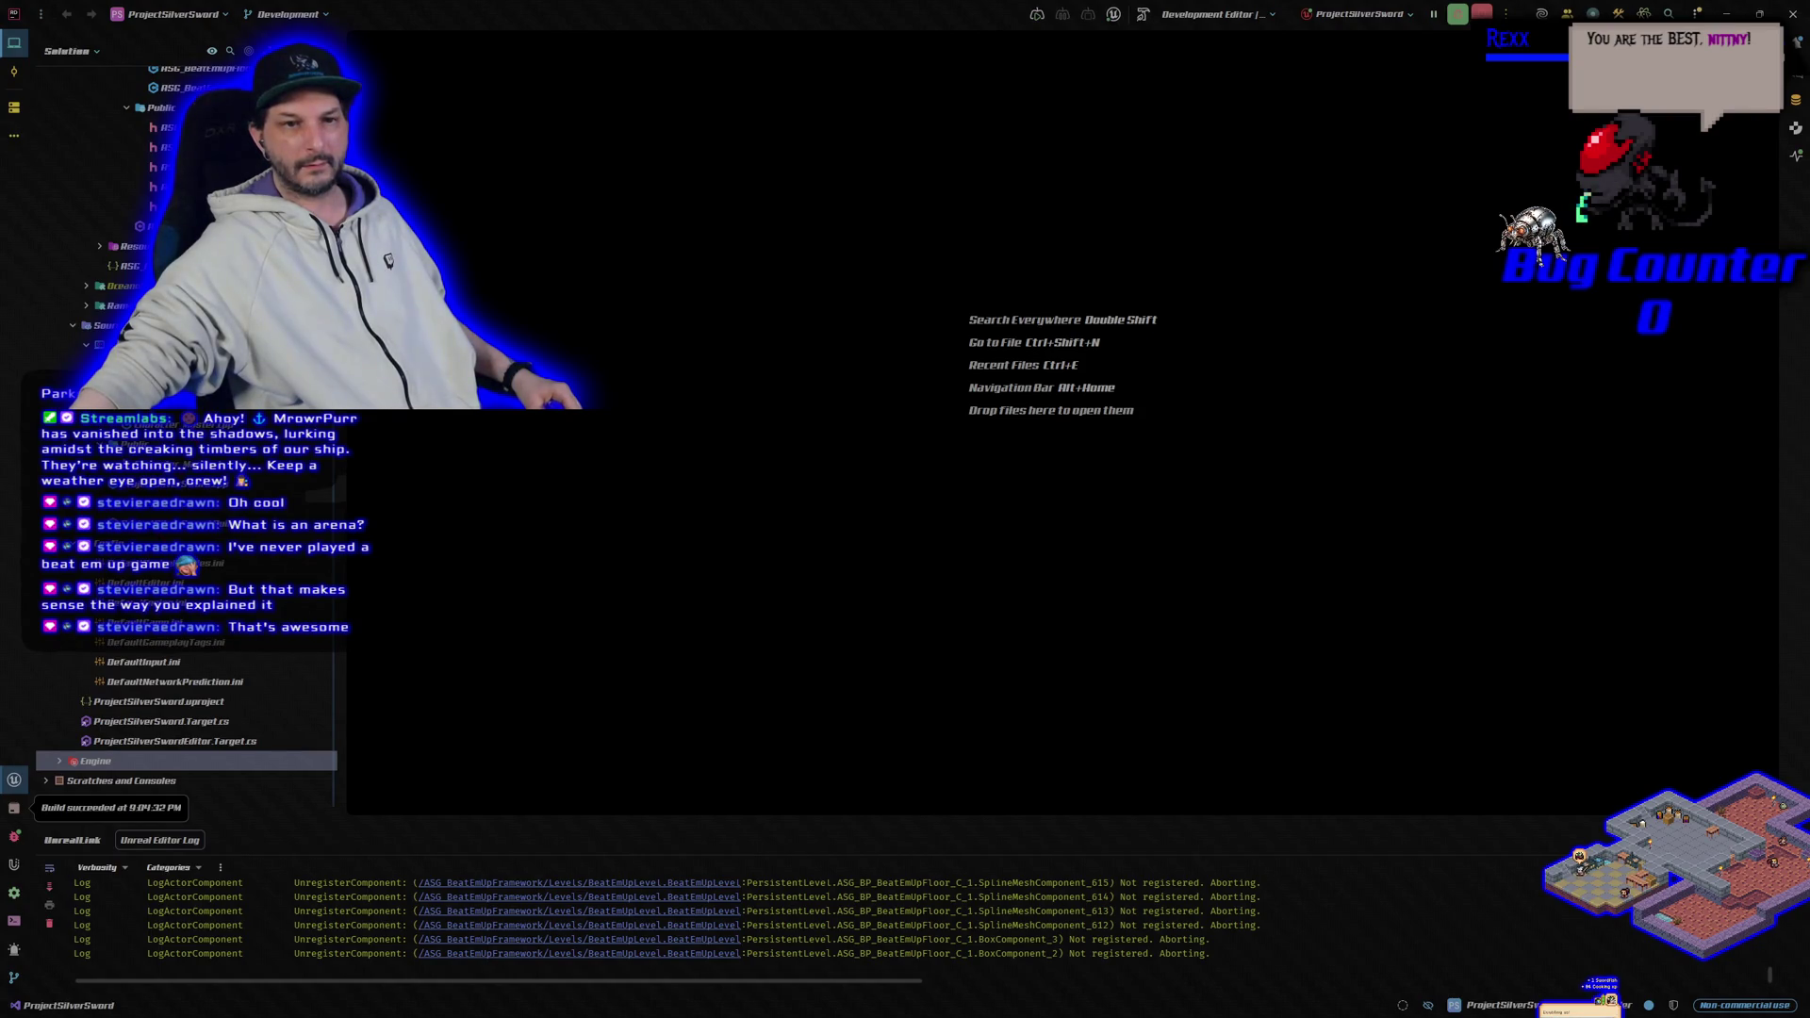
Step: Select the ASG_BeatEmUpFramework plugin under Plugins and collapse its Source folder
scroll(189, 425, "up", 10)
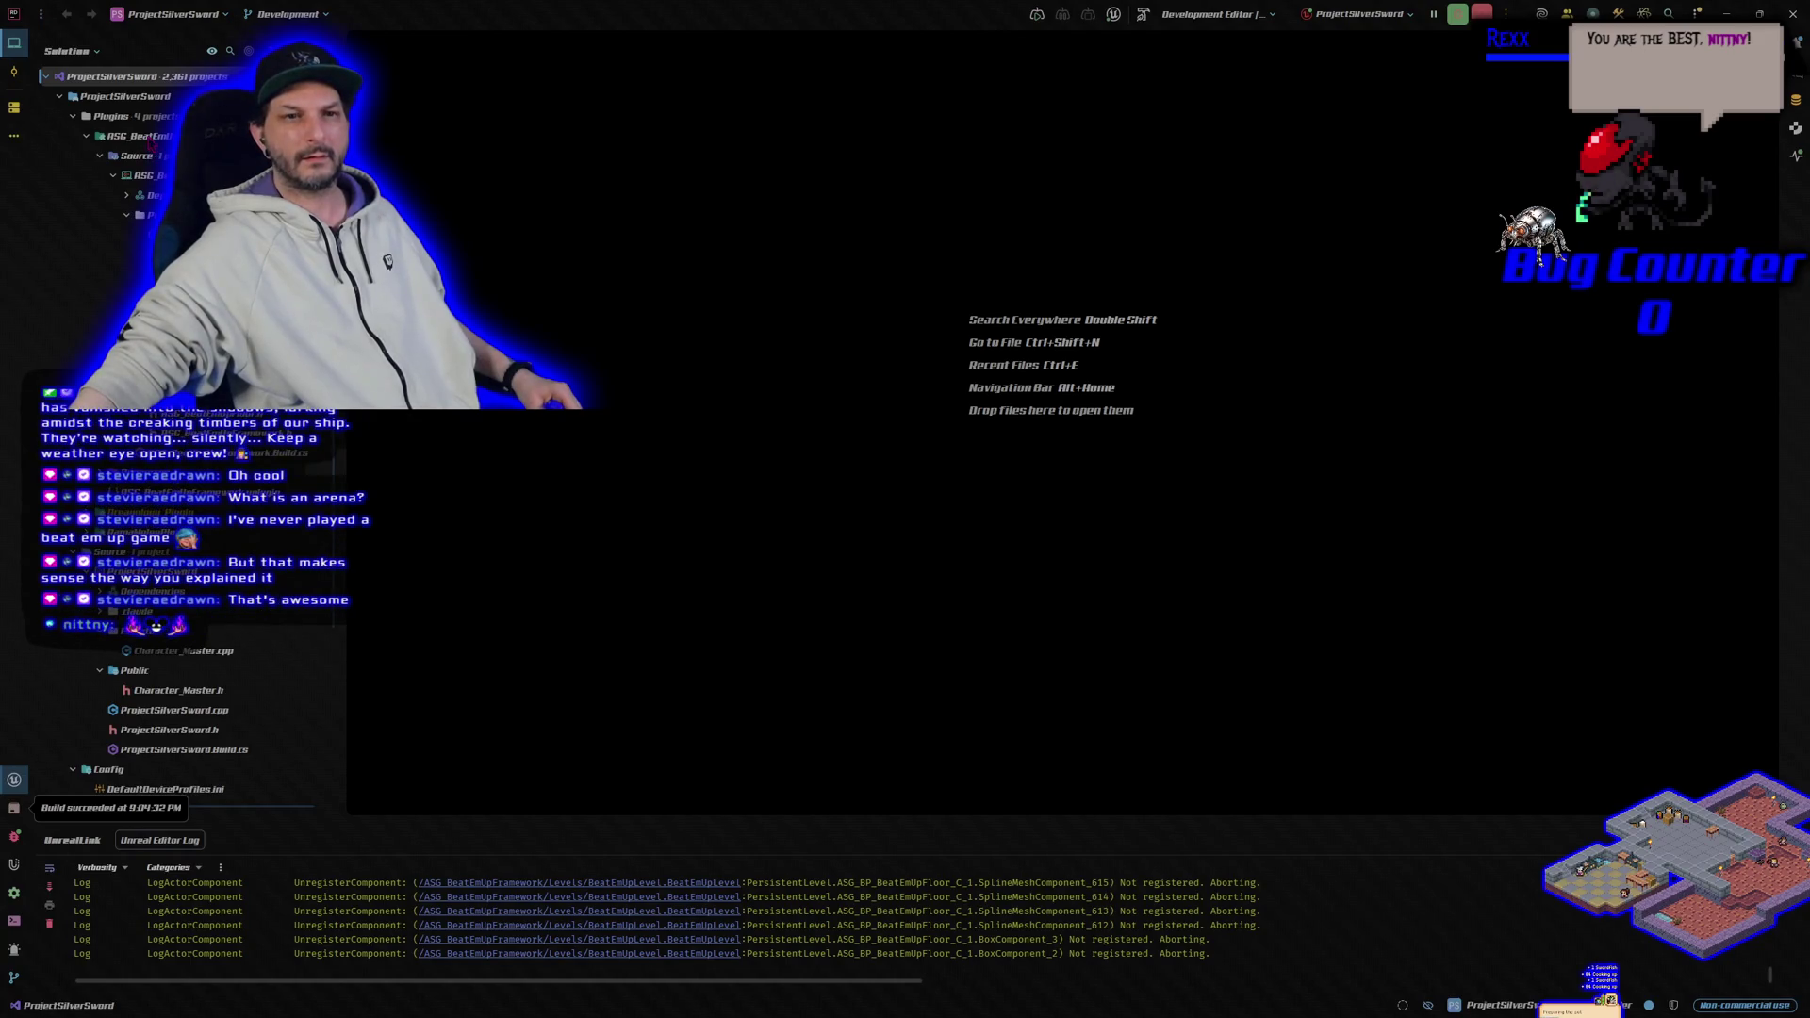
left_click(146, 137)
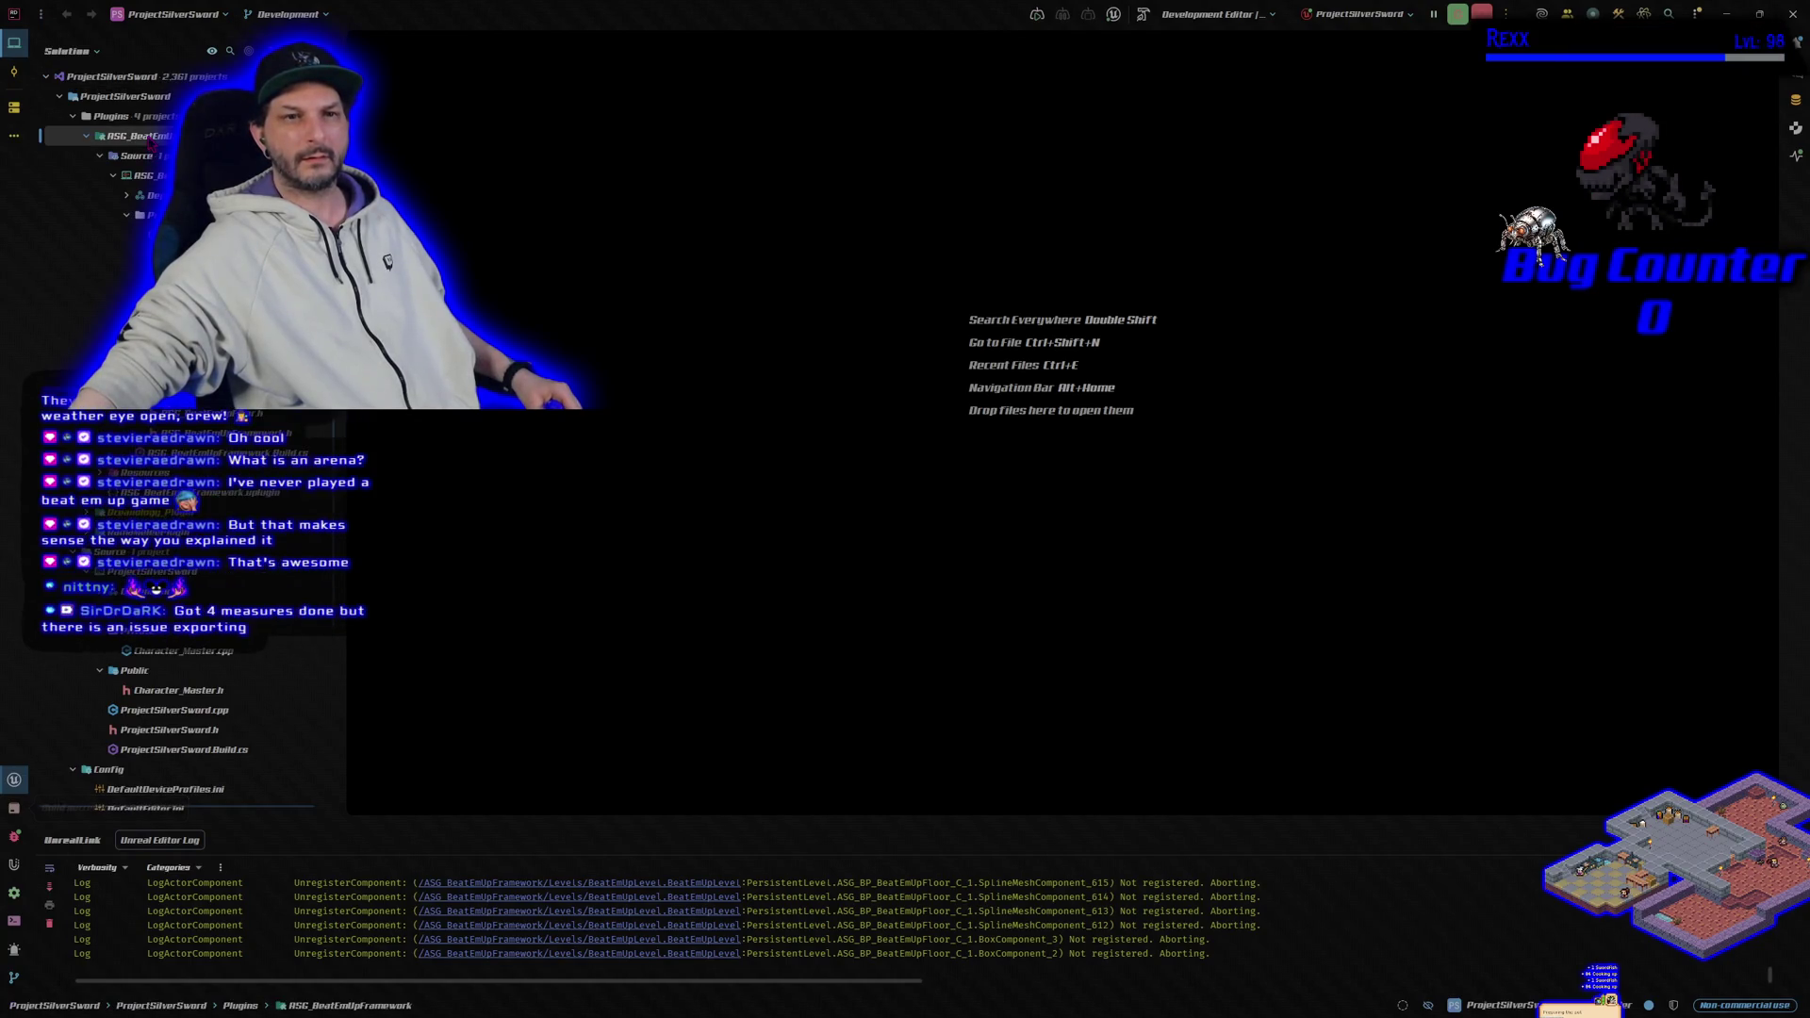
left_click(100, 156)
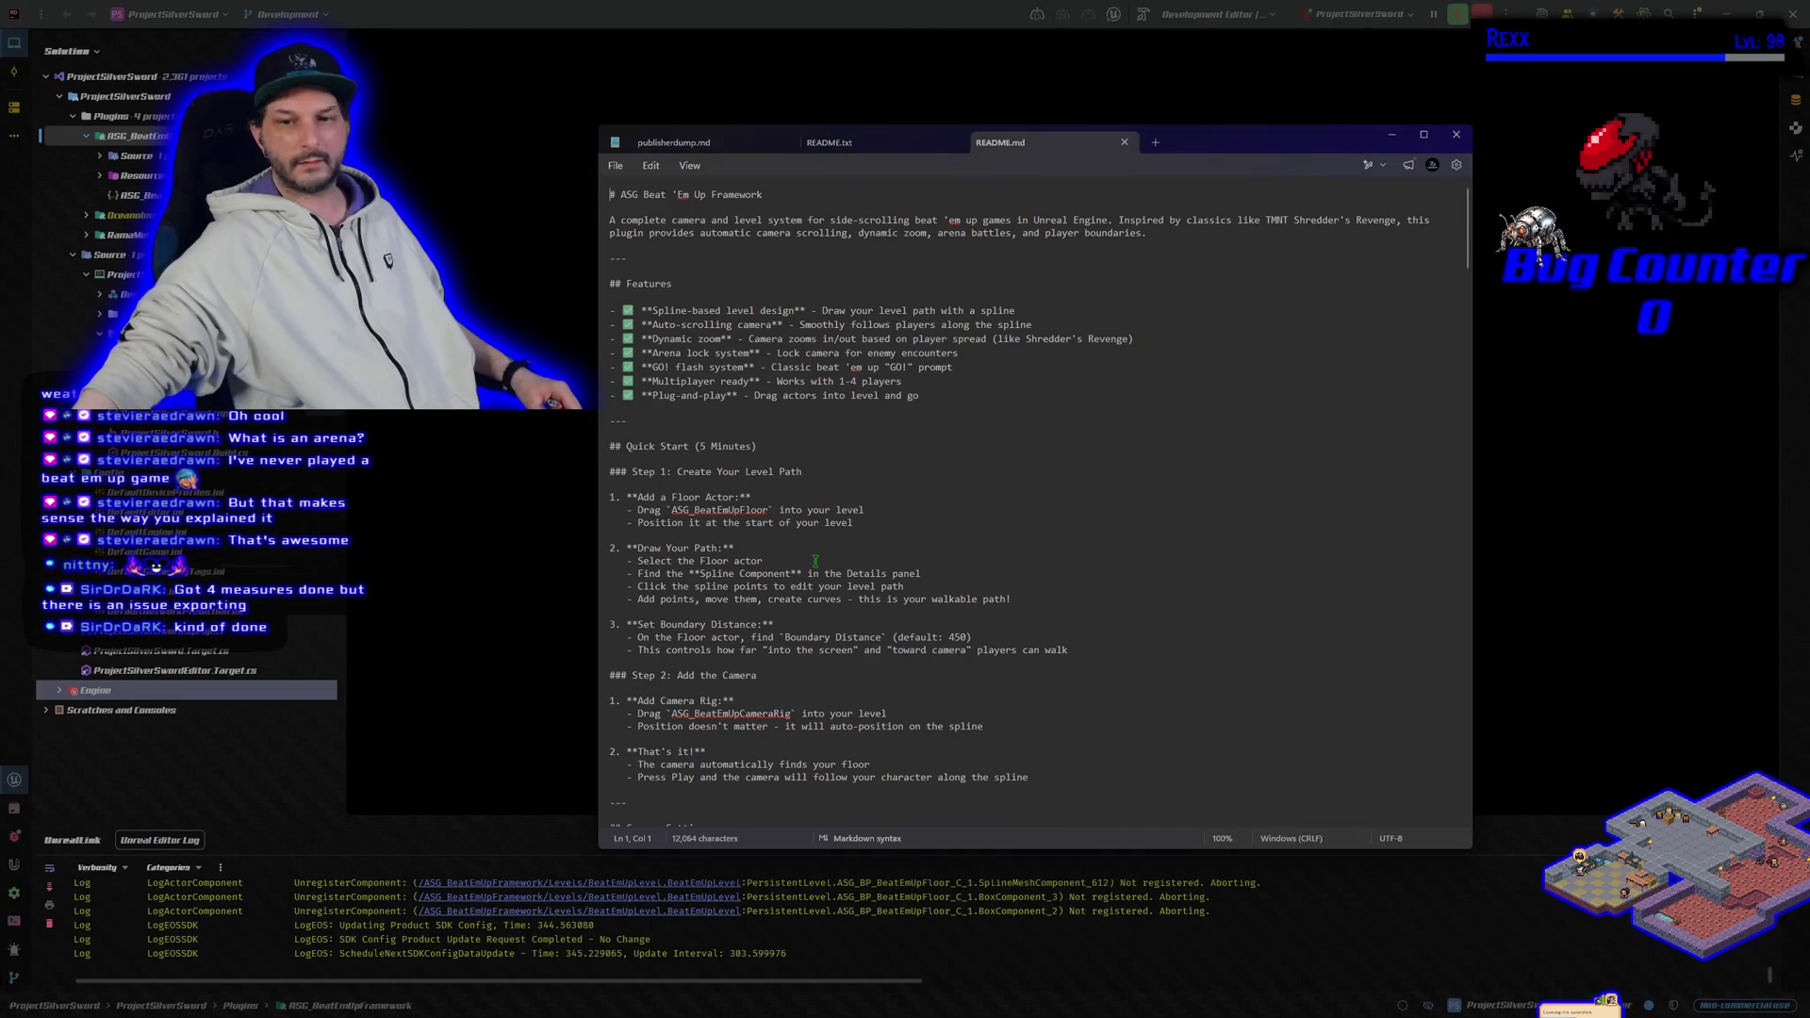
Step: Scroll down and back up through the framework README.md, then close Notepad
scroll(1160, 382, "down", 7)
scroll(1160, 382, "down", 20)
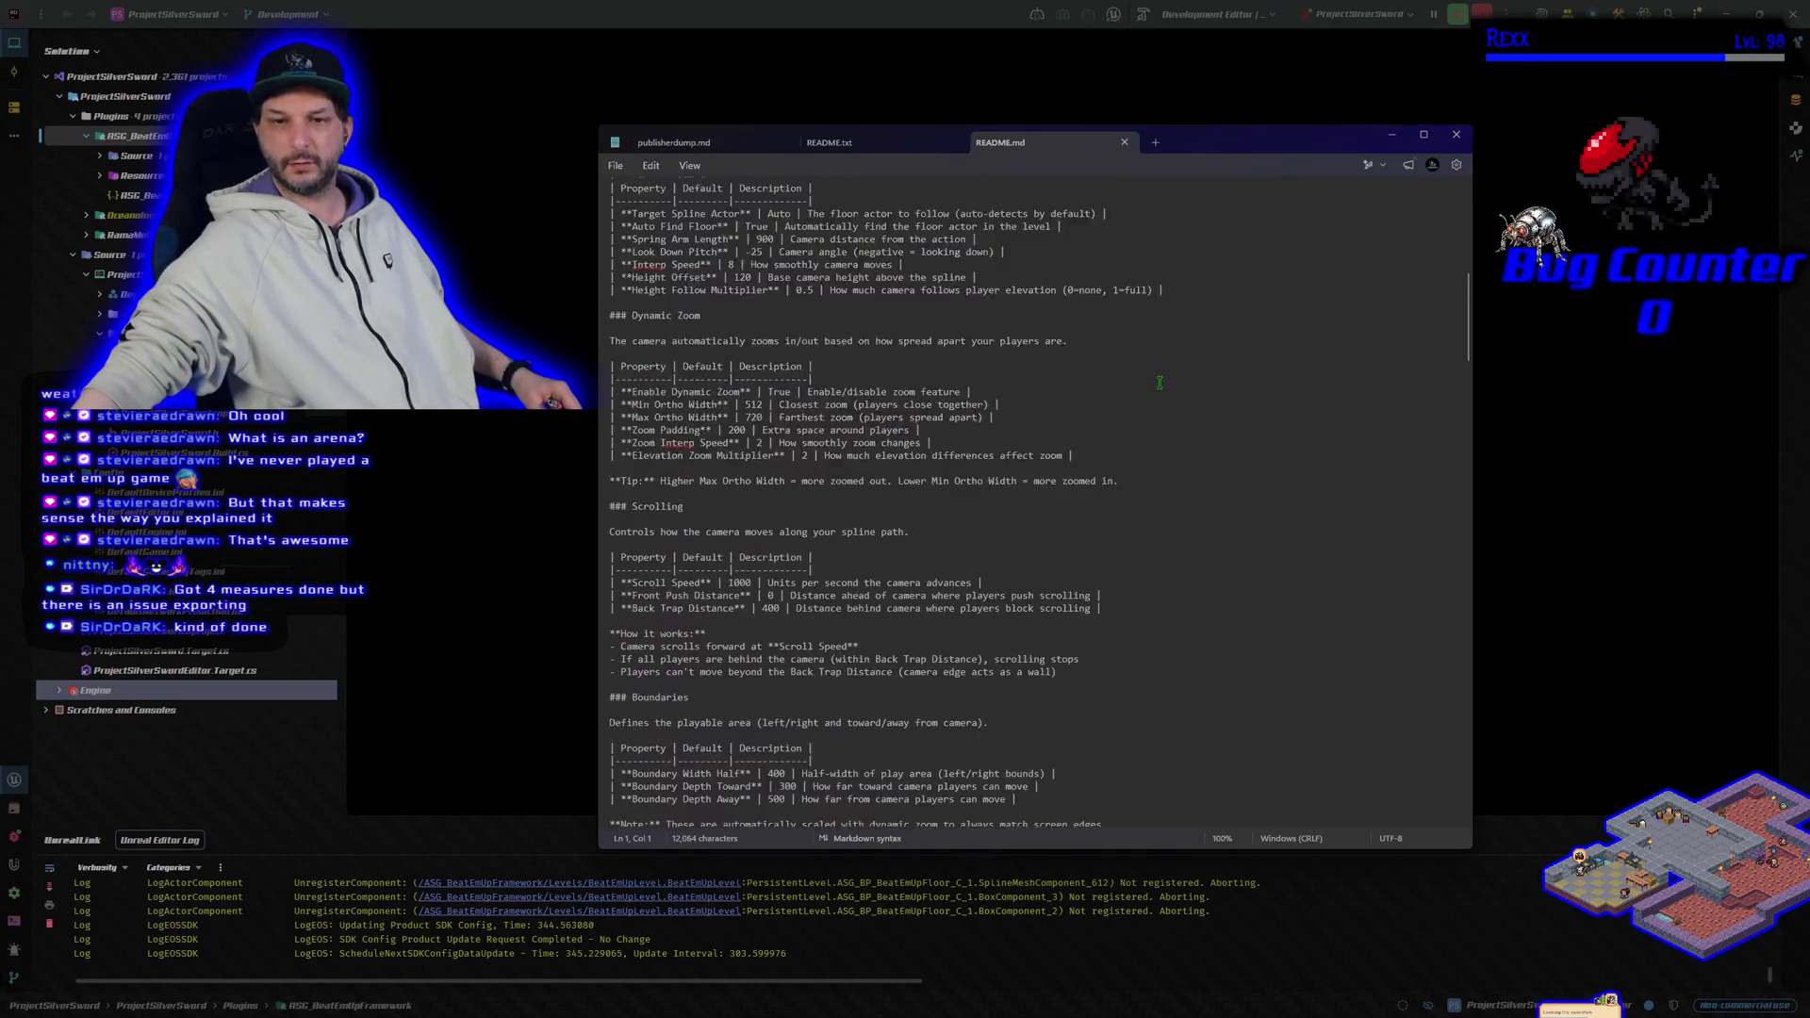
scroll(1159, 387, "down", 20)
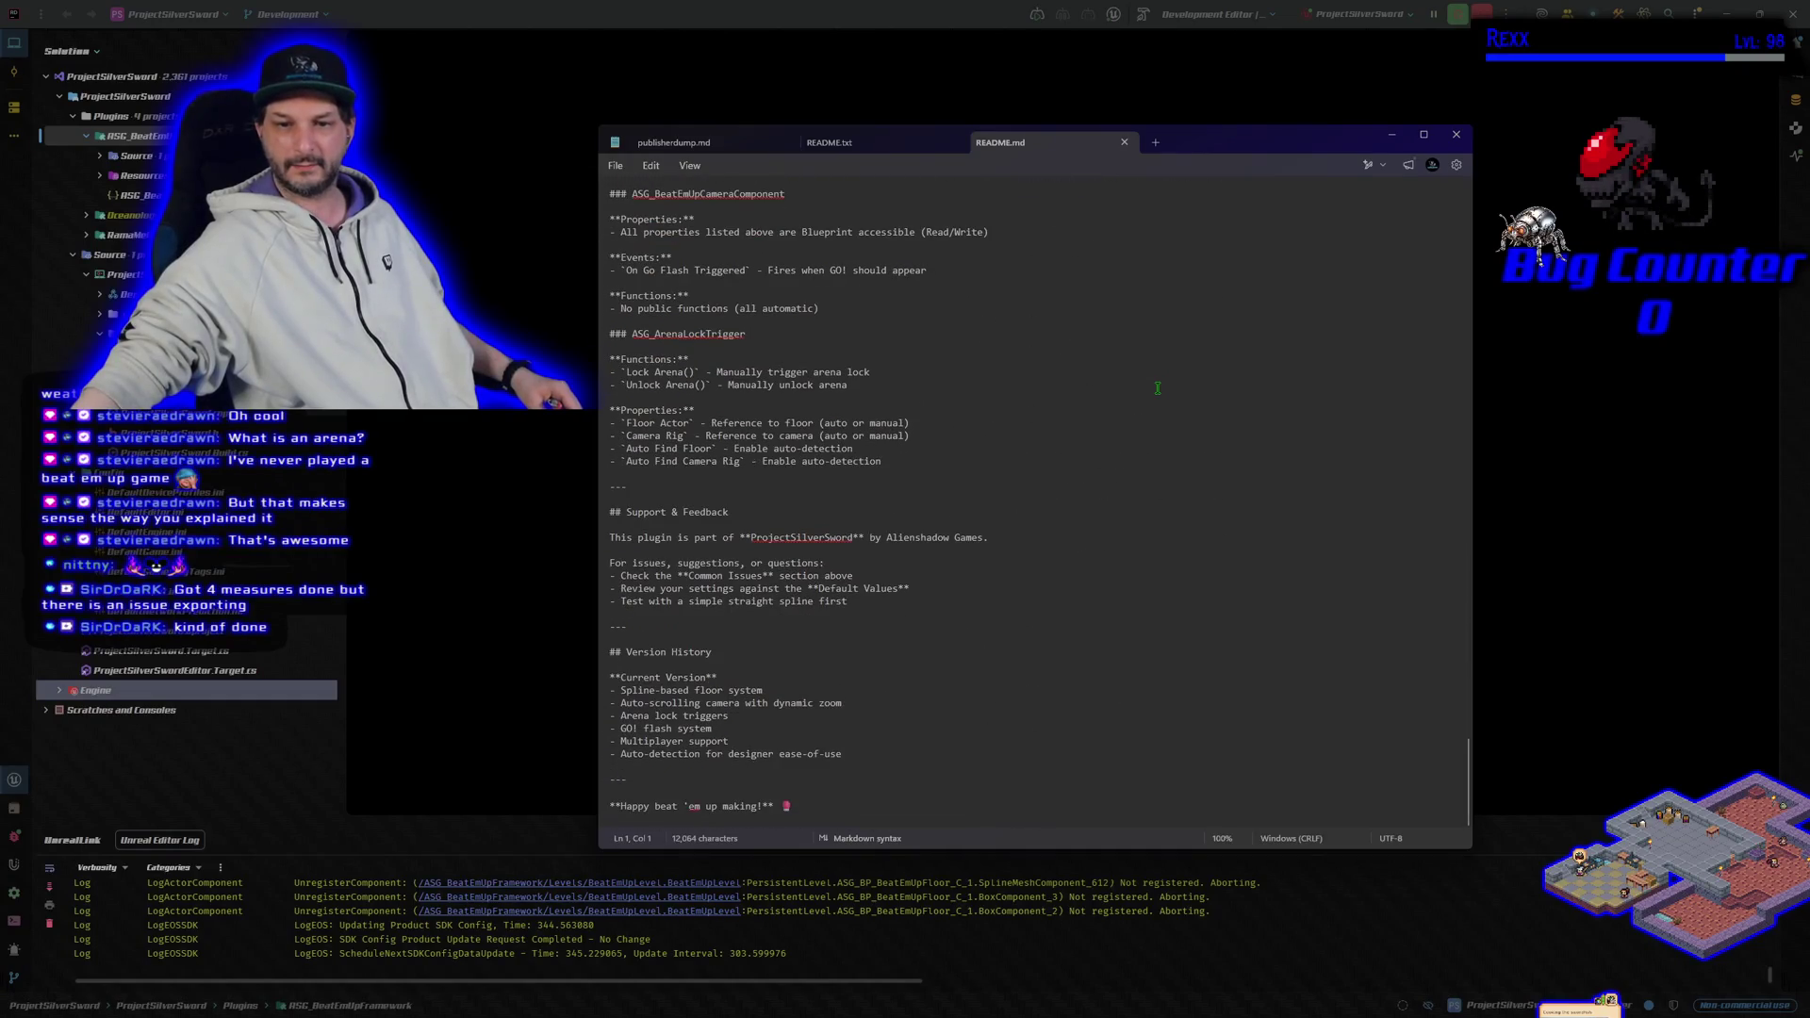
scroll(1158, 388, "up", 15)
scroll(1158, 387, "up", 20)
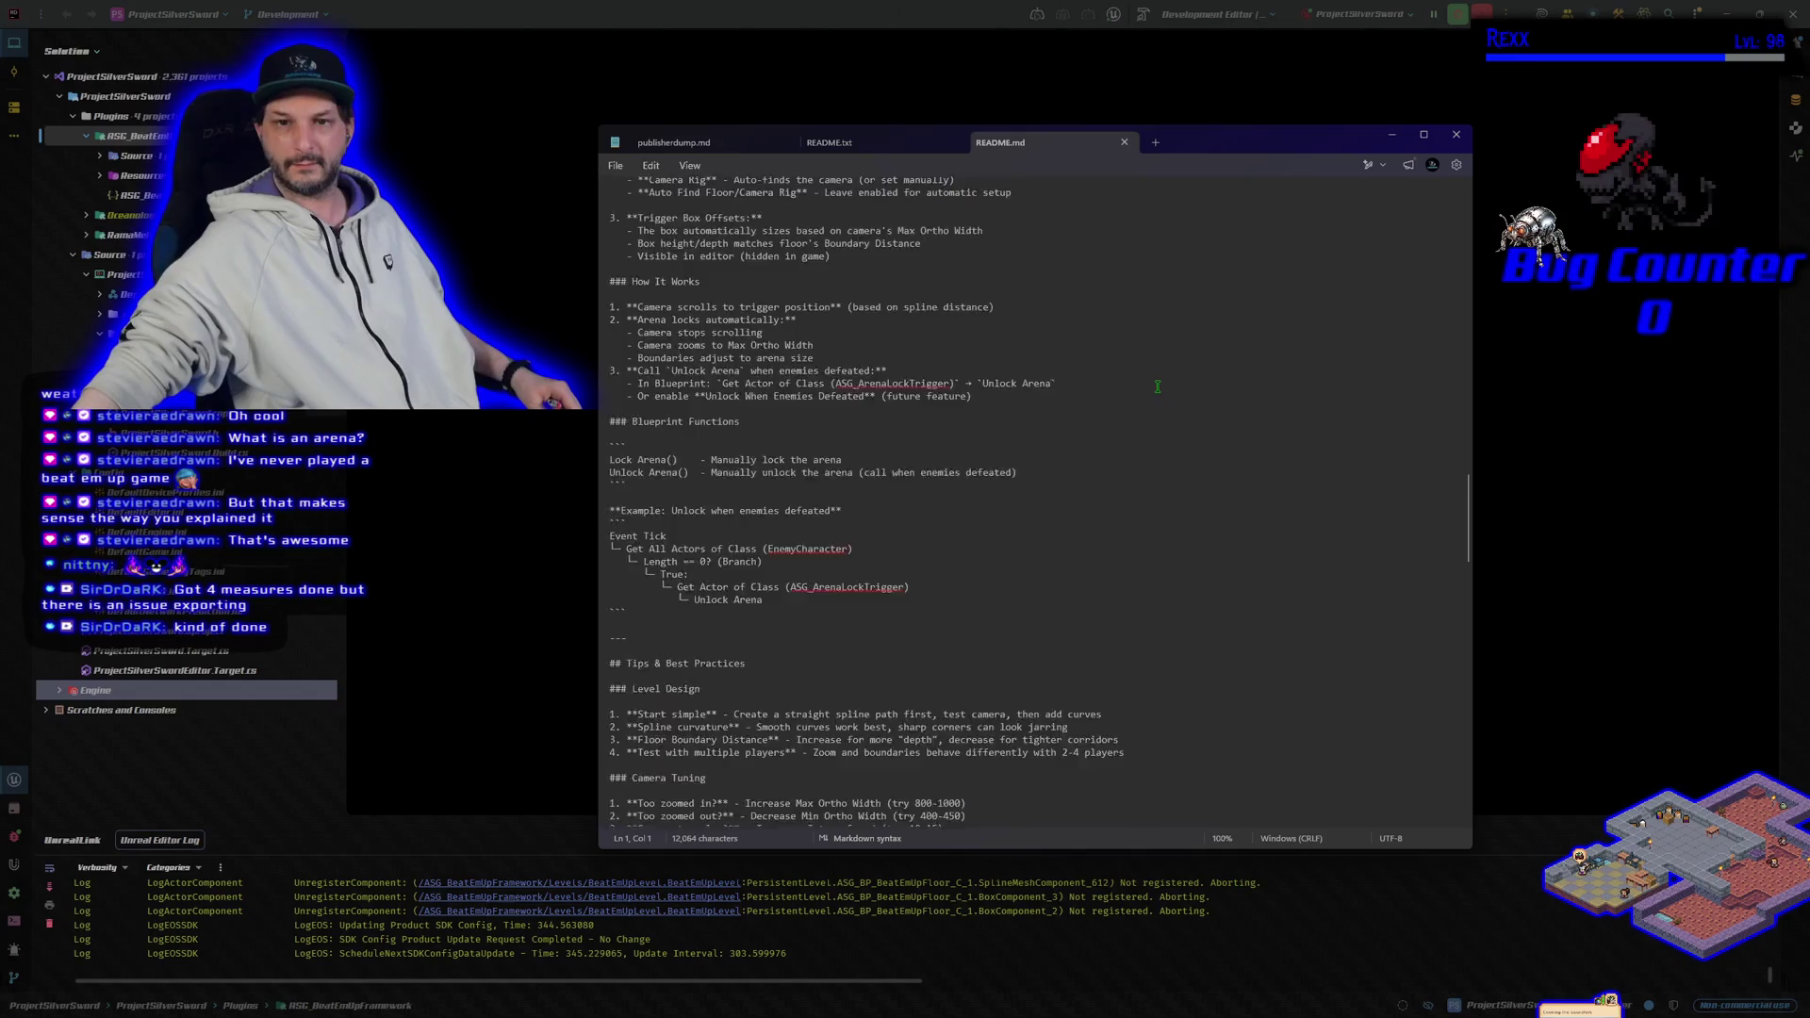
scroll(1158, 388, "up", 20)
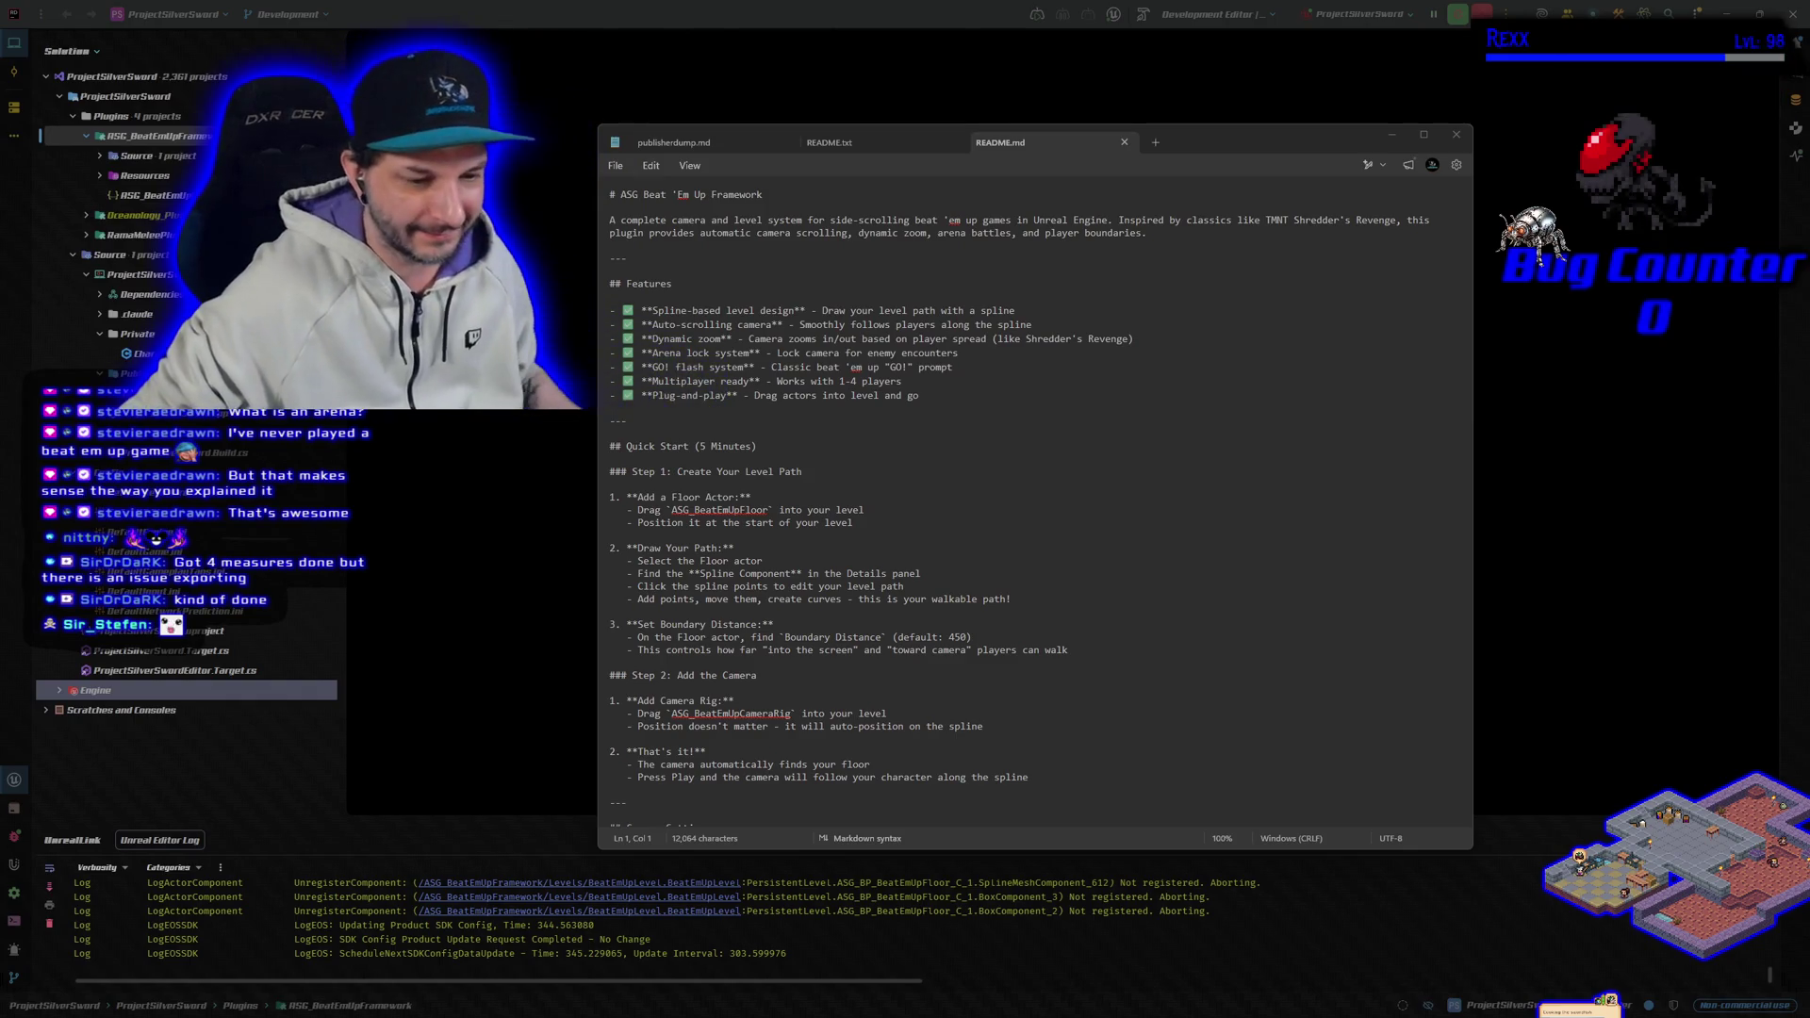
left_click(1457, 135)
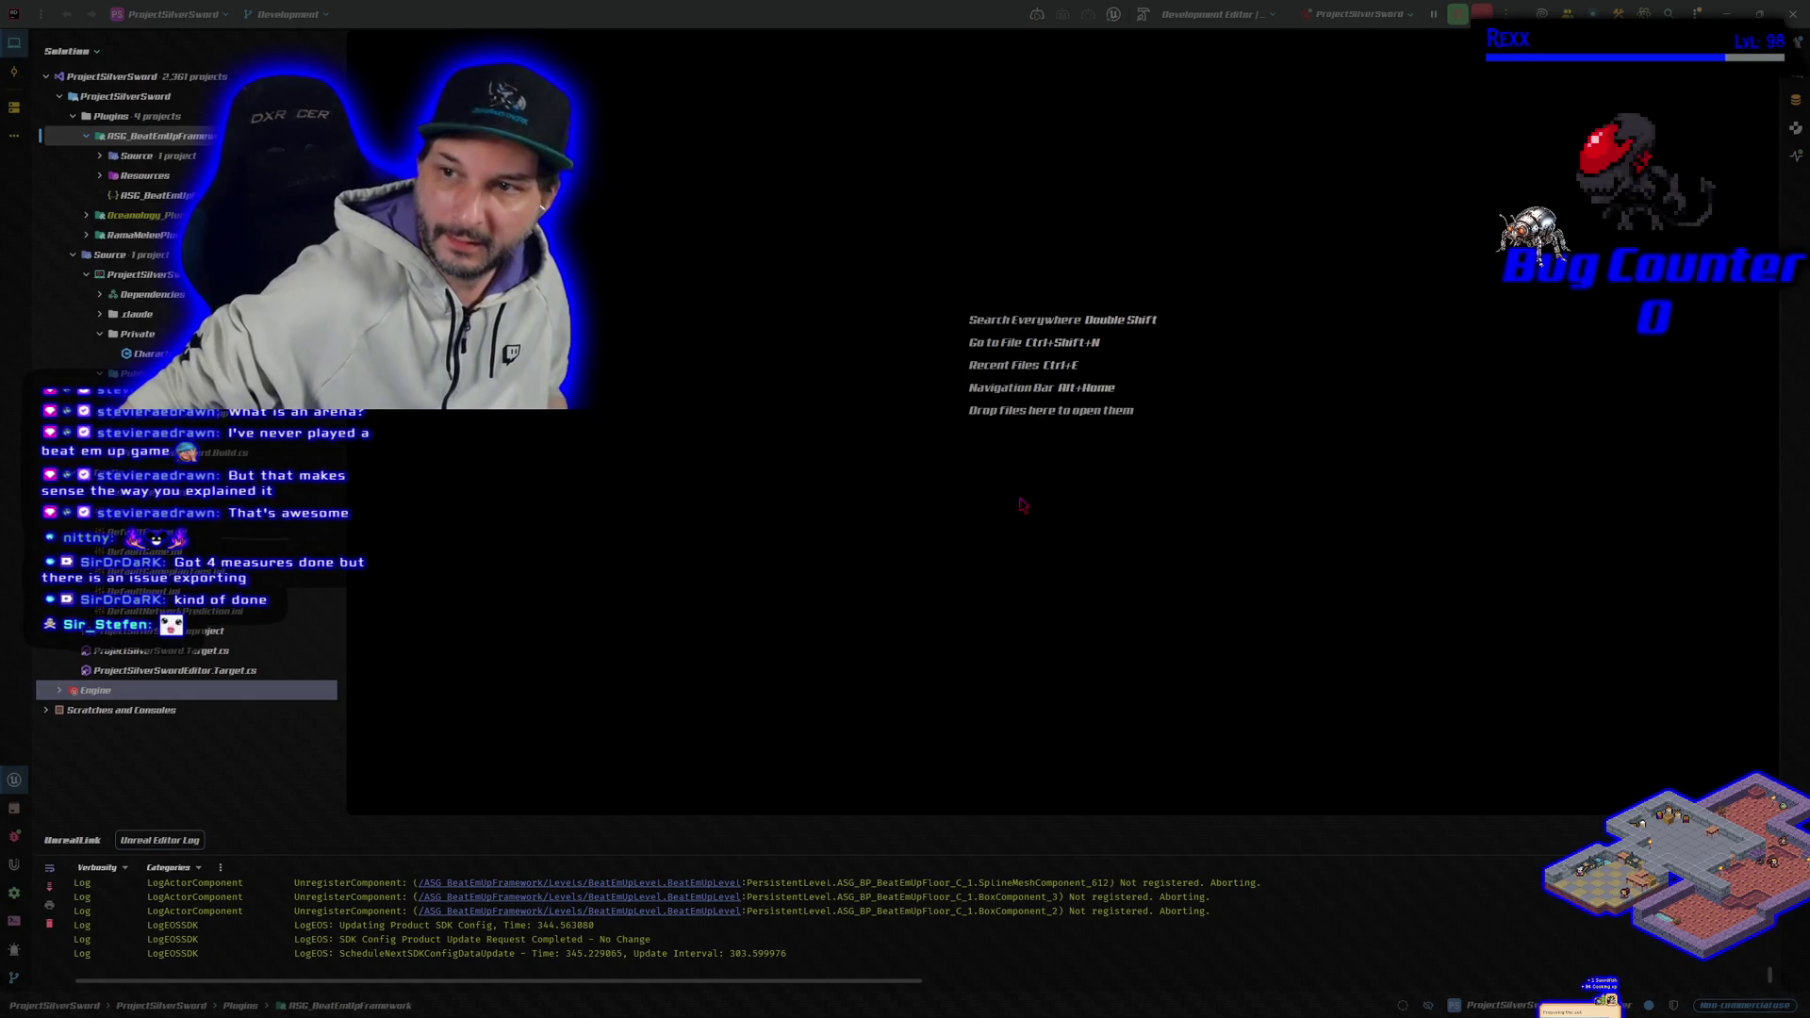
Step: Return to the Unreal Editor showing BeatEmUpLevel's sand road and arena box
key("alt+Tab")
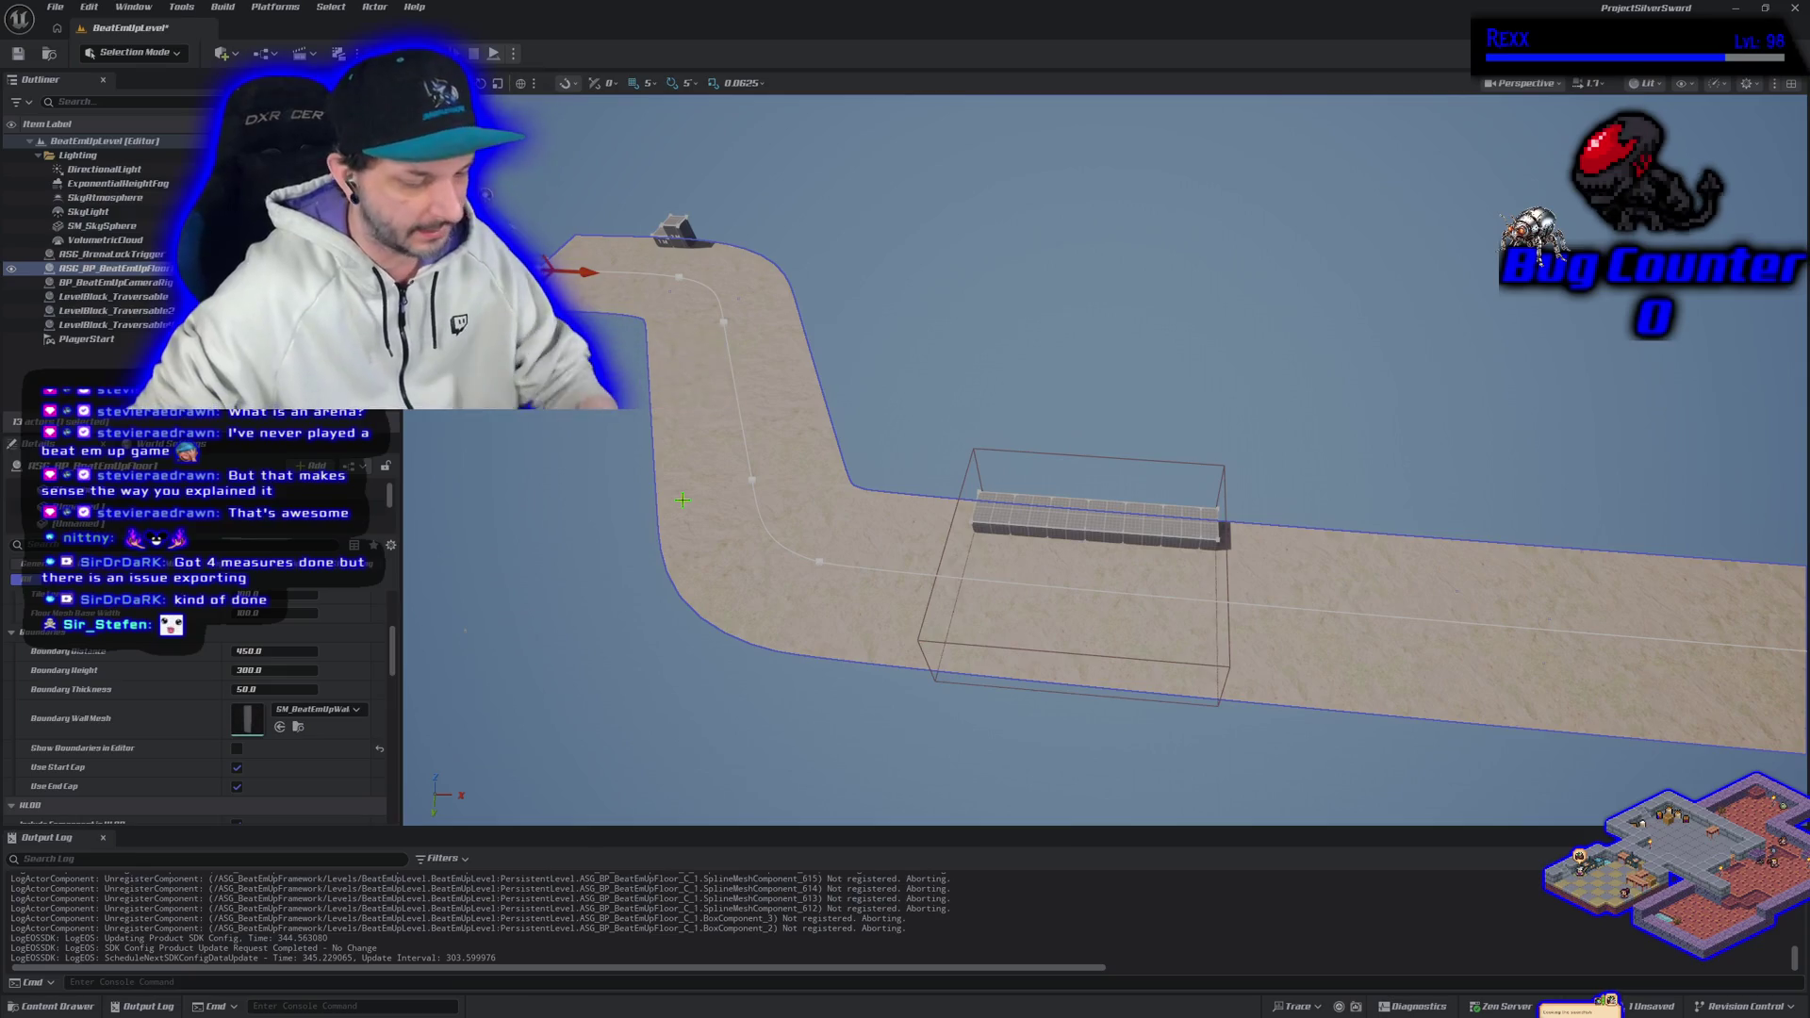
mouse_move(673, 490)
left_mouse_down()
mouse_move(669, 434)
mouse_move(669, 491)
mouse_move(618, 507)
left_mouse_up()
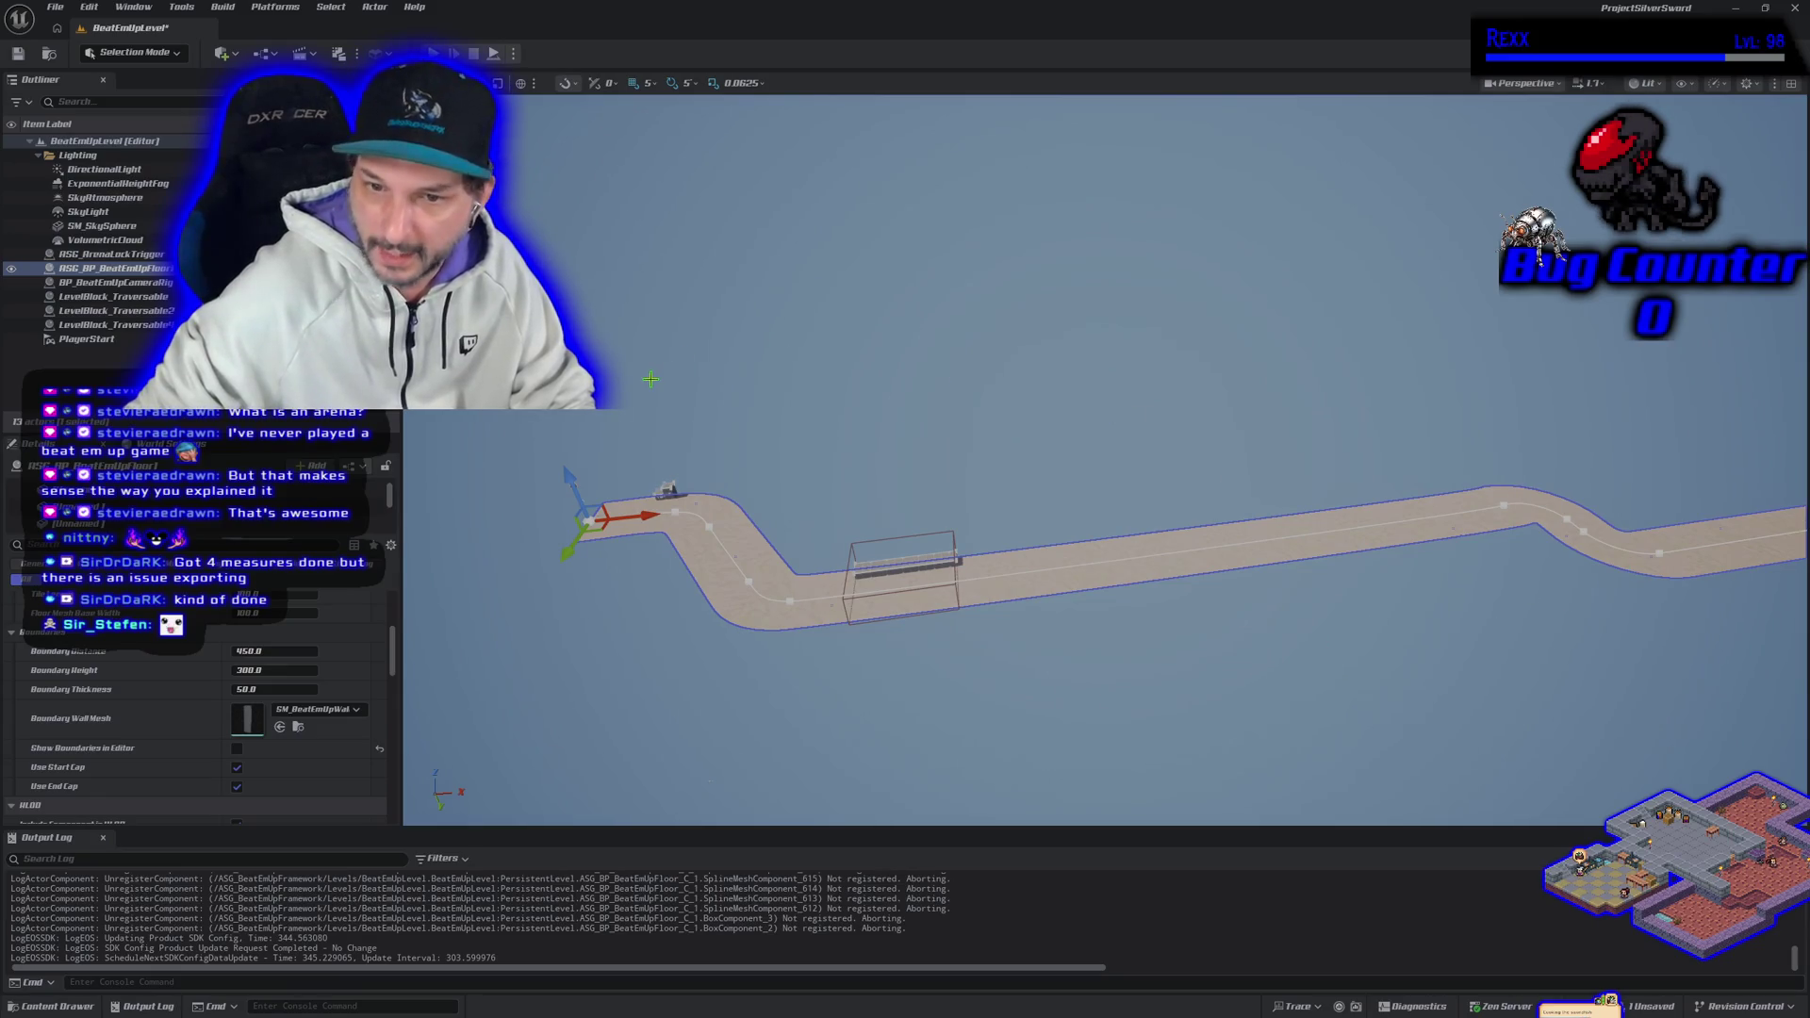
left_click_drag(867, 706, 867, 706)
left_click_drag(1141, 465, 1141, 465)
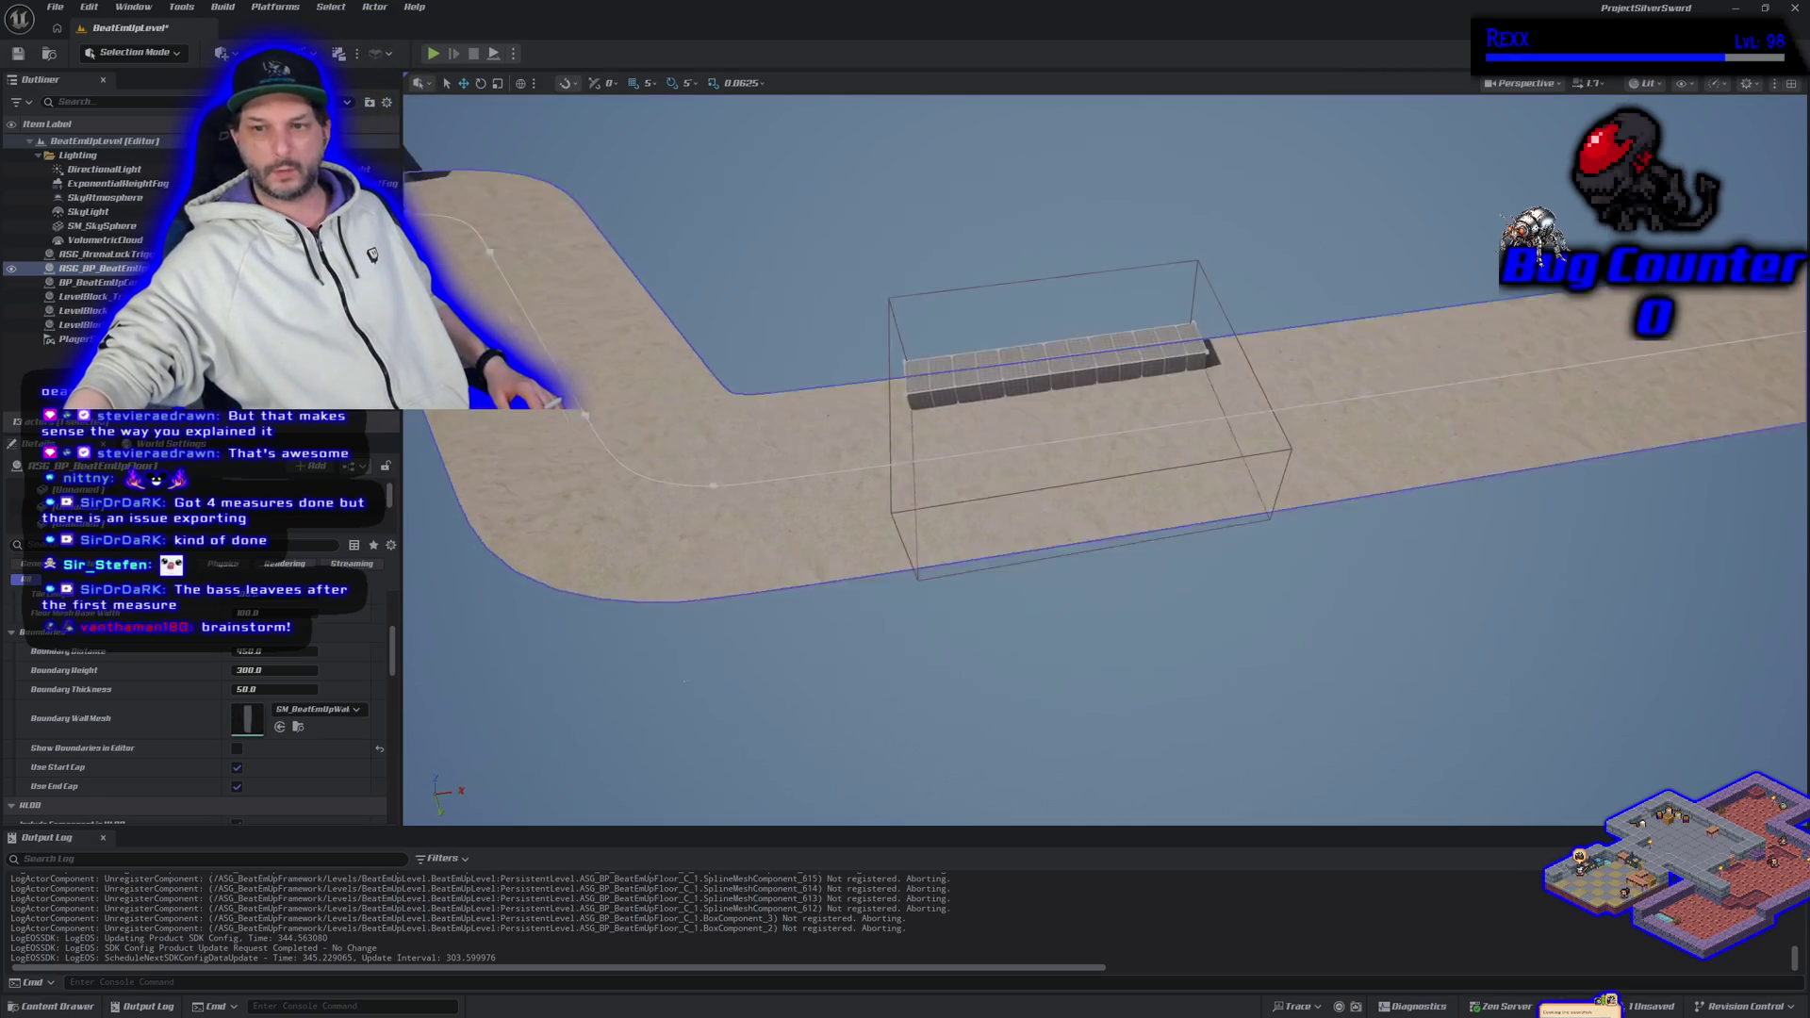
Step: Pan over the spline road and boundary box, then bring up HacknPlan with the task details closed
scroll(1113, 668, "down", 3)
scroll(1103, 462, "down", 5)
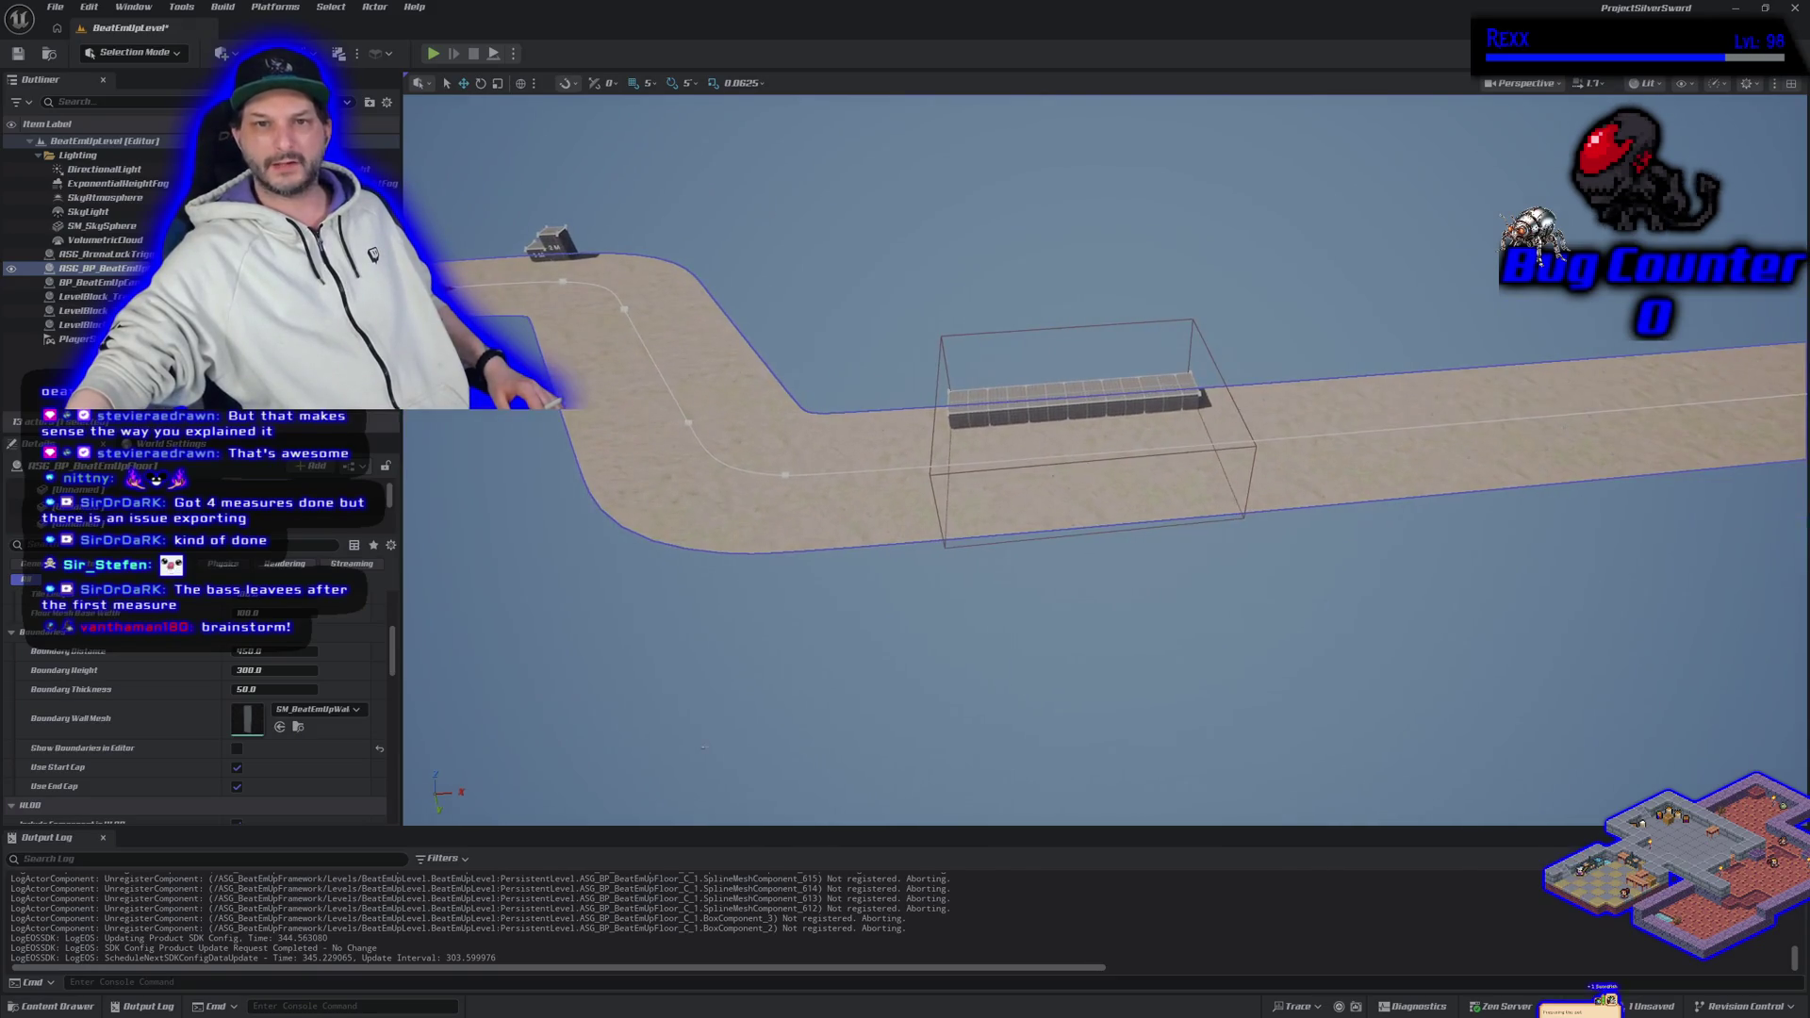
scroll(1117, 675, "up", 3)
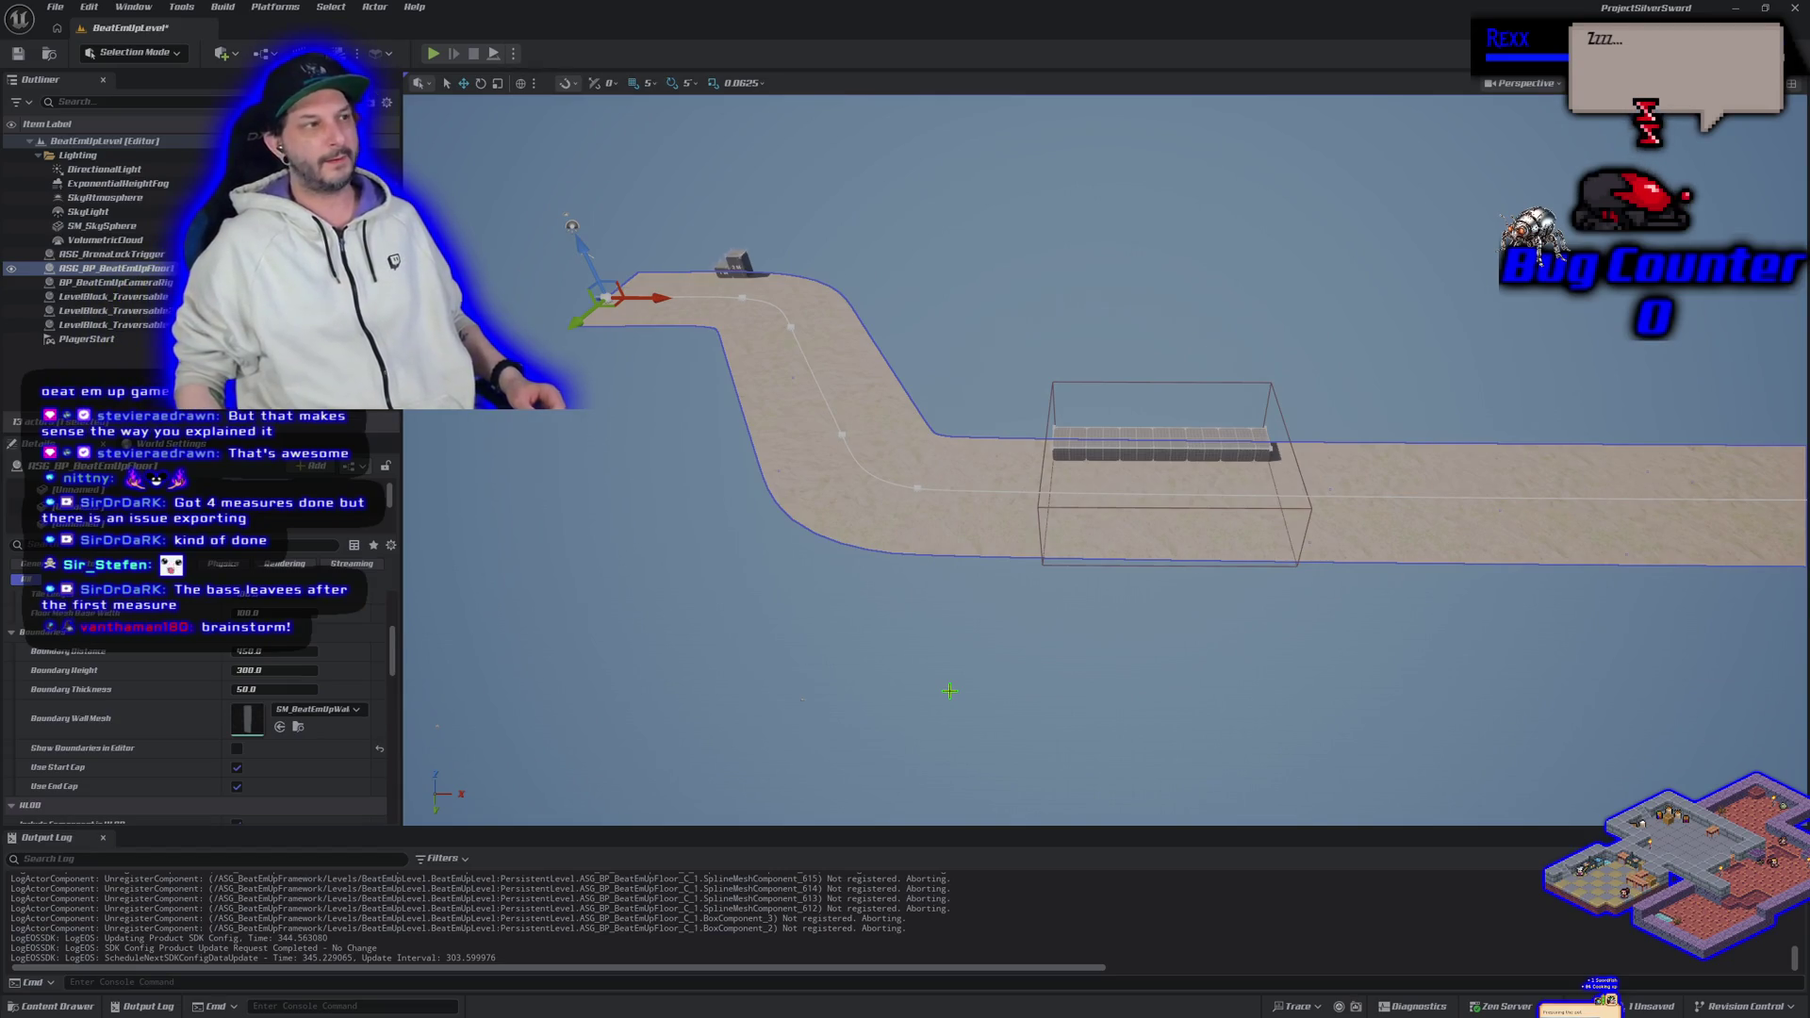
left_click_drag(949, 691, 705, 601)
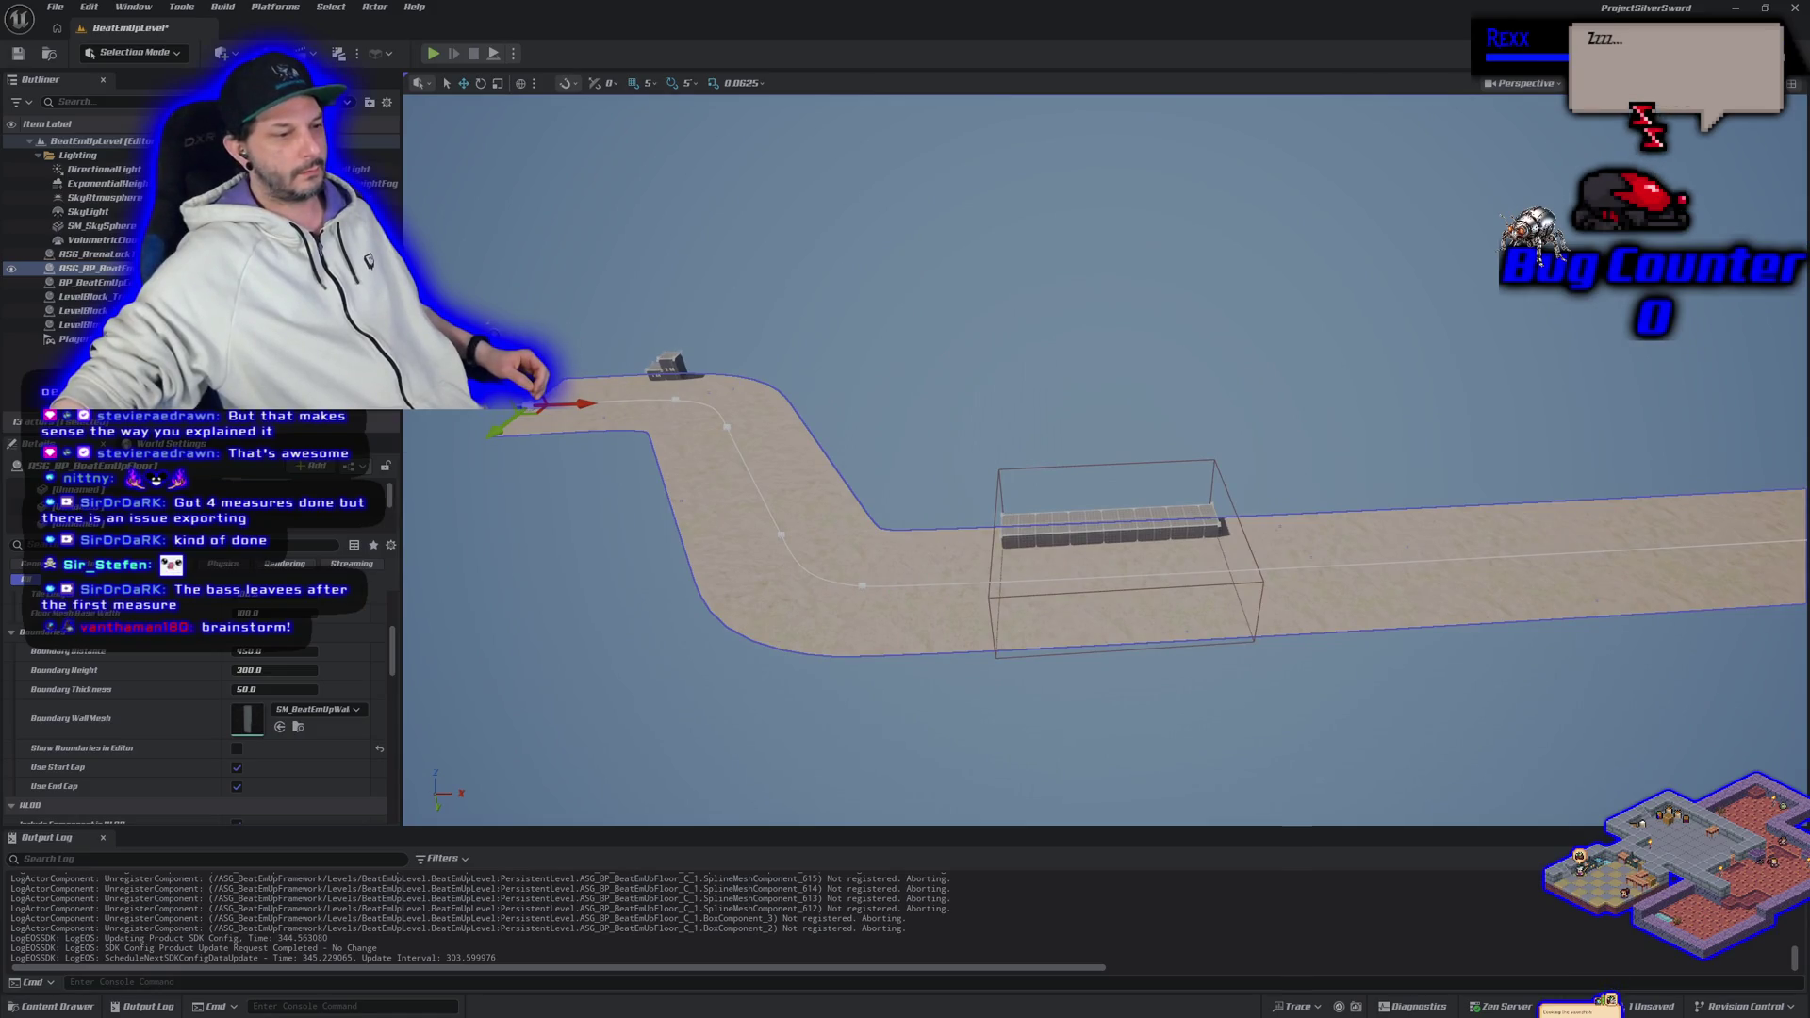
key("alt+Tab")
left_click(929, 626)
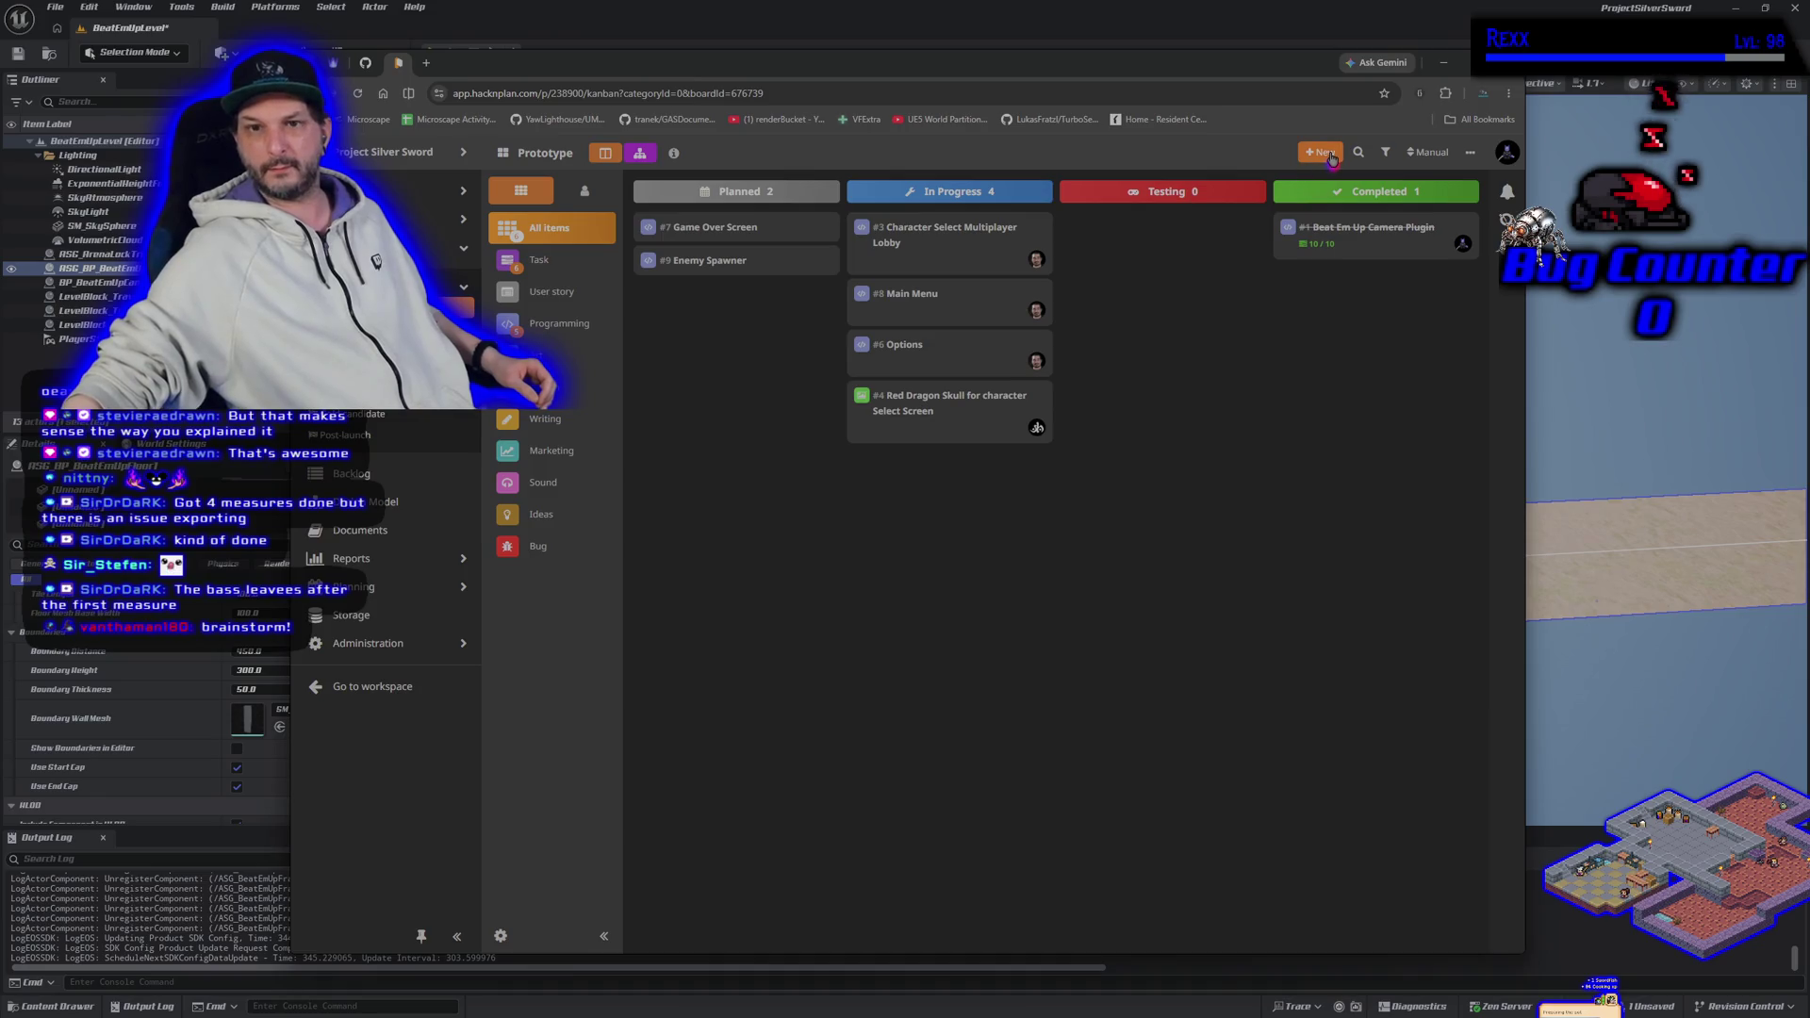
left_click(1322, 153)
left_click(1322, 178)
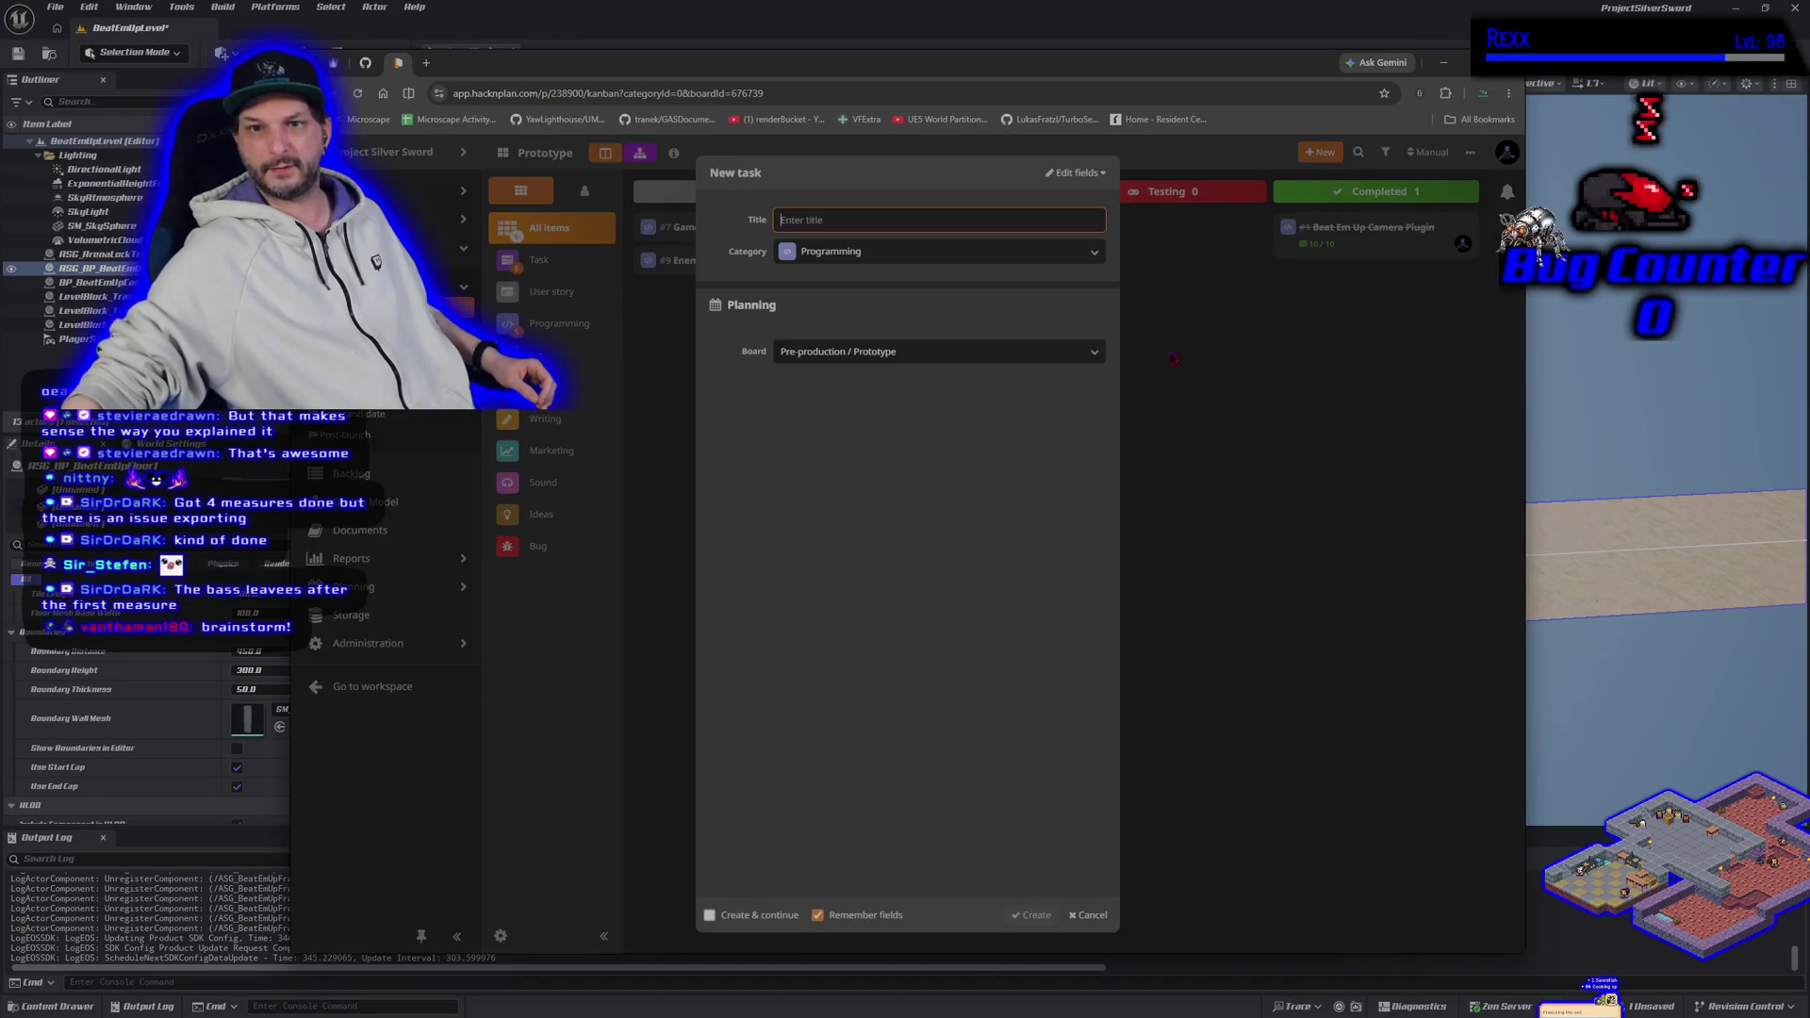
left_click(1078, 916)
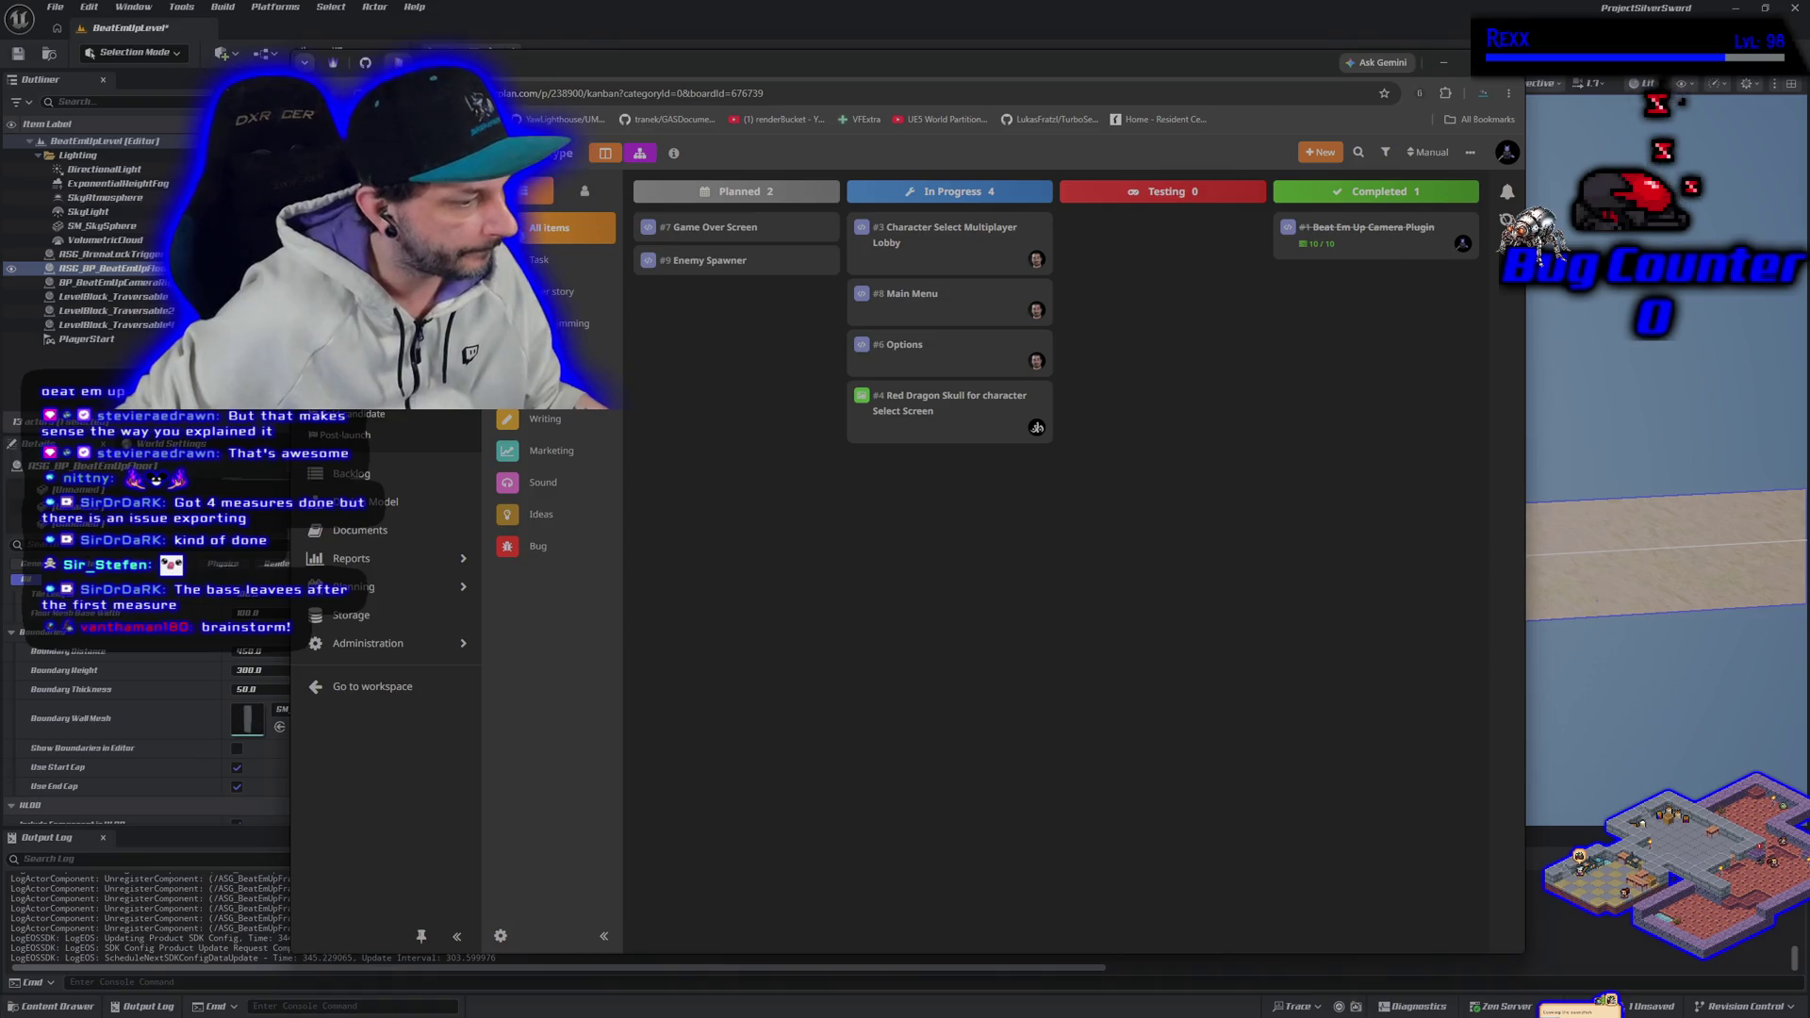
Step: In PowerShell, cd to f:/onedrive/repositories/projectsilversword/source/projectsilversword and launch claude
key("ctrl+alt+t")
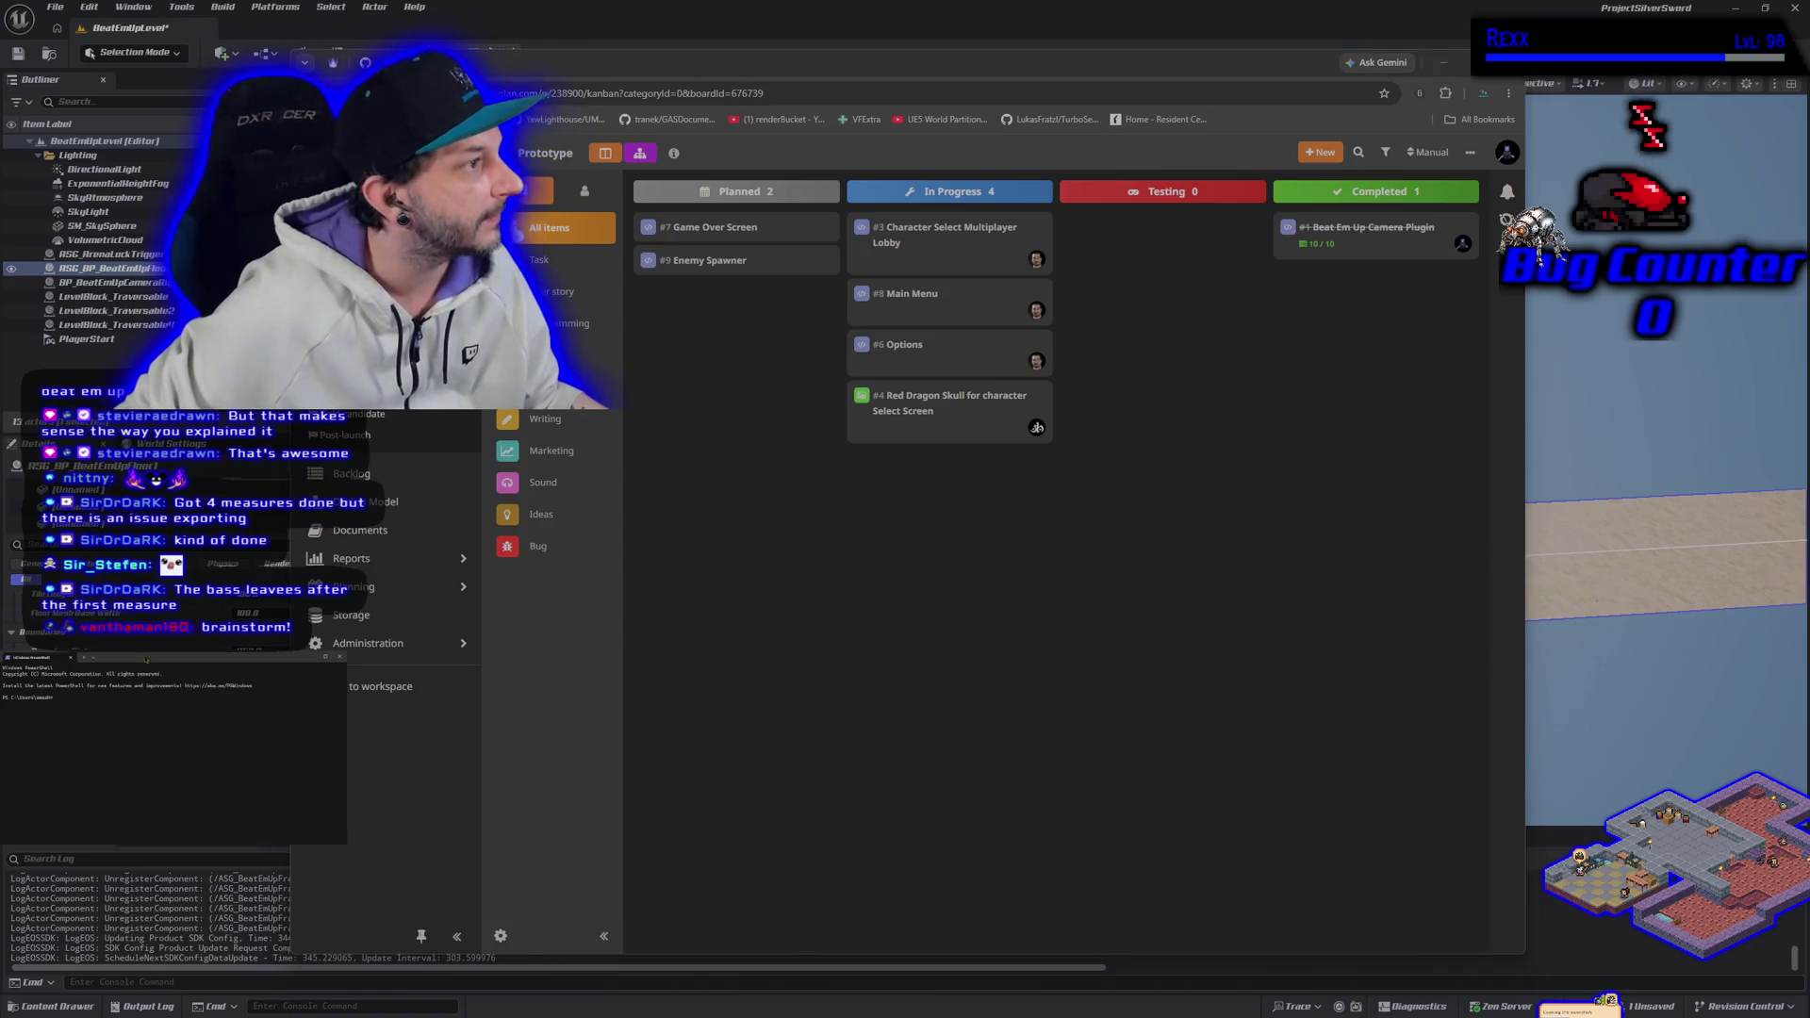
type("claude")
key("Escape")
type("cd f:/onedrive/repositories/projectsilversword/source/projectsilversword")
key("Return")
type("claude")
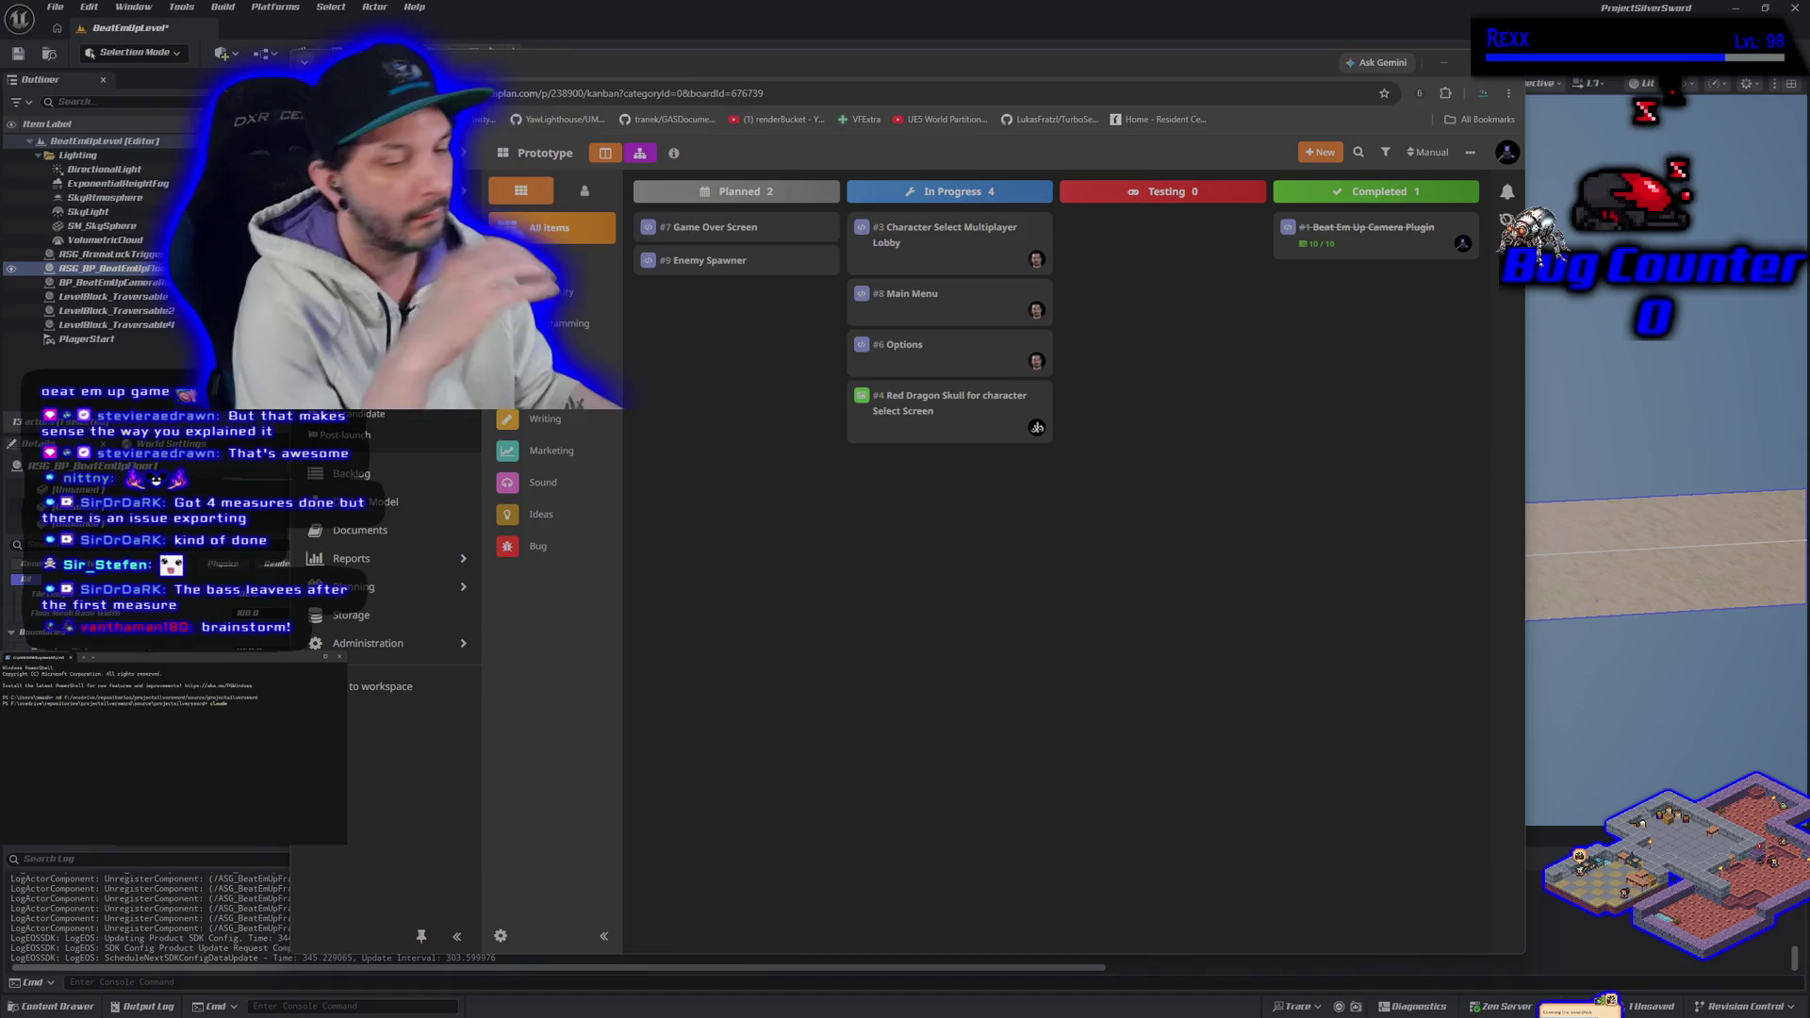
key("Return")
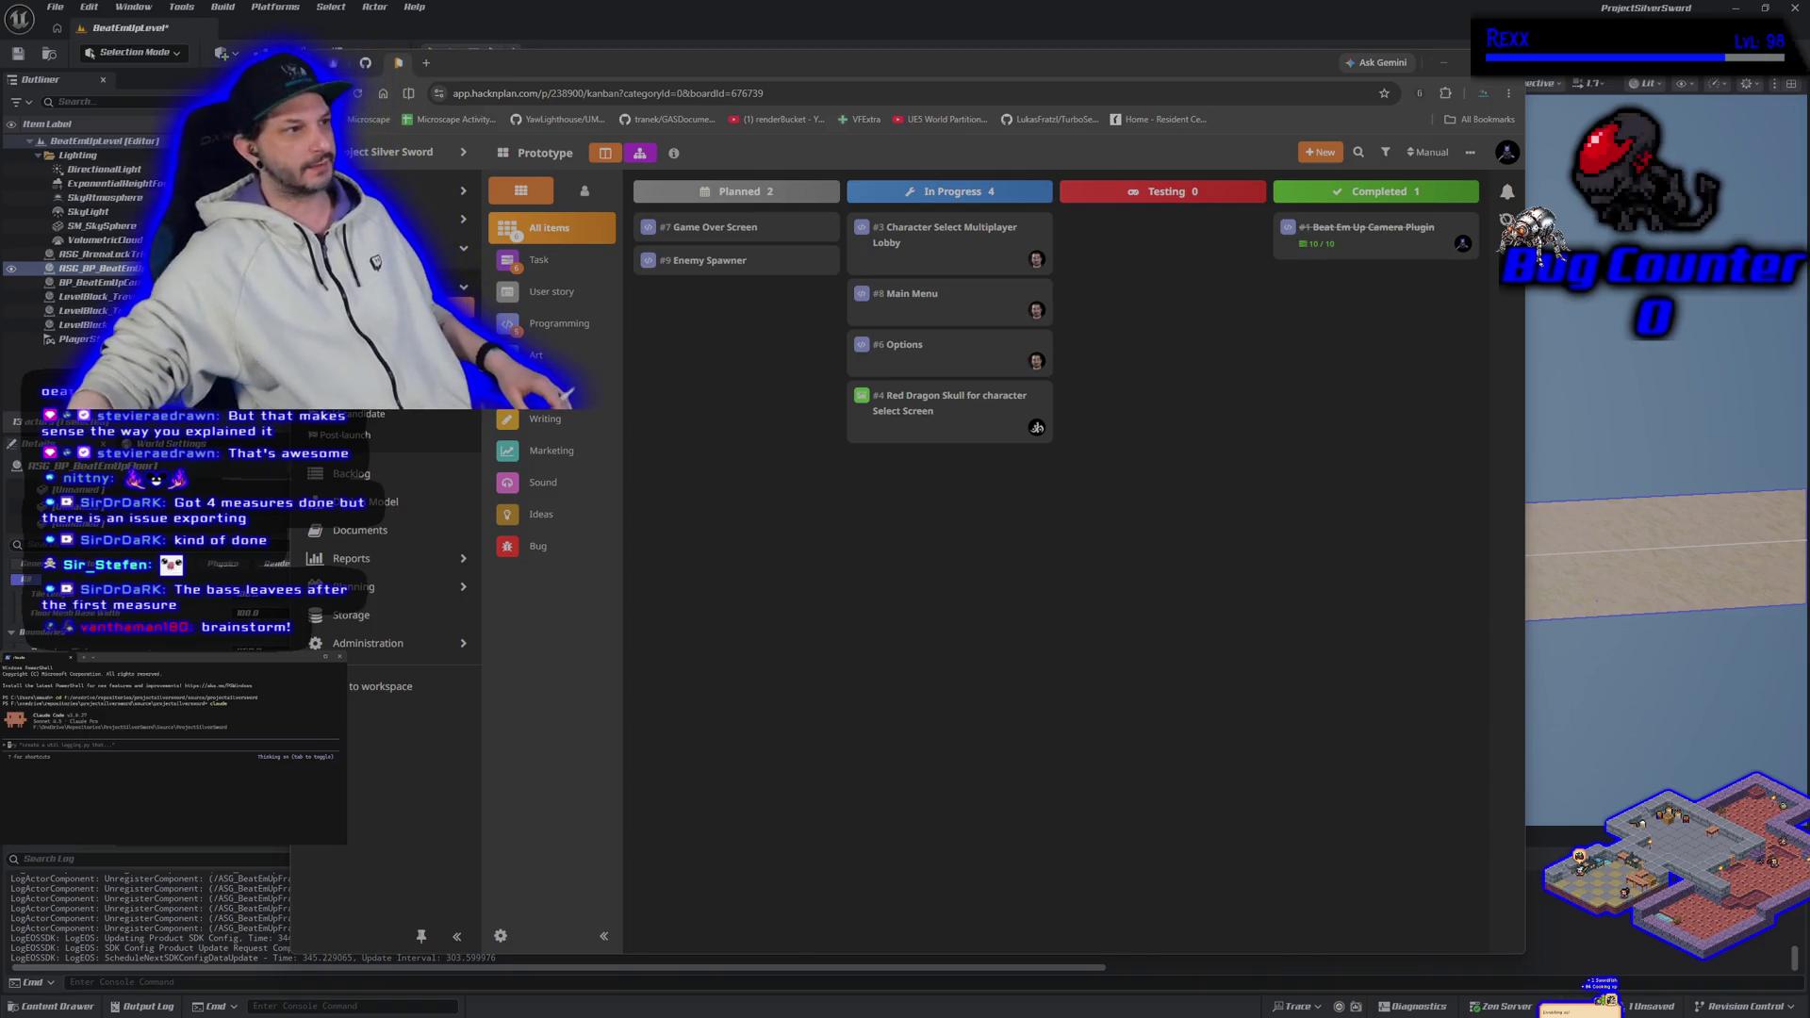
Step: Move the HacknPlan browser window slightly aside and dismiss a stray new tab
left_click_drag(916, 73, 938, 69)
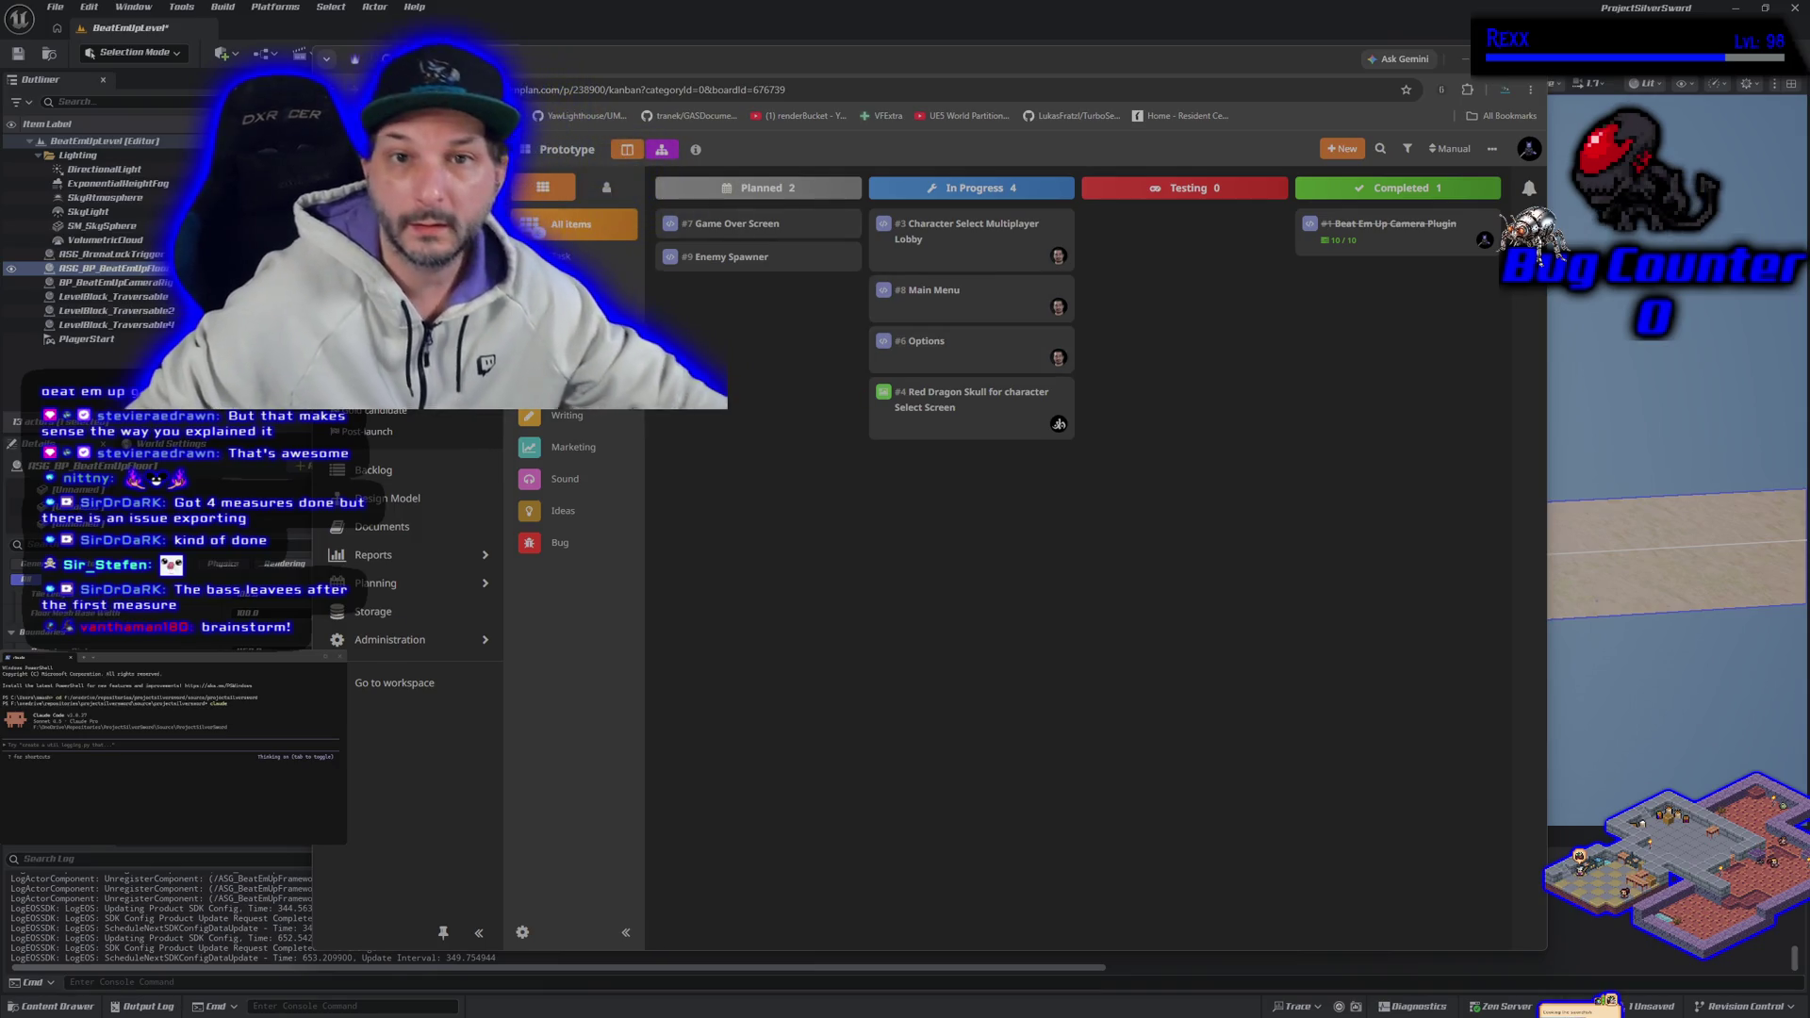
key("ctrl+t")
key("ctrl+w")
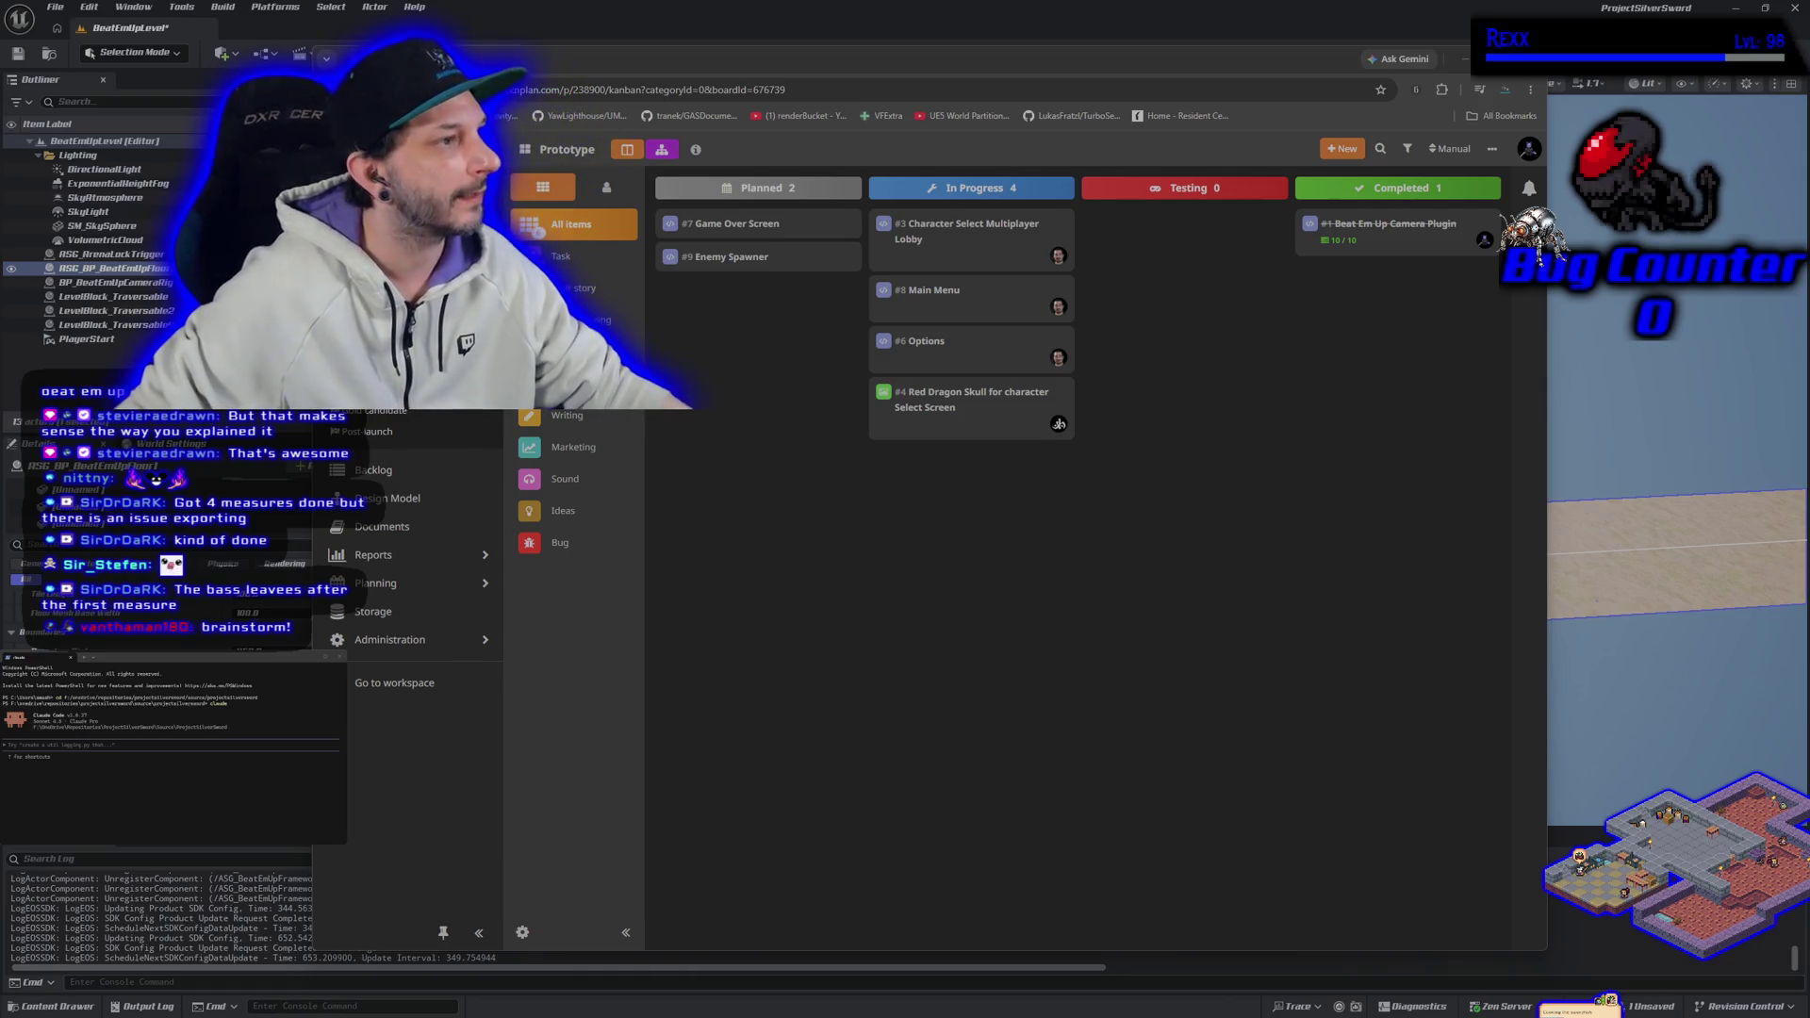
Step: Switch to the YouTube Music window playing Sugar Honey Iced Tea
key("alt+Tab")
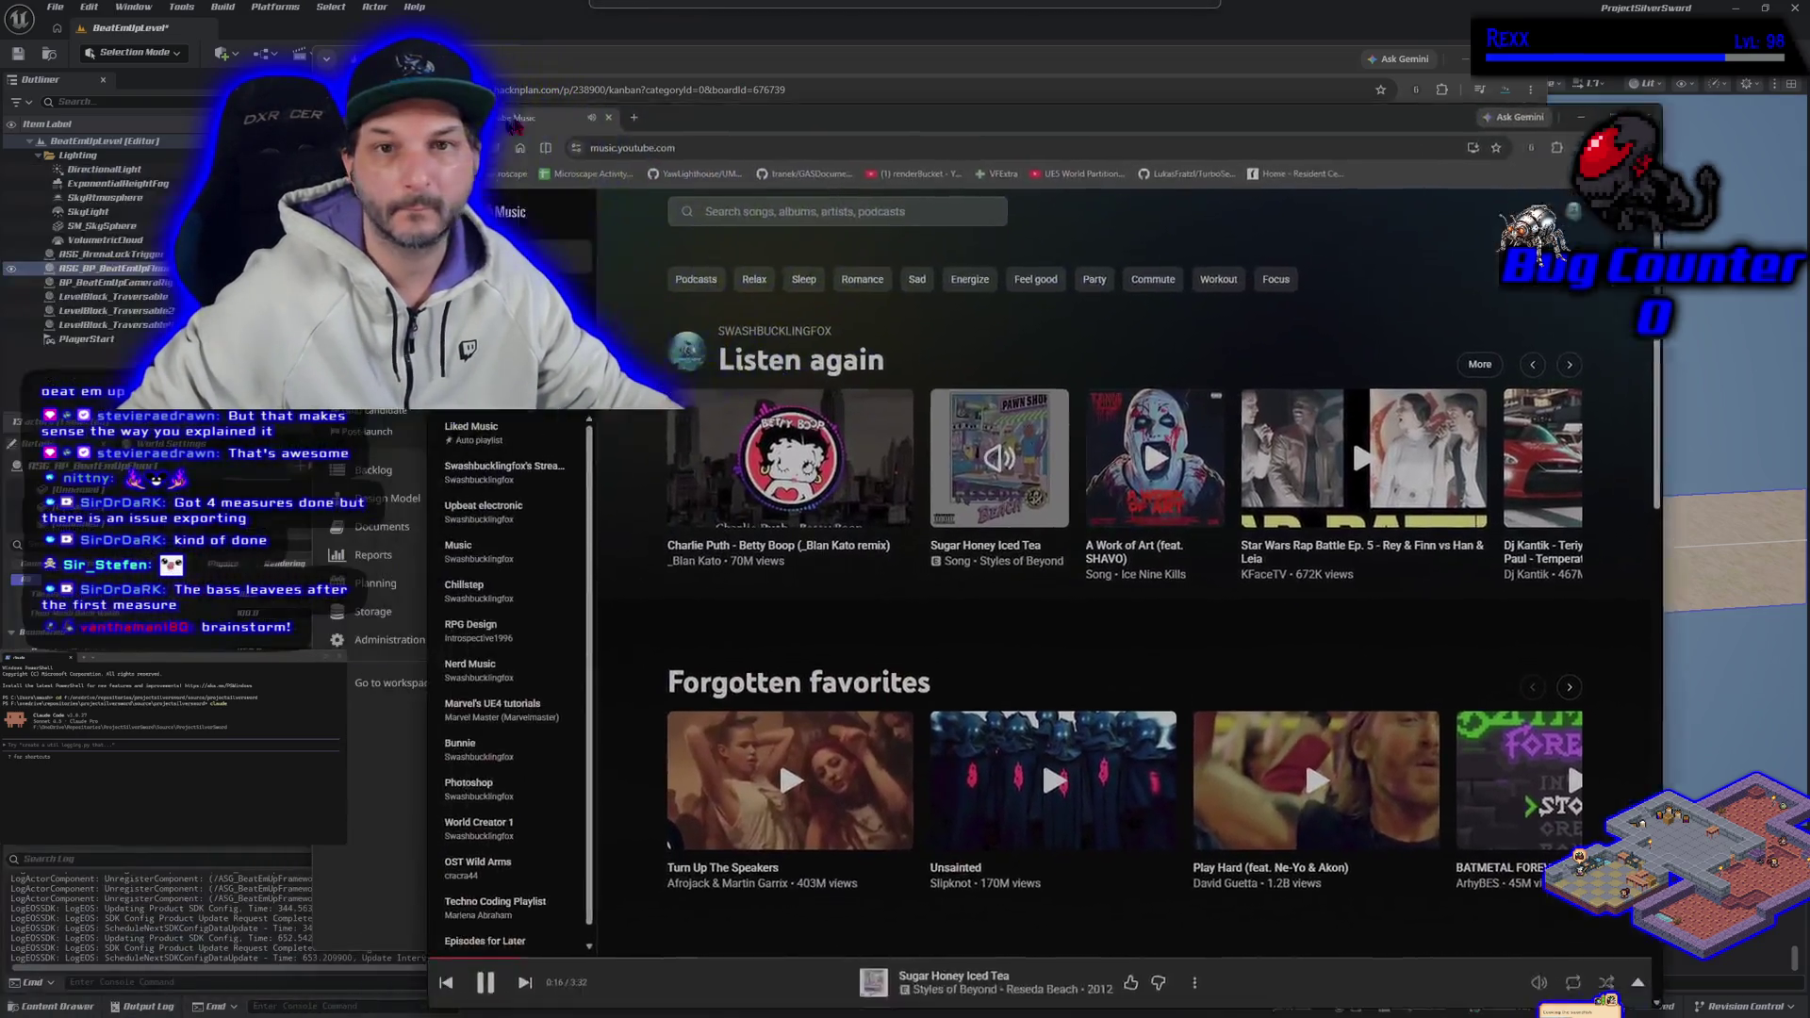
Step: Return from YouTube Music to the HacknPlan Prototype board
key("alt+Tab")
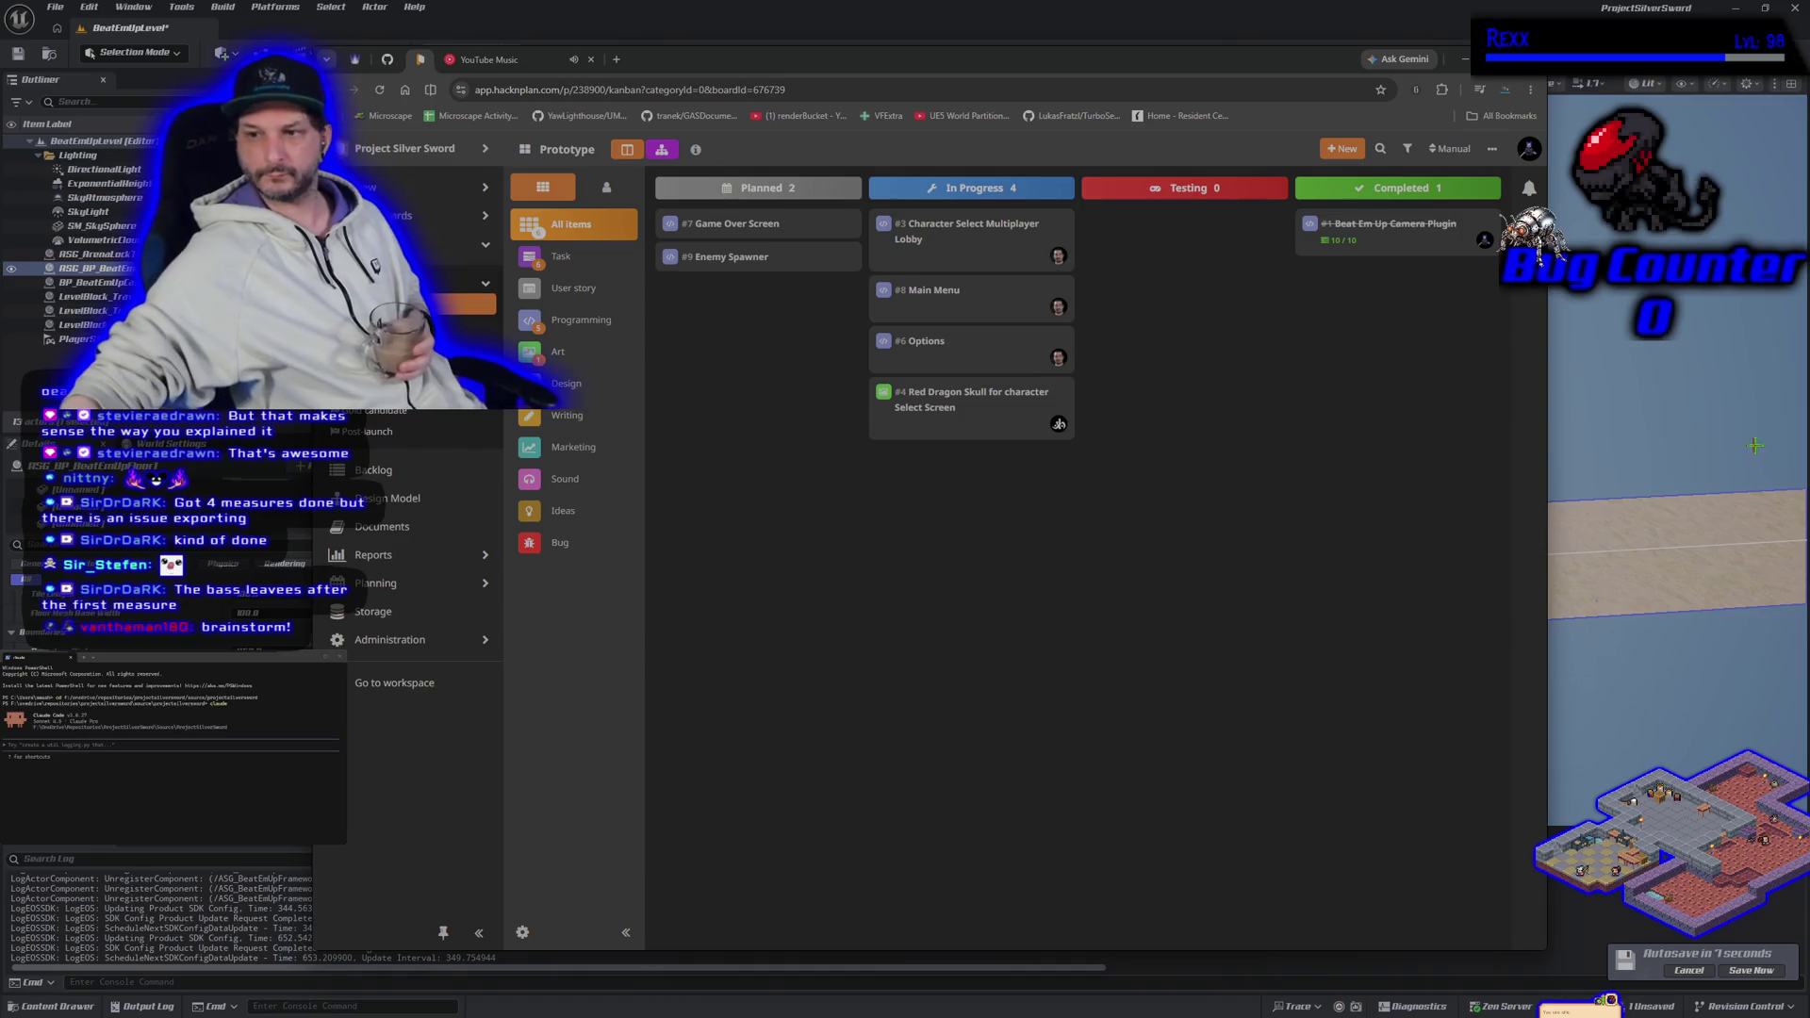
Step: Bring the Unreal editor showing BeatEmUpLevel's sand road and arena box to the front
left_click(1751, 971)
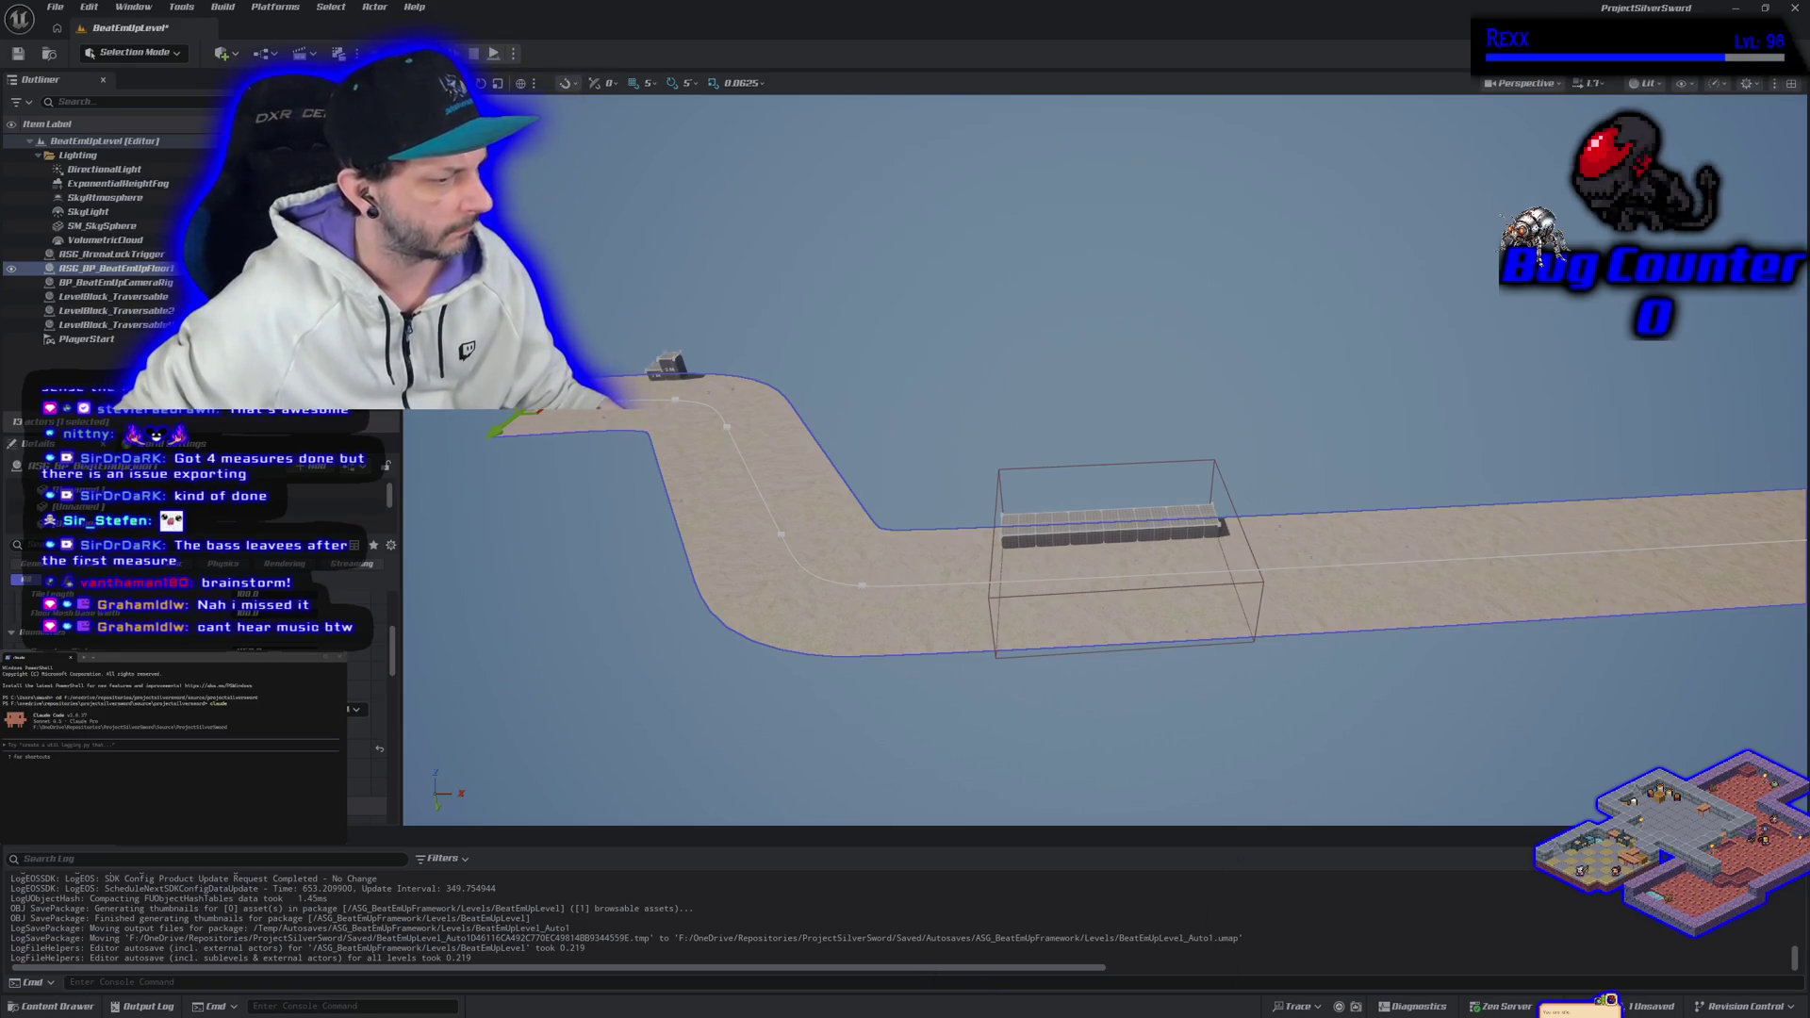
Step: Switch from the Unreal editor back to the HacknPlan Prototype board
key("alt+Tab")
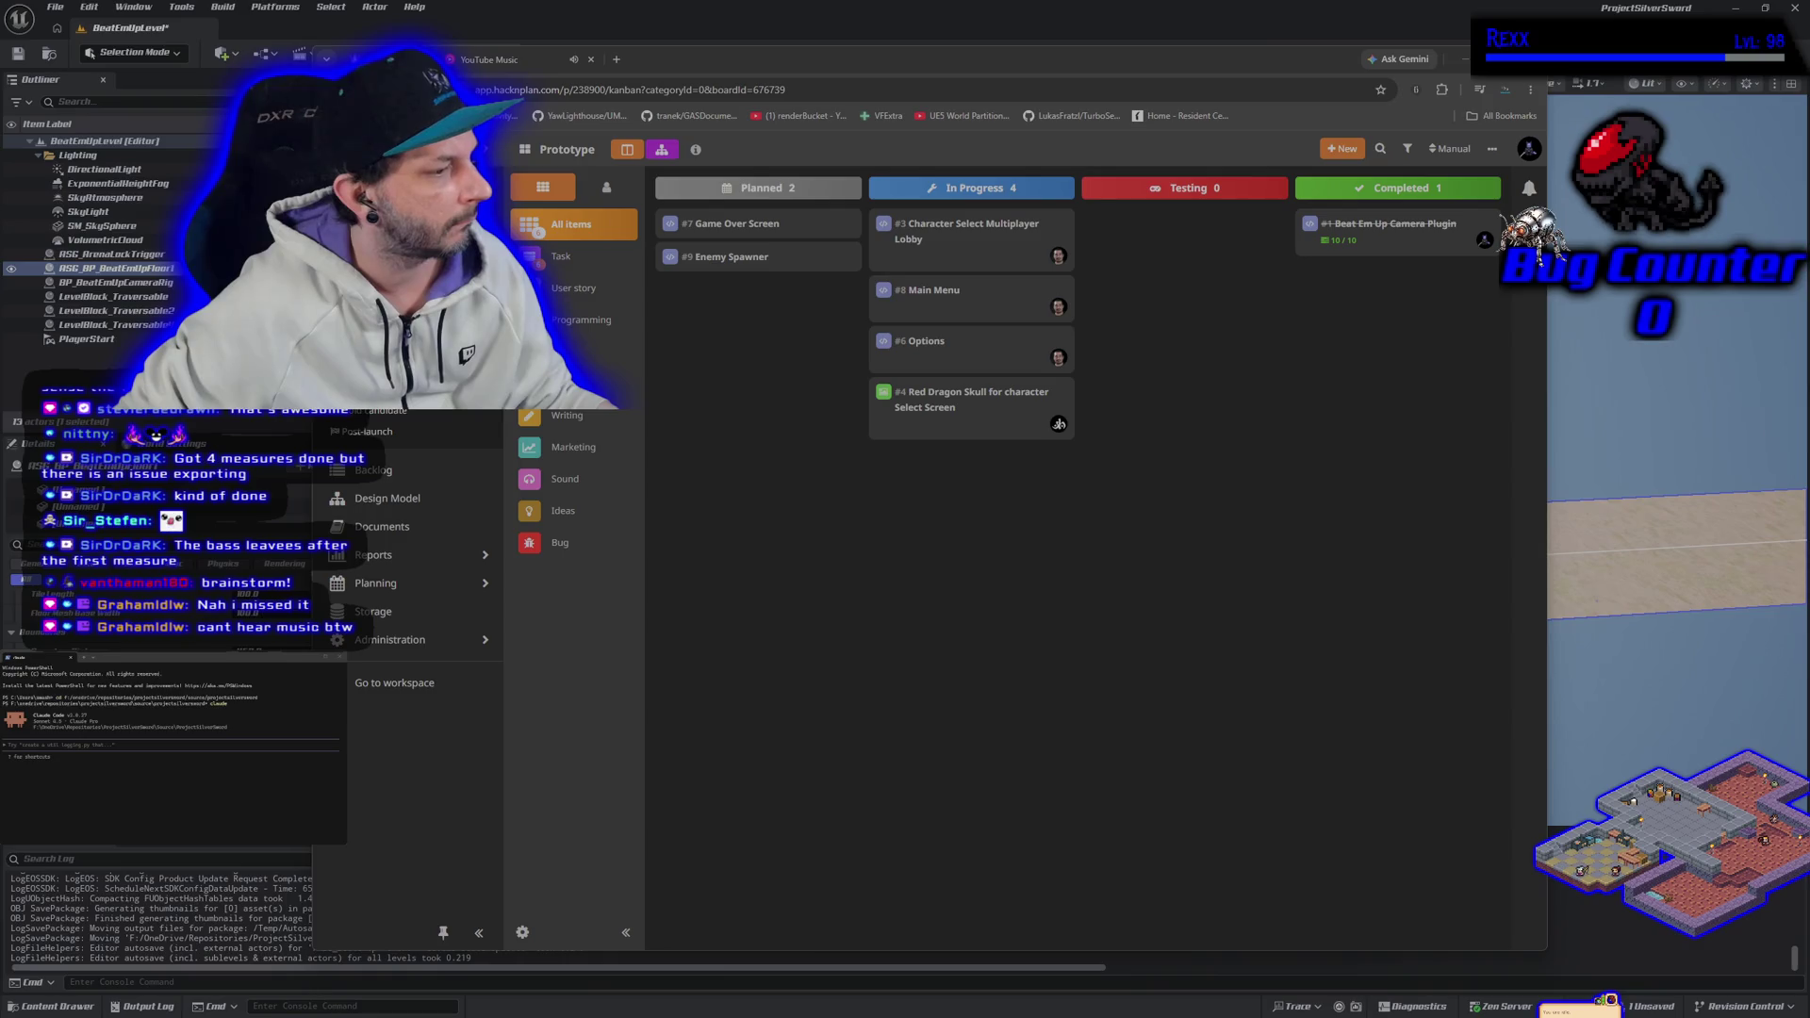
Step: Restart Sugar Honey Iced Tea in the YouTube Music tab, then return to HacknPlan and the Unreal level
left_click(565, 60)
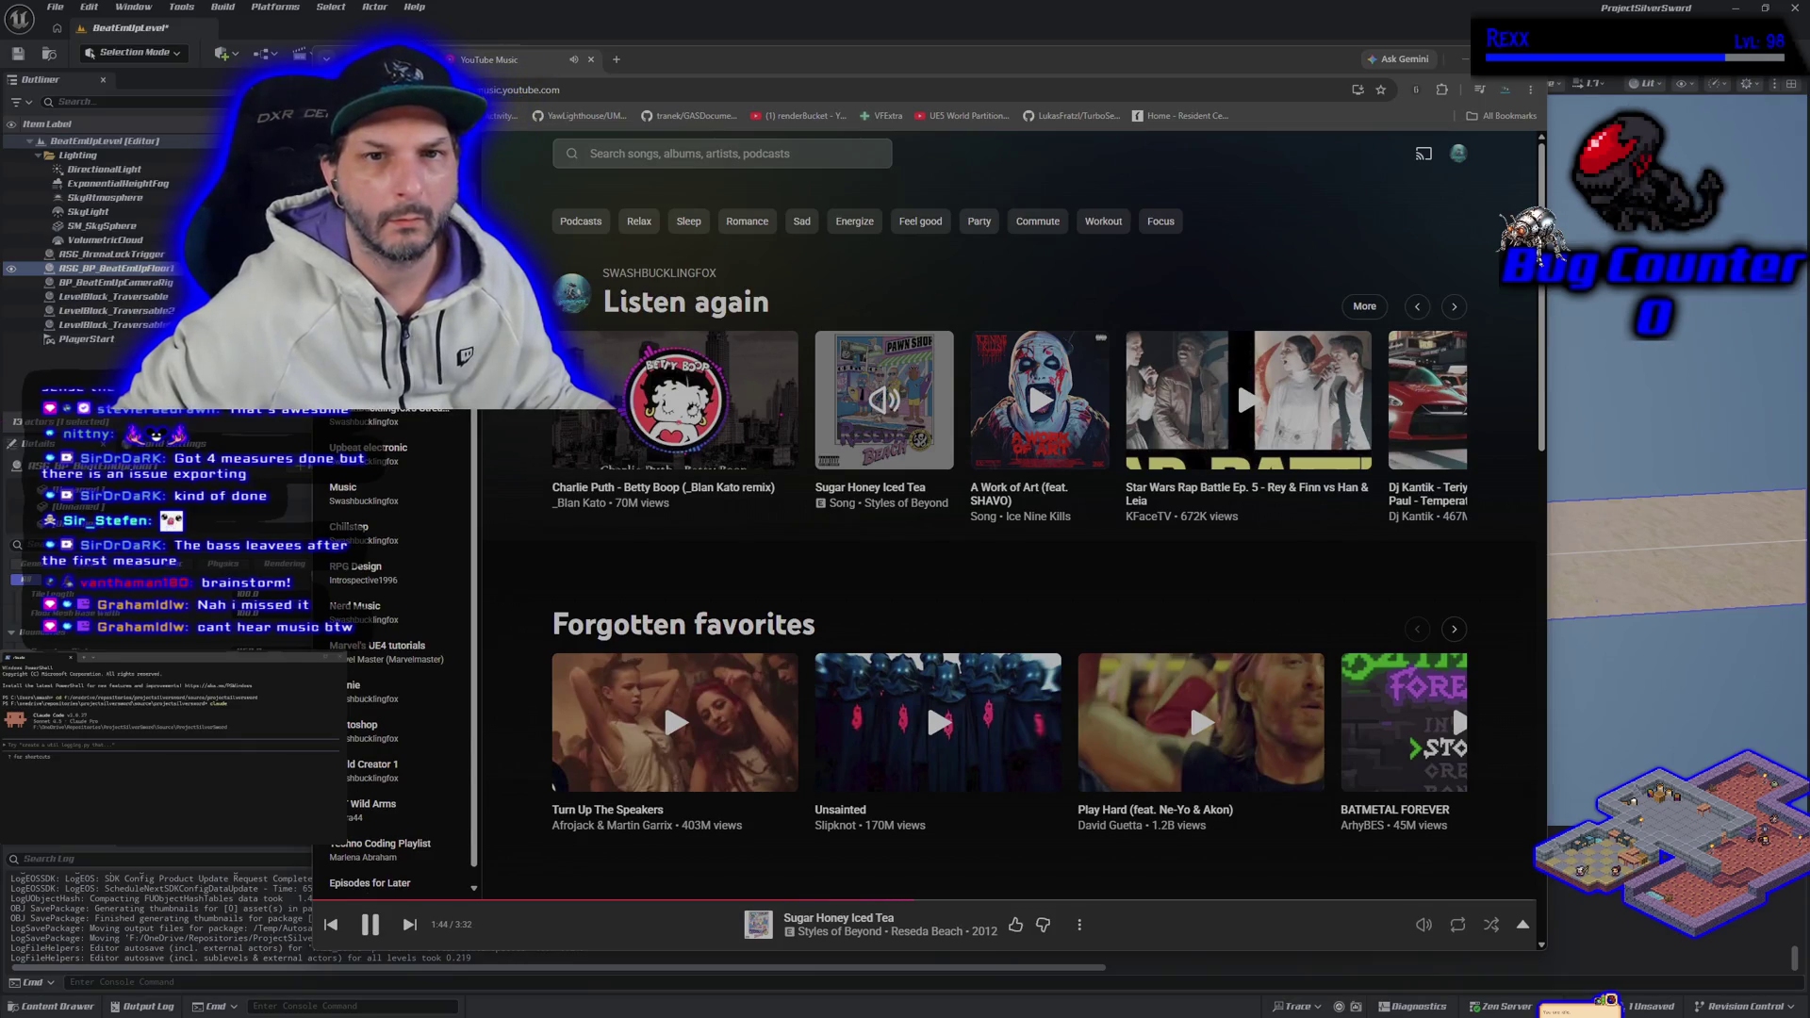
key("ctrl+shift+Tab")
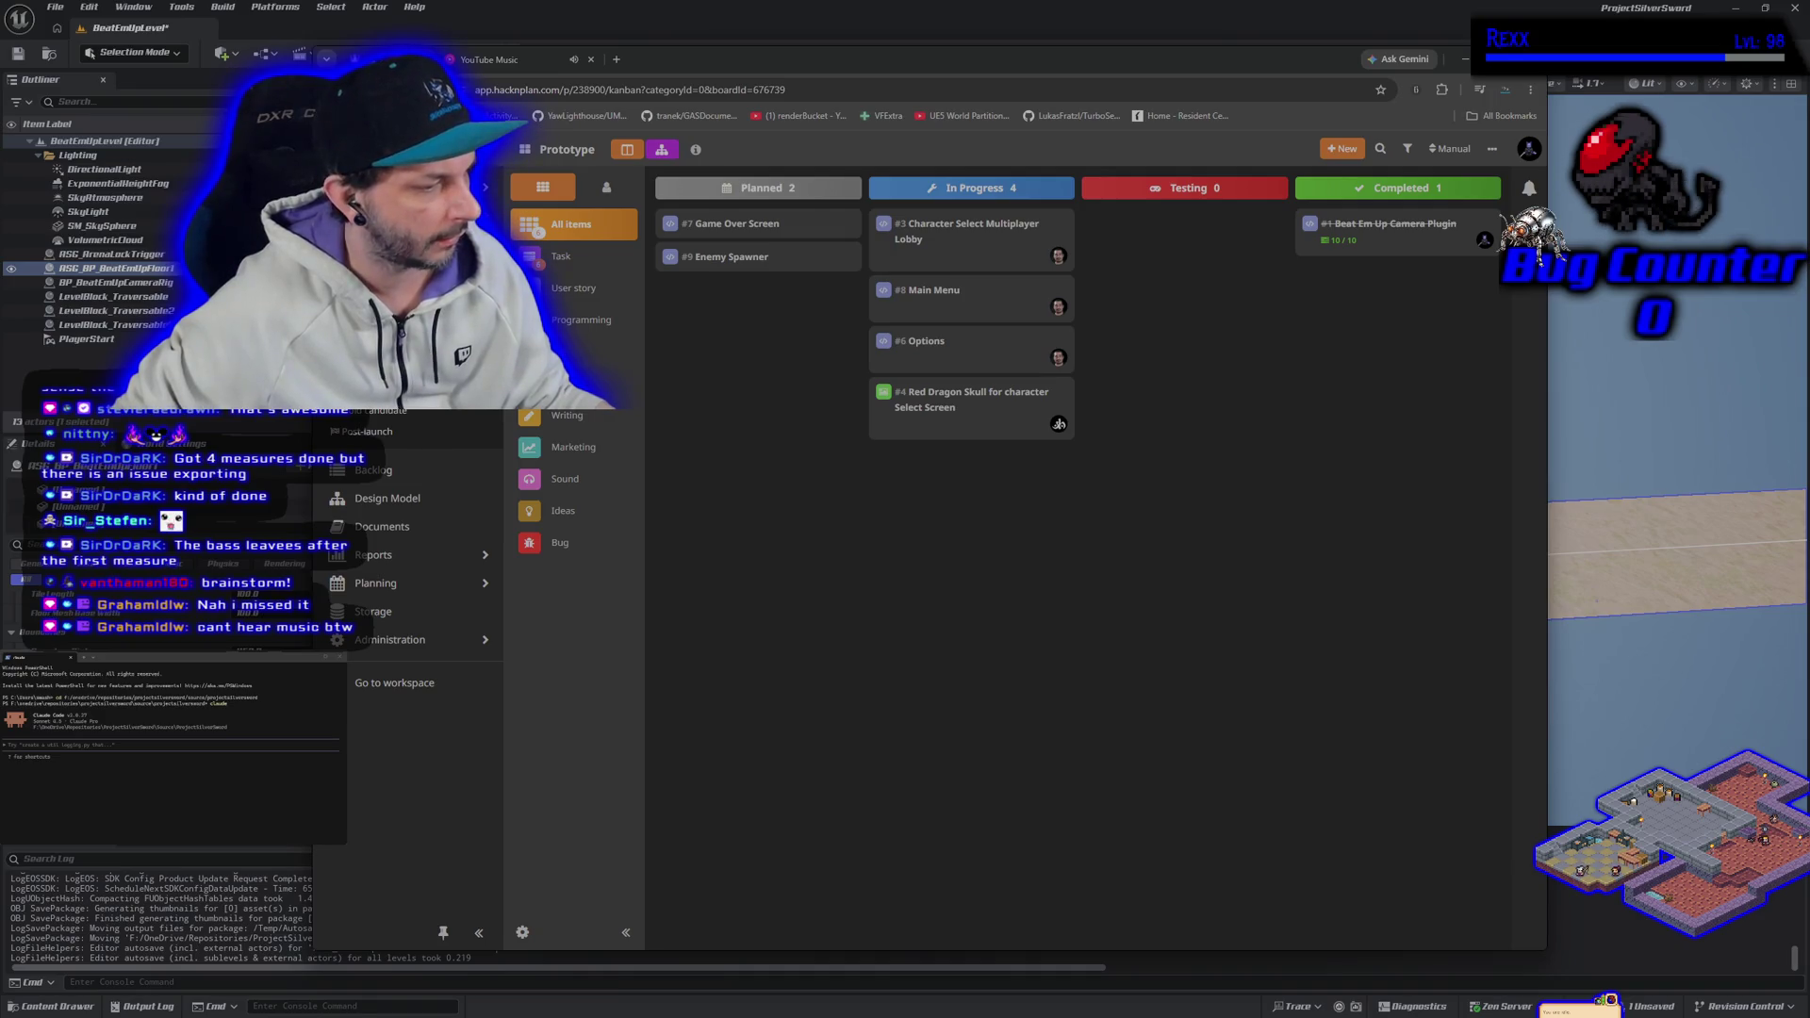
left_click(593, 55)
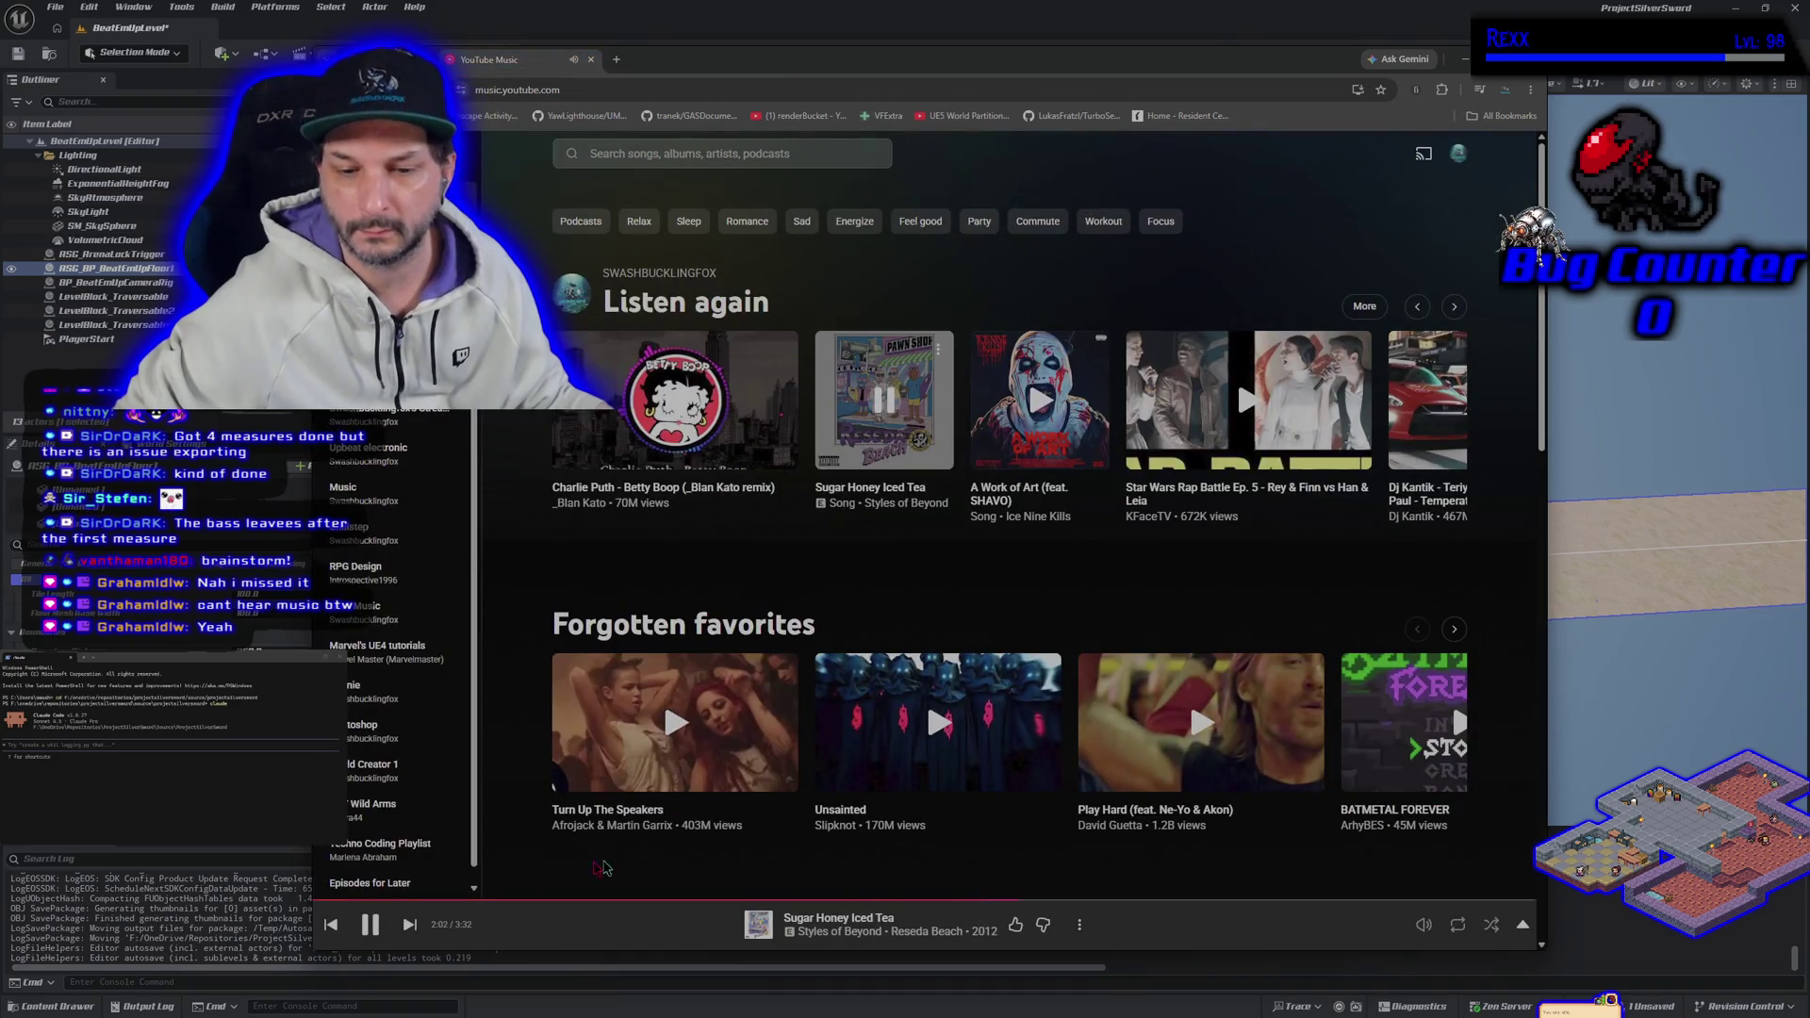
left_click(332, 924)
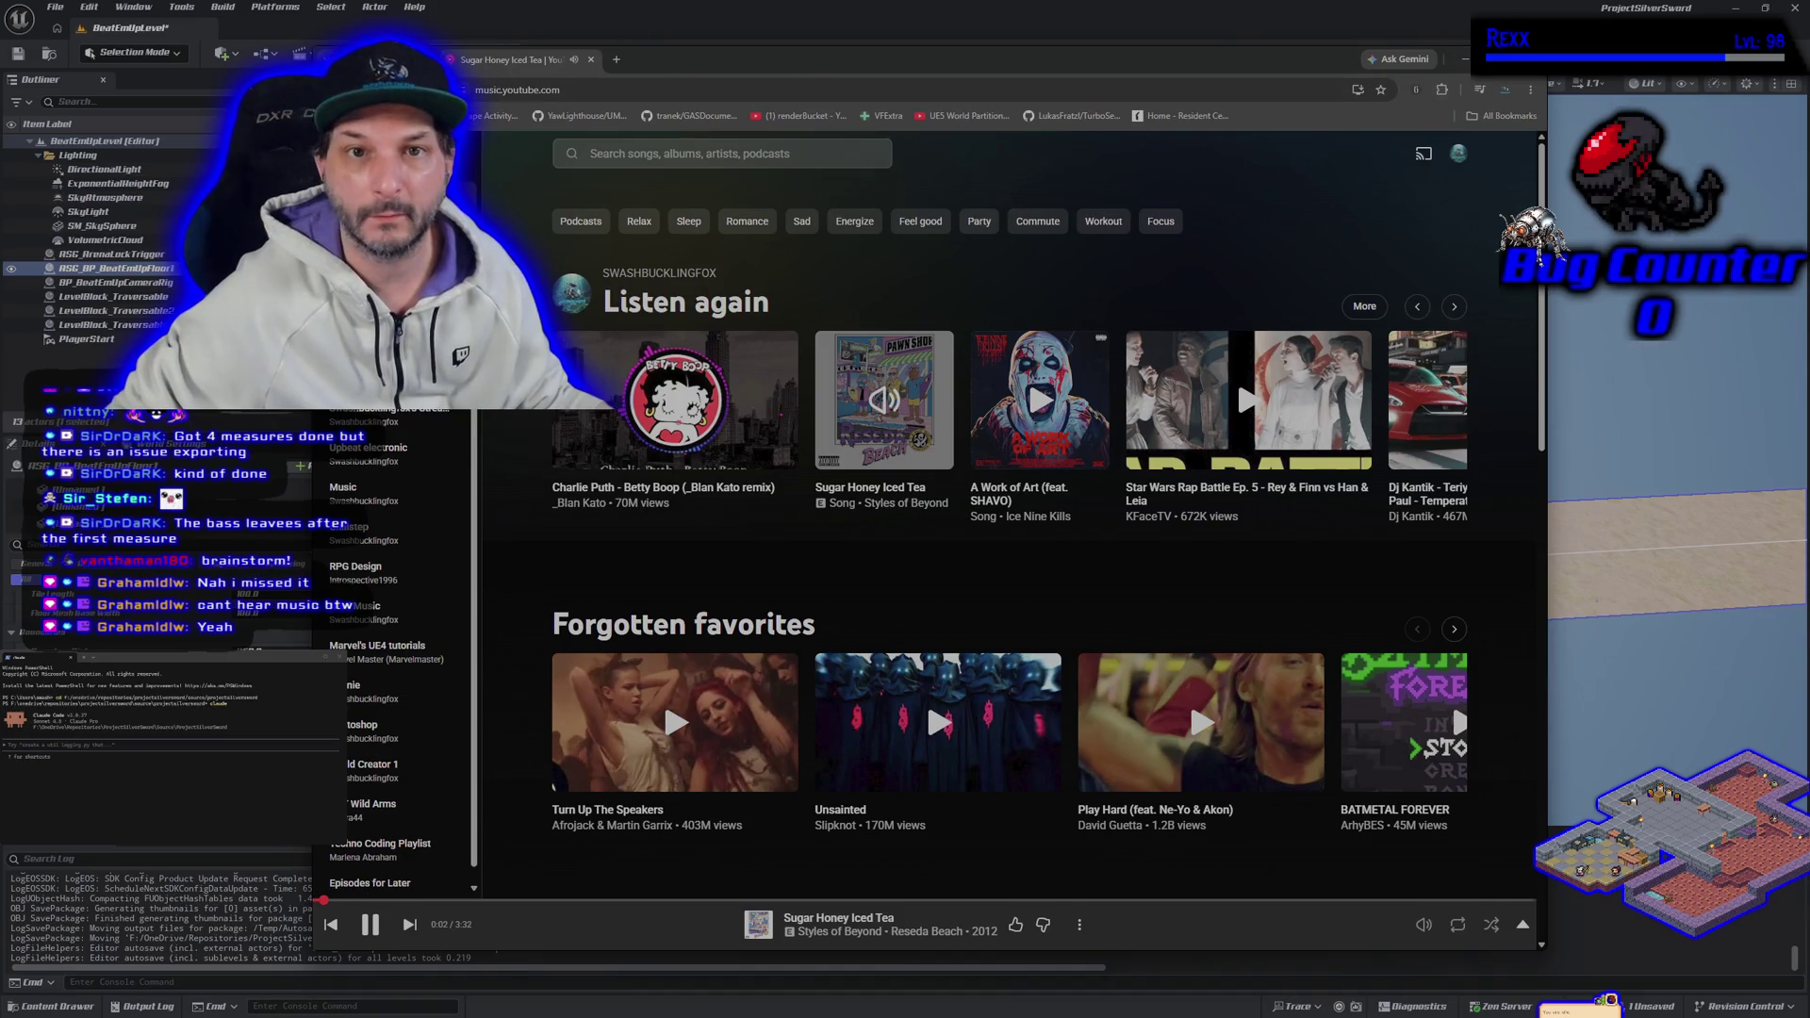
key("ctrl+shift+Tab")
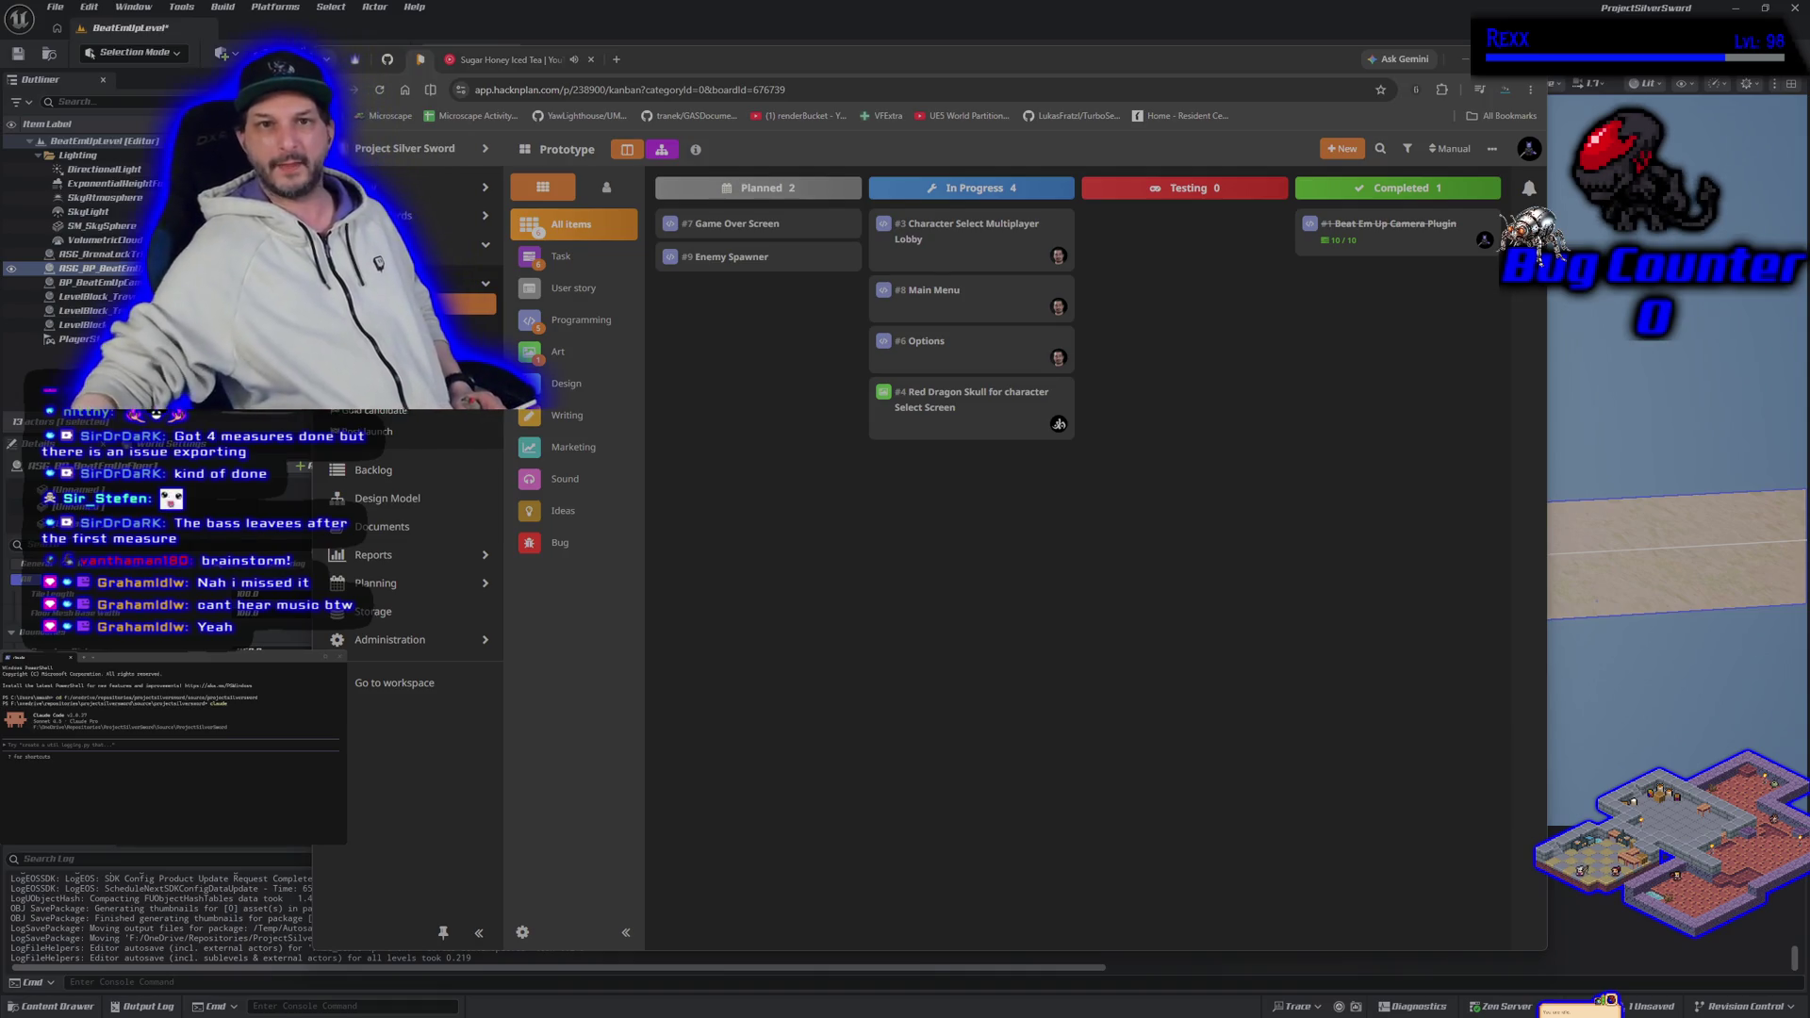
key("alt+Tab")
Step: Orbit the viewport and frame the selected bridge actor to look along the sand road
left_click_drag(750, 381, 801, 320)
key("f")
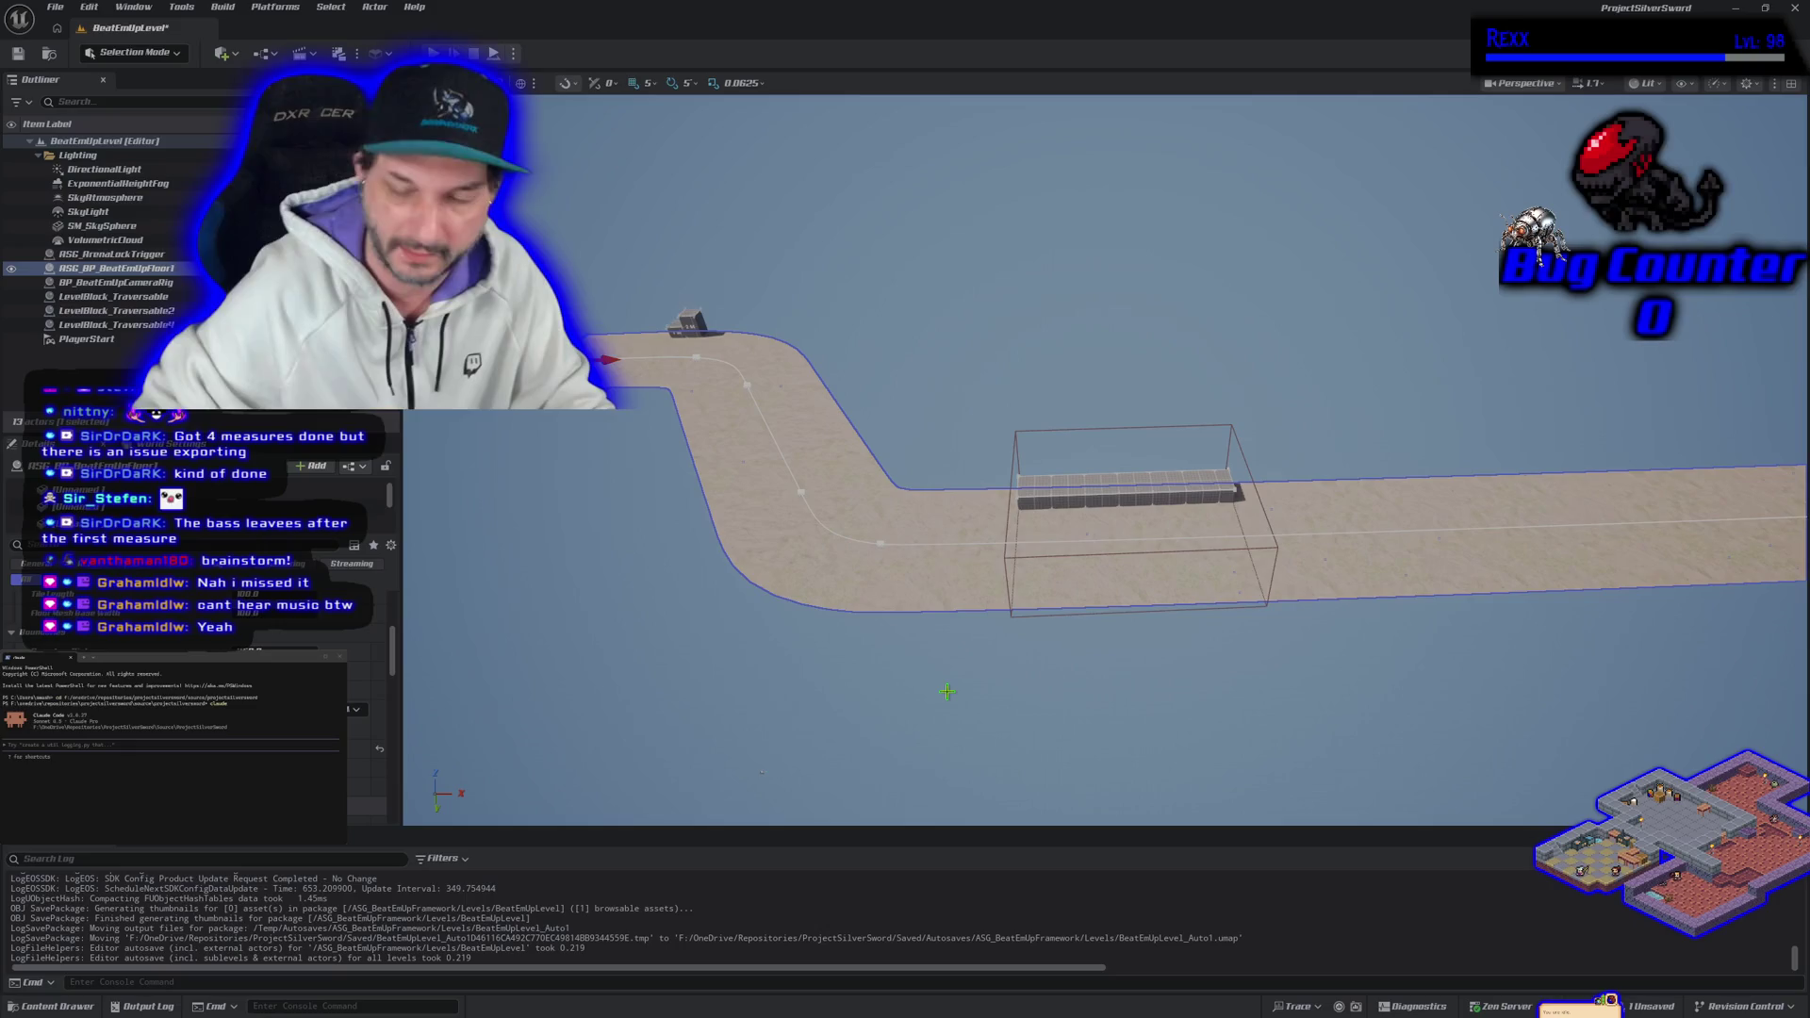
mouse_move(981, 671)
left_mouse_down()
mouse_move(867, 575)
mouse_move(773, 538)
mouse_move(1031, 619)
left_mouse_up()
Step: Frame the whole winding road from its start to the trigger box, then bring HacknPlan forward
mouse_move(1152, 769)
left_mouse_down()
mouse_move(1018, 754)
mouse_move(759, 674)
left_mouse_up()
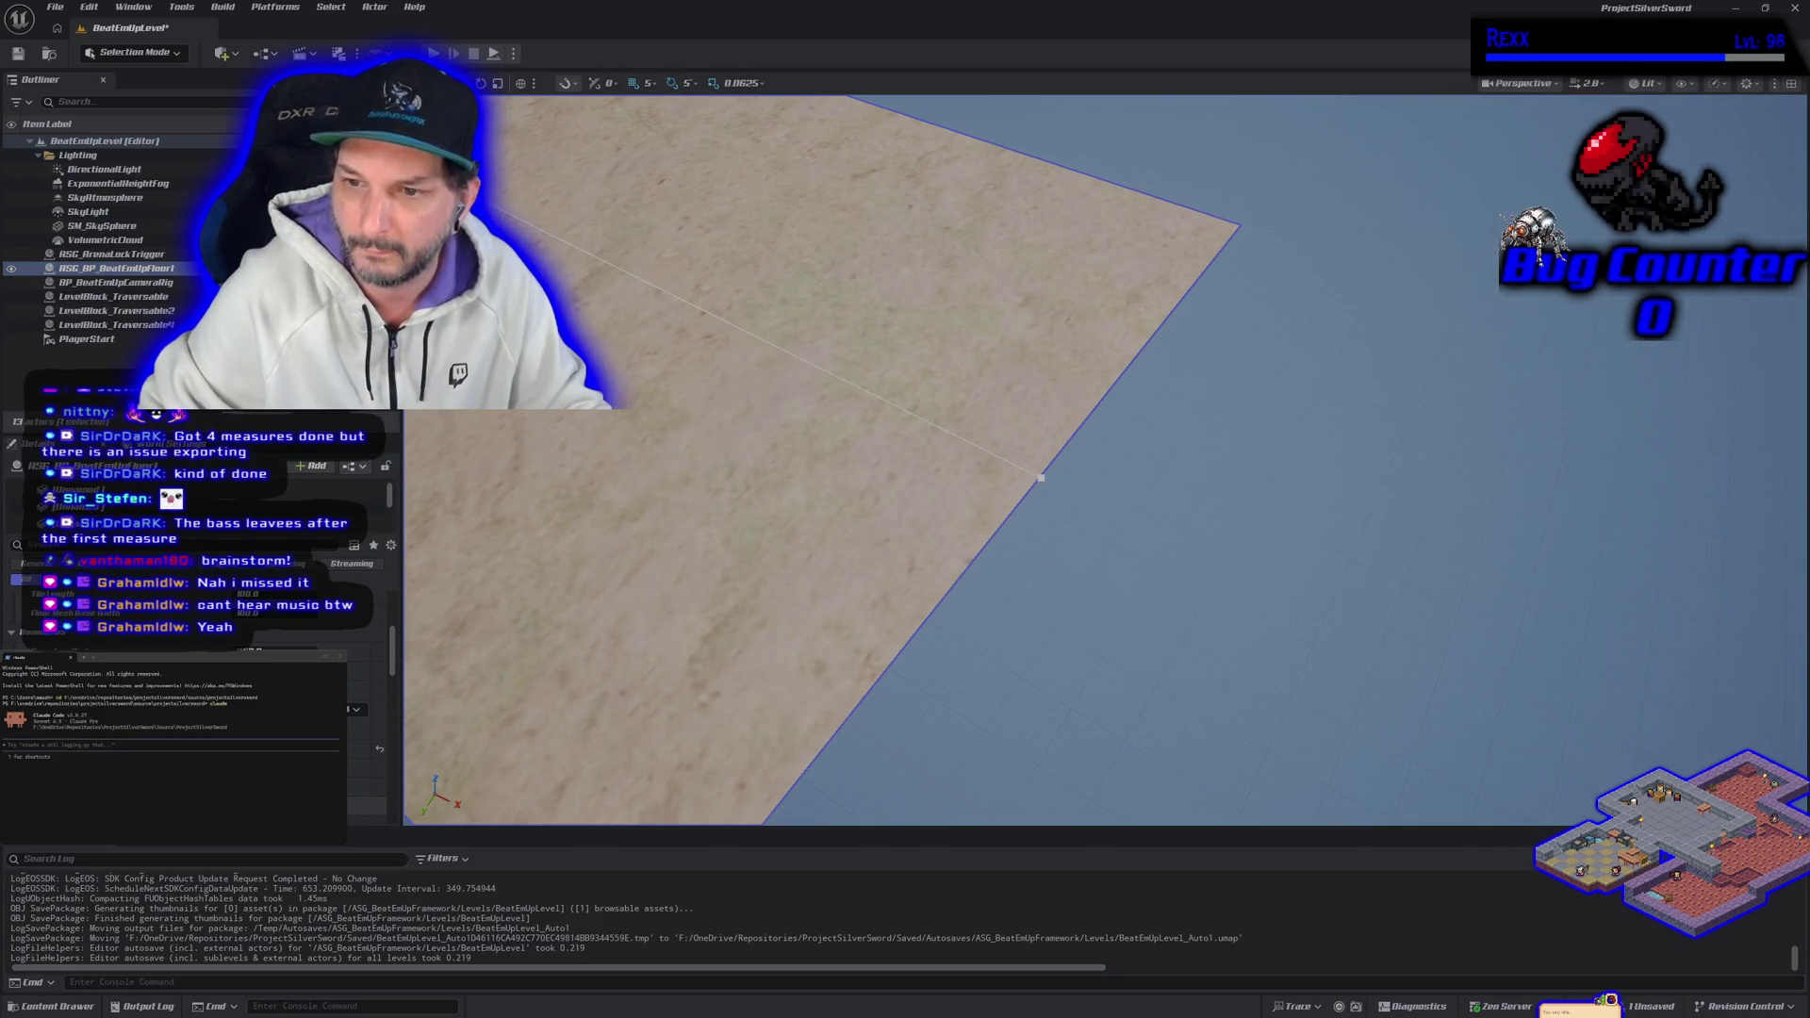
key("f")
mouse_move(942, 660)
left_mouse_down()
mouse_move(792, 660)
mouse_move(792, 575)
left_mouse_up()
mouse_move(1161, 609)
left_mouse_down()
mouse_move(1160, 642)
mouse_move(1160, 608)
left_mouse_up()
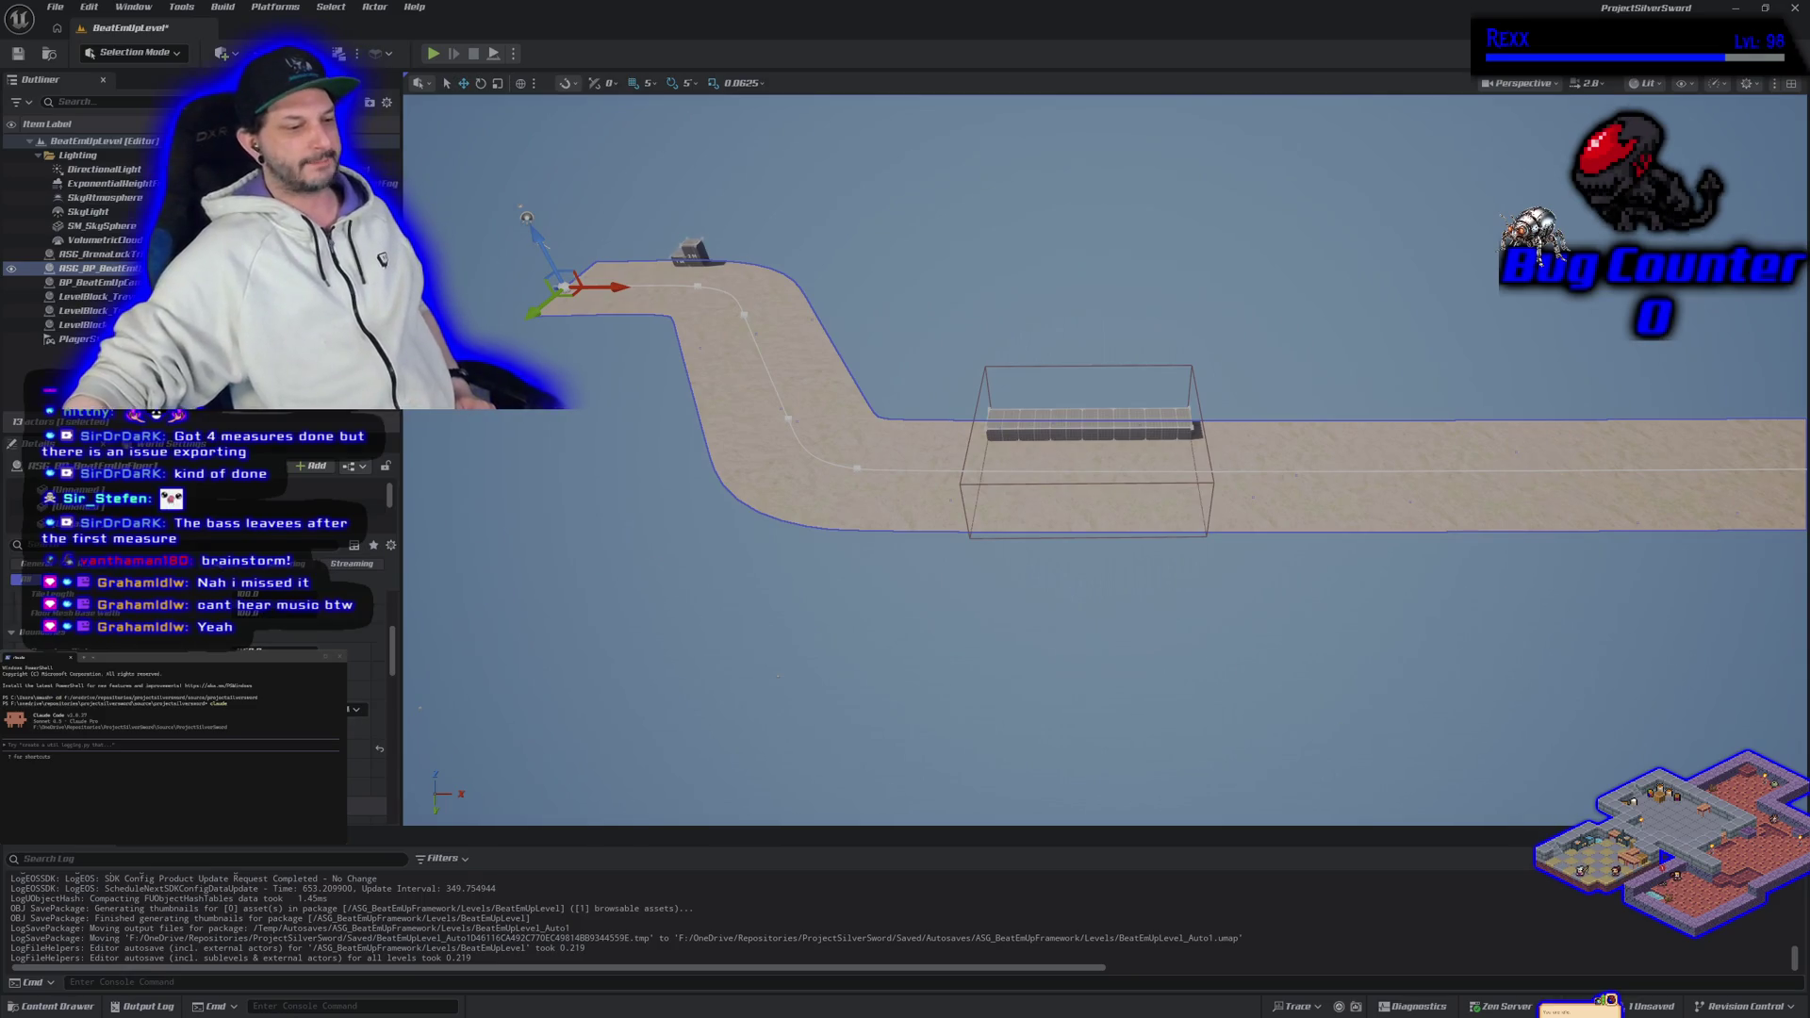
key("alt+Tab")
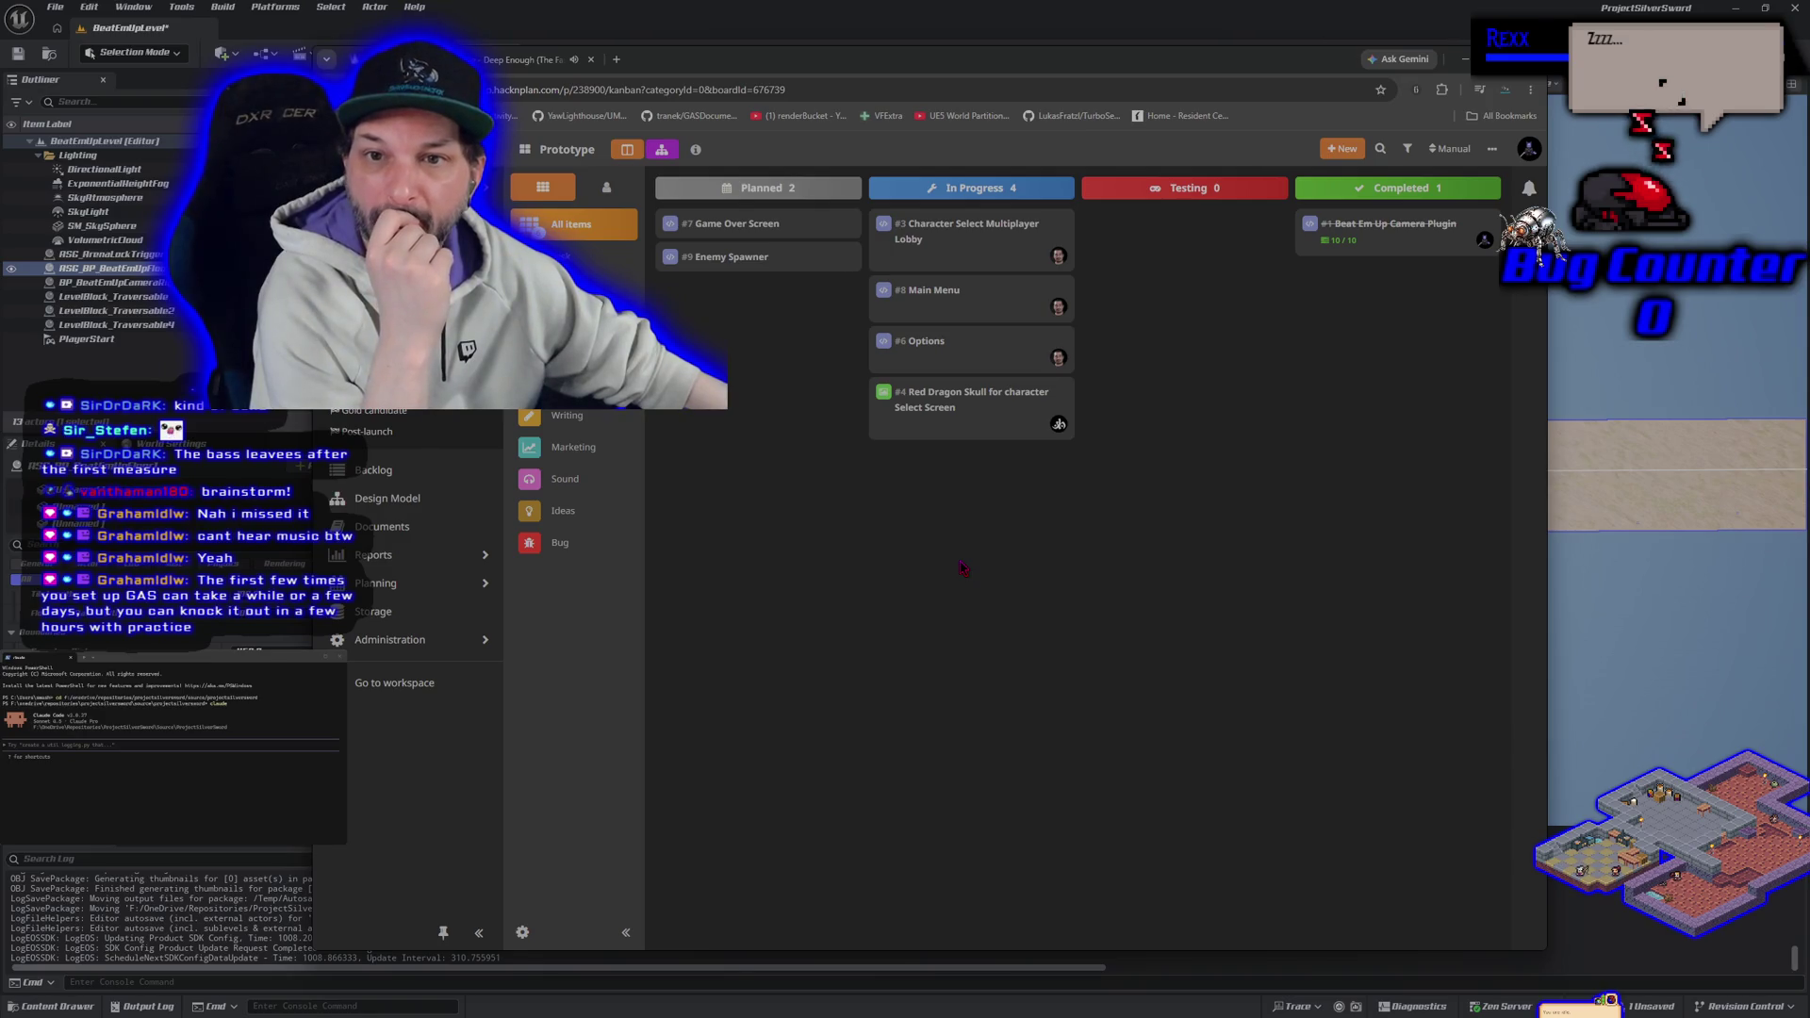
Step: Open the GAS documentation bookmark in a new tab, skim it, then return to Unreal
right_click(689, 115)
left_click(745, 137)
left_click(654, 62)
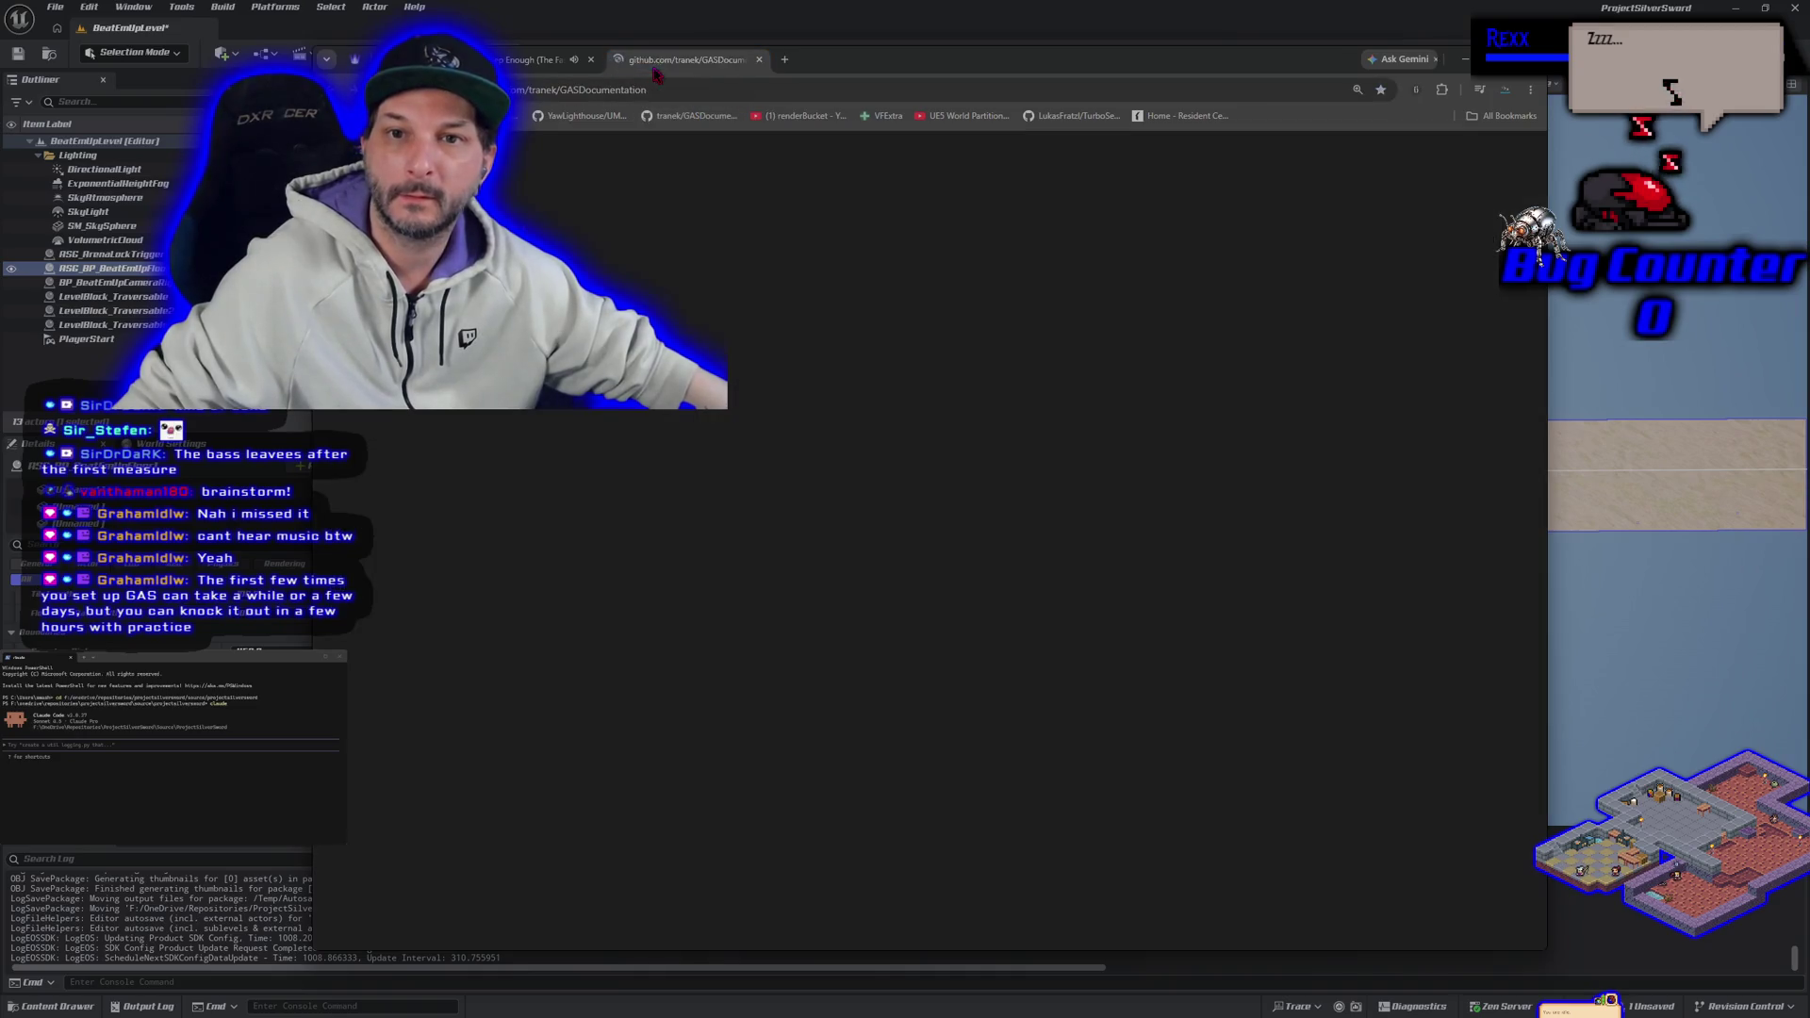
scroll(782, 558, "down", 6)
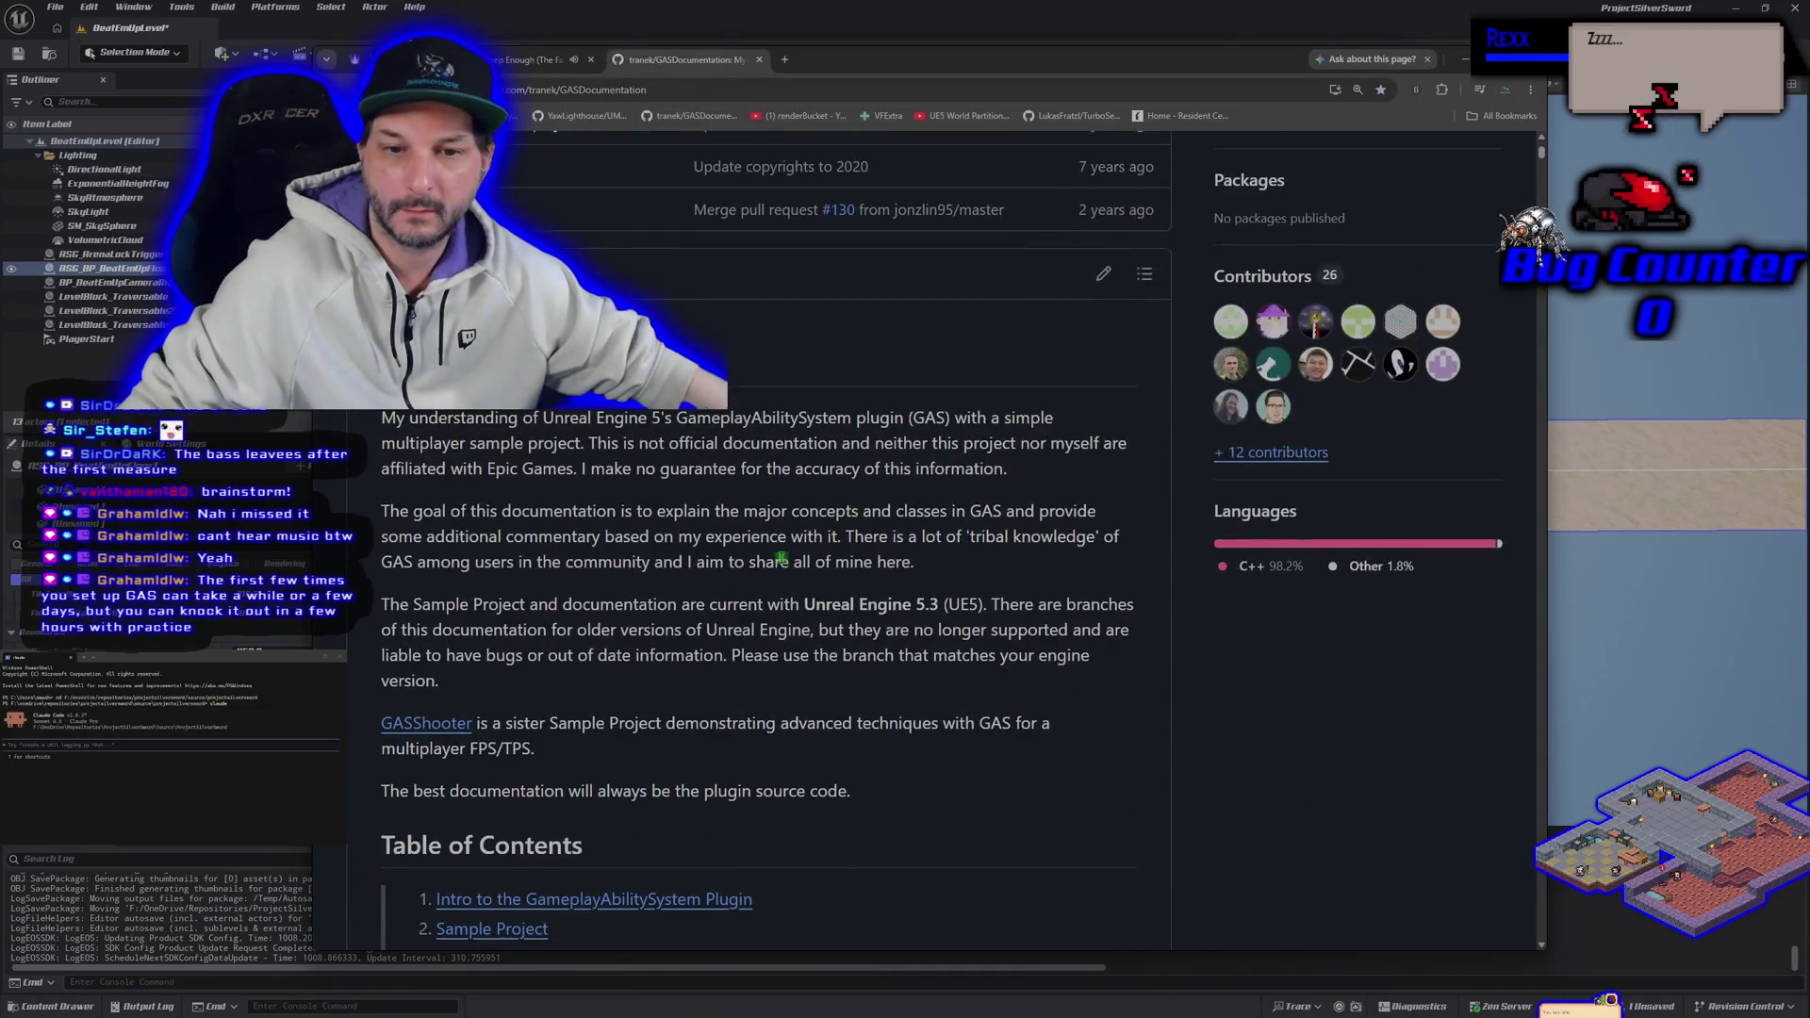
scroll(782, 558, "down", 6)
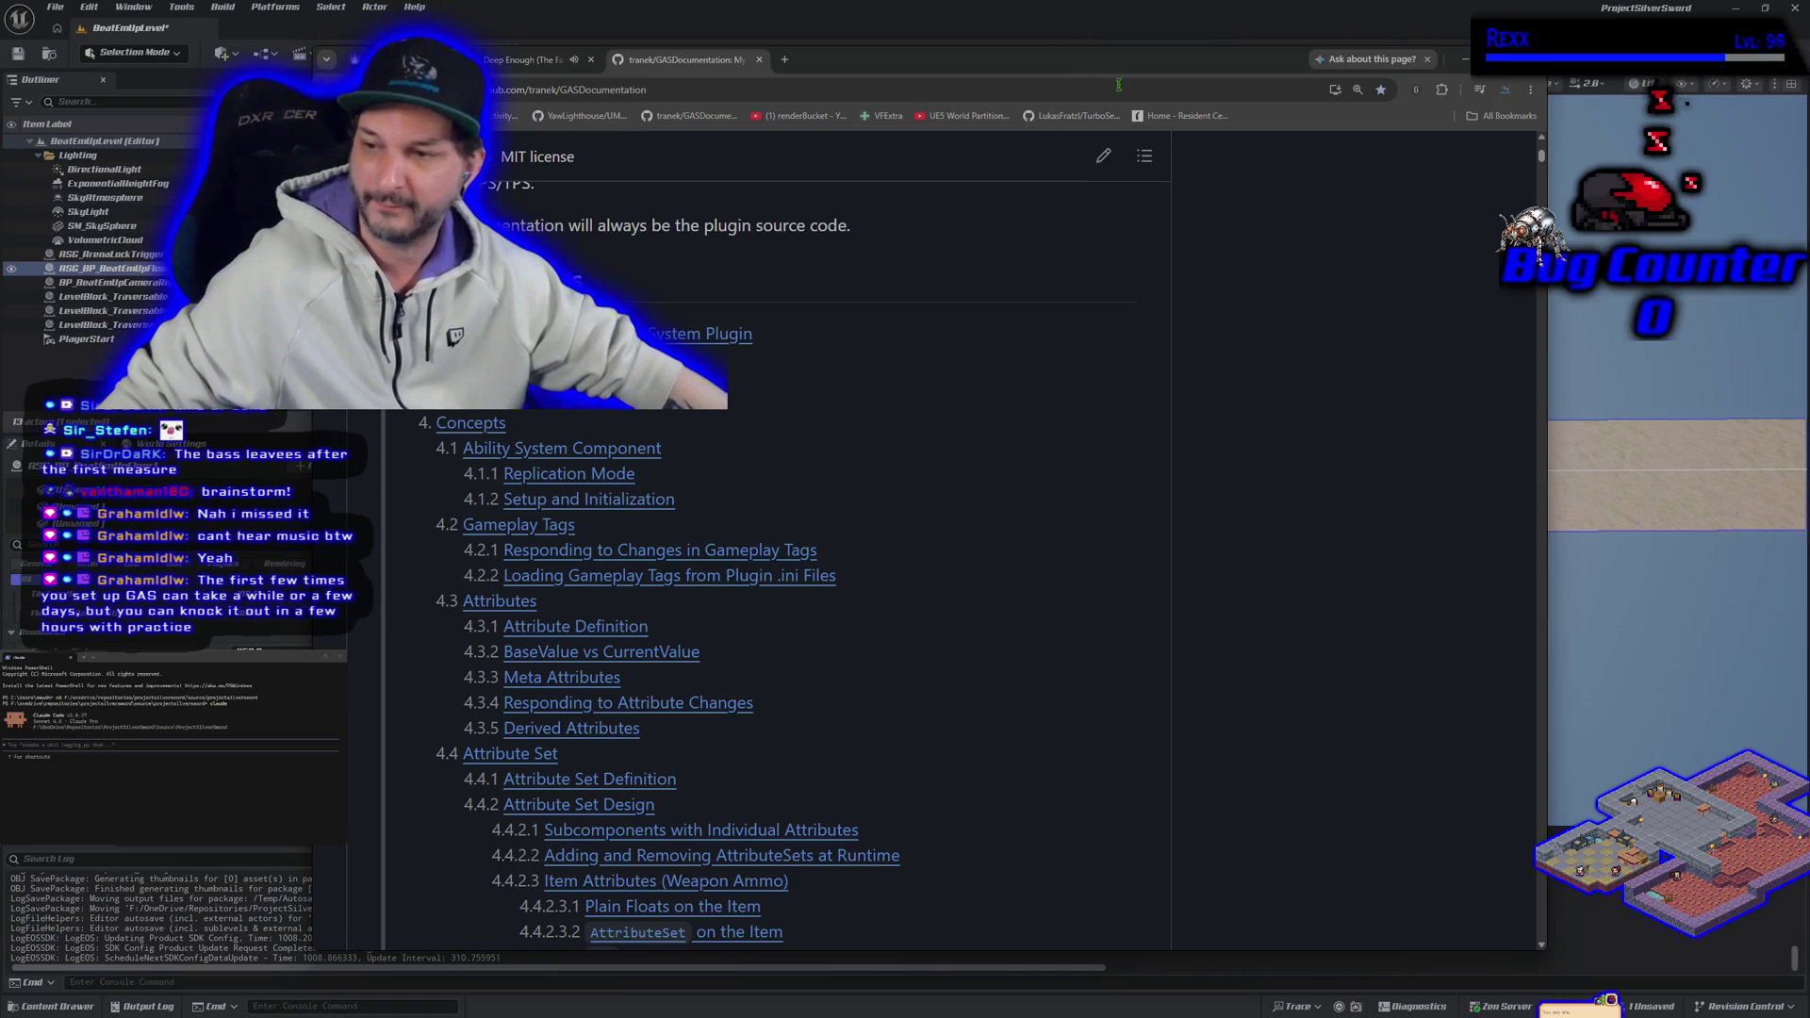
key("alt+Tab")
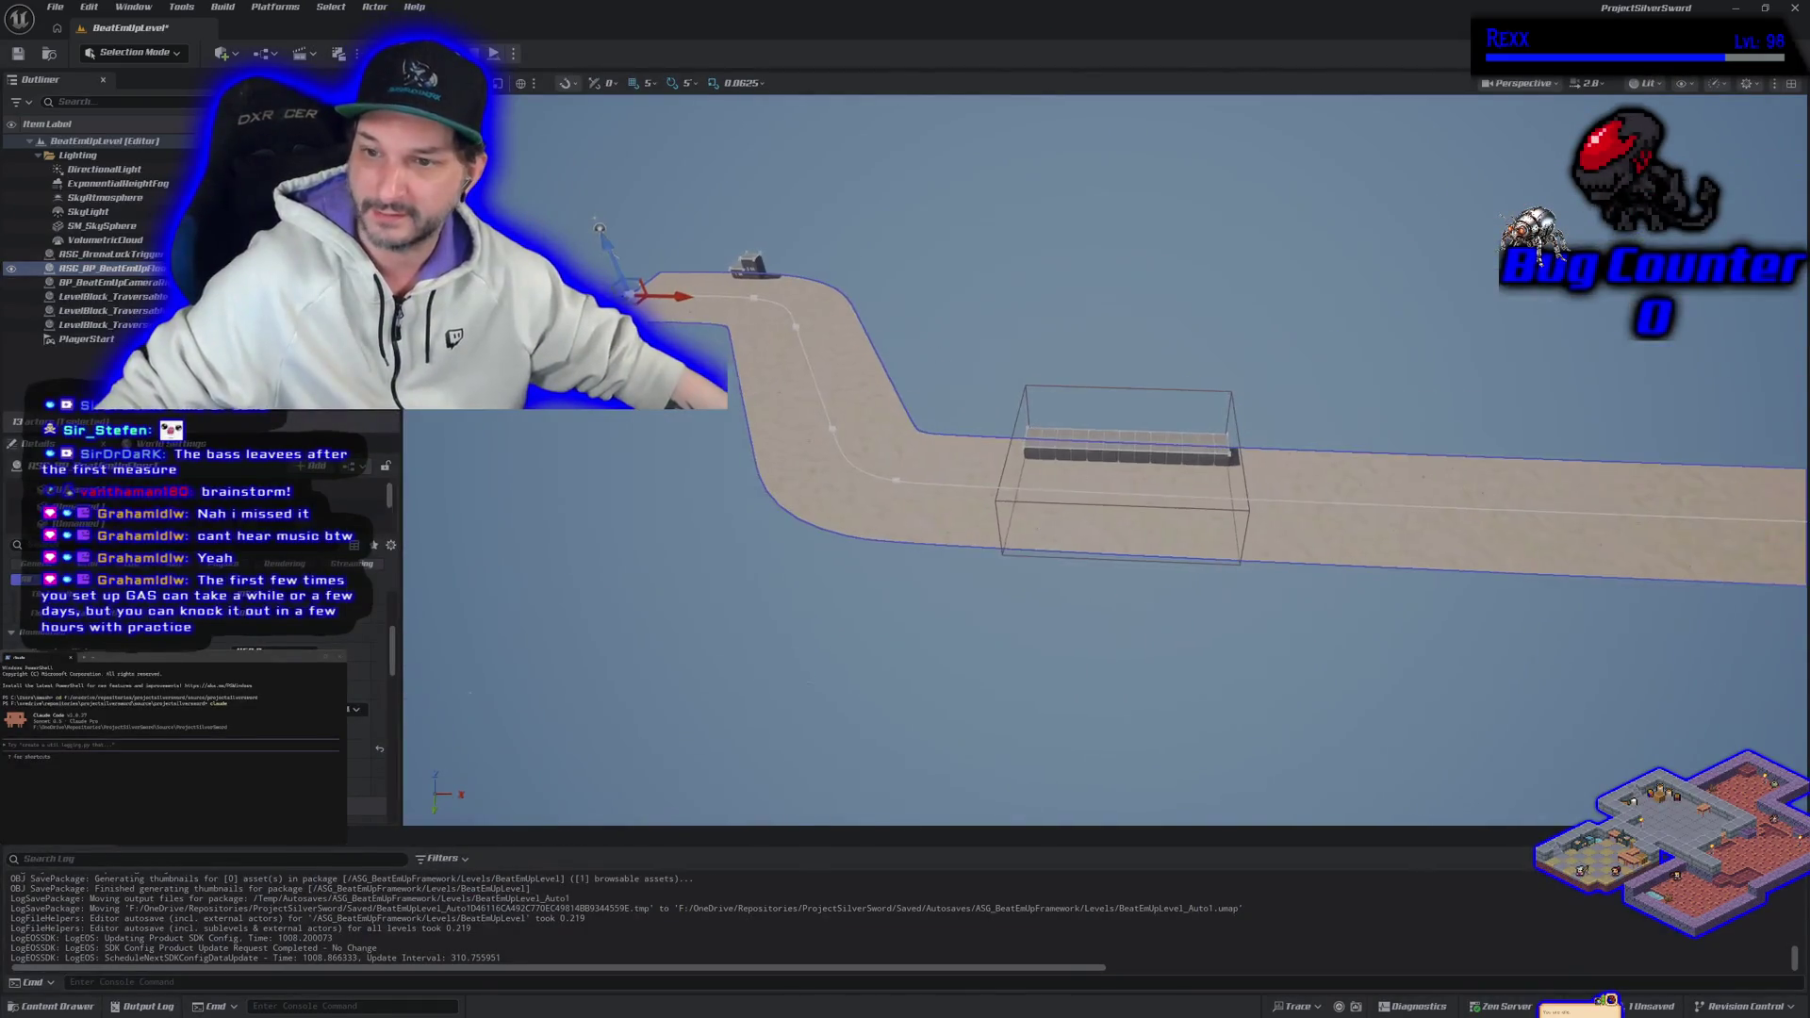
Step: Shift the view further along the floor path and start a full-screen playtest
key("Right")
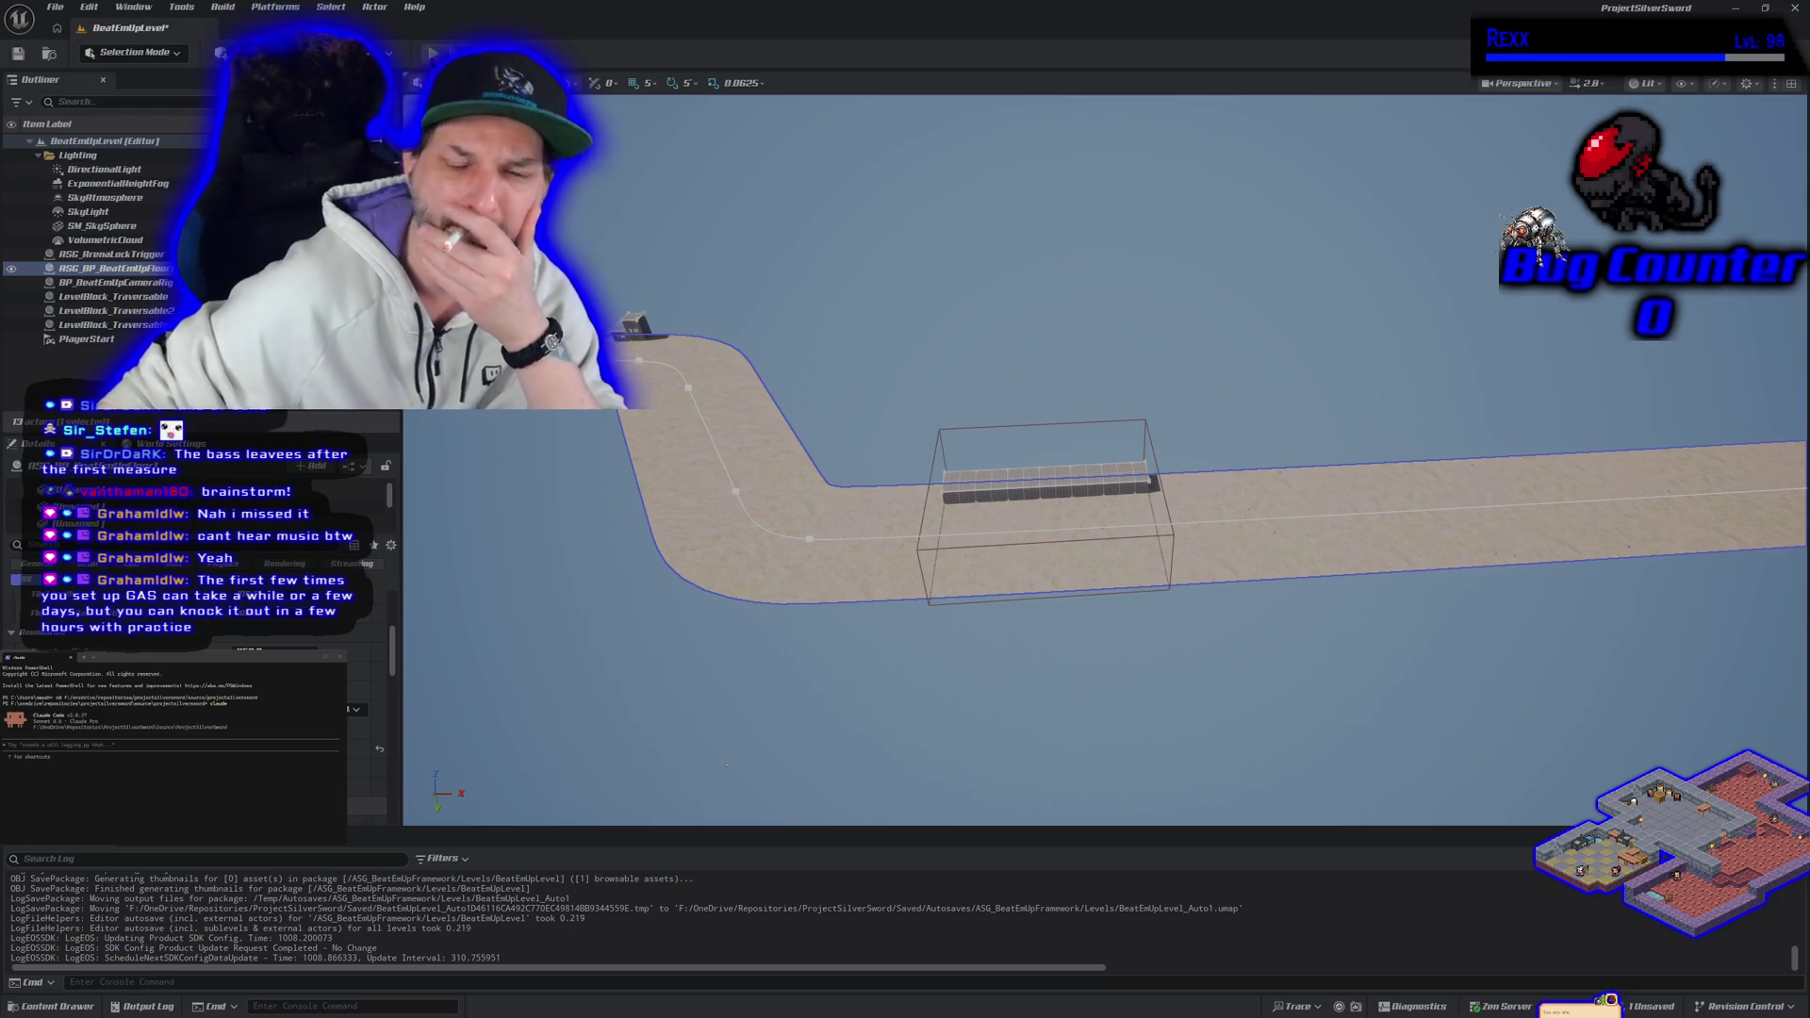
key("alt+p")
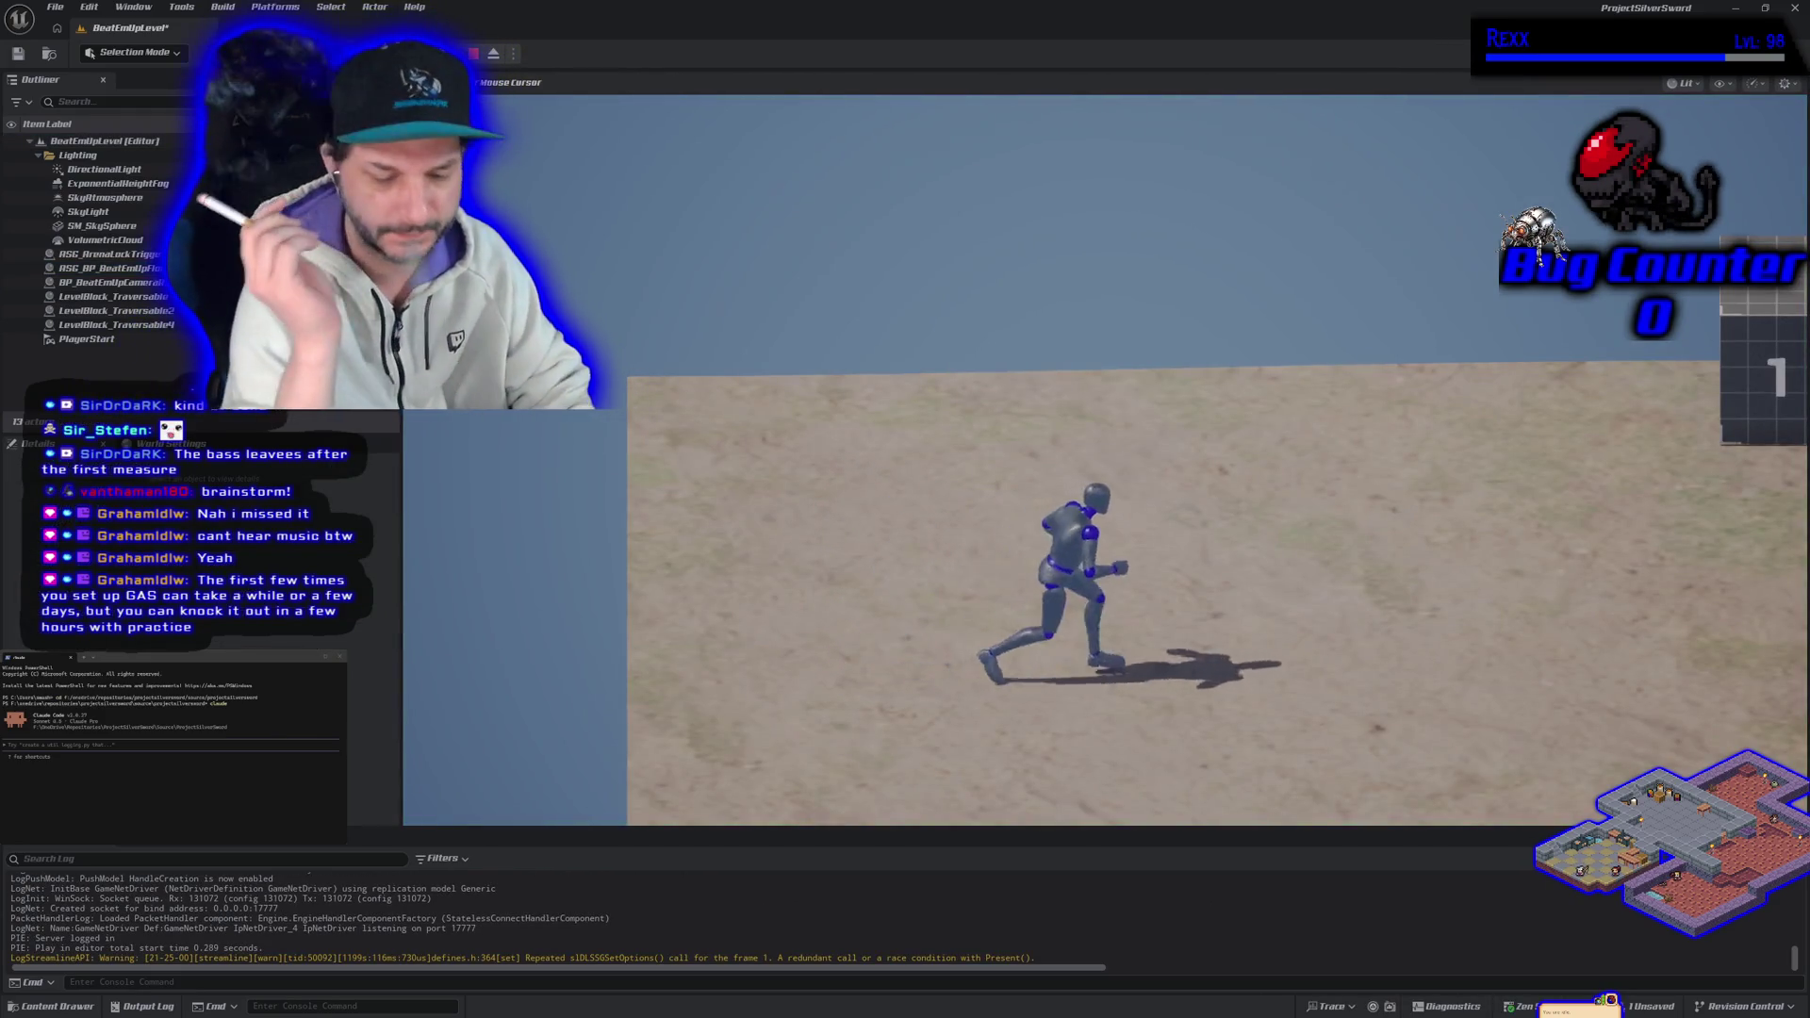
key("F11")
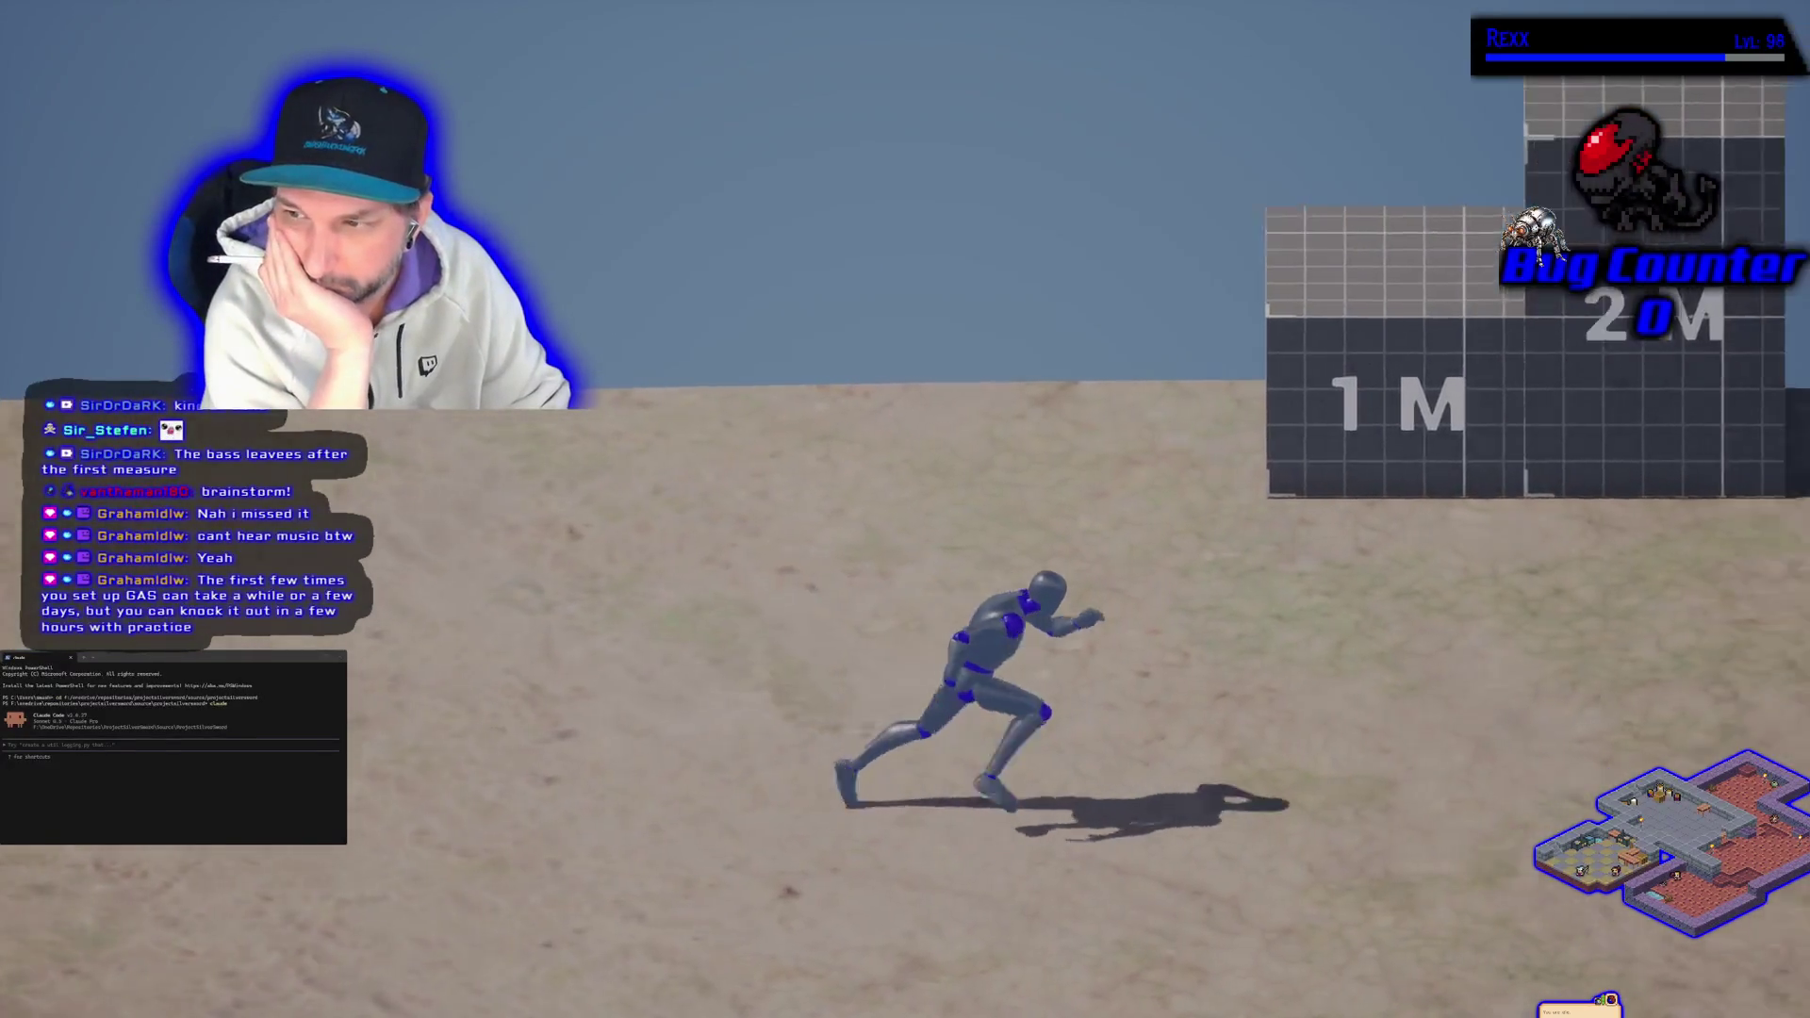
Step: Run the character past the 1M and 2M blocks, jump onto the grid wall, reach the arena trigger, then stop
key("w")
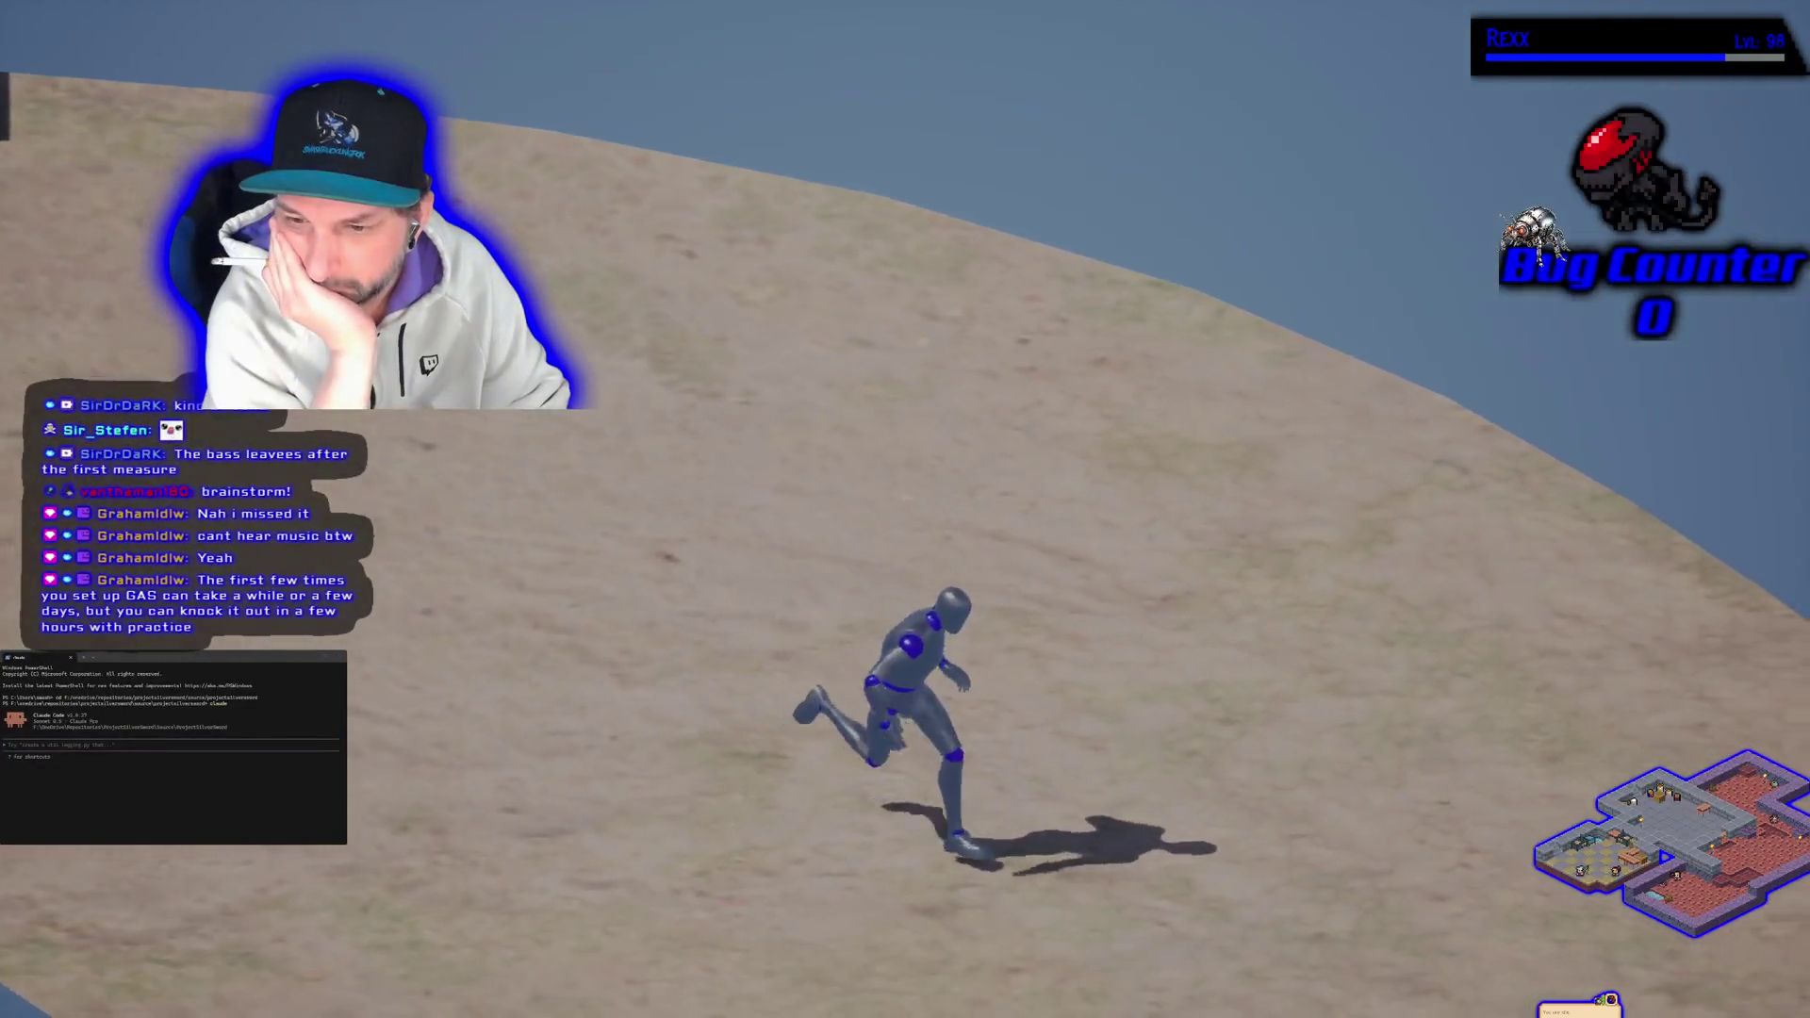
key("d")
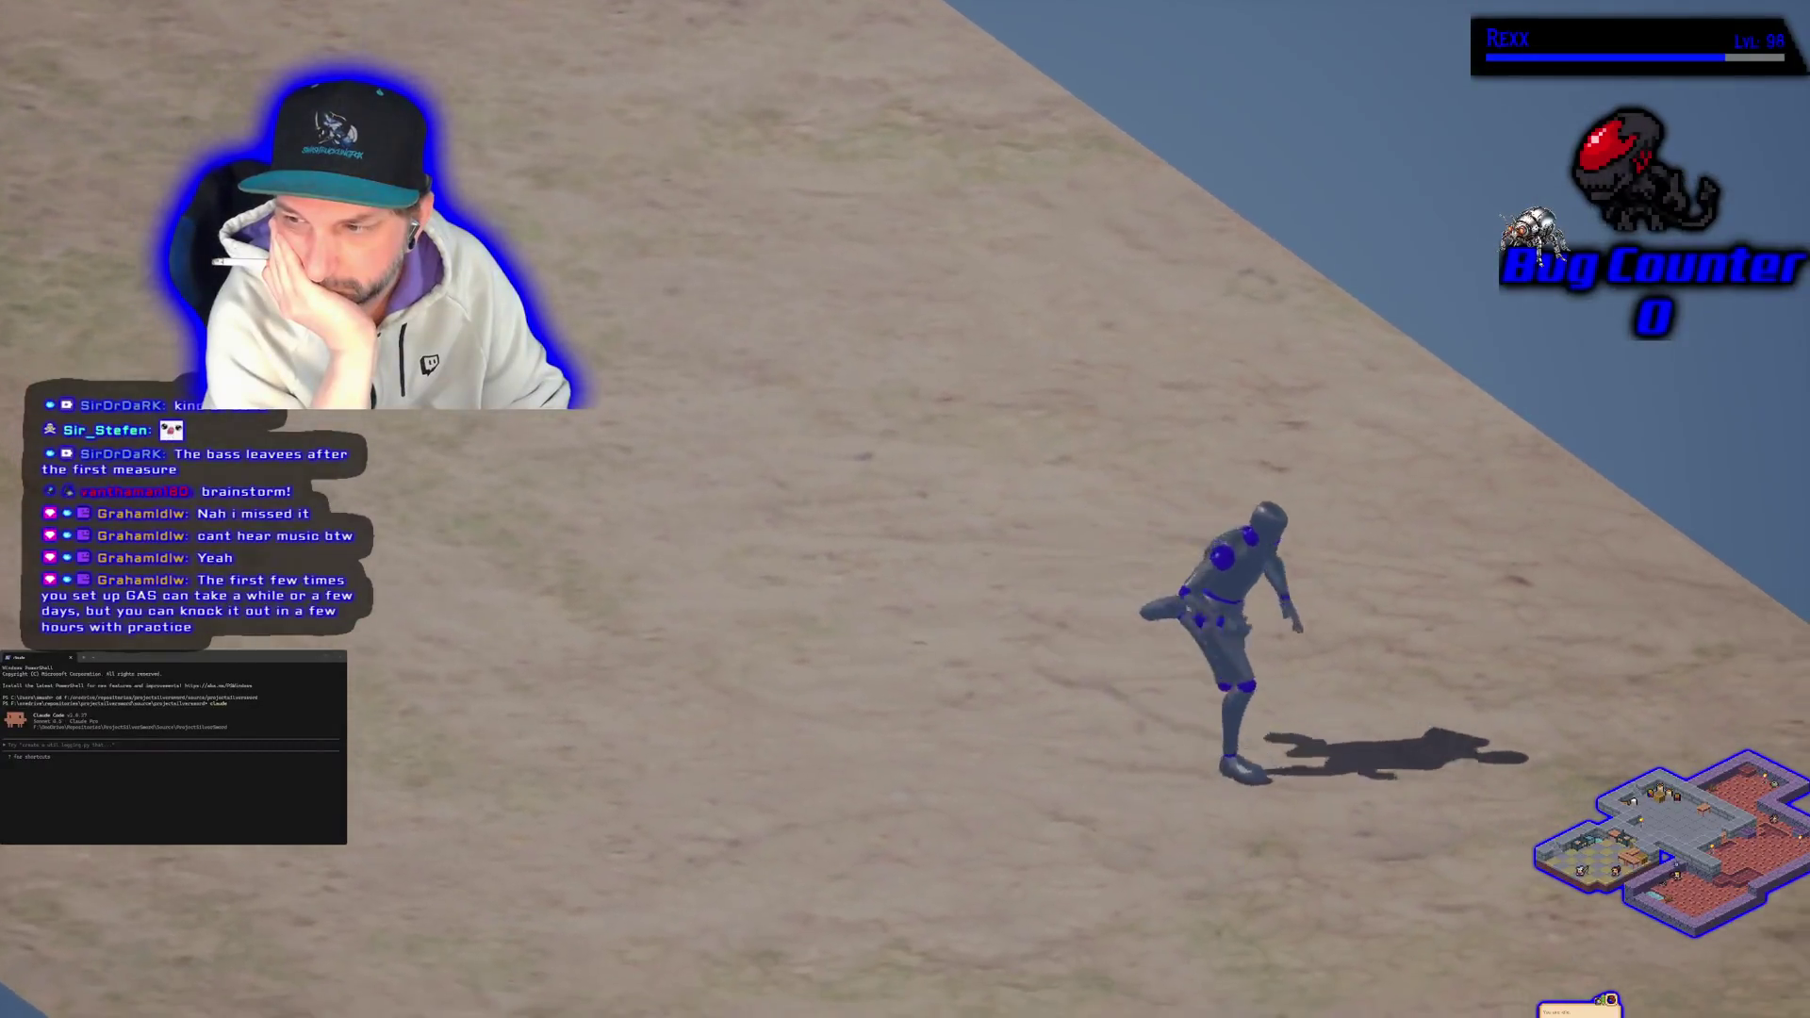
key("a")
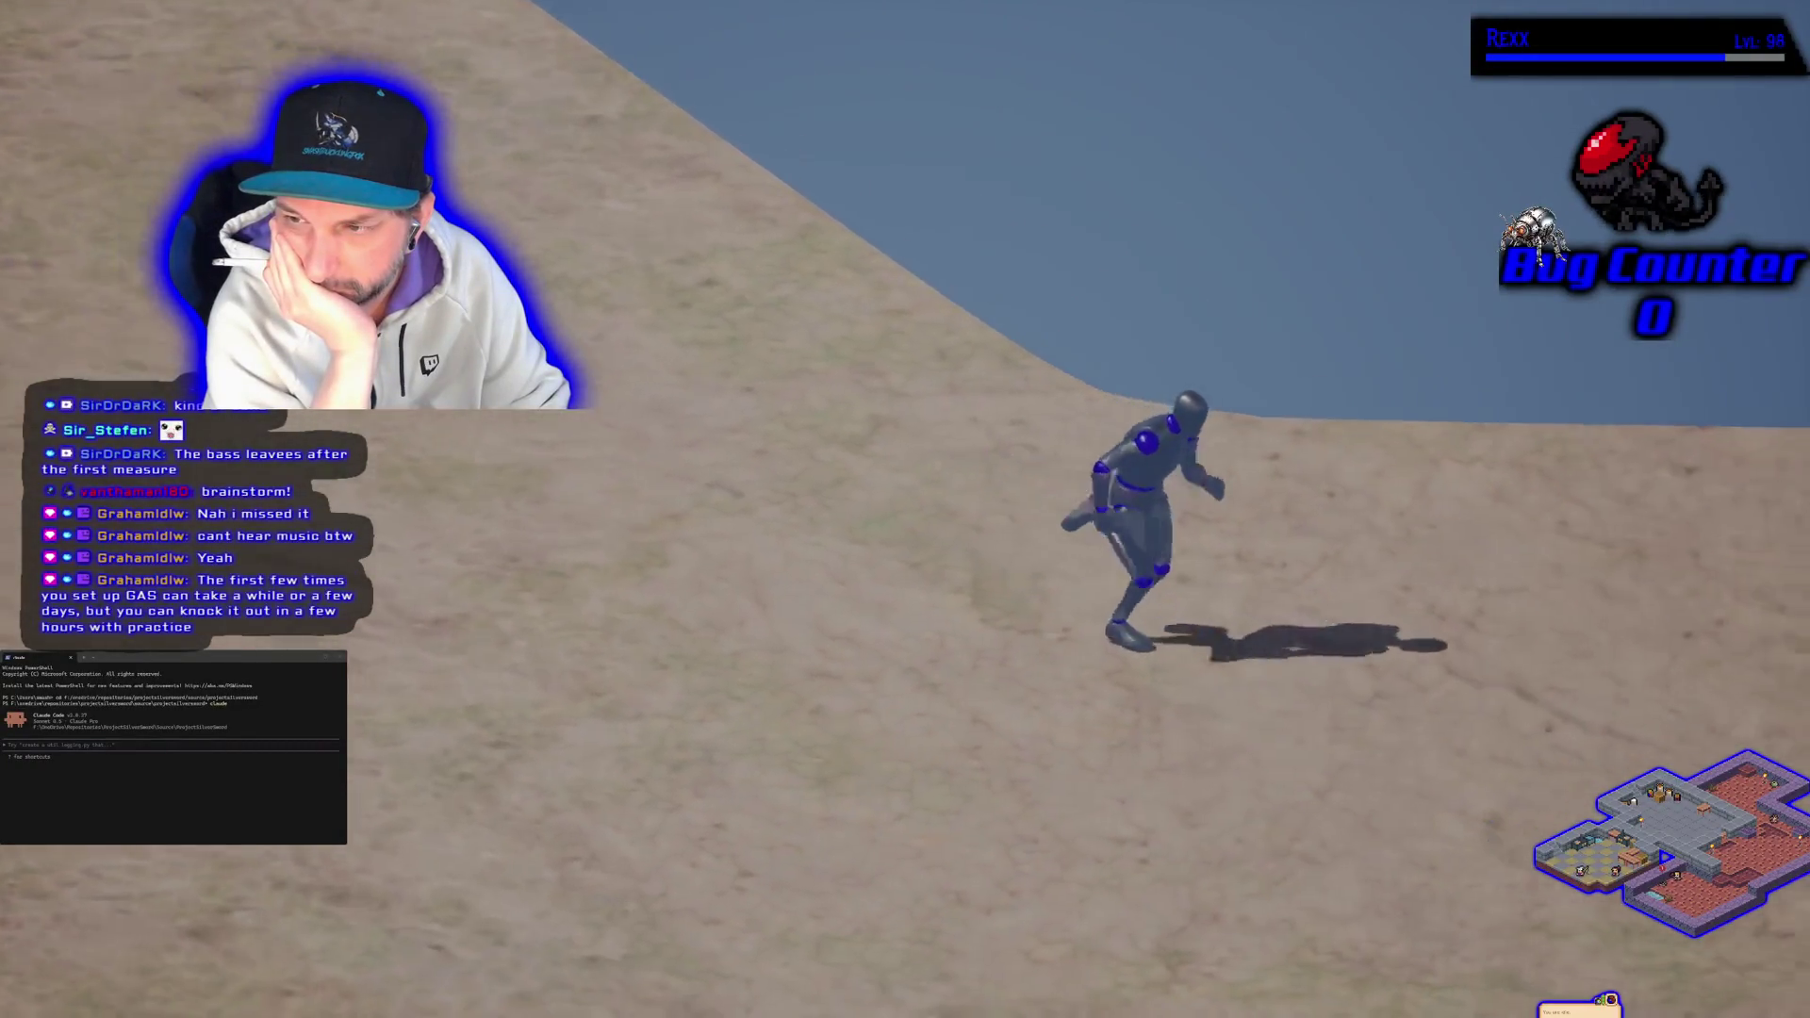
key("d")
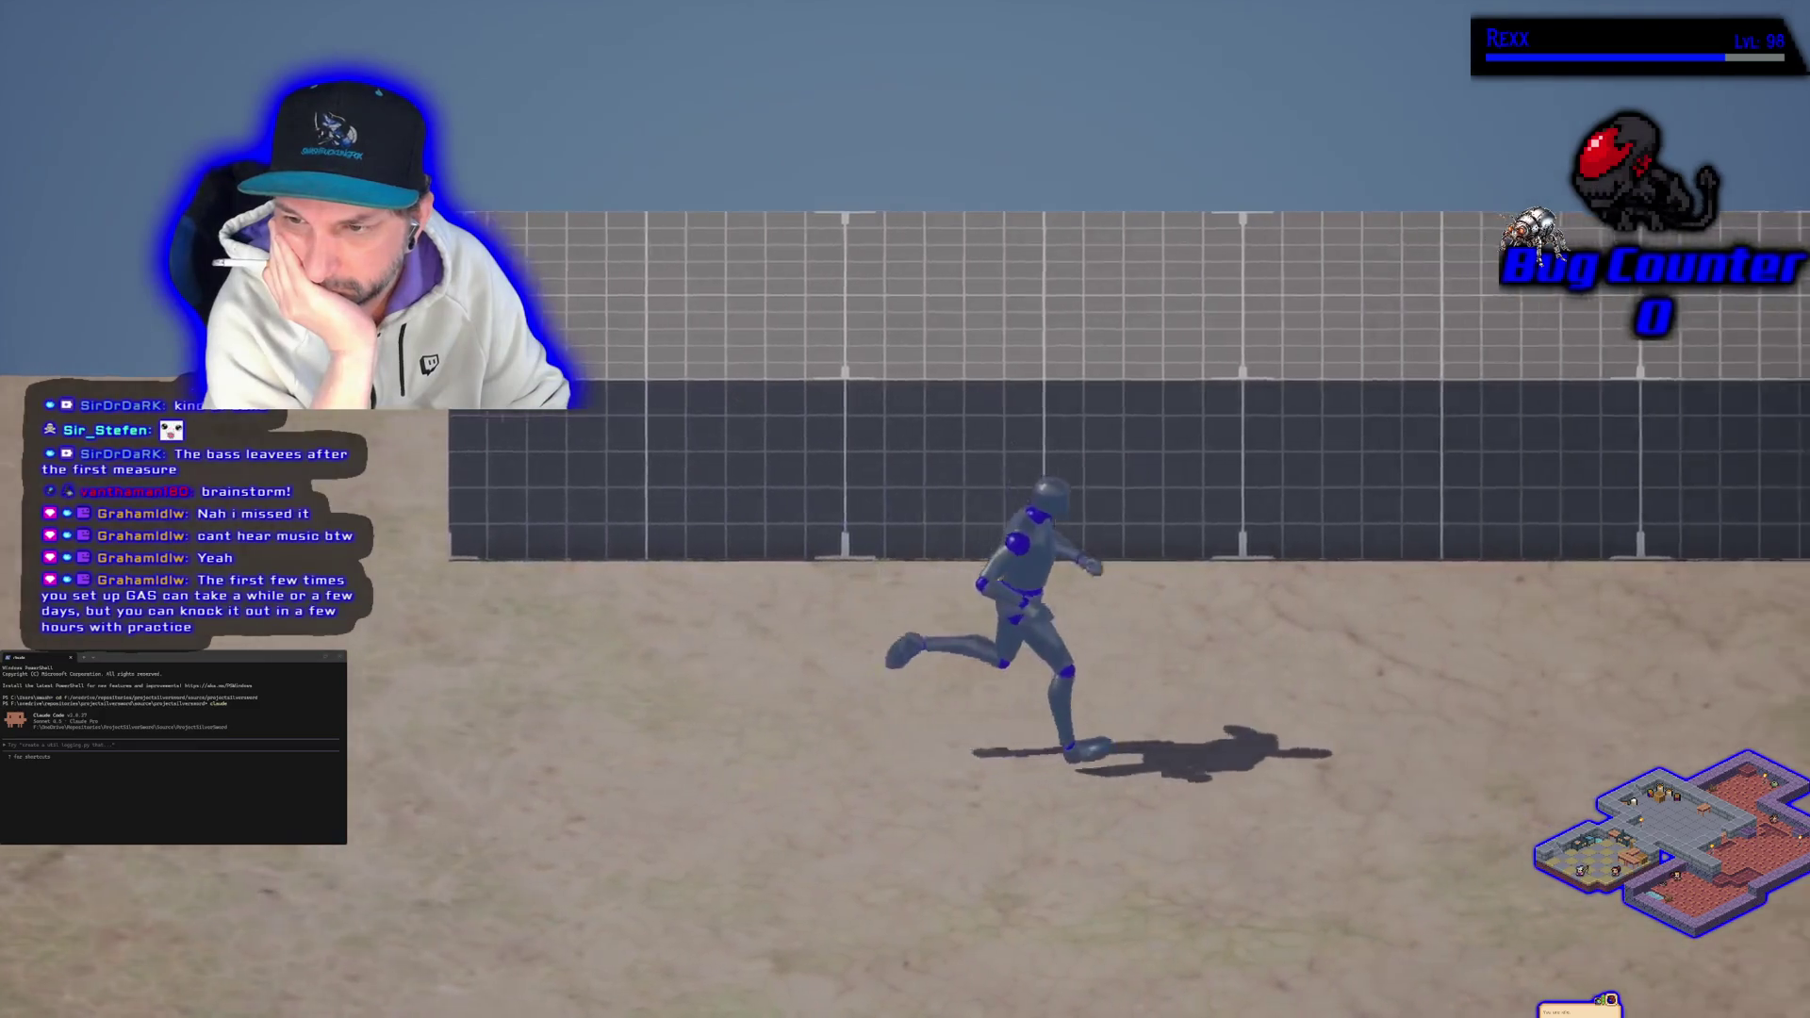
key("d")
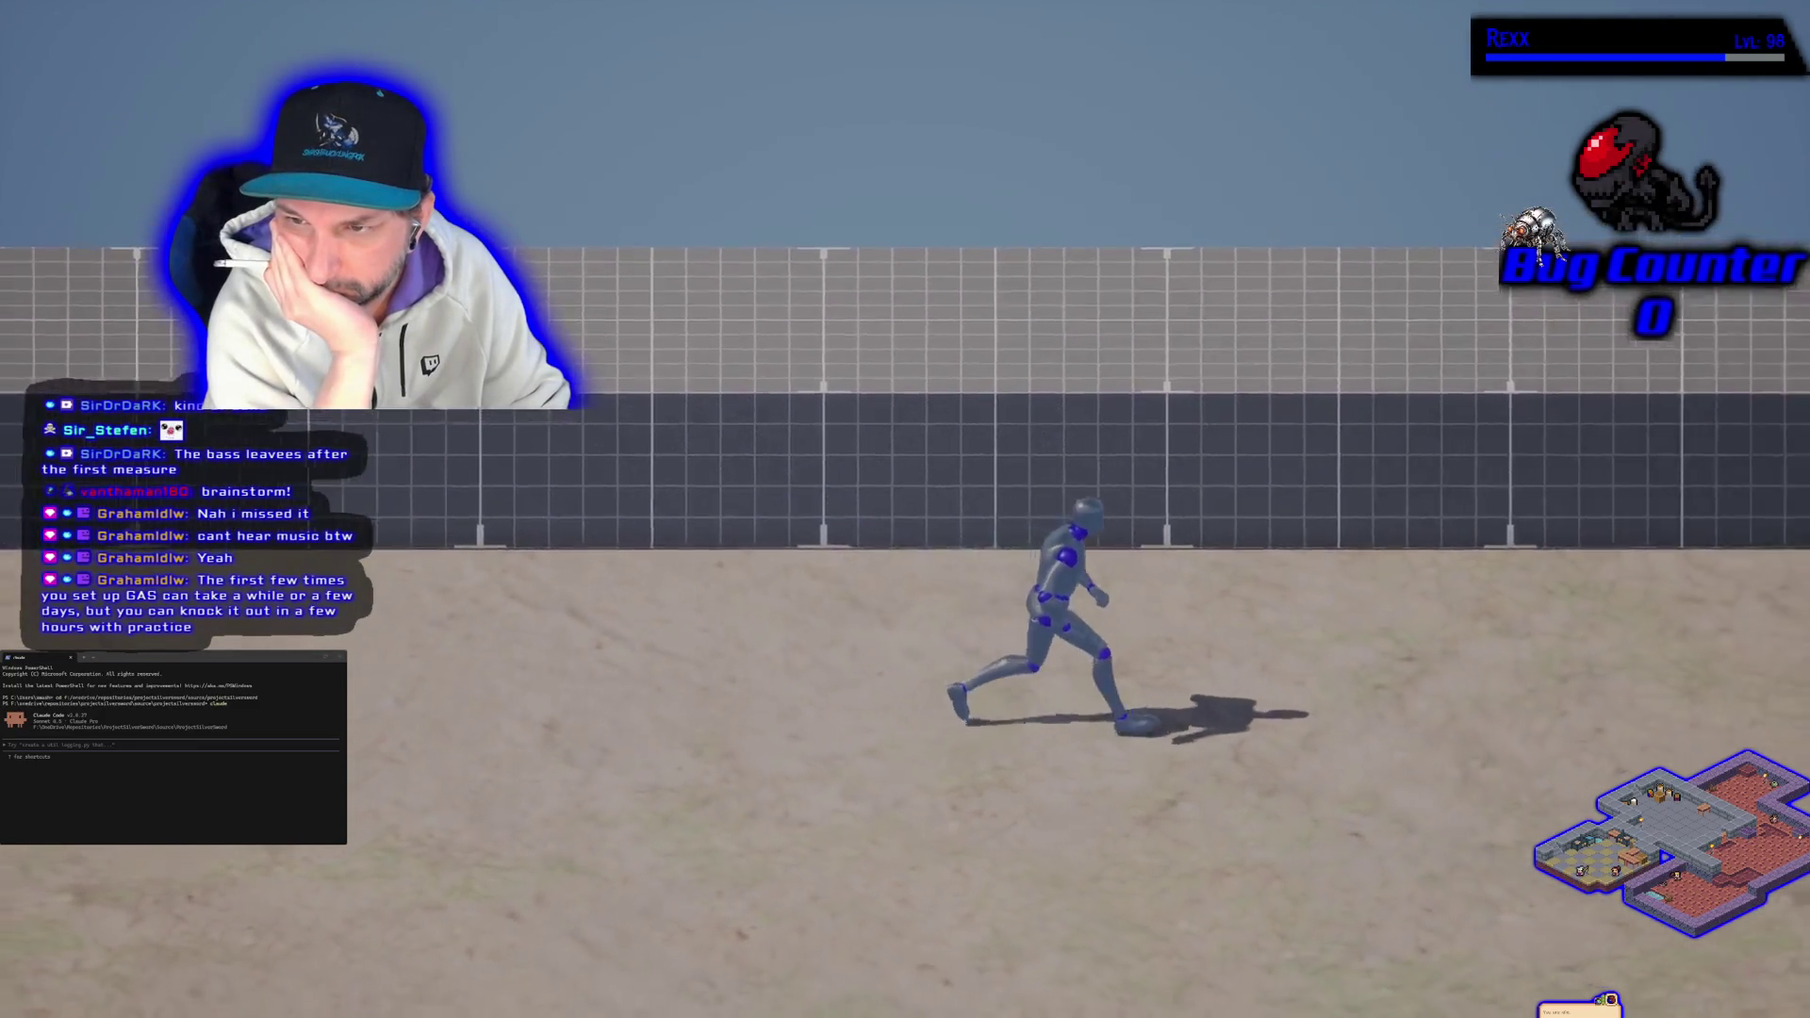
key("a")
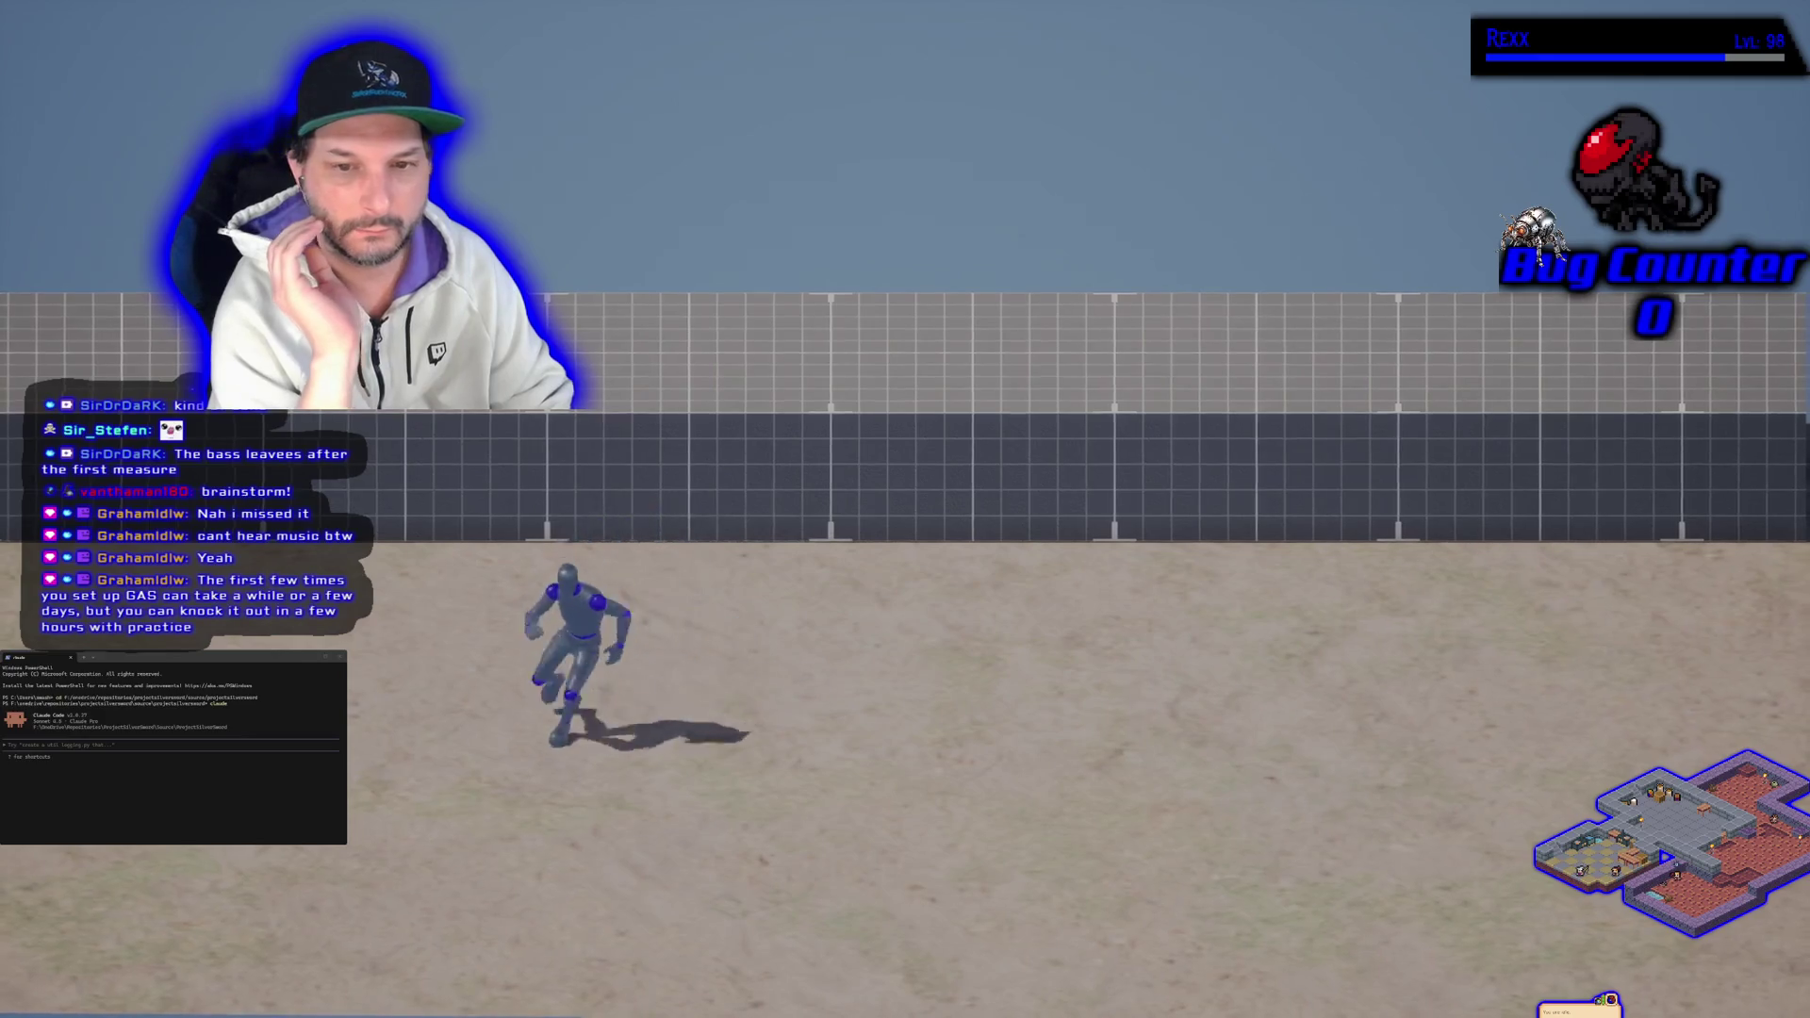
key("space")
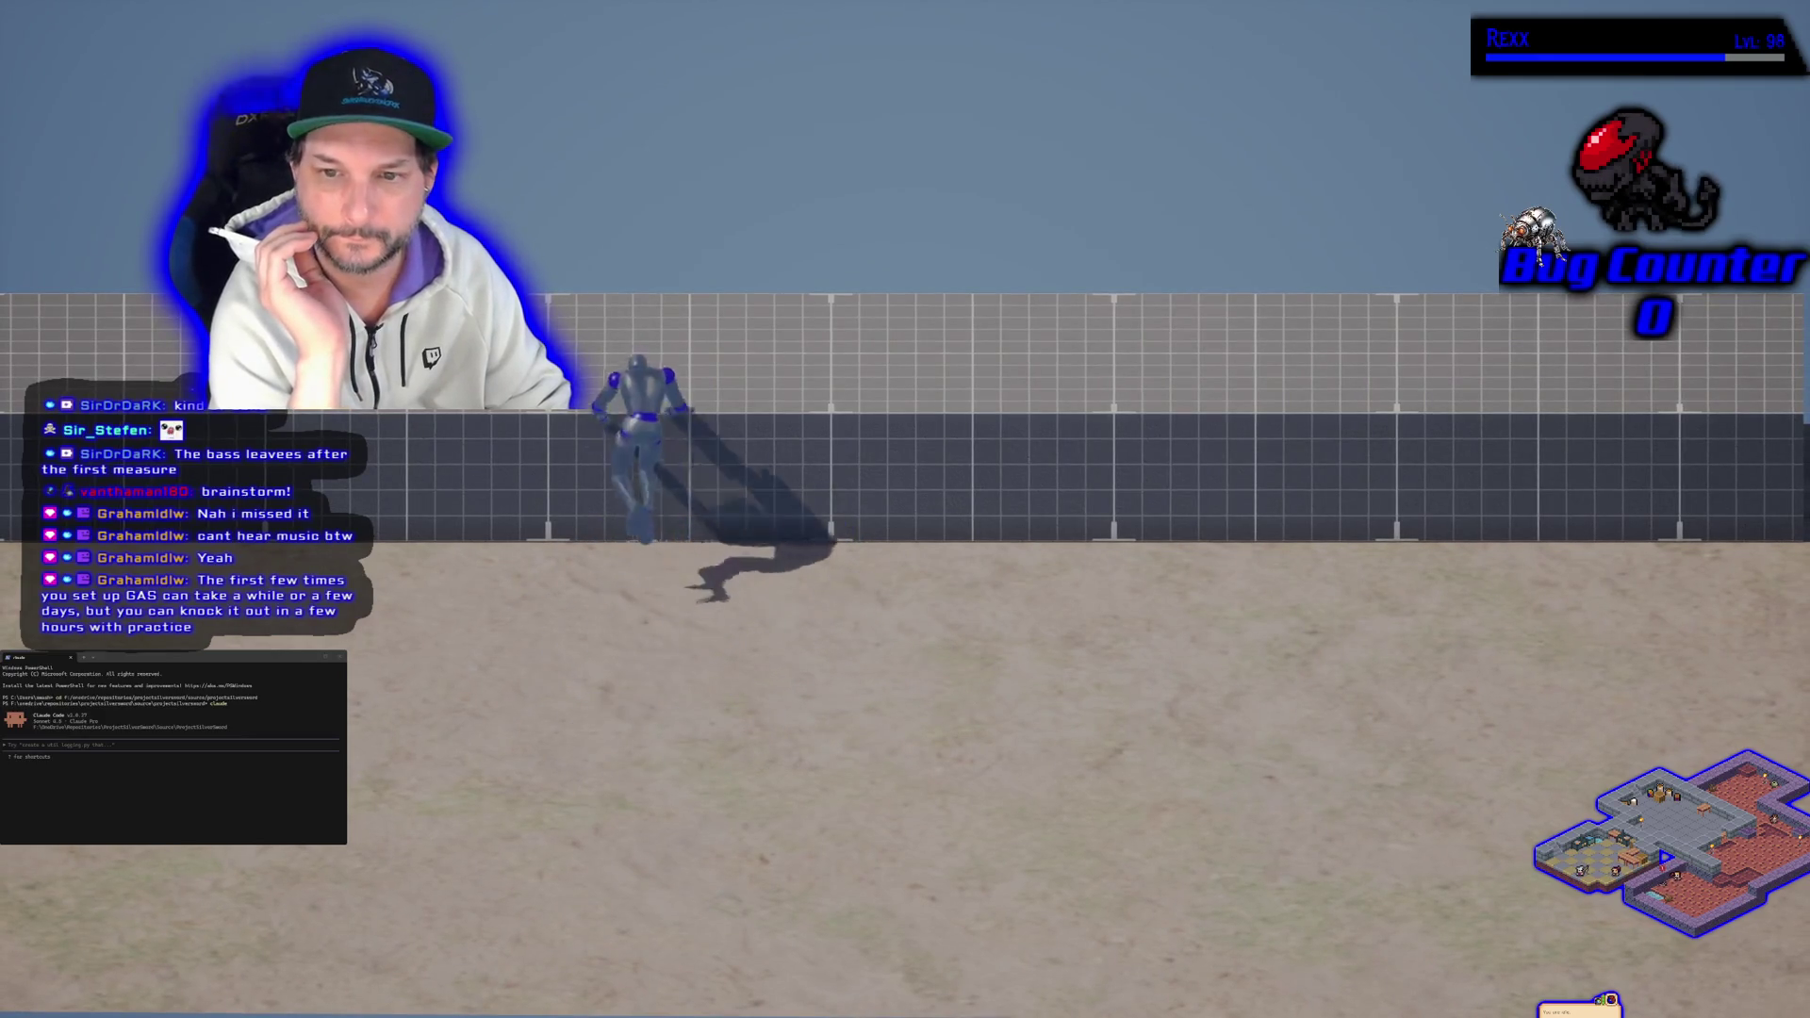
key("d")
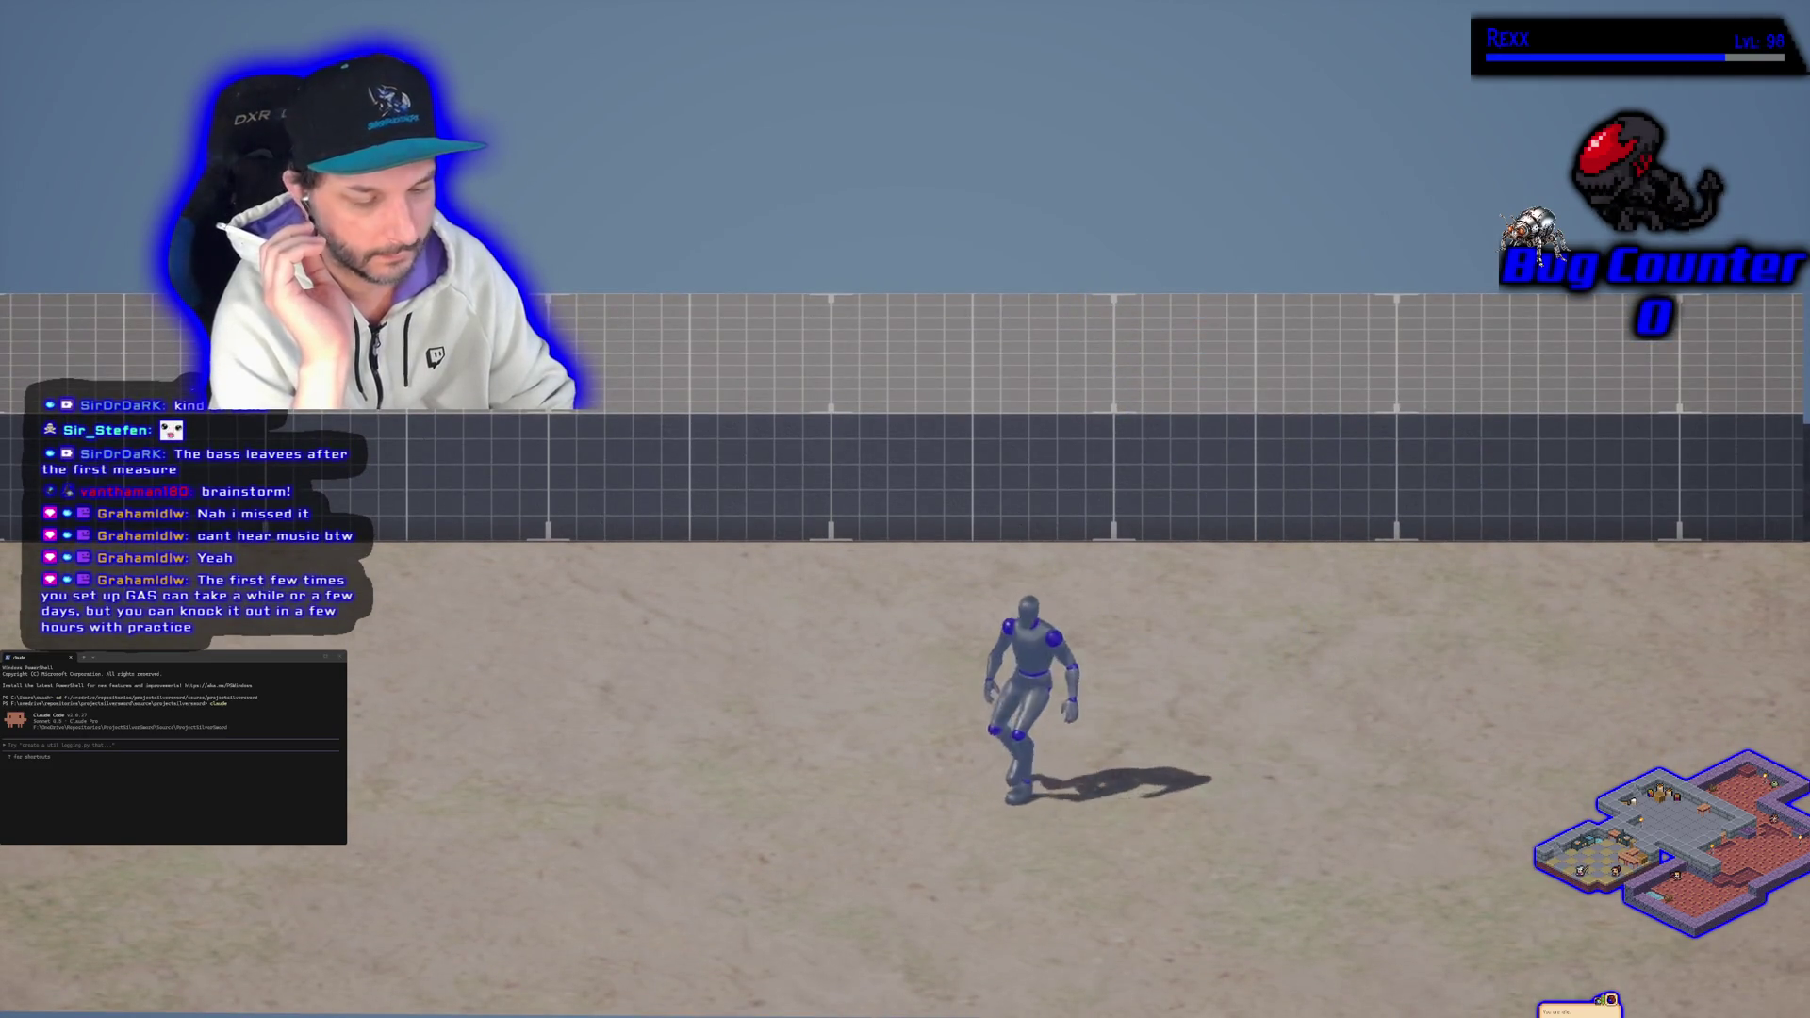
key("a")
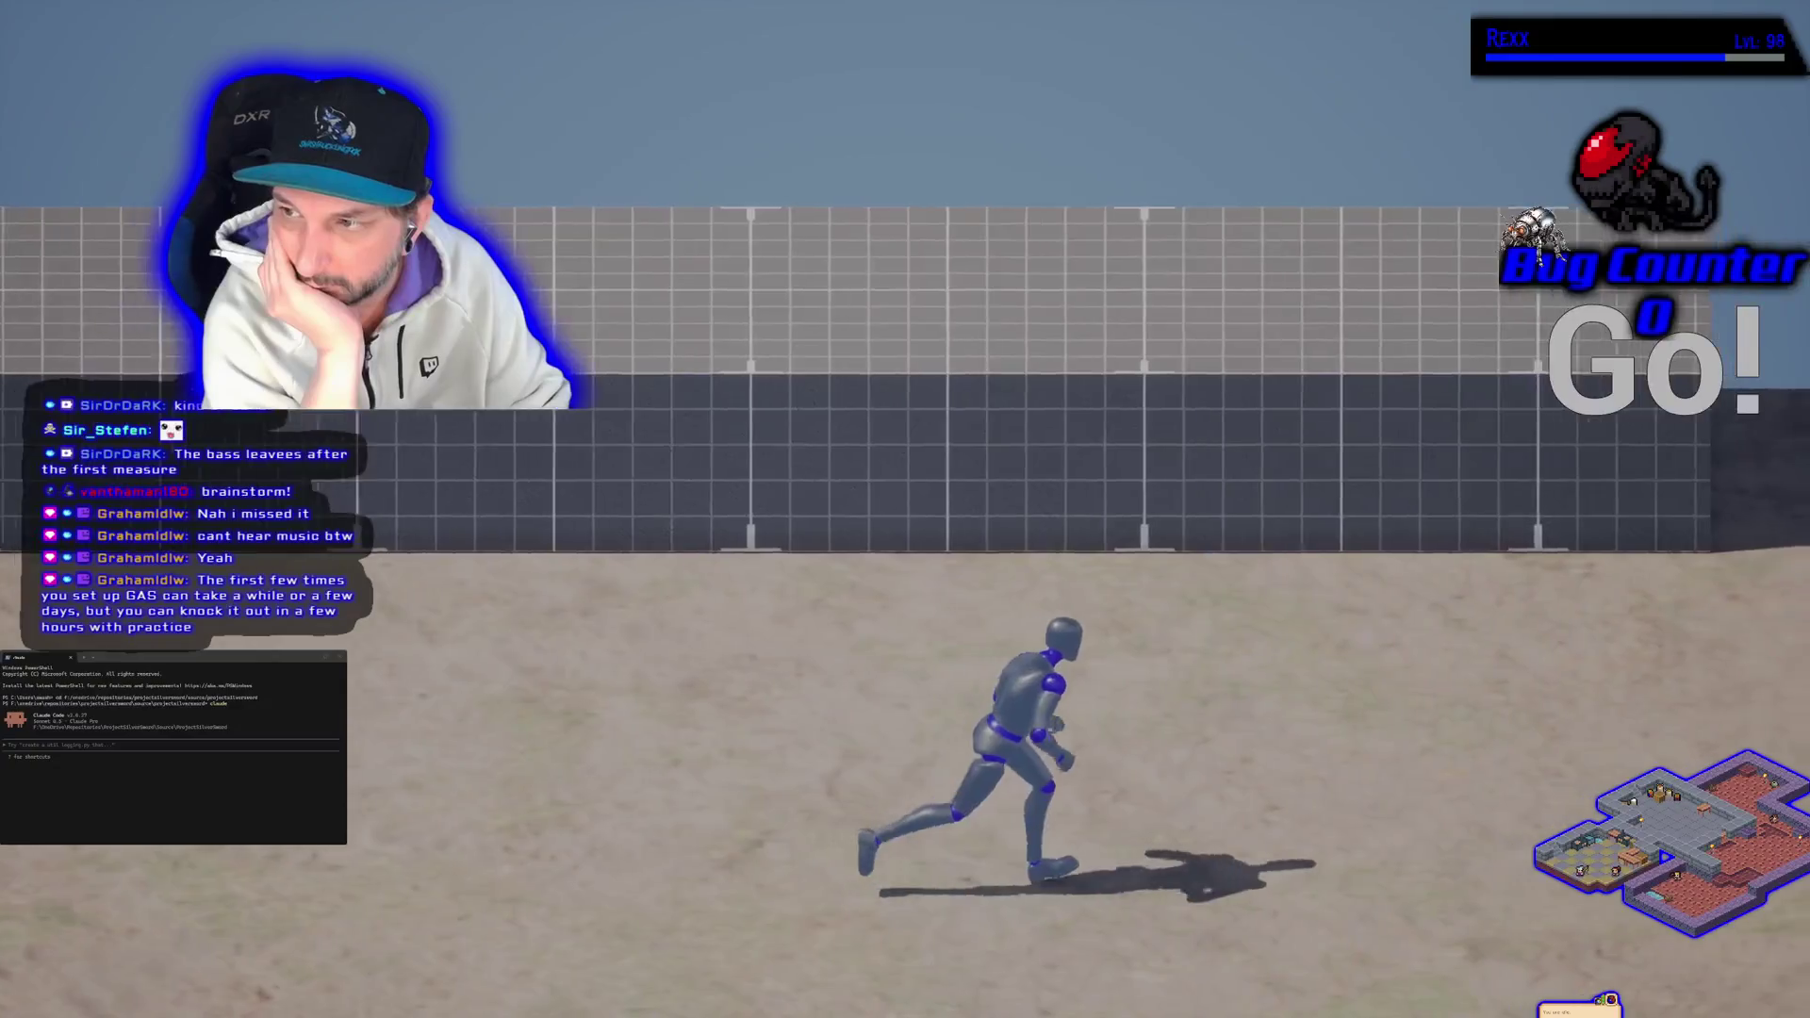
key("d")
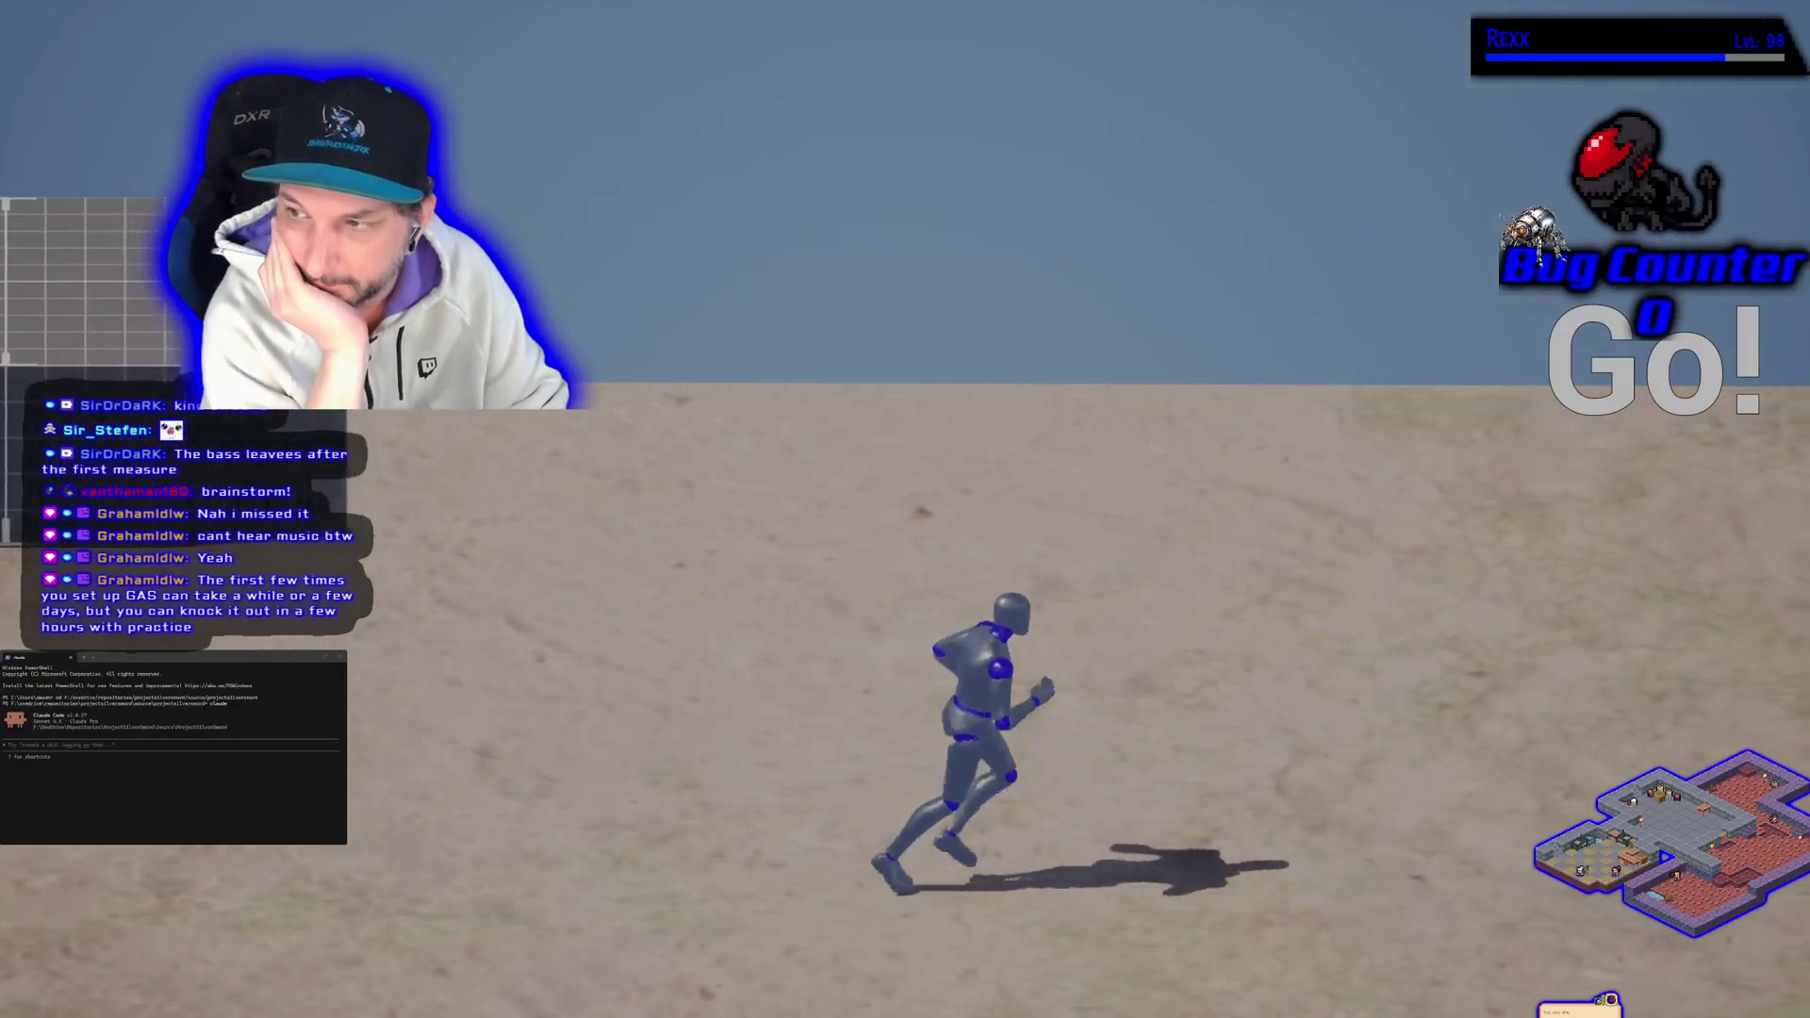
key("d")
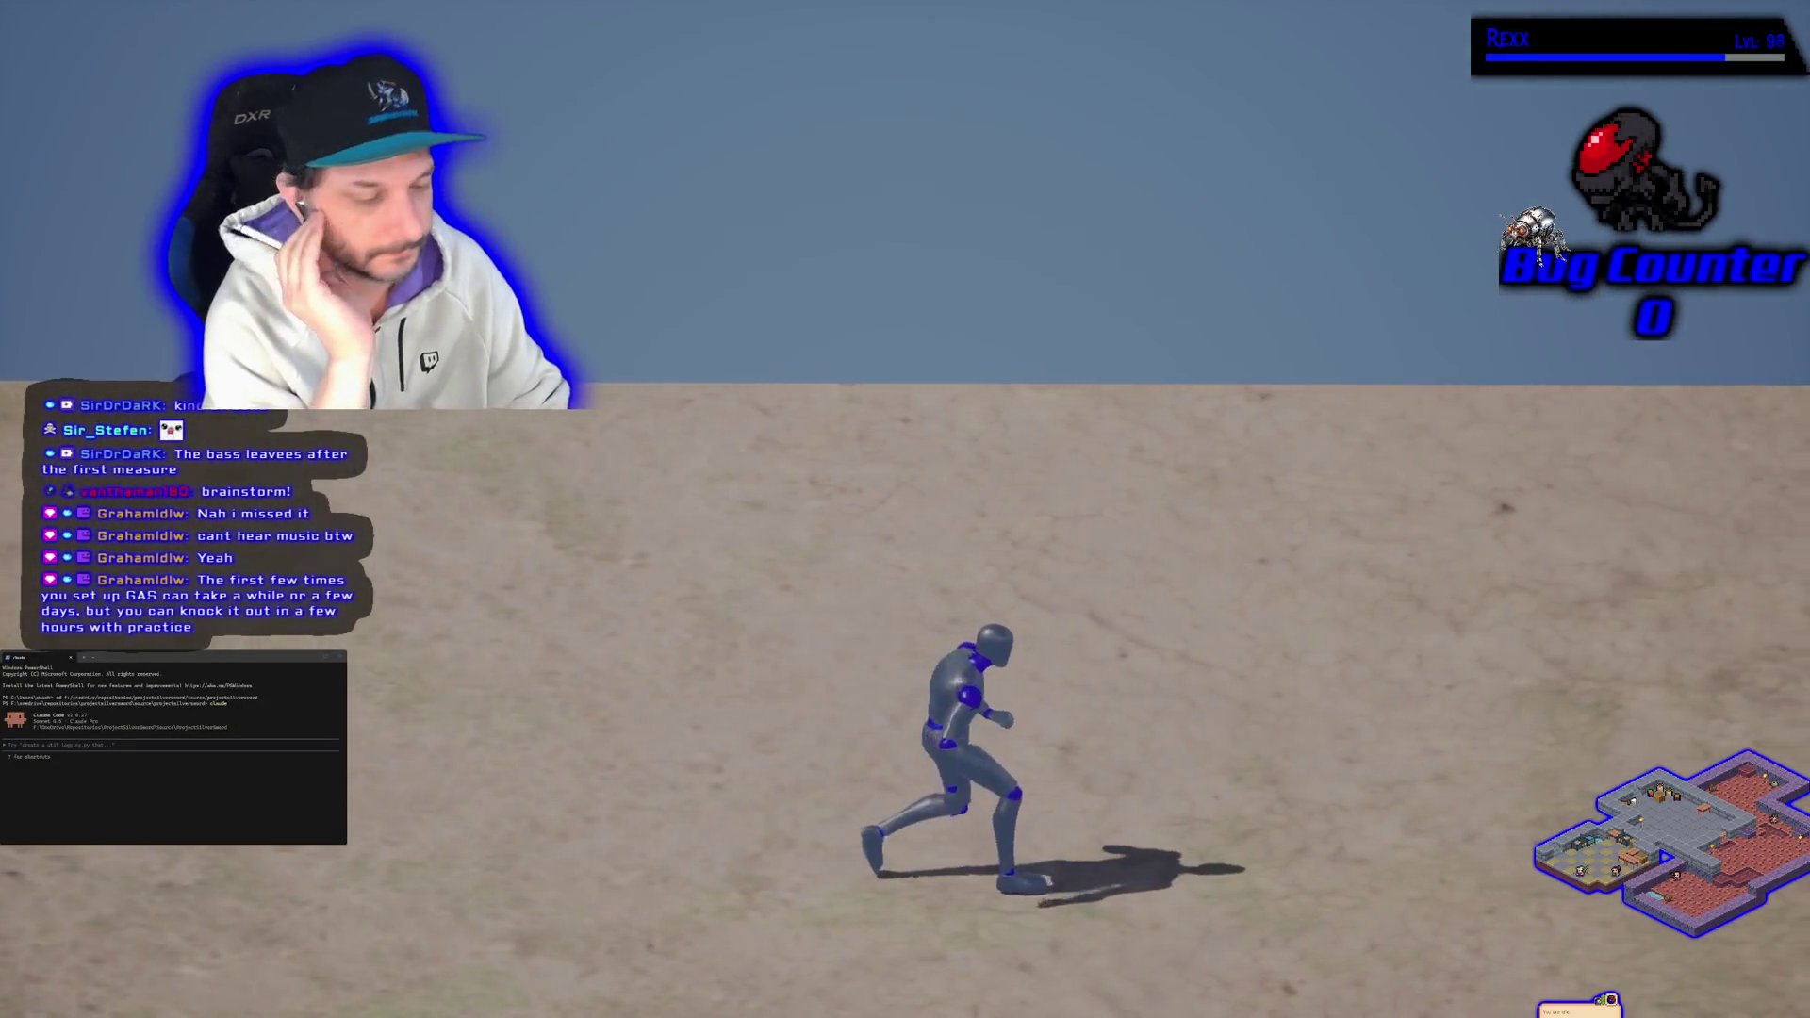
key("Escape")
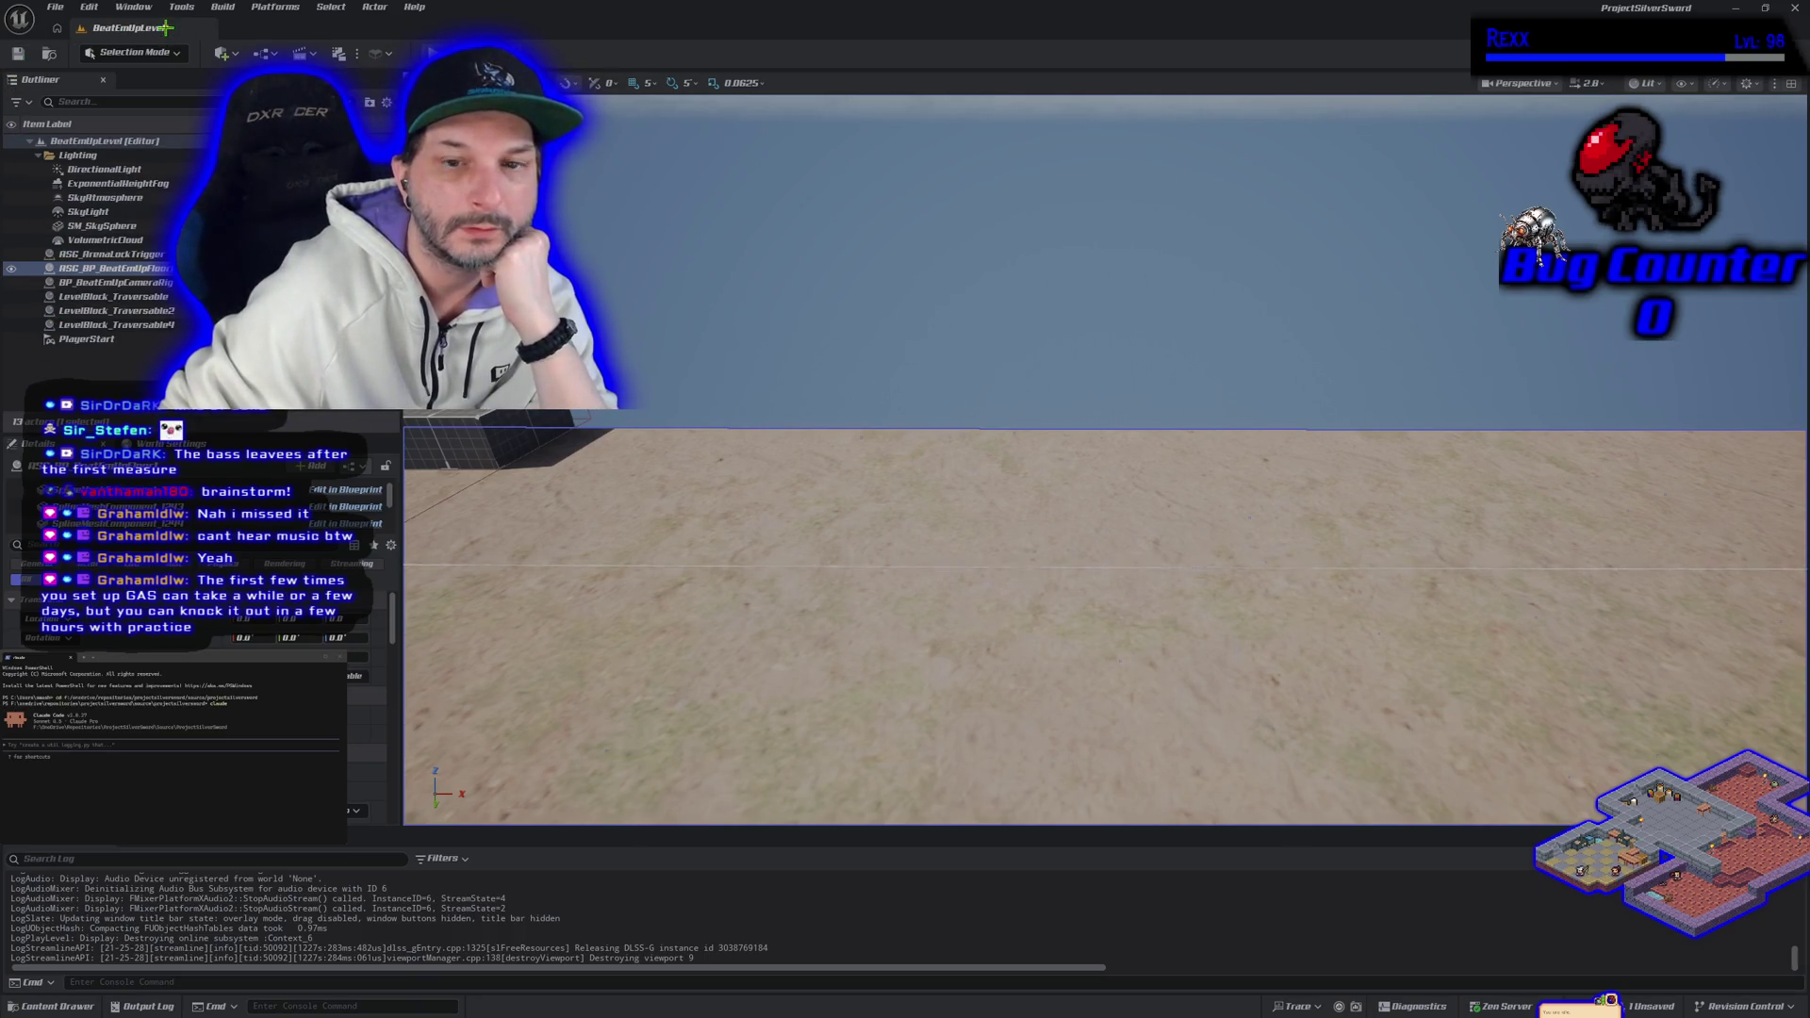
Step: Frame the whole beat-em-up floor in view, then close Unreal Engine without saving
key("f")
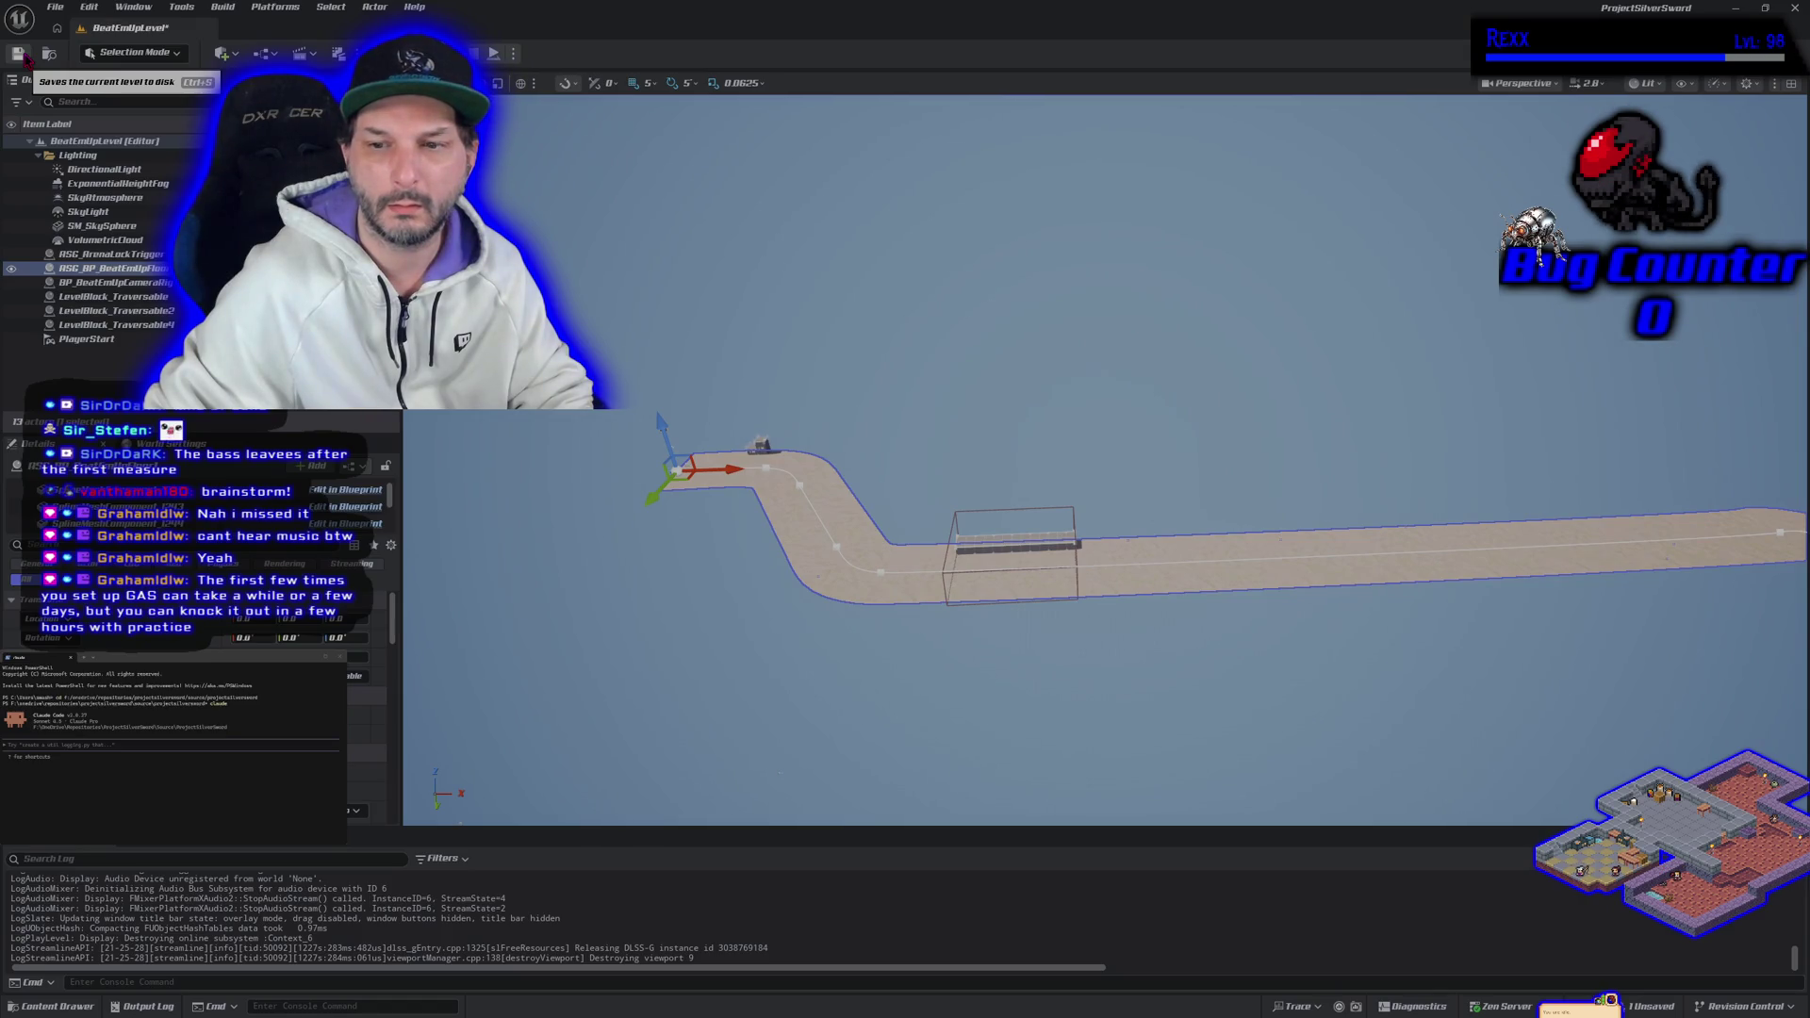
left_click(1795, 9)
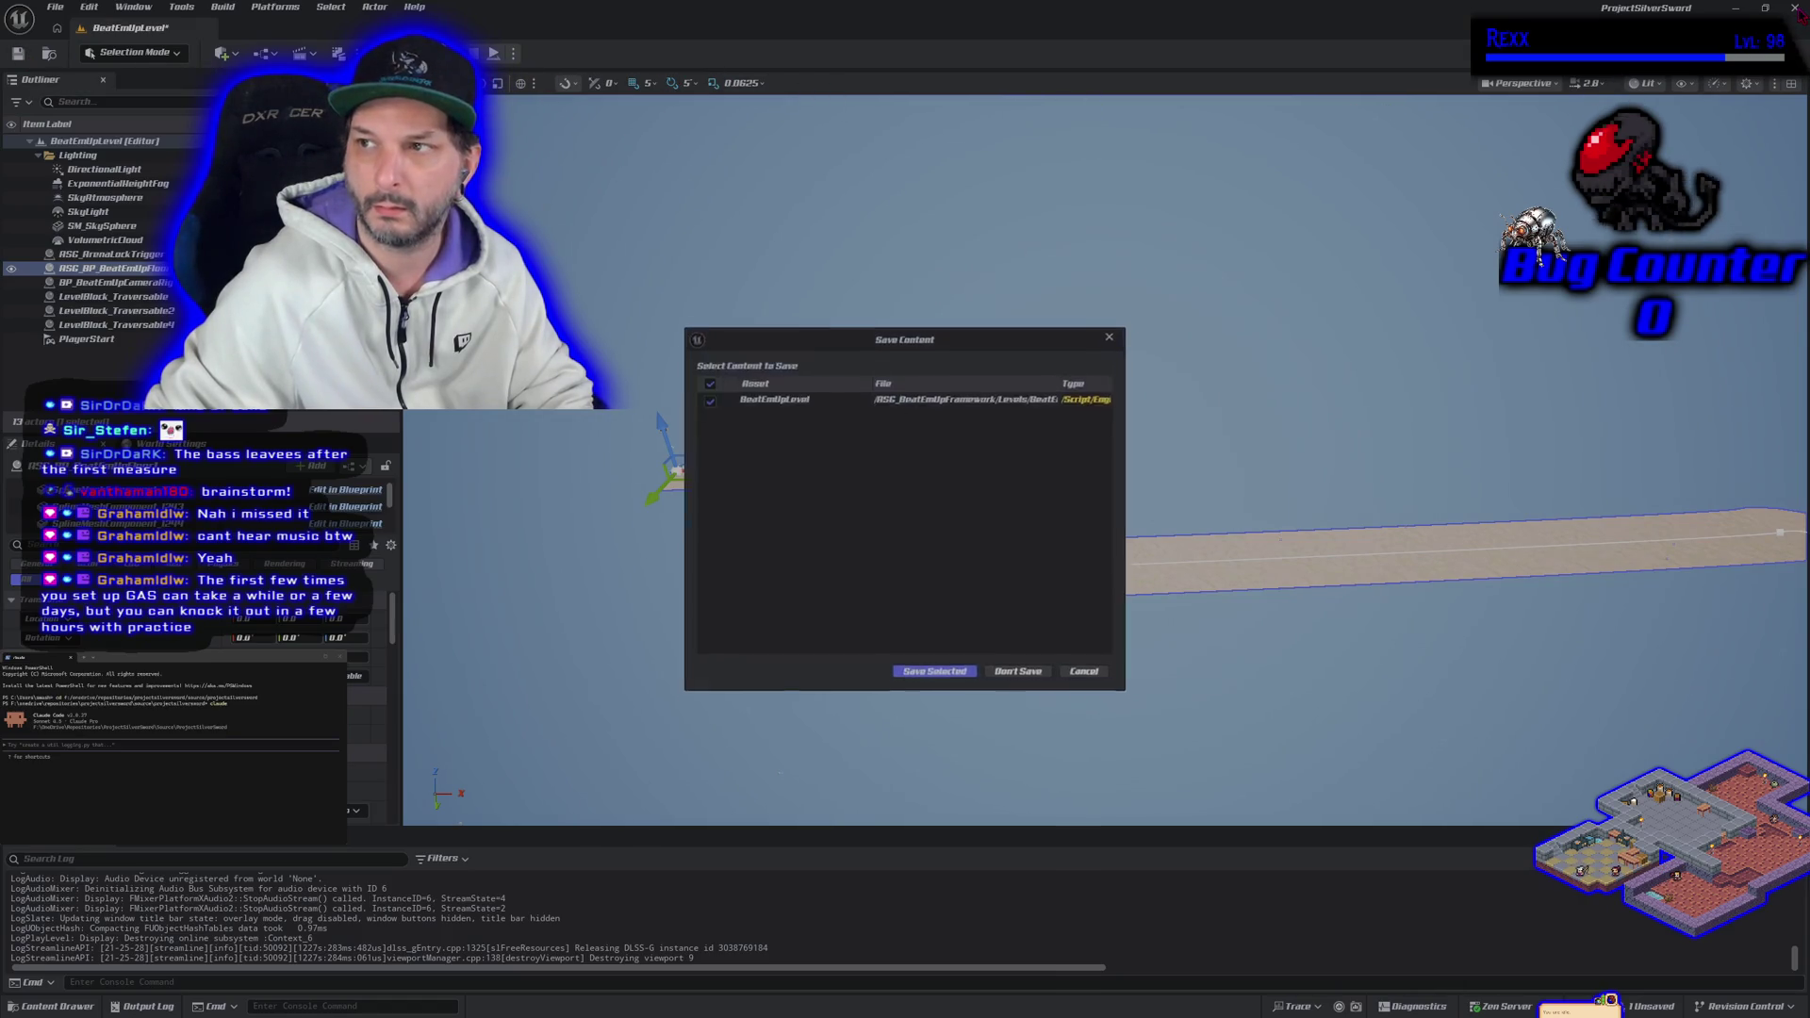
left_click(1033, 678)
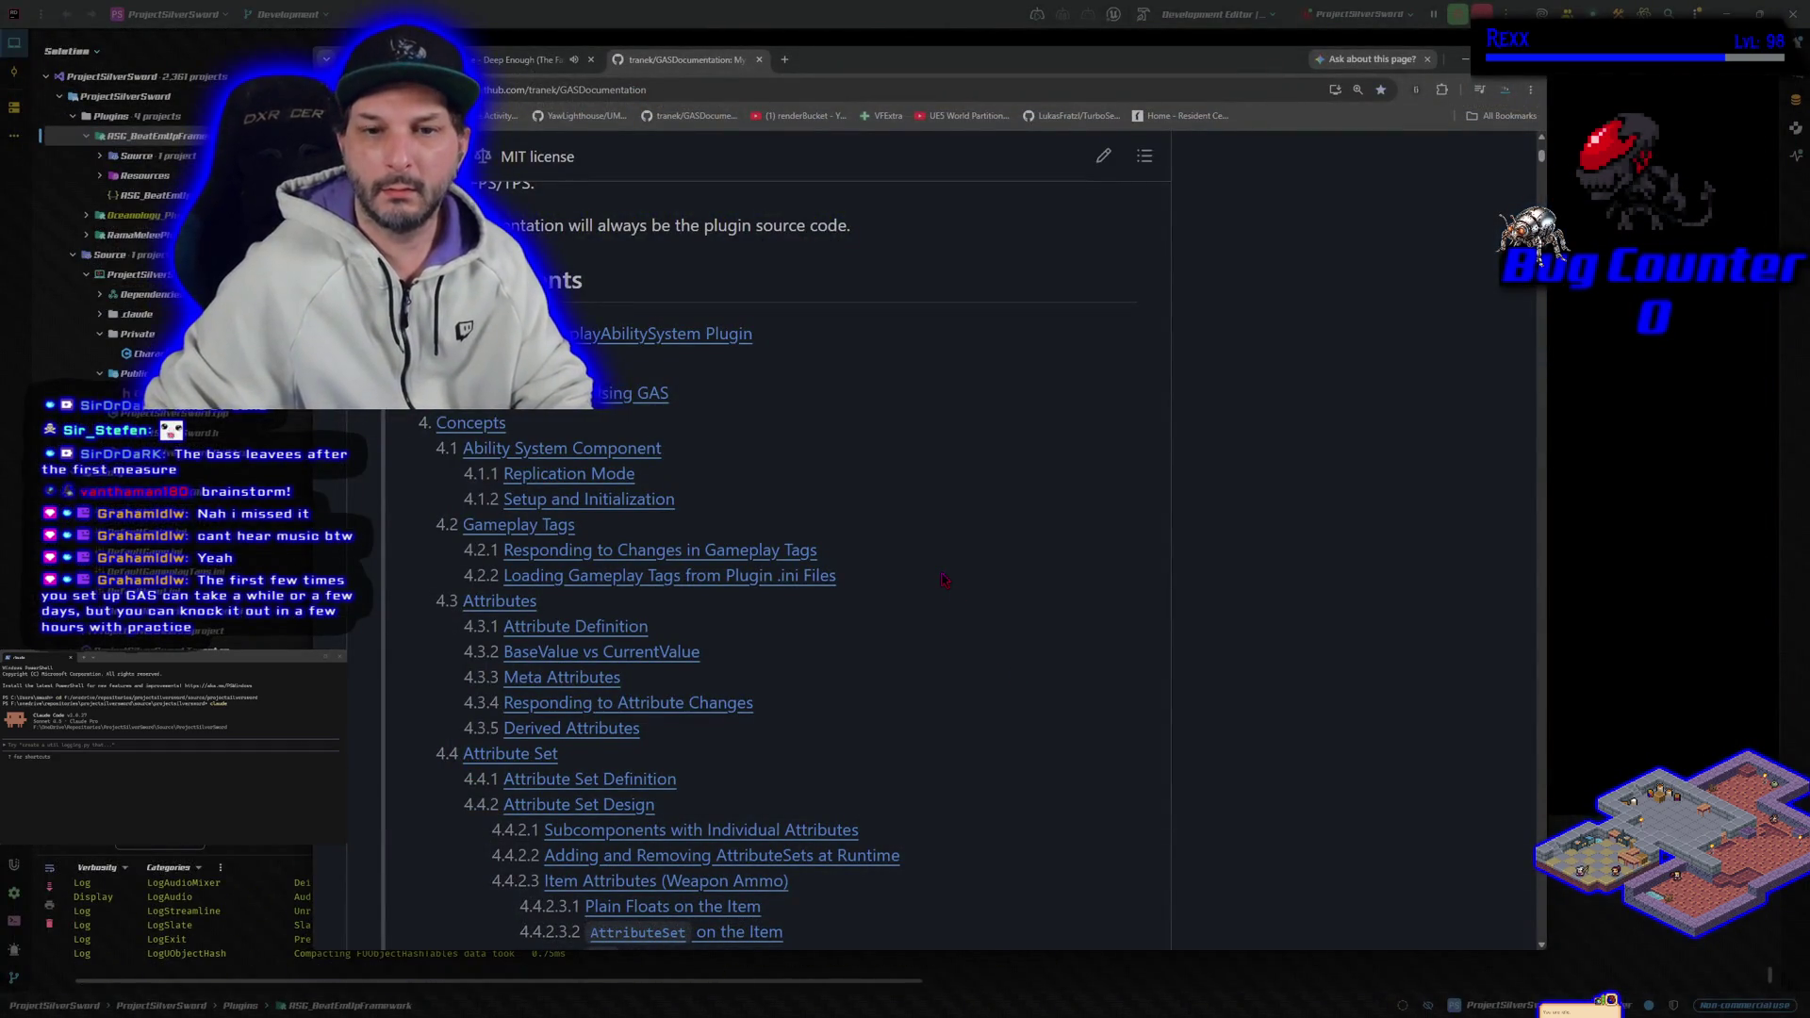
Step: Open the GAS documentation in a new tab and skim its opening sections
right_click(653, 415)
left_click(716, 415)
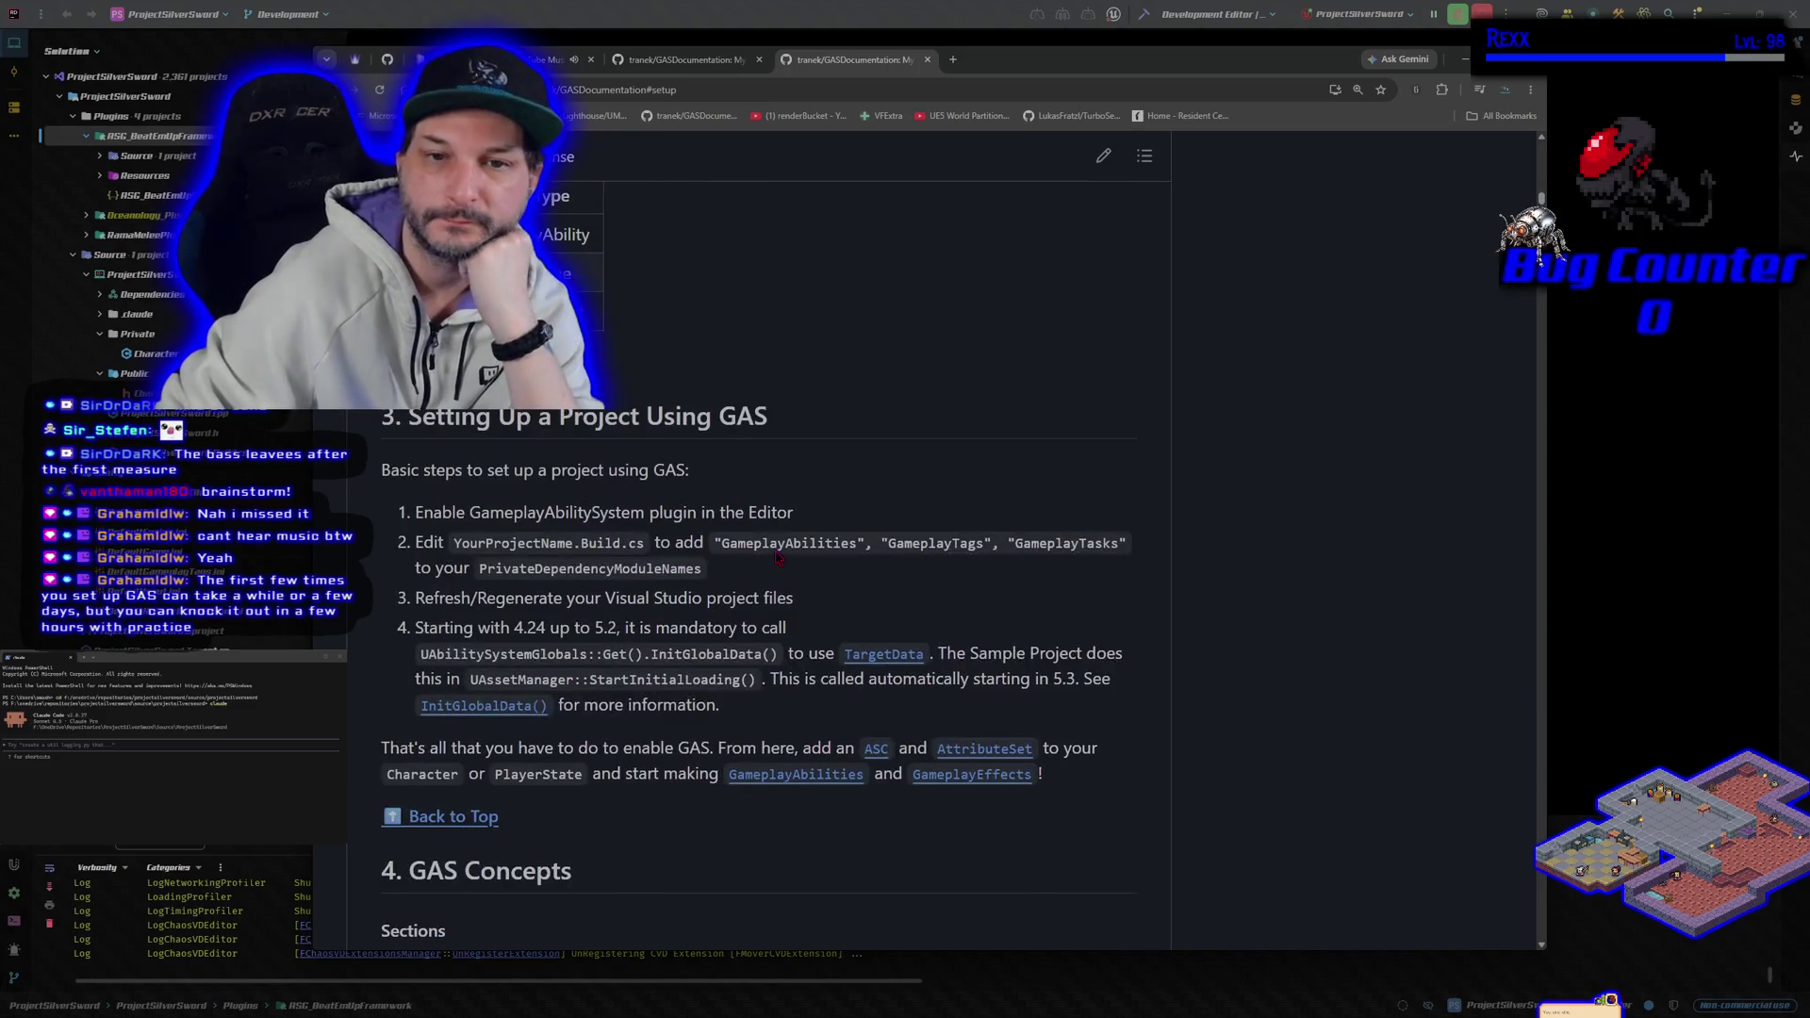
scroll(722, 611, "down", 1)
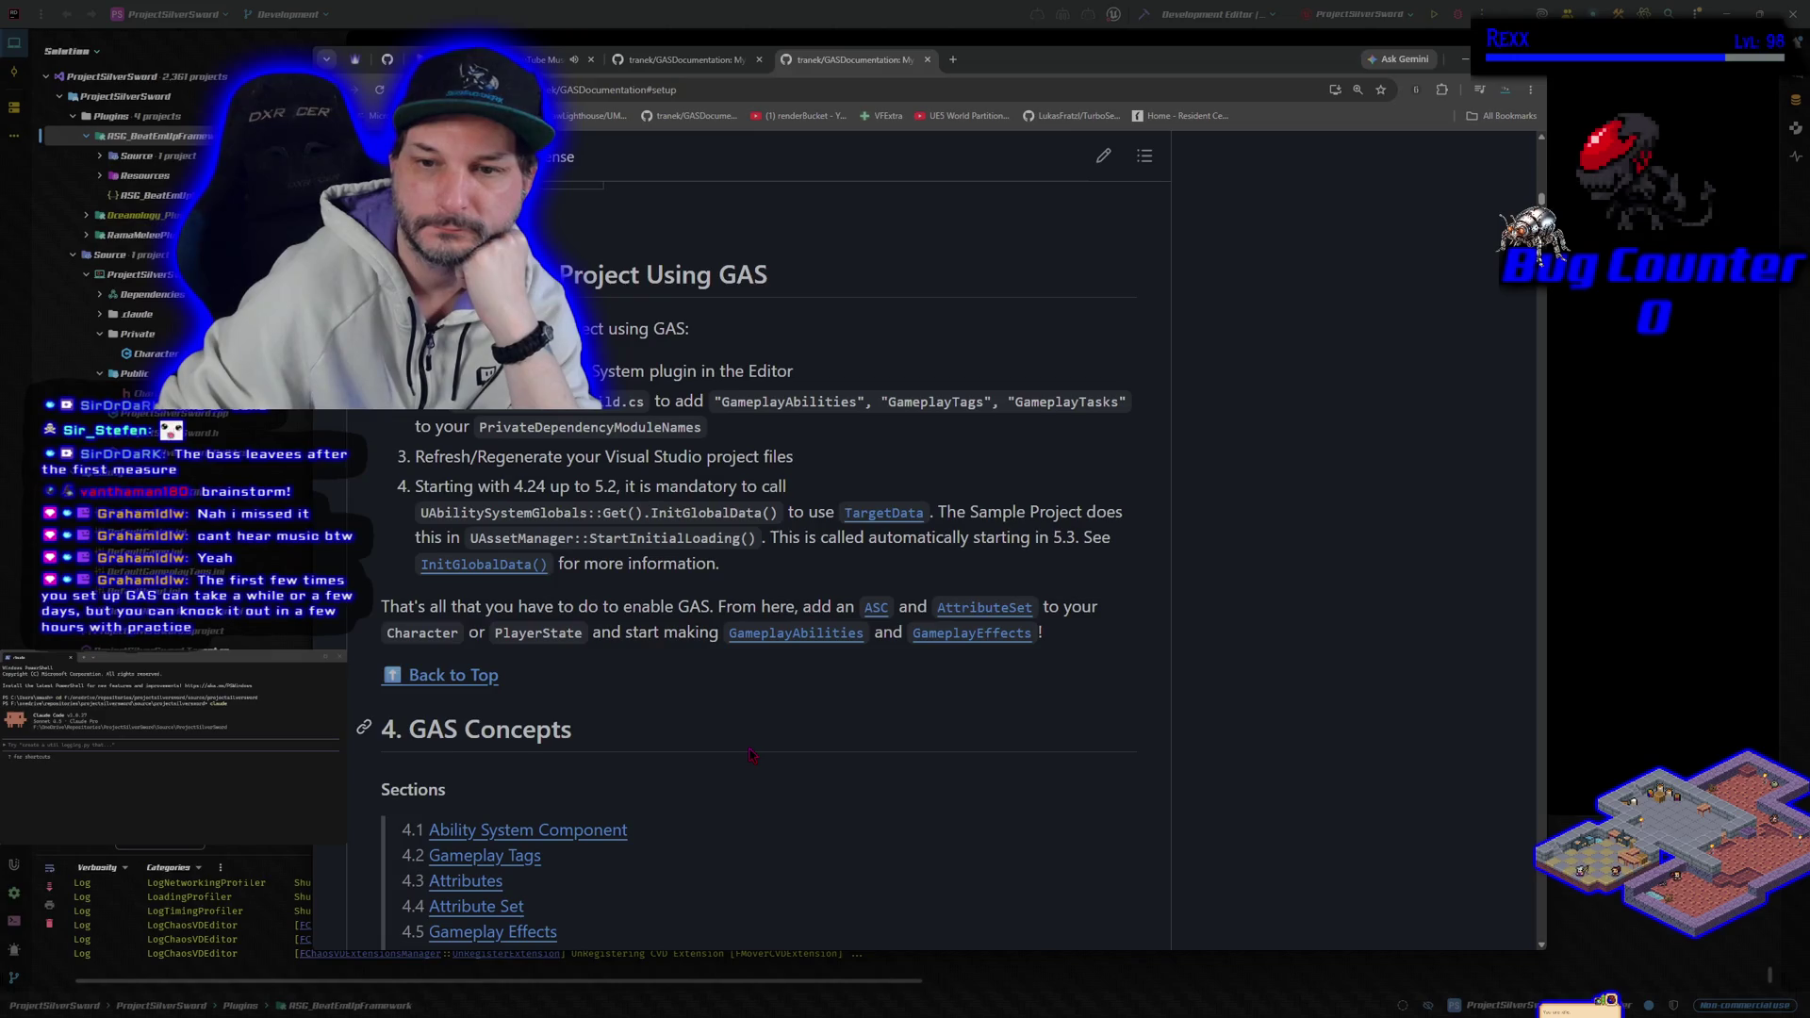
scroll(751, 754, "down", 1)
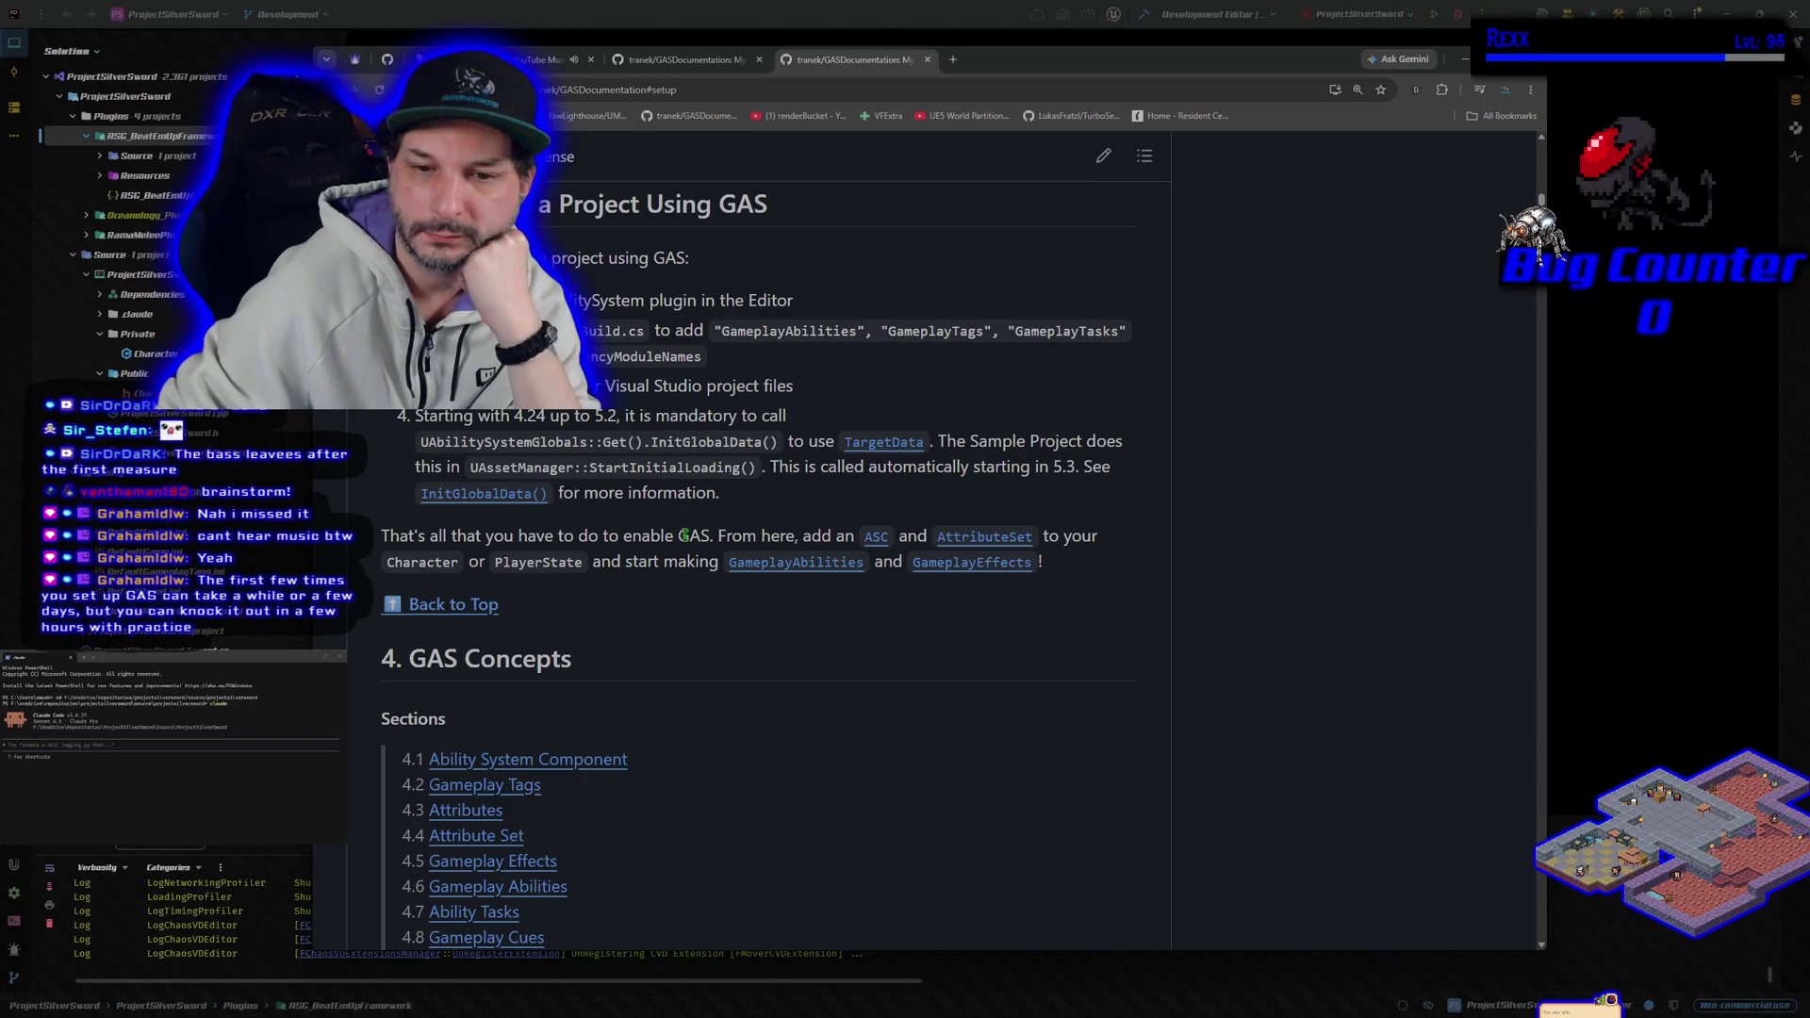
scroll(684, 555, "down", 1)
scroll(685, 561, "up", 1)
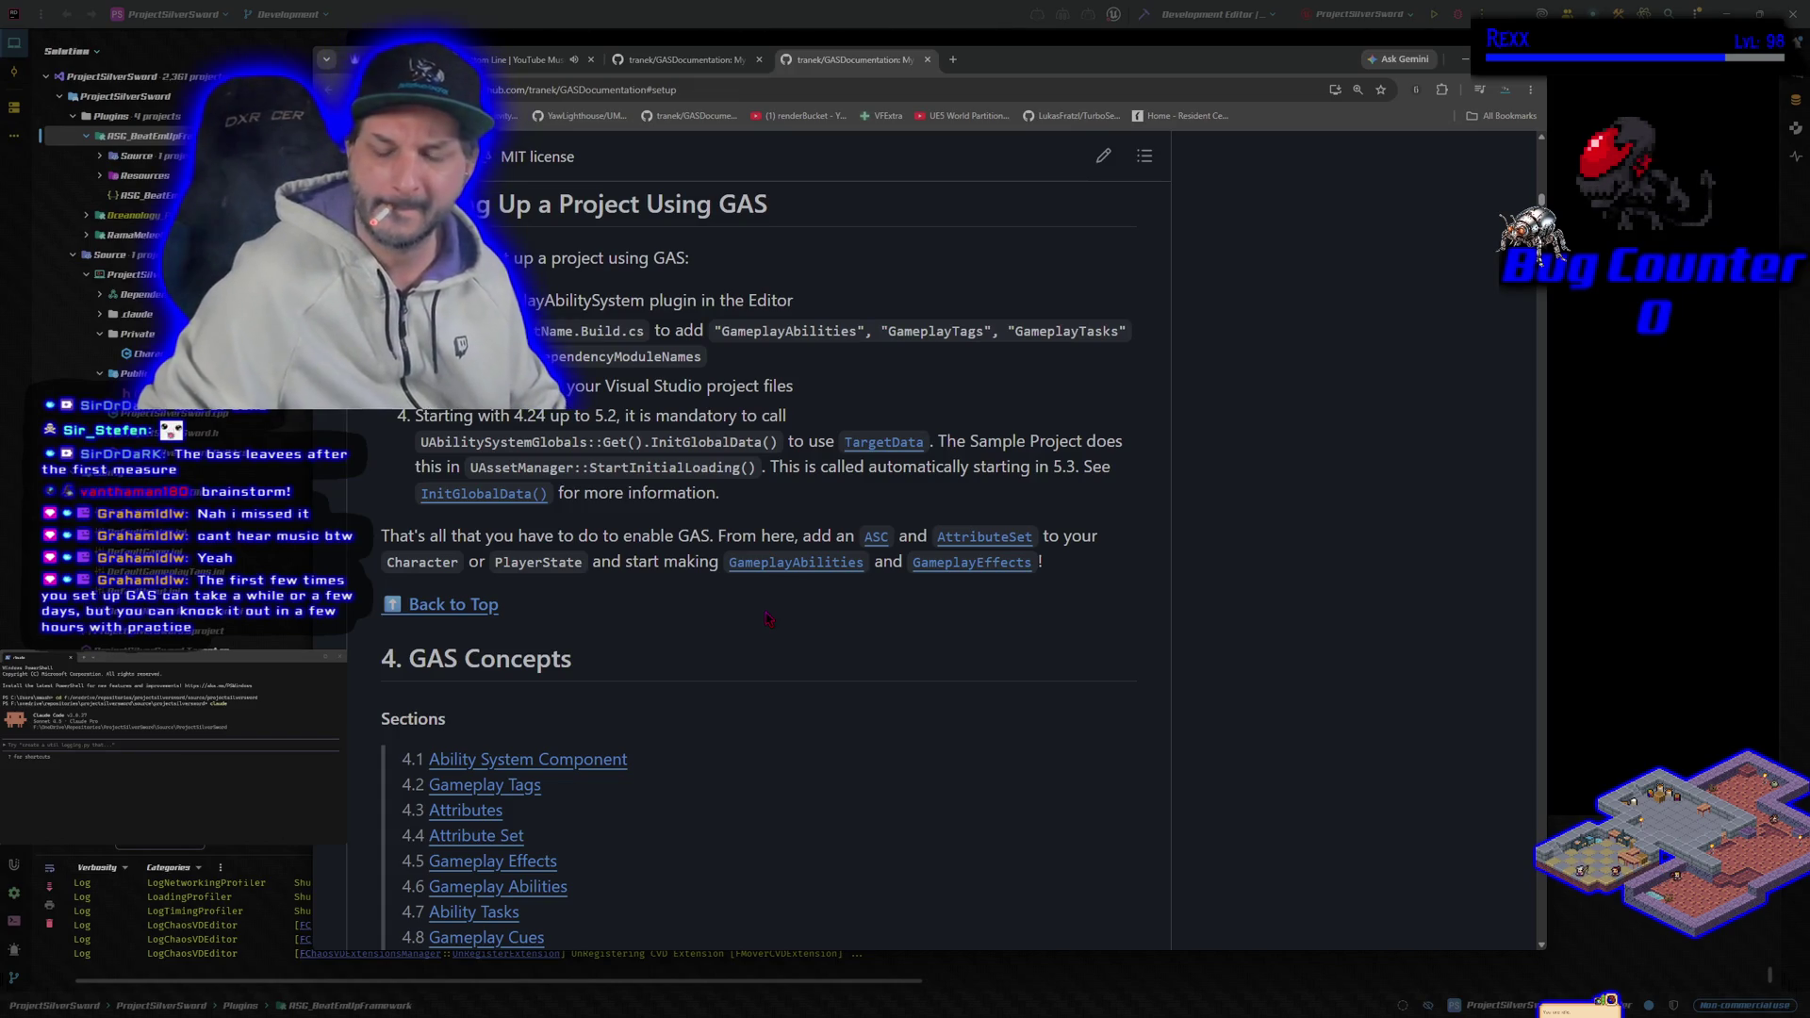
Step: Read down to section 4.1 Ability System Component, then open the Lithia map from HacknPlan
scroll(768, 617, "down", 4)
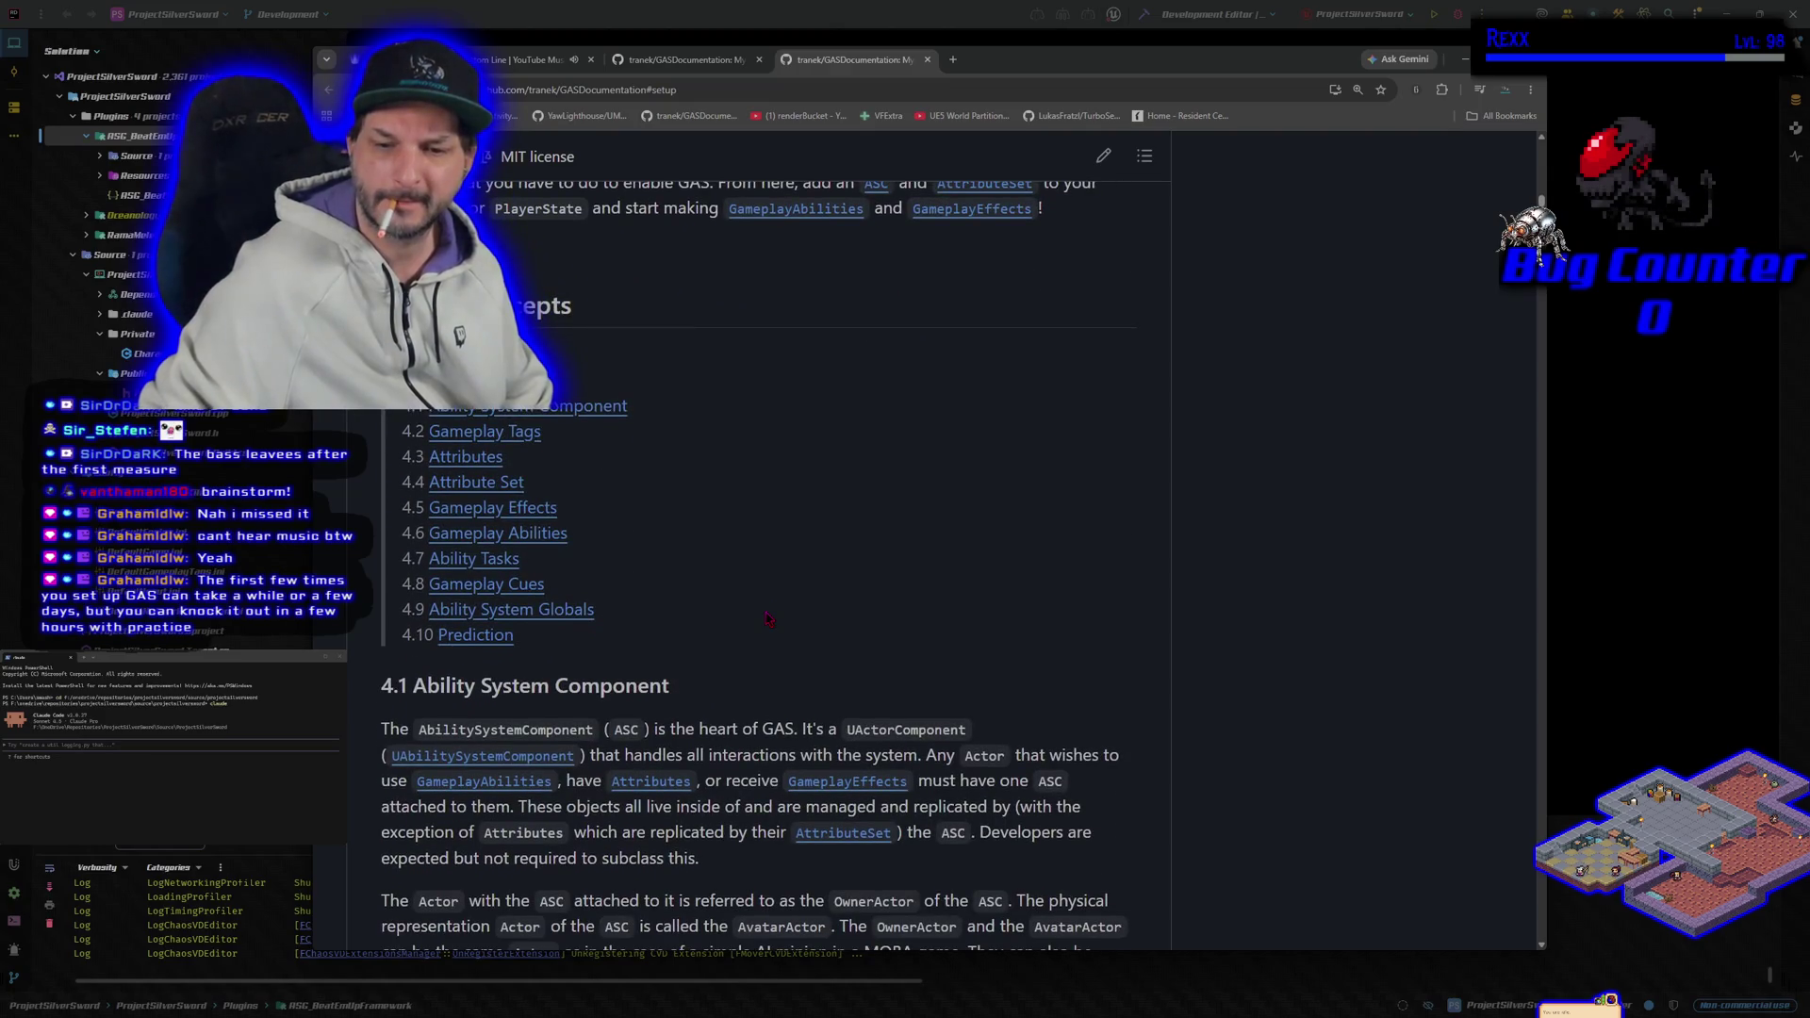
scroll(769, 619, "down", 2)
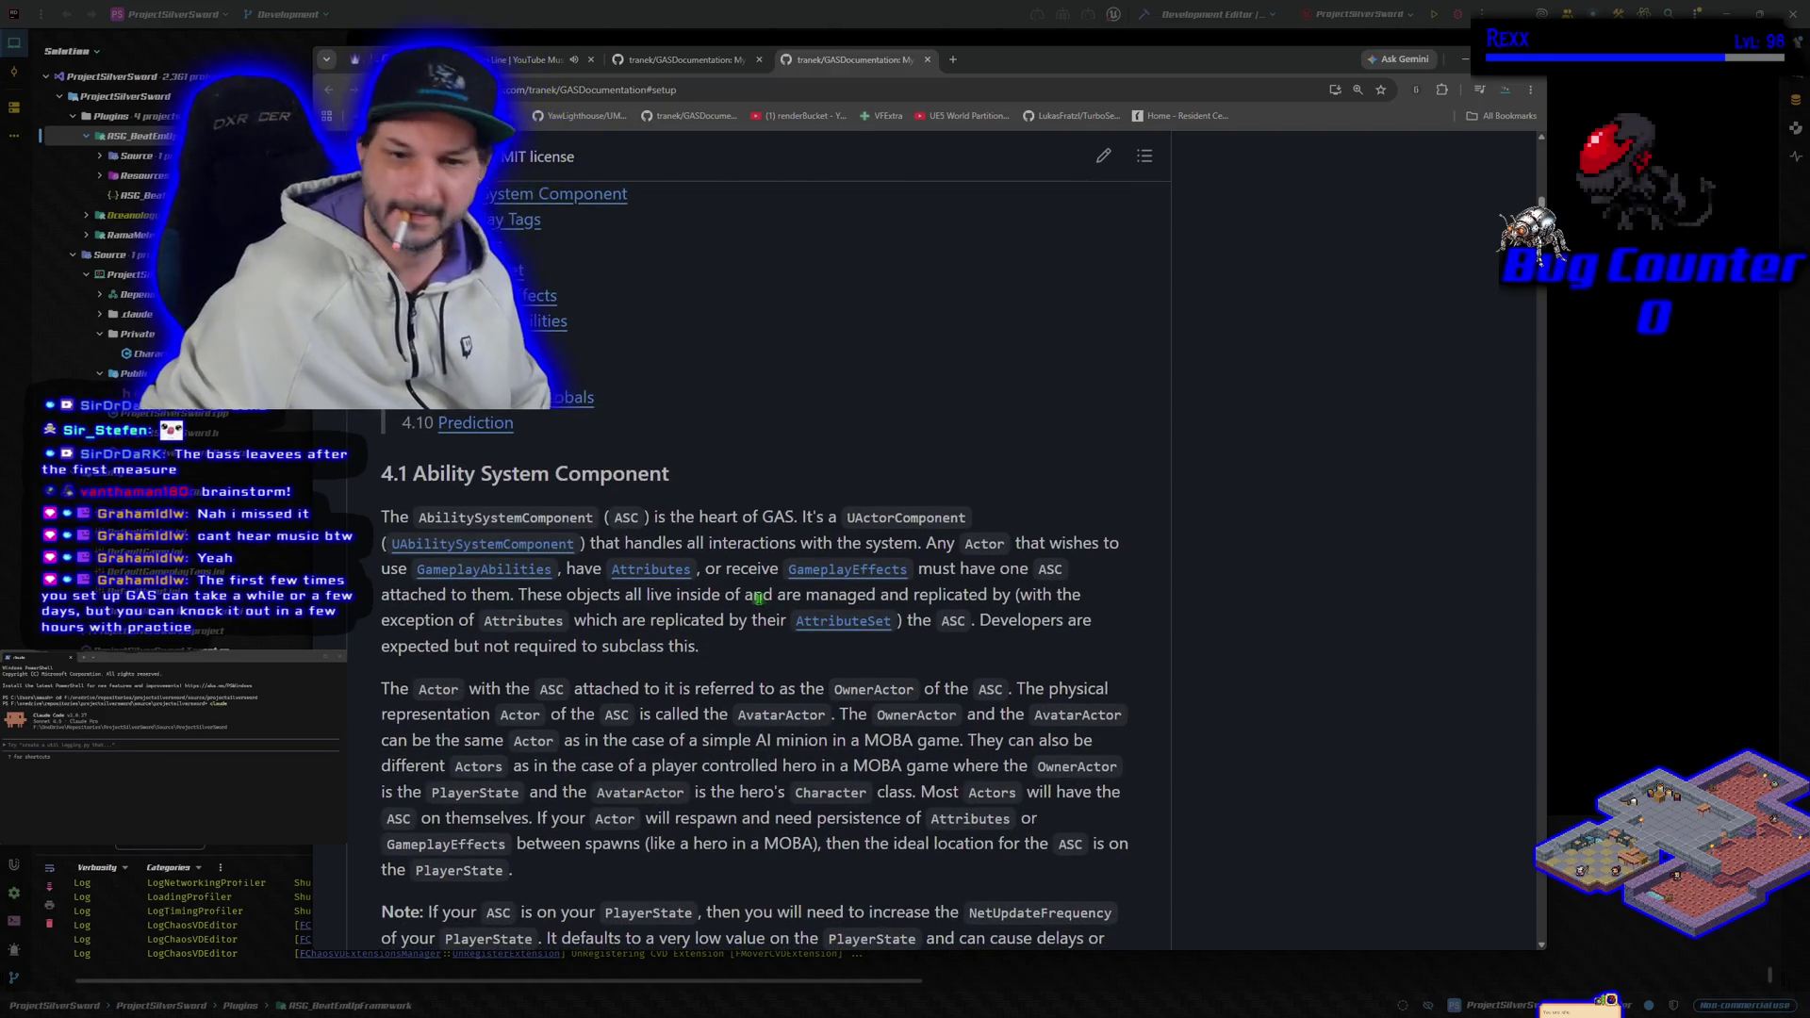
scroll(759, 598, "down", 2)
scroll(759, 598, "down", 2)
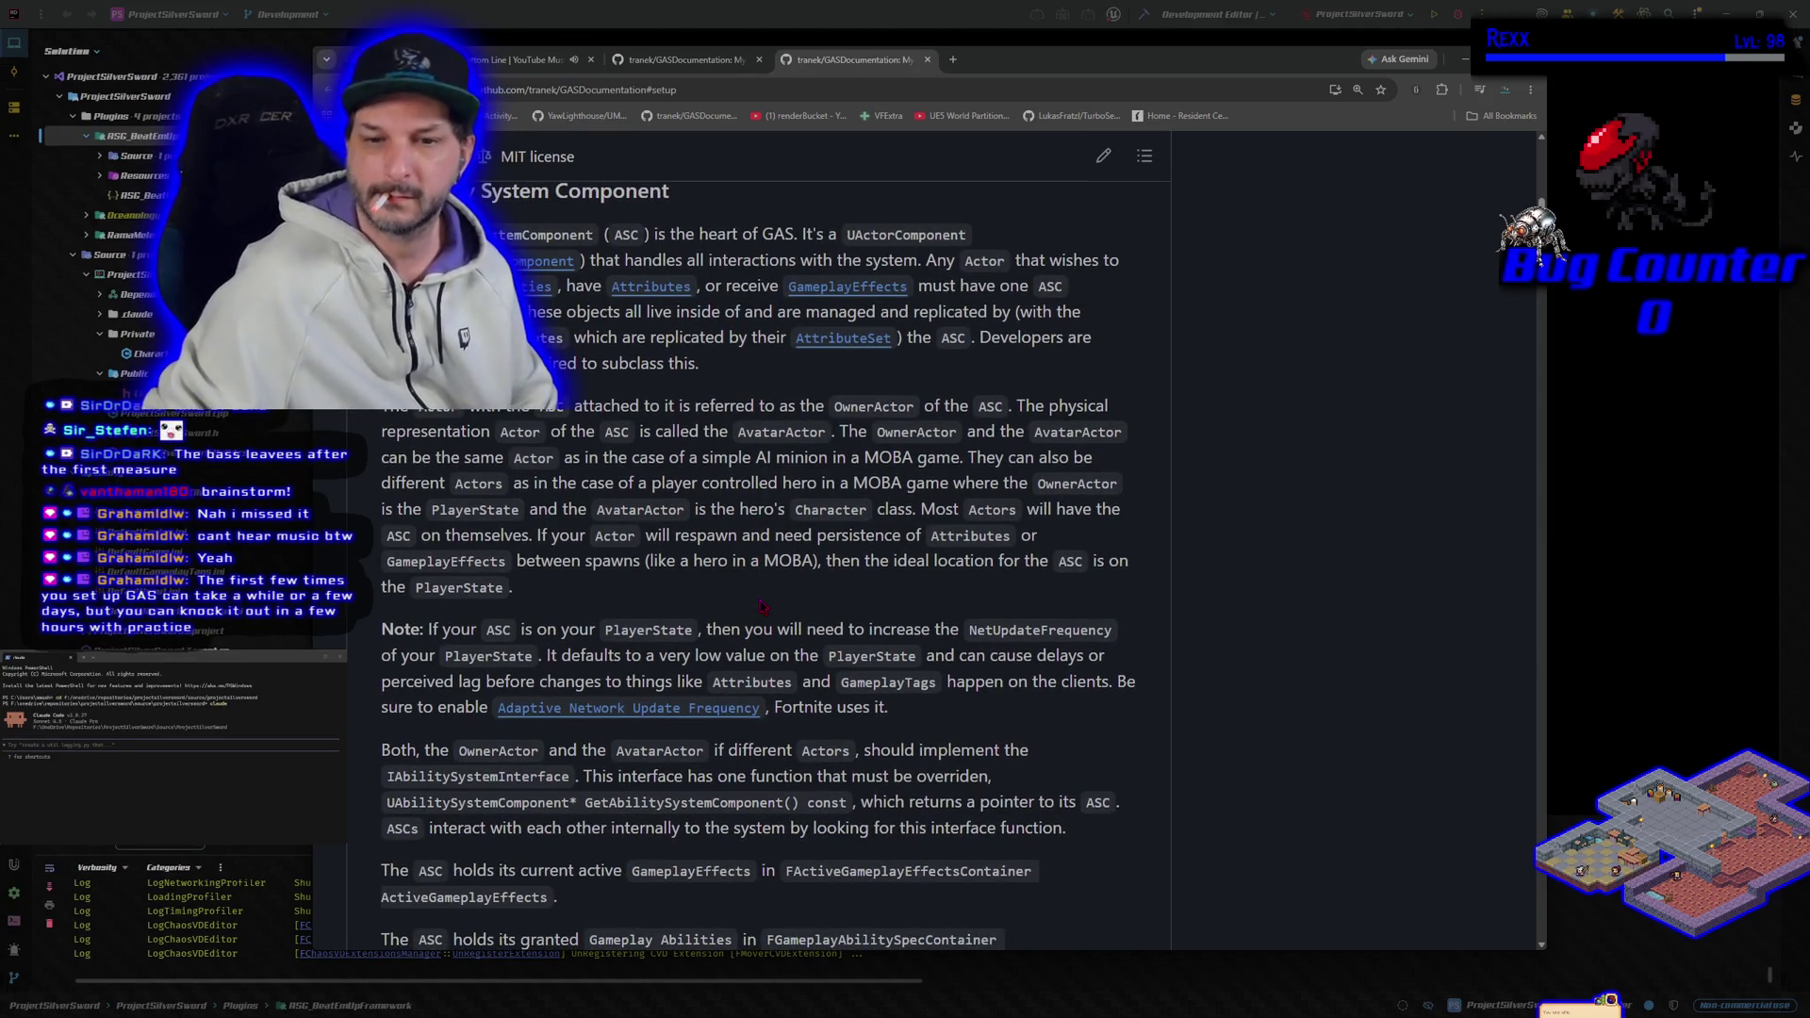
key("ctrl+1")
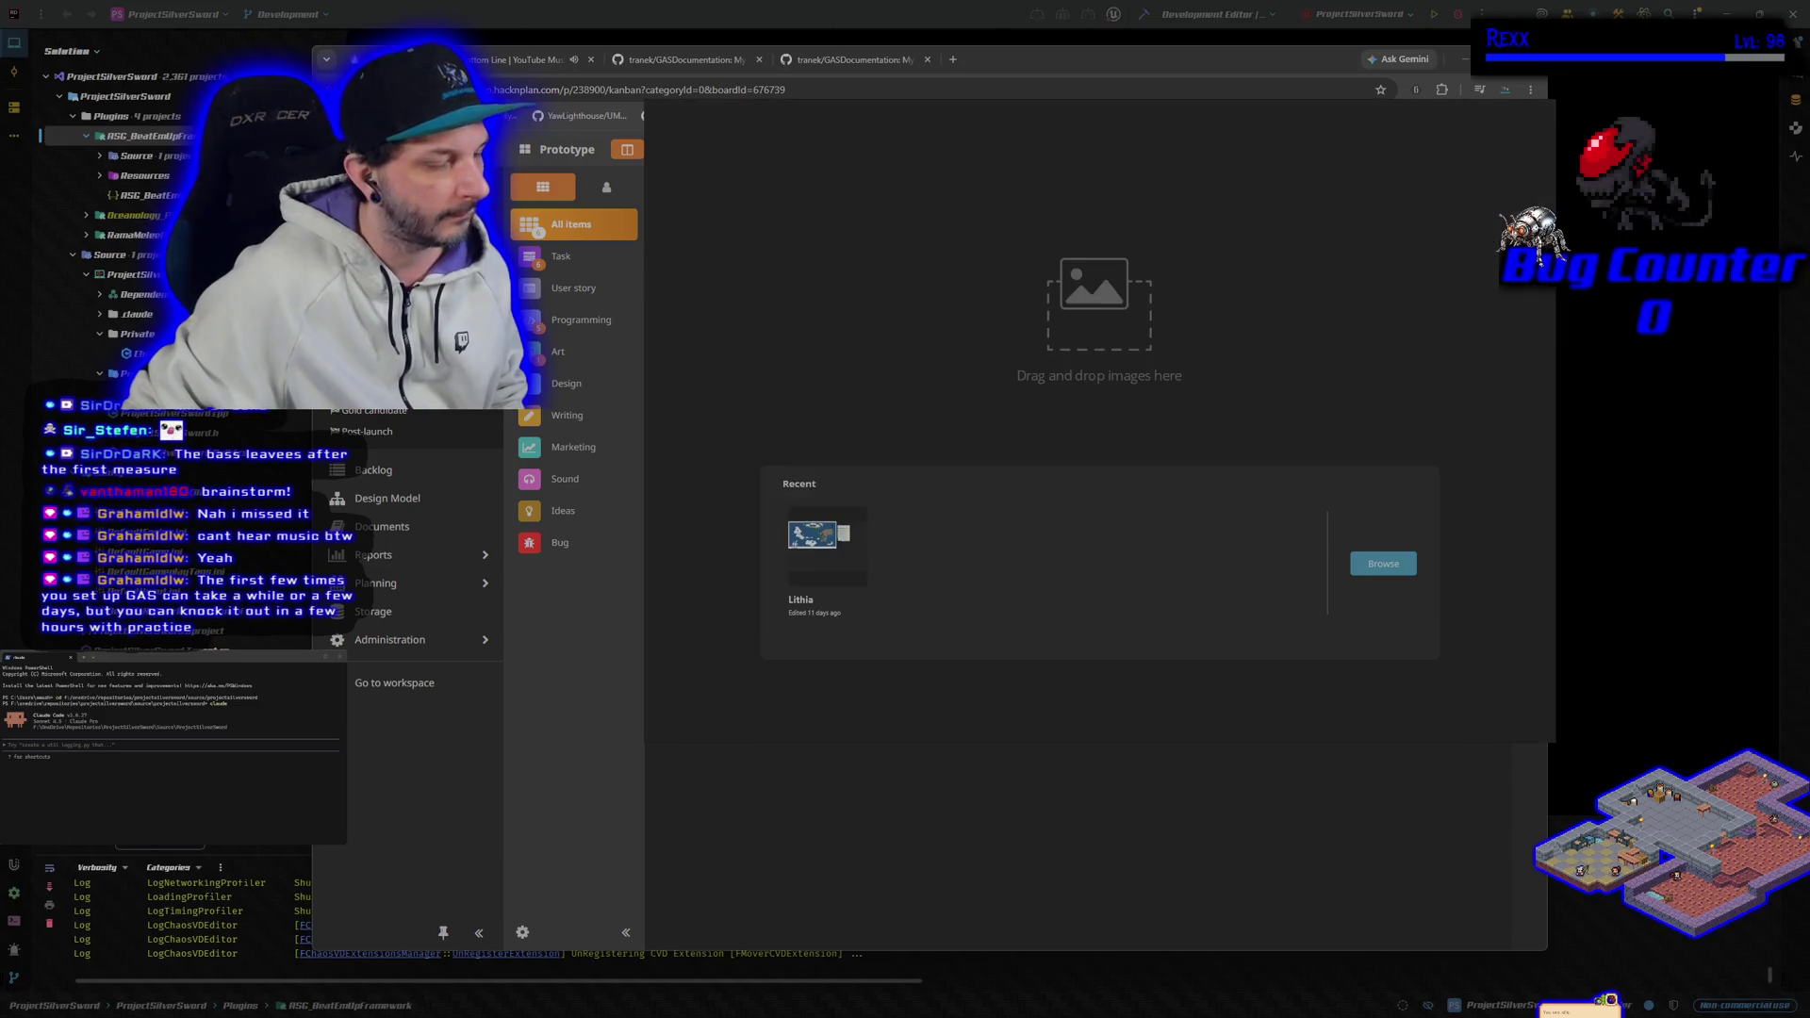
left_click(823, 572)
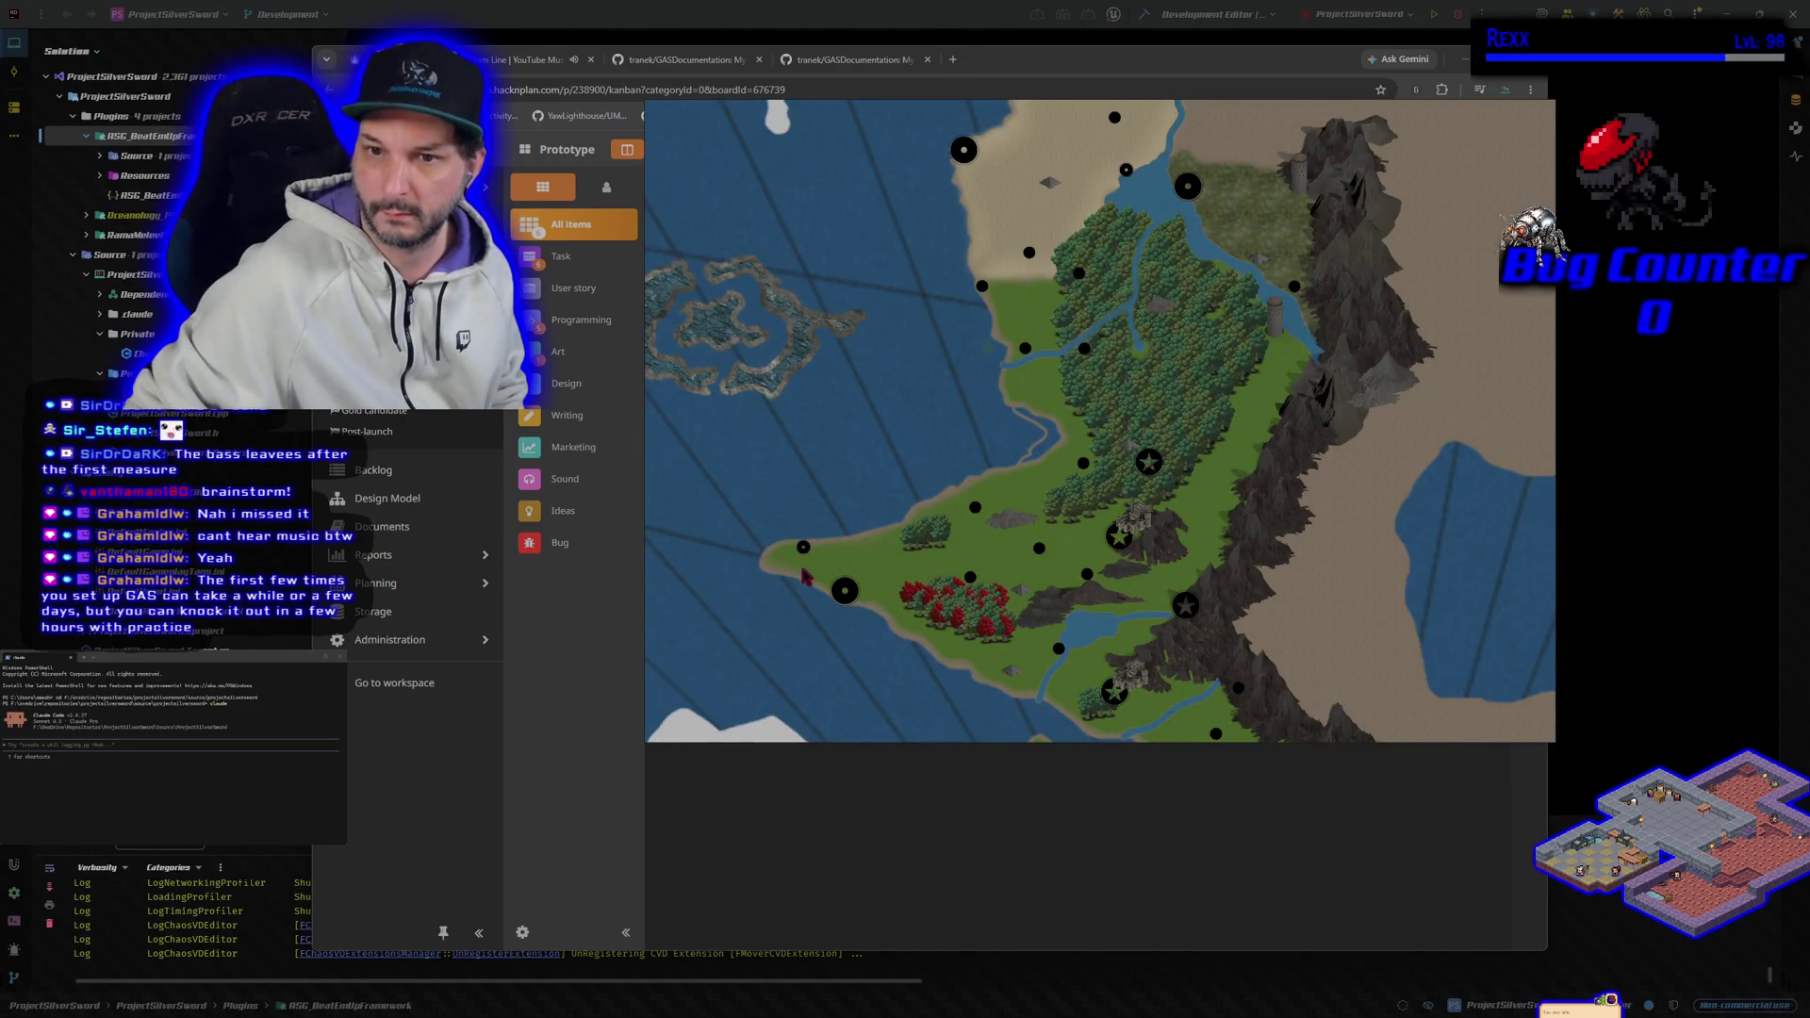
Step: Zoom and pan the Lithia map to frame its southwestern coastline and red forest
scroll(804, 577, "down", 1)
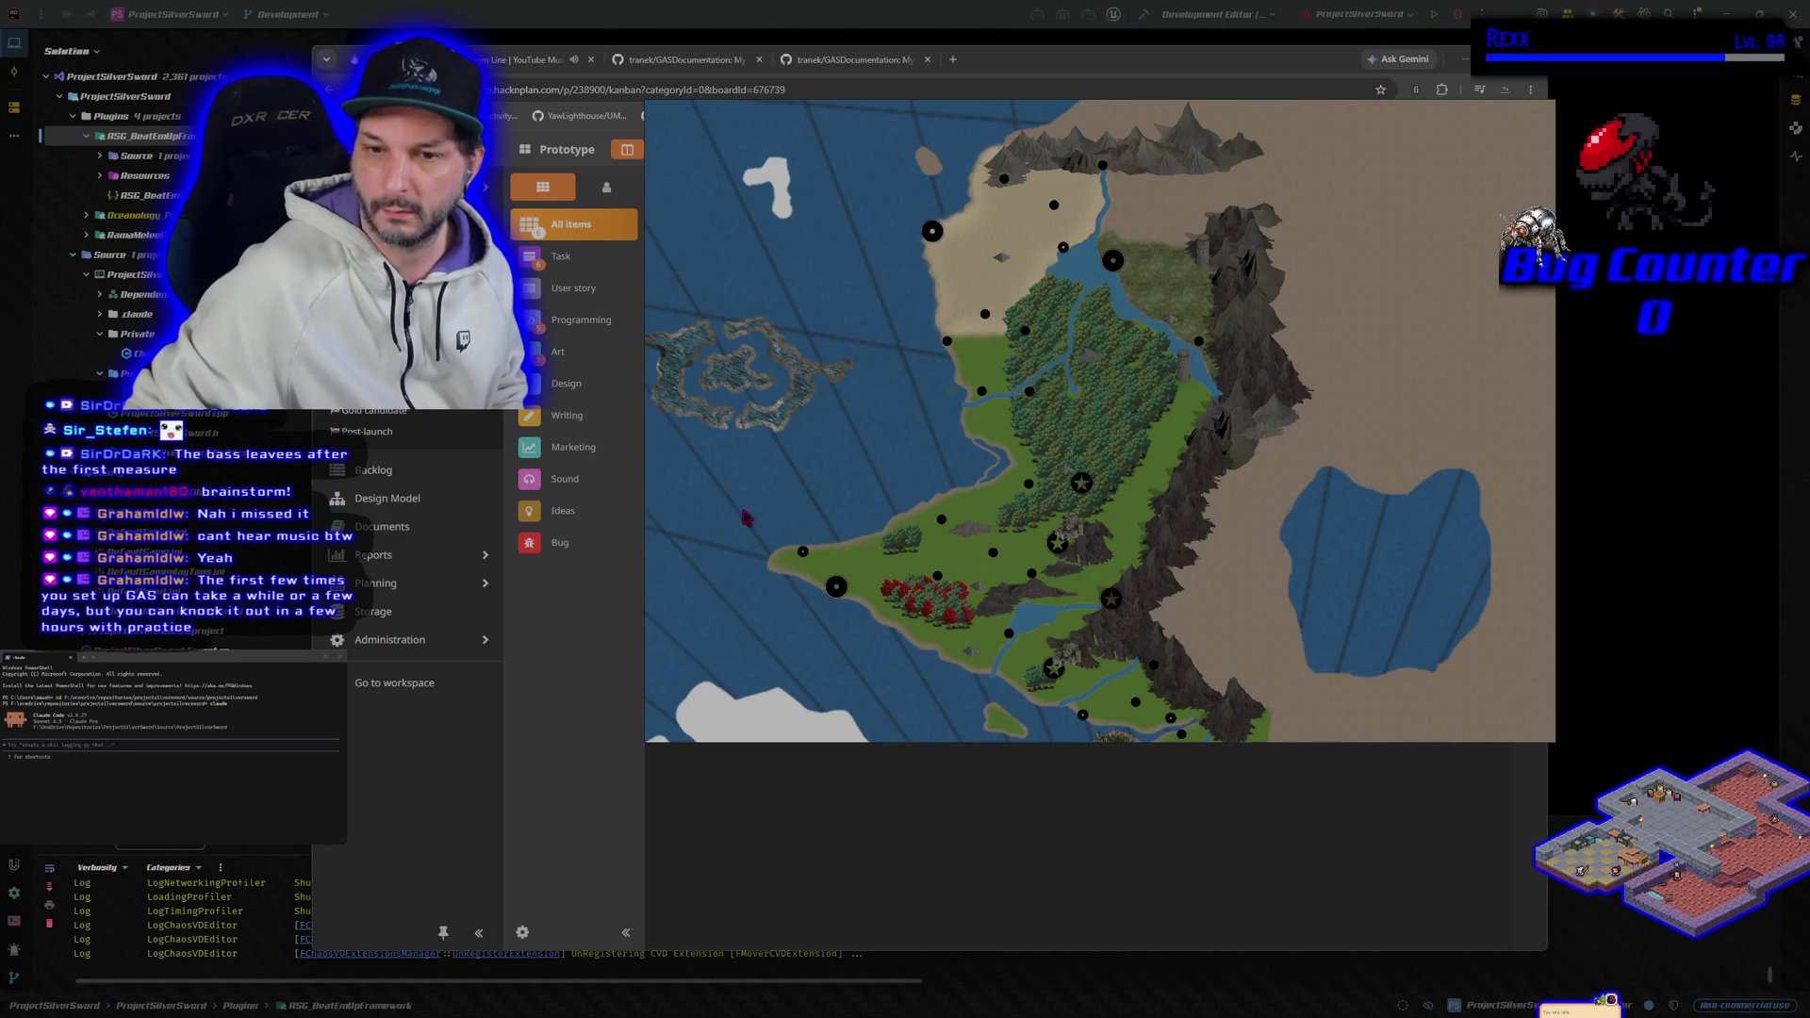
mouse_move(745, 517)
left_mouse_down()
mouse_move(954, 515)
mouse_move(981, 498)
mouse_move(985, 579)
left_mouse_up()
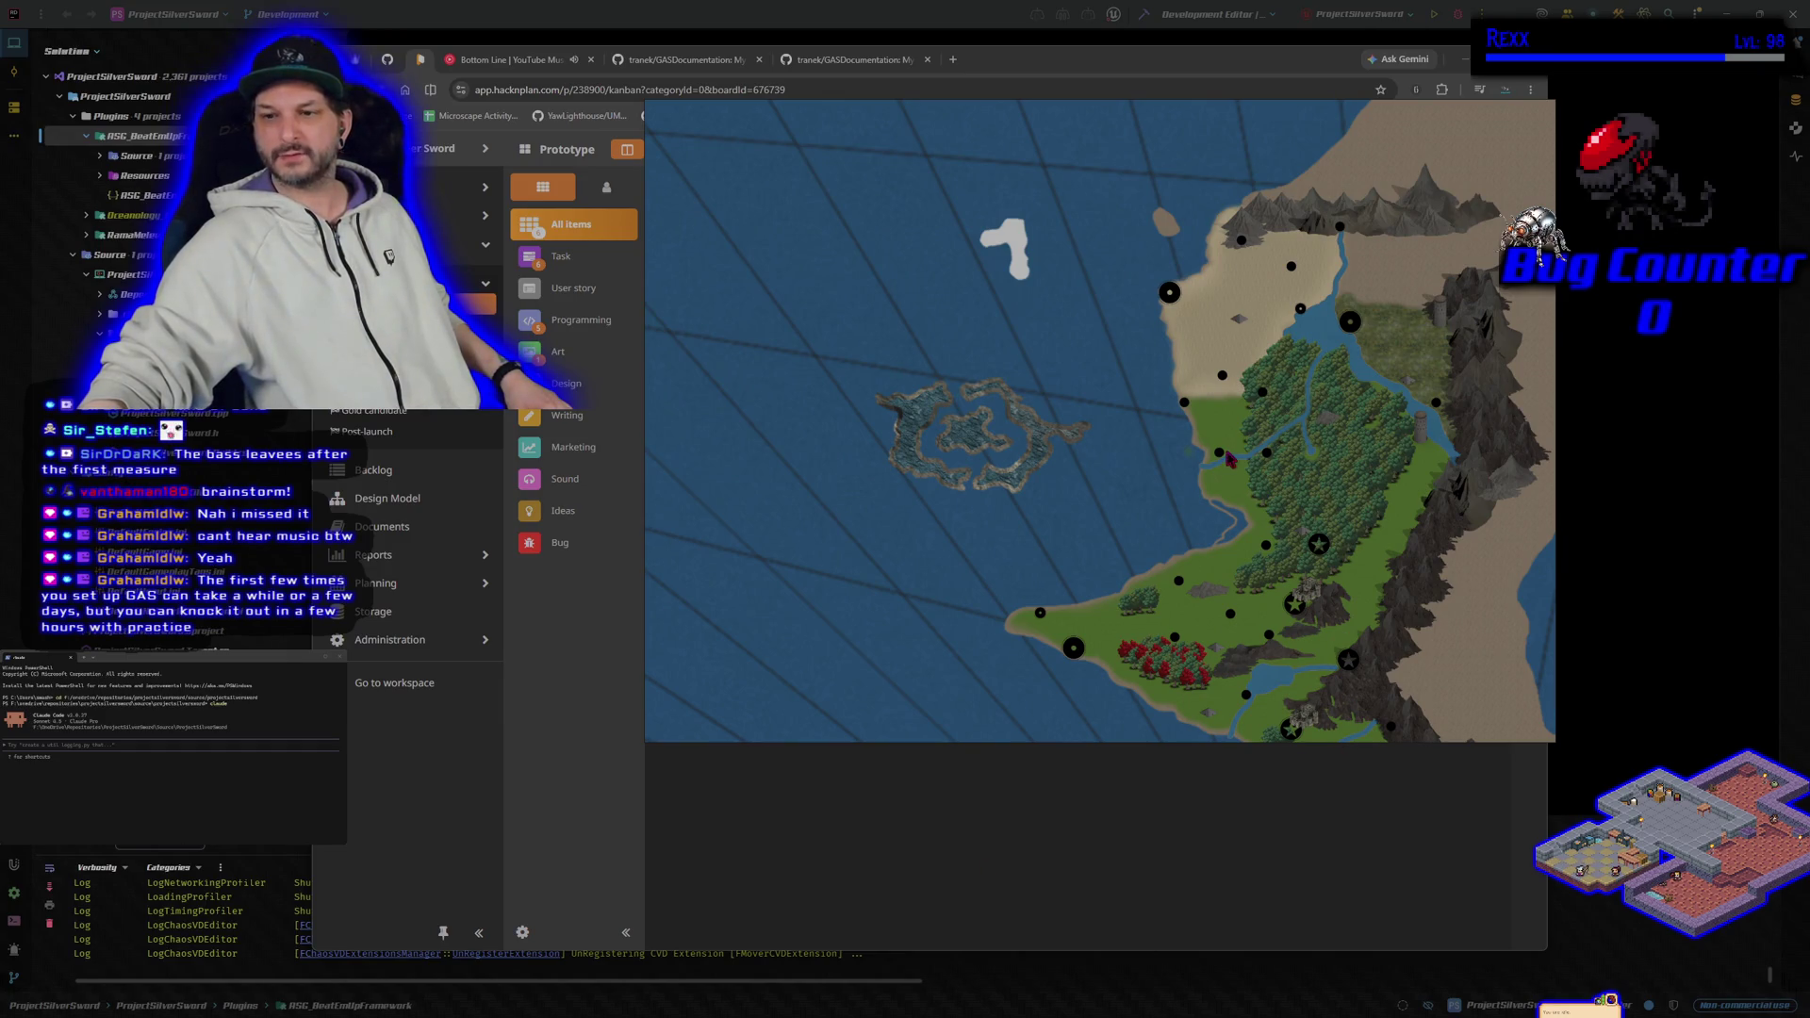
scroll(1264, 594, "up", 2)
left_click_drag(1244, 601, 1238, 444)
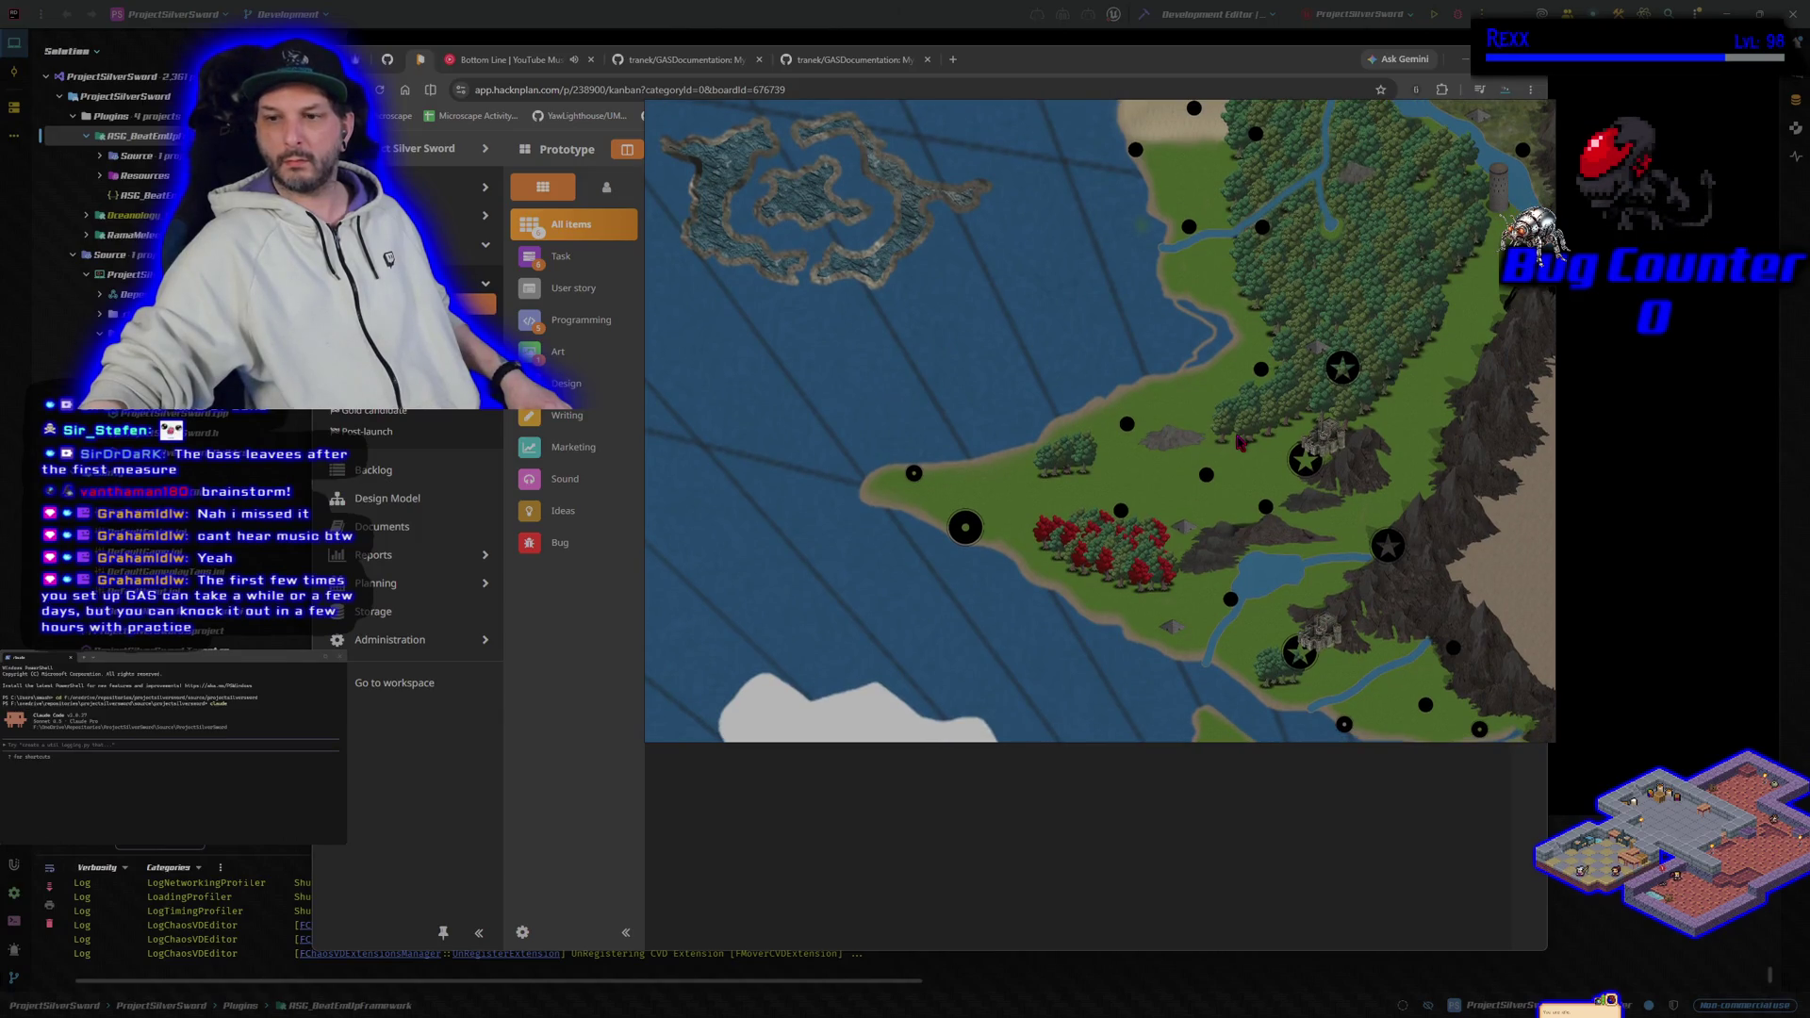
left_click_drag(1241, 444, 1251, 515)
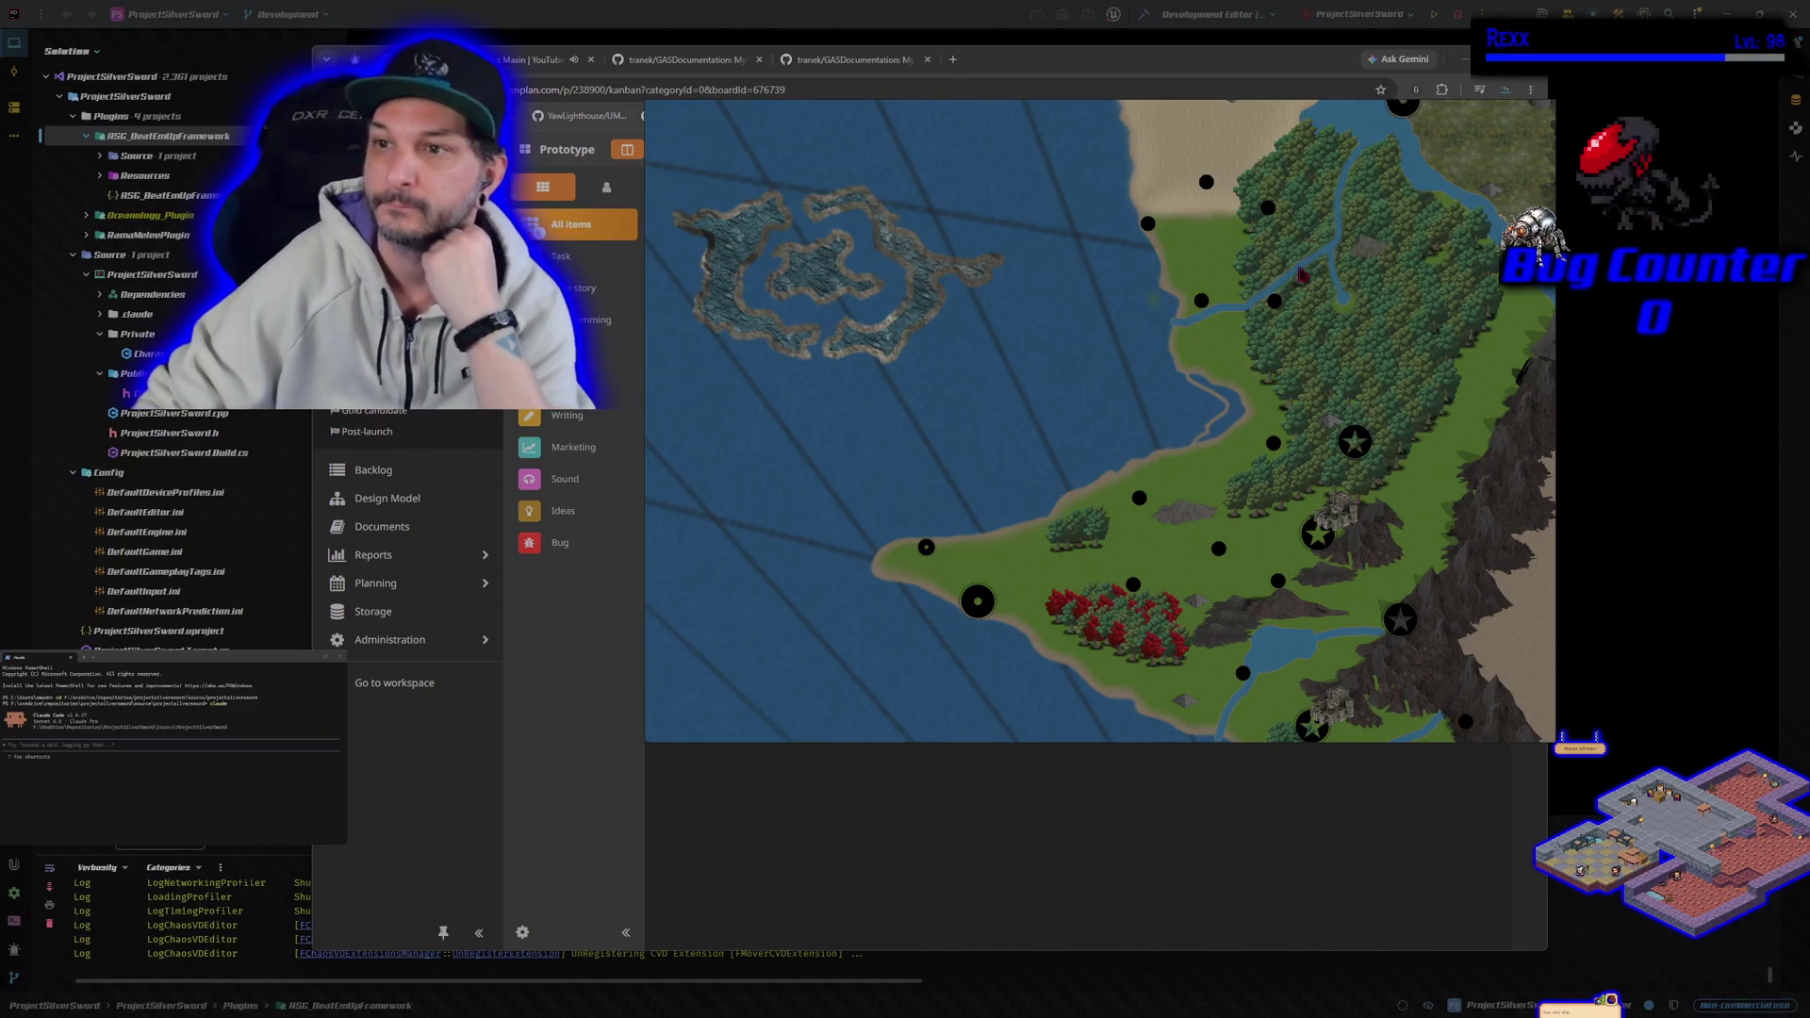
Step: Set the Lithia map window always on top at the right, with the browser shrunk to the left
left_click(1487, 110)
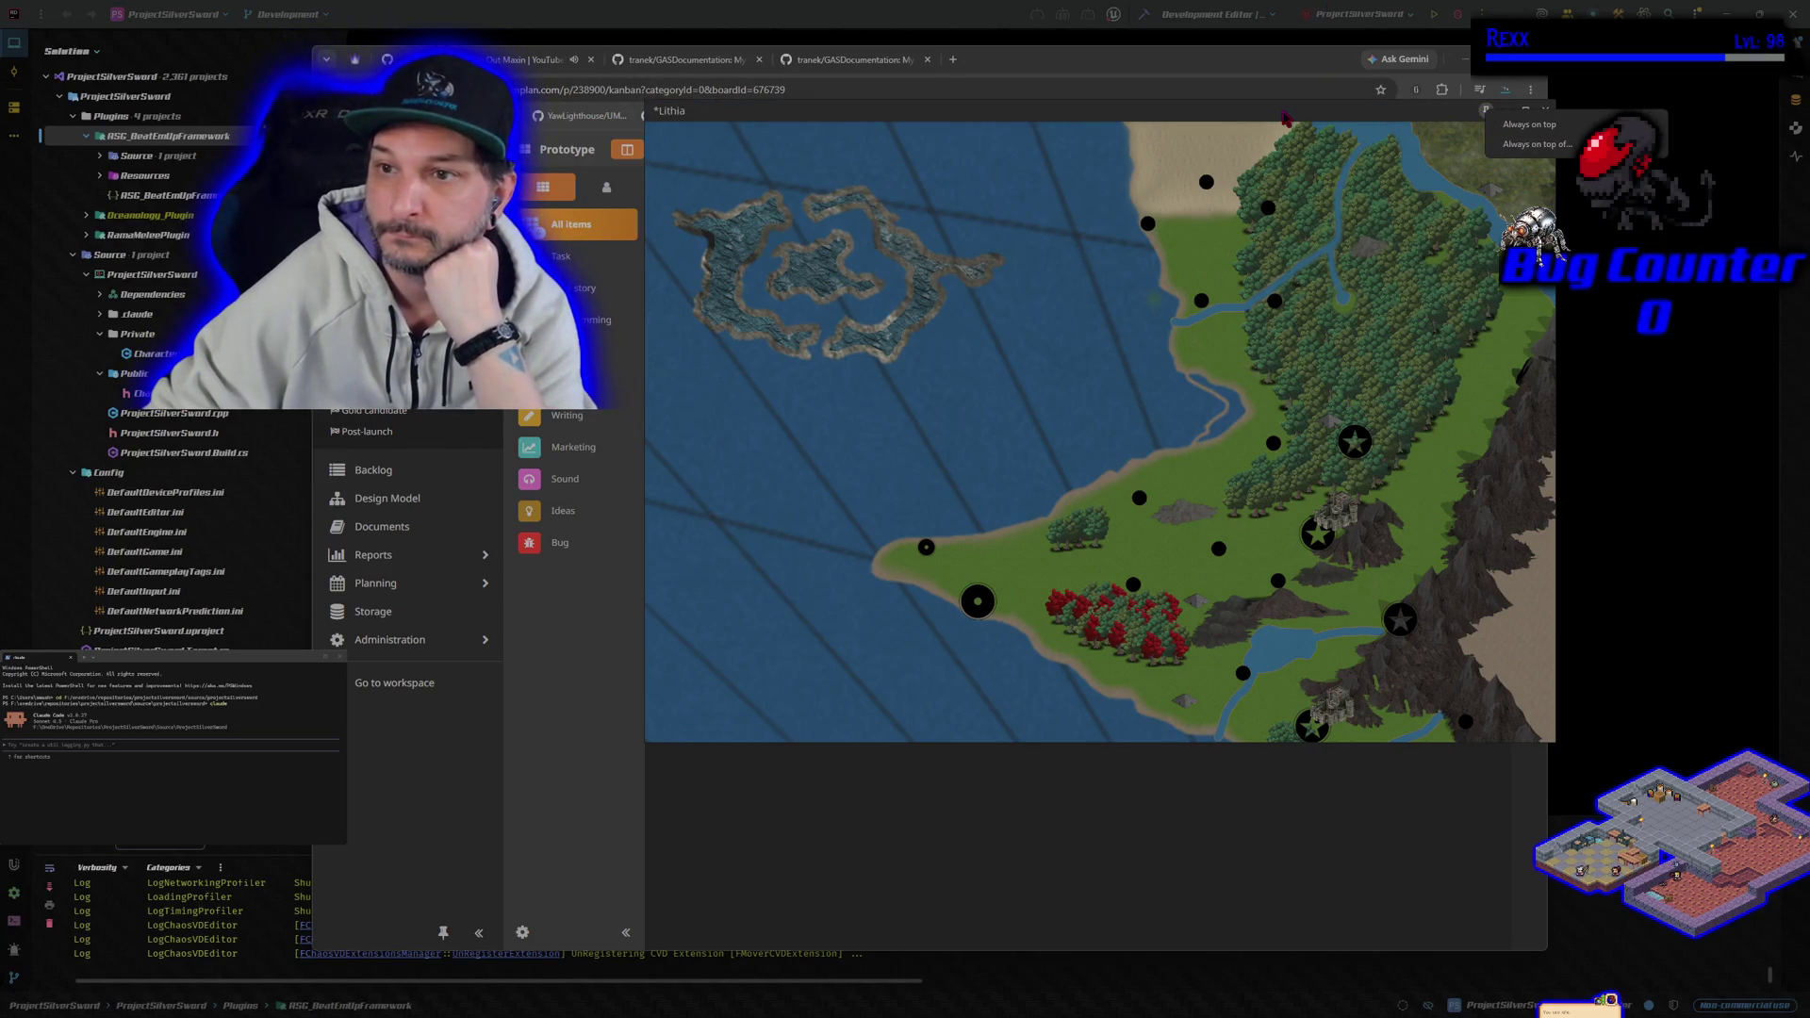
left_click(1491, 123)
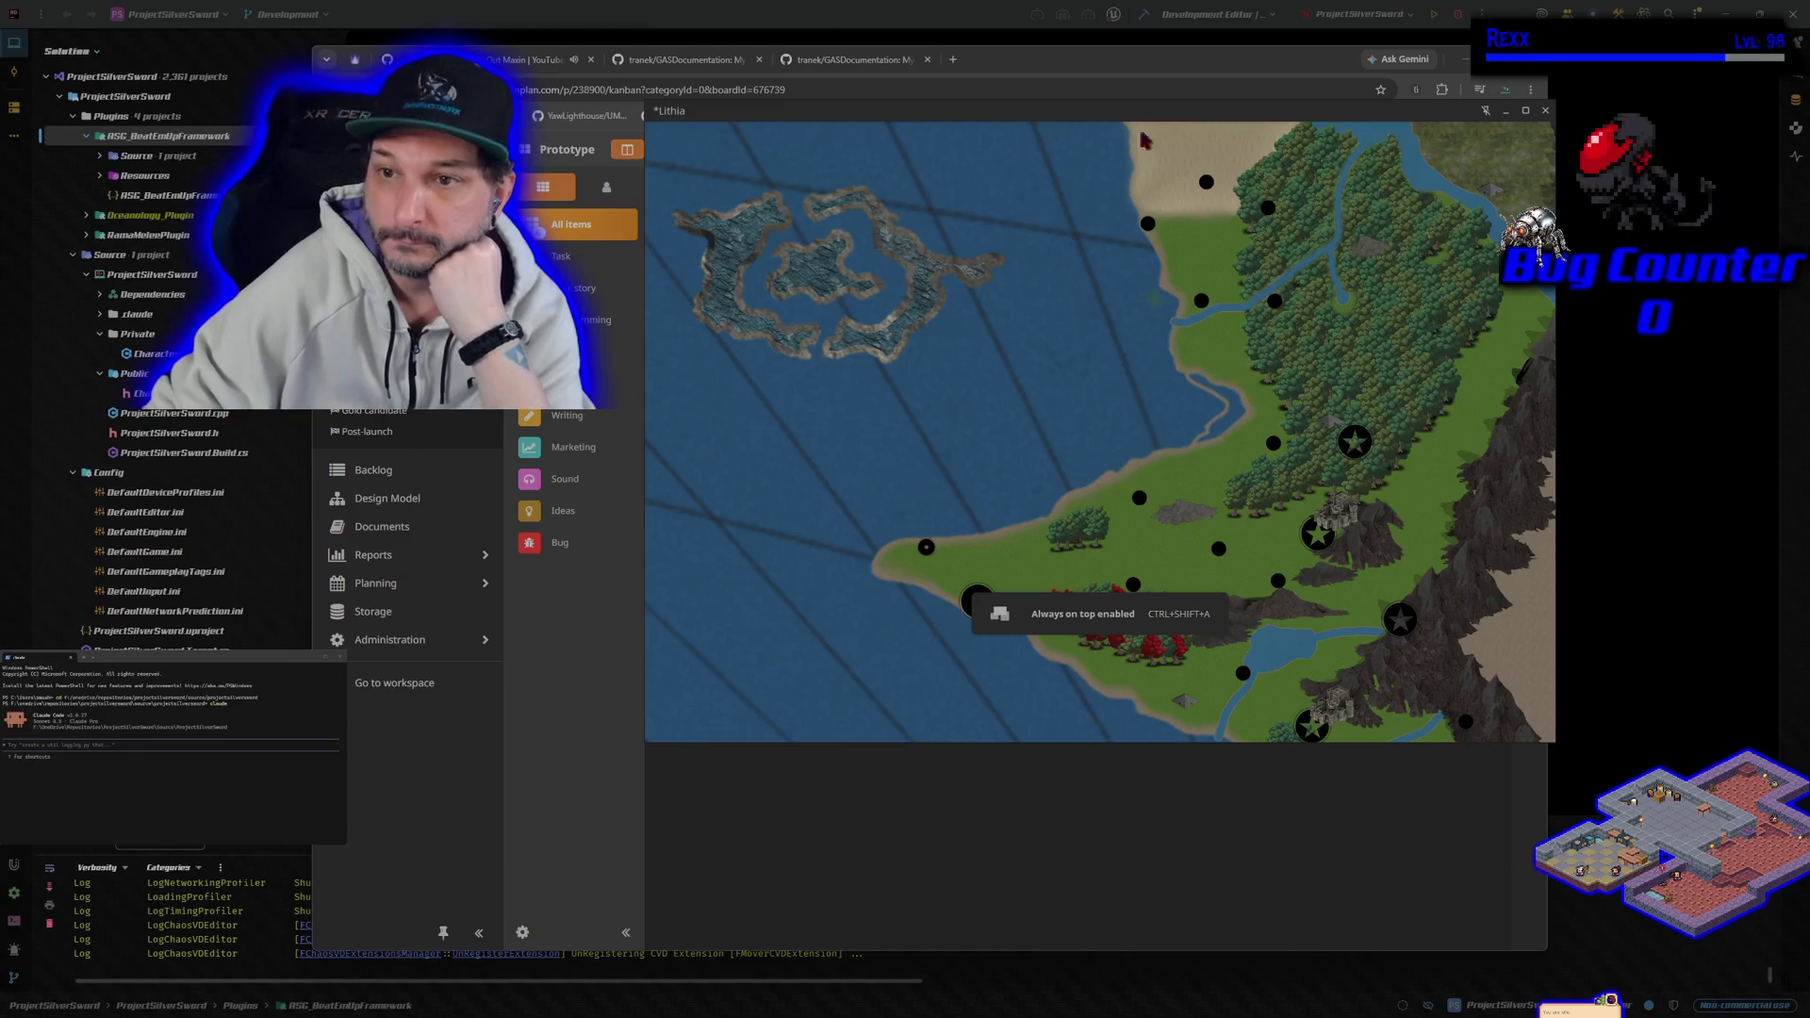
mouse_move(1143, 140)
left_mouse_down()
mouse_move(1217, 120)
mouse_move(1307, 44)
left_mouse_up()
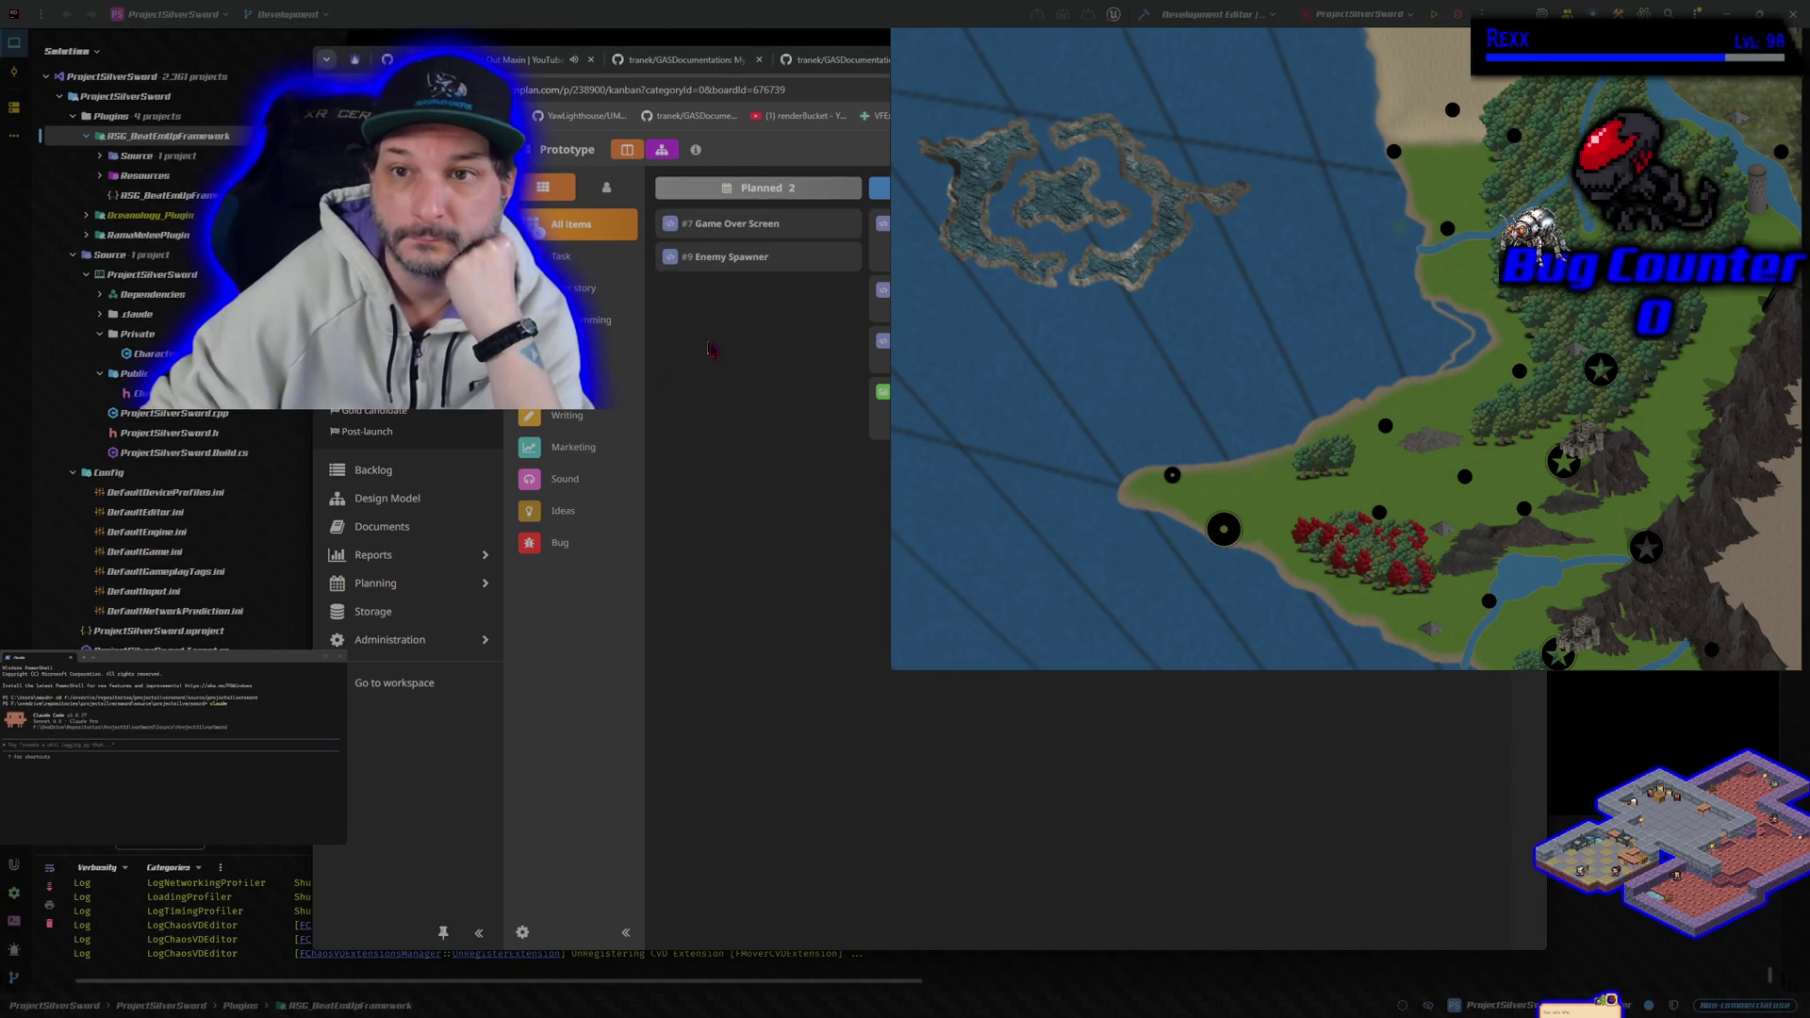
mouse_move(1384, 40)
left_mouse_down()
mouse_move(1372, 144)
mouse_move(1379, 94)
left_mouse_up()
left_click_drag(1151, 61, 839, 47)
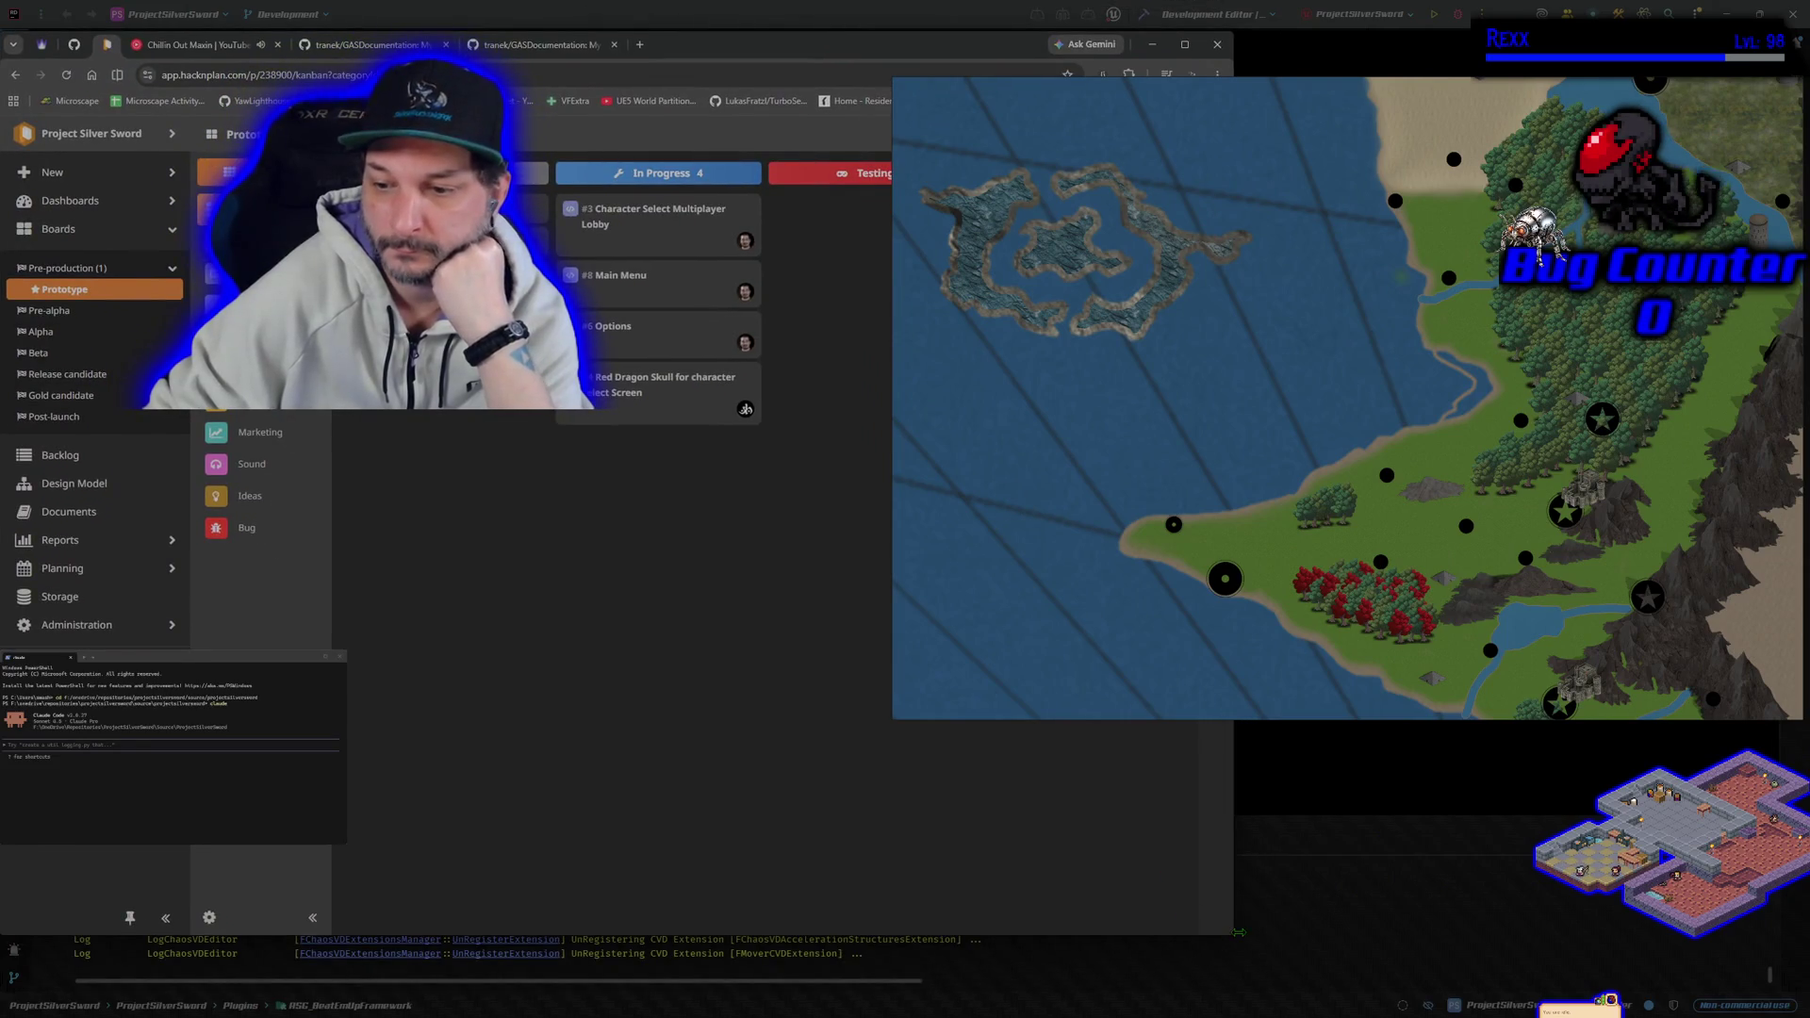
left_click_drag(1228, 940, 866, 825)
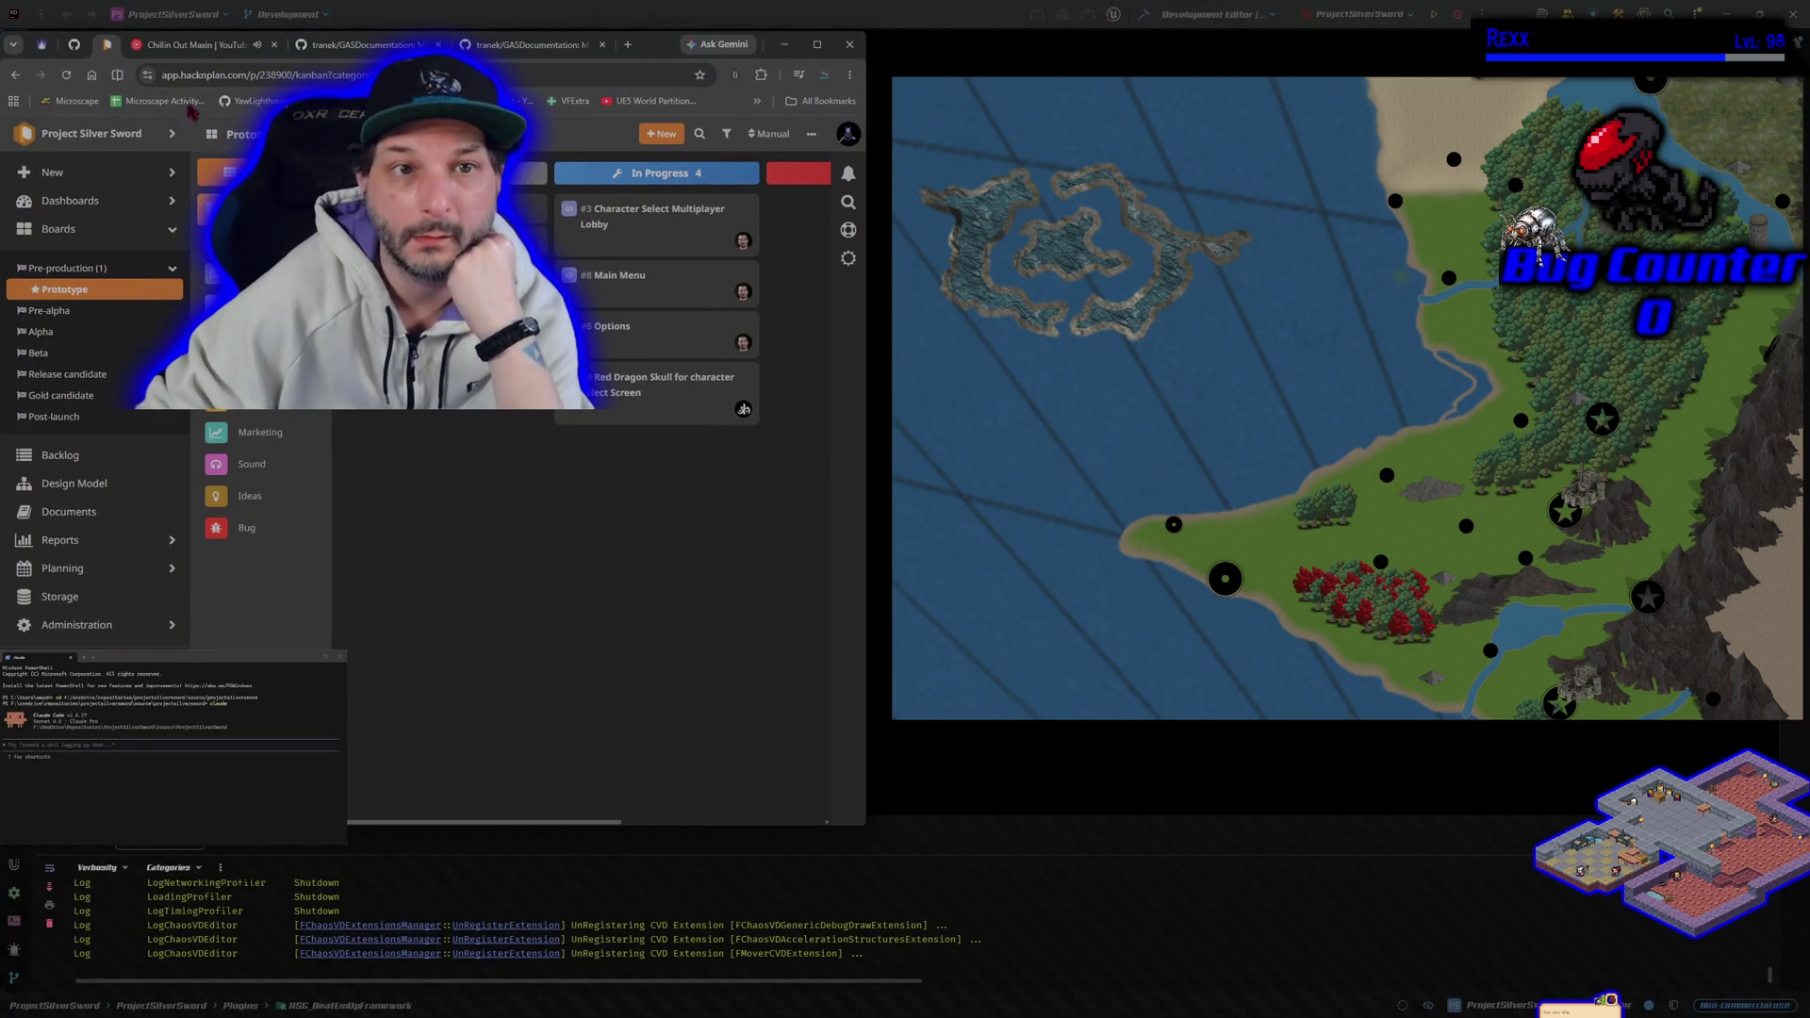
Step: Page forward and back through YouTube Music's Quick picks, then return to the GAS README
left_click(197, 49)
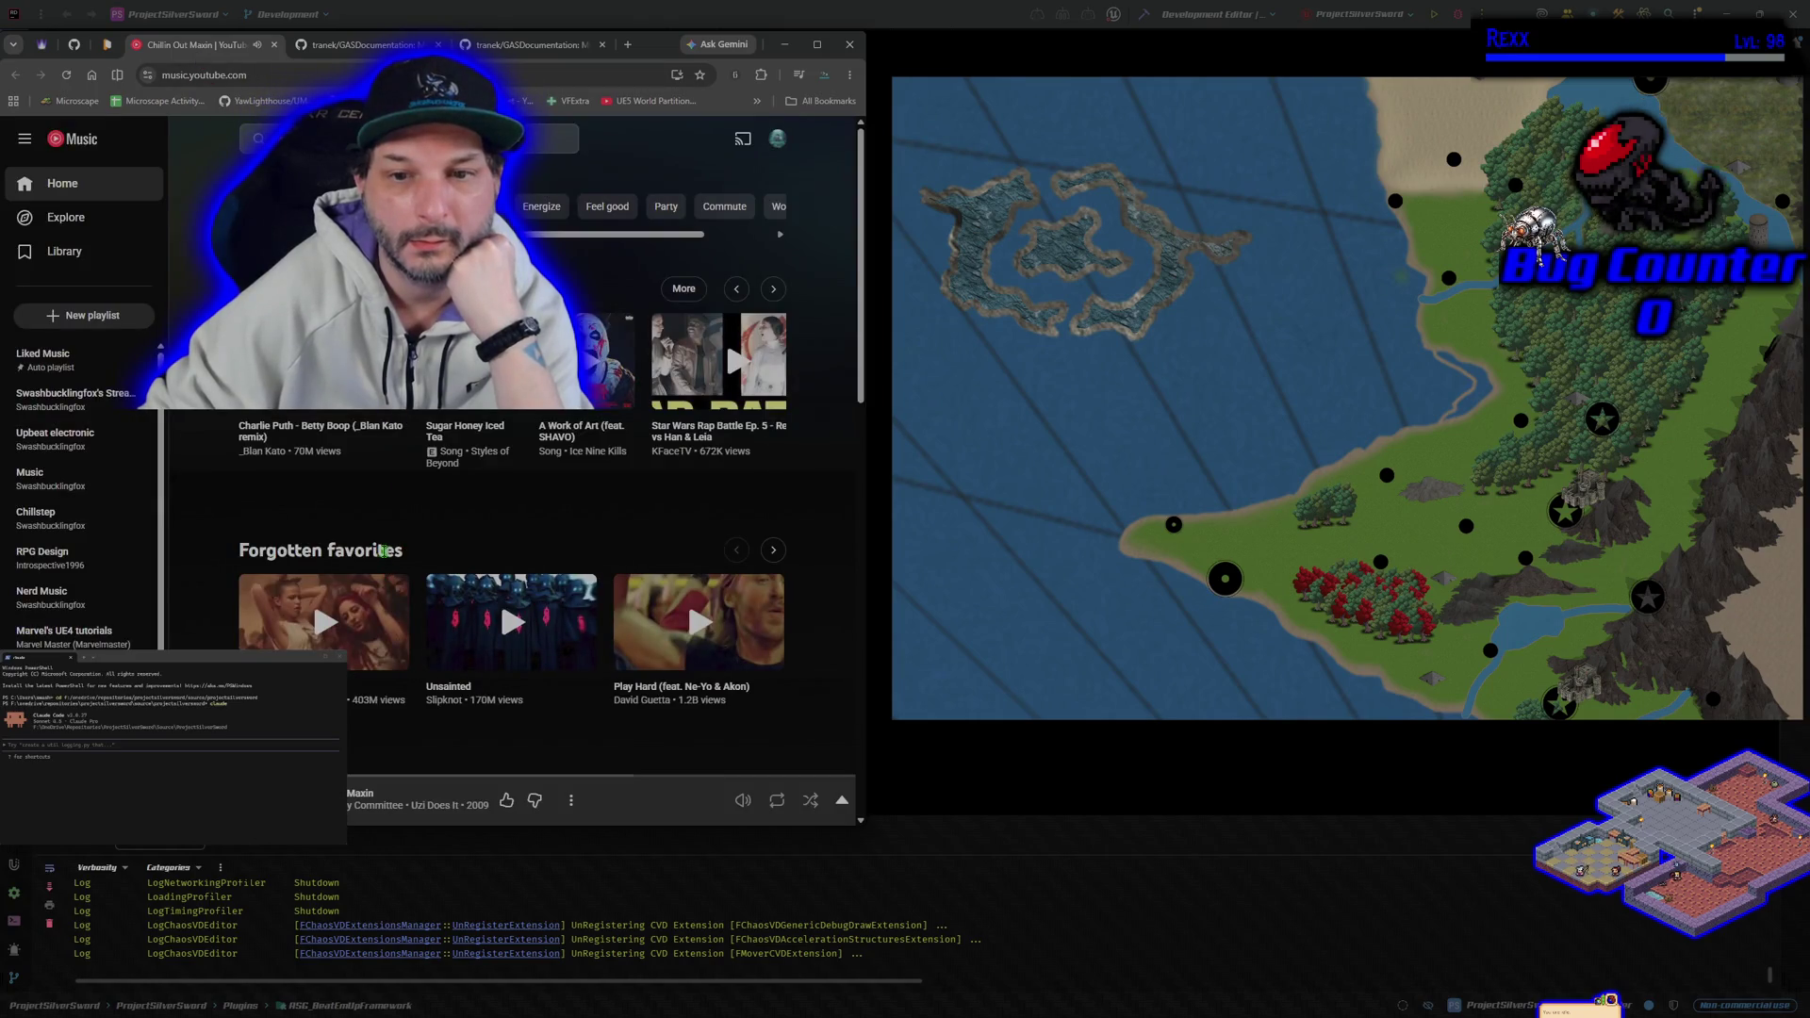
left_click(774, 289)
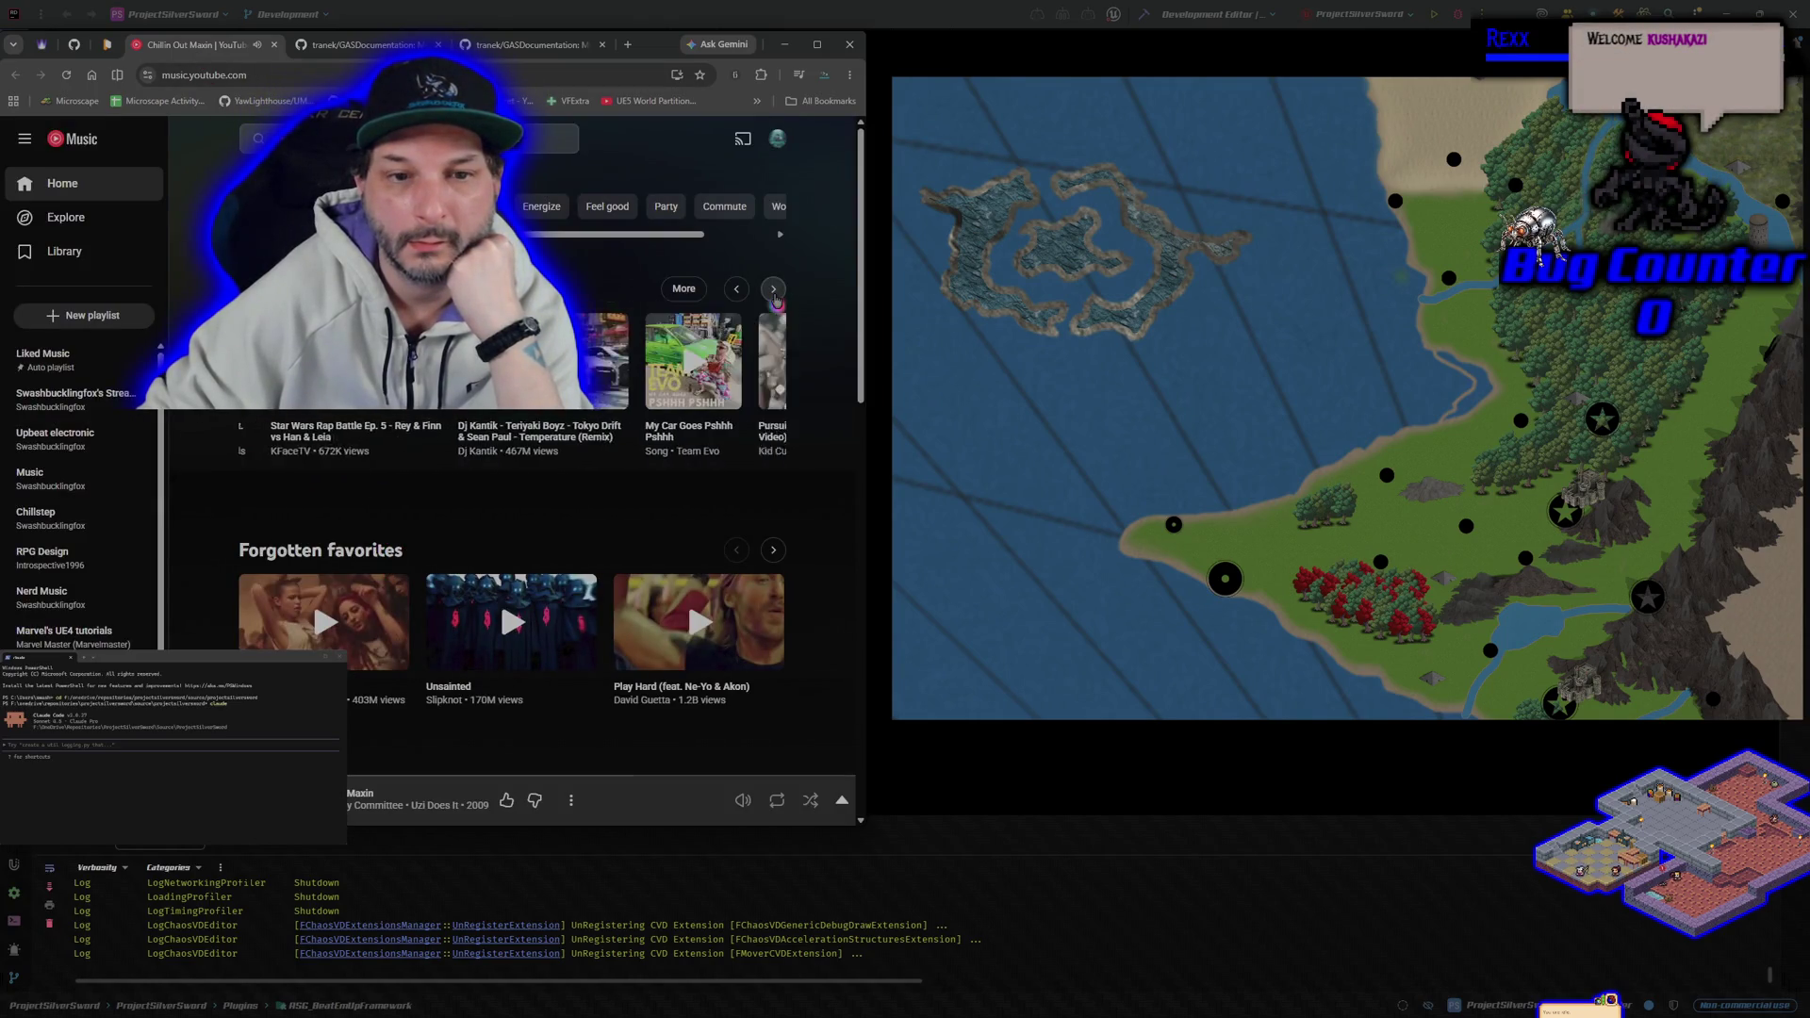
left_click(774, 293)
left_click(774, 292)
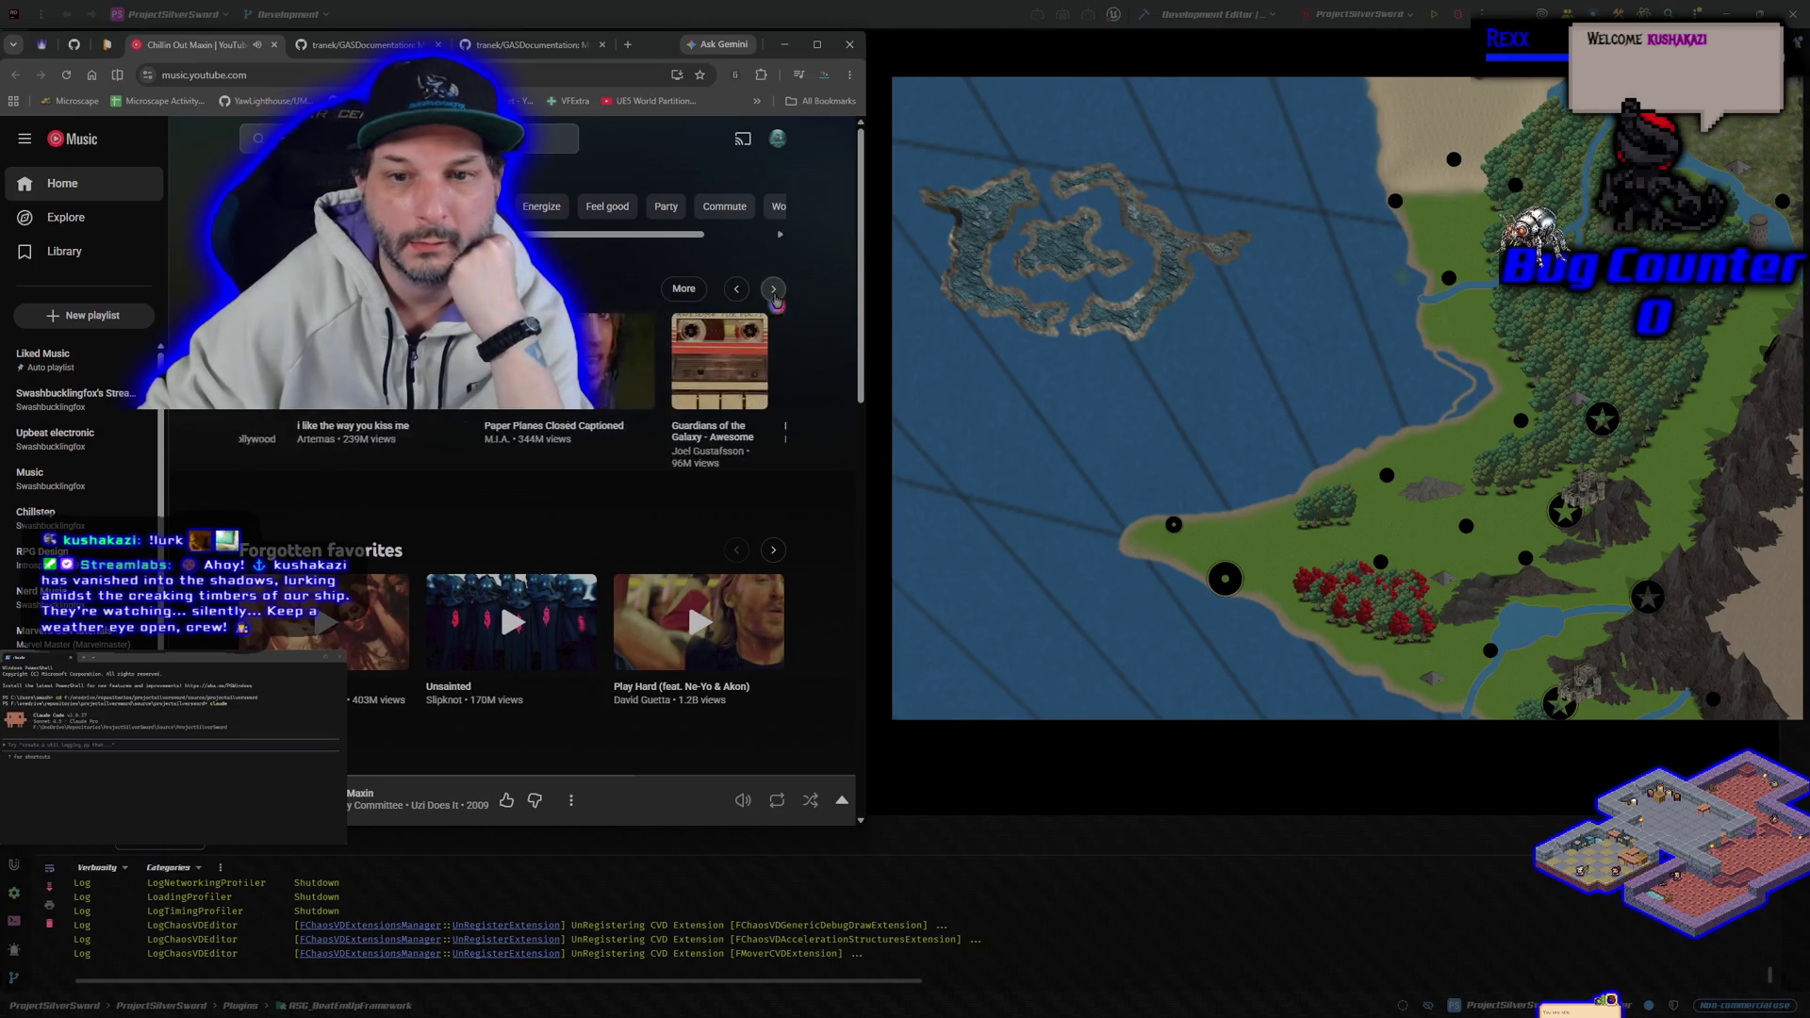
left_click(737, 289)
left_click(737, 289)
left_click(737, 289)
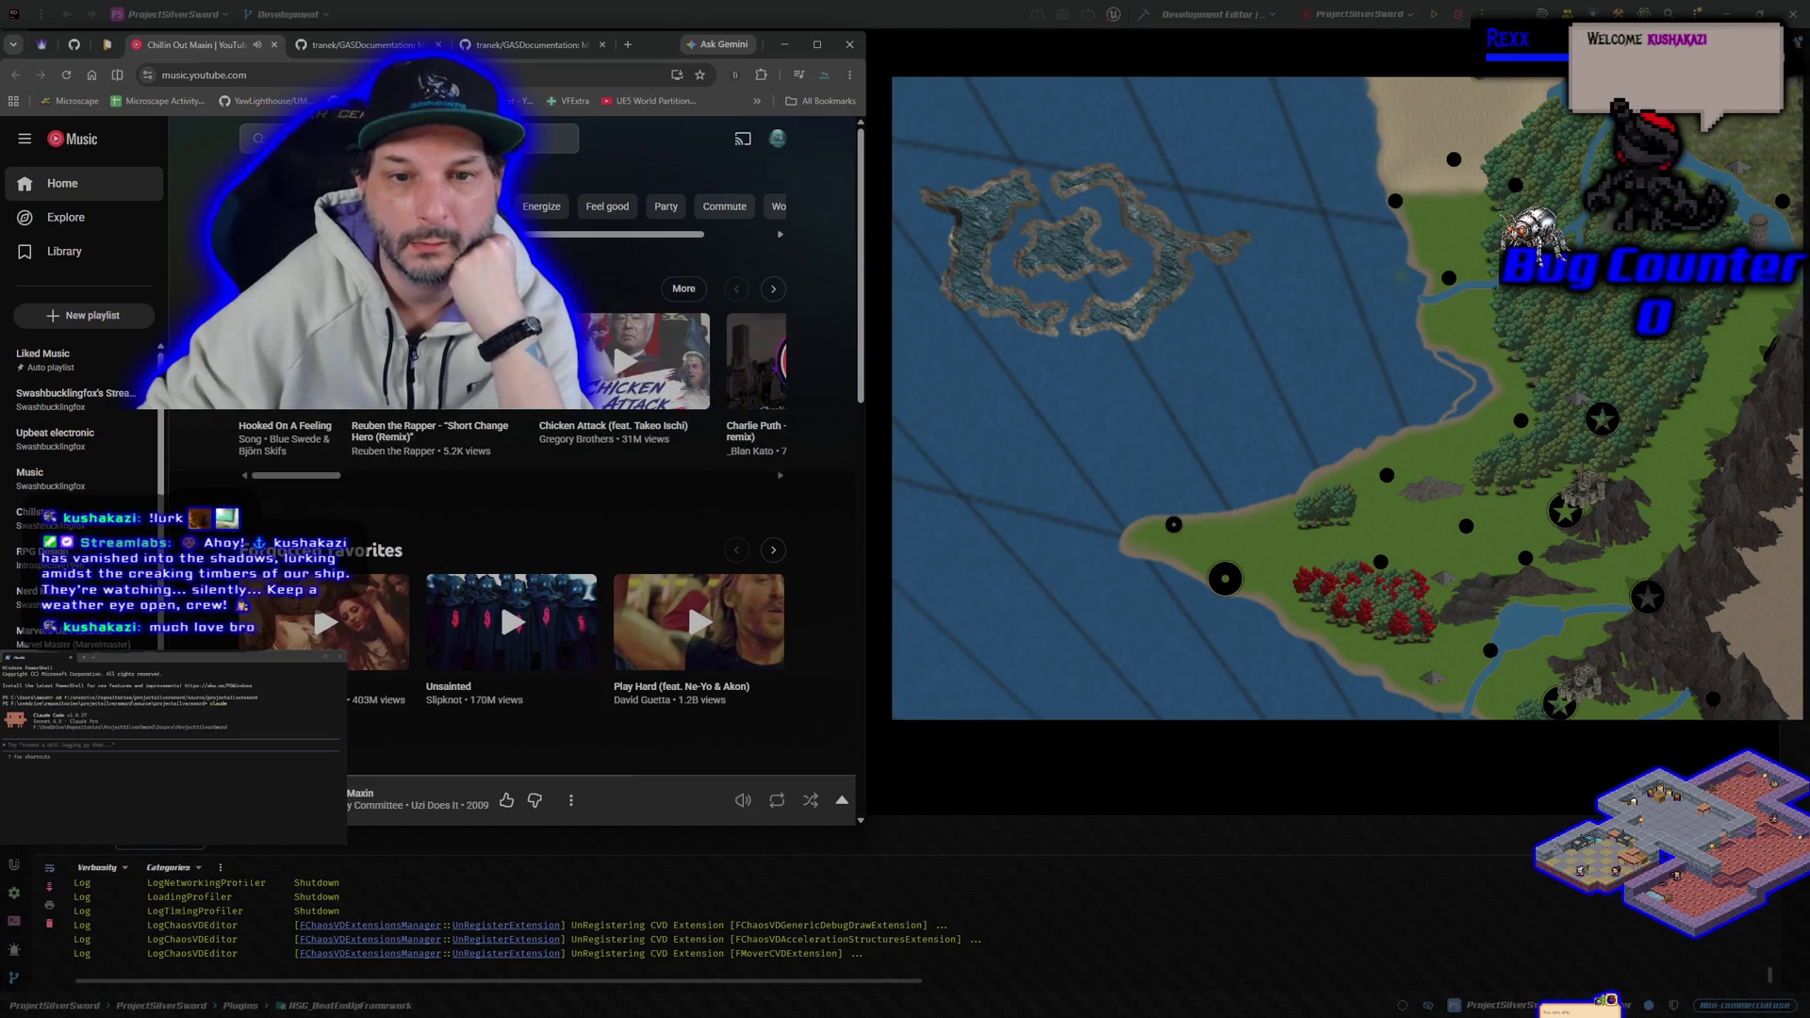
key("ctrl+3")
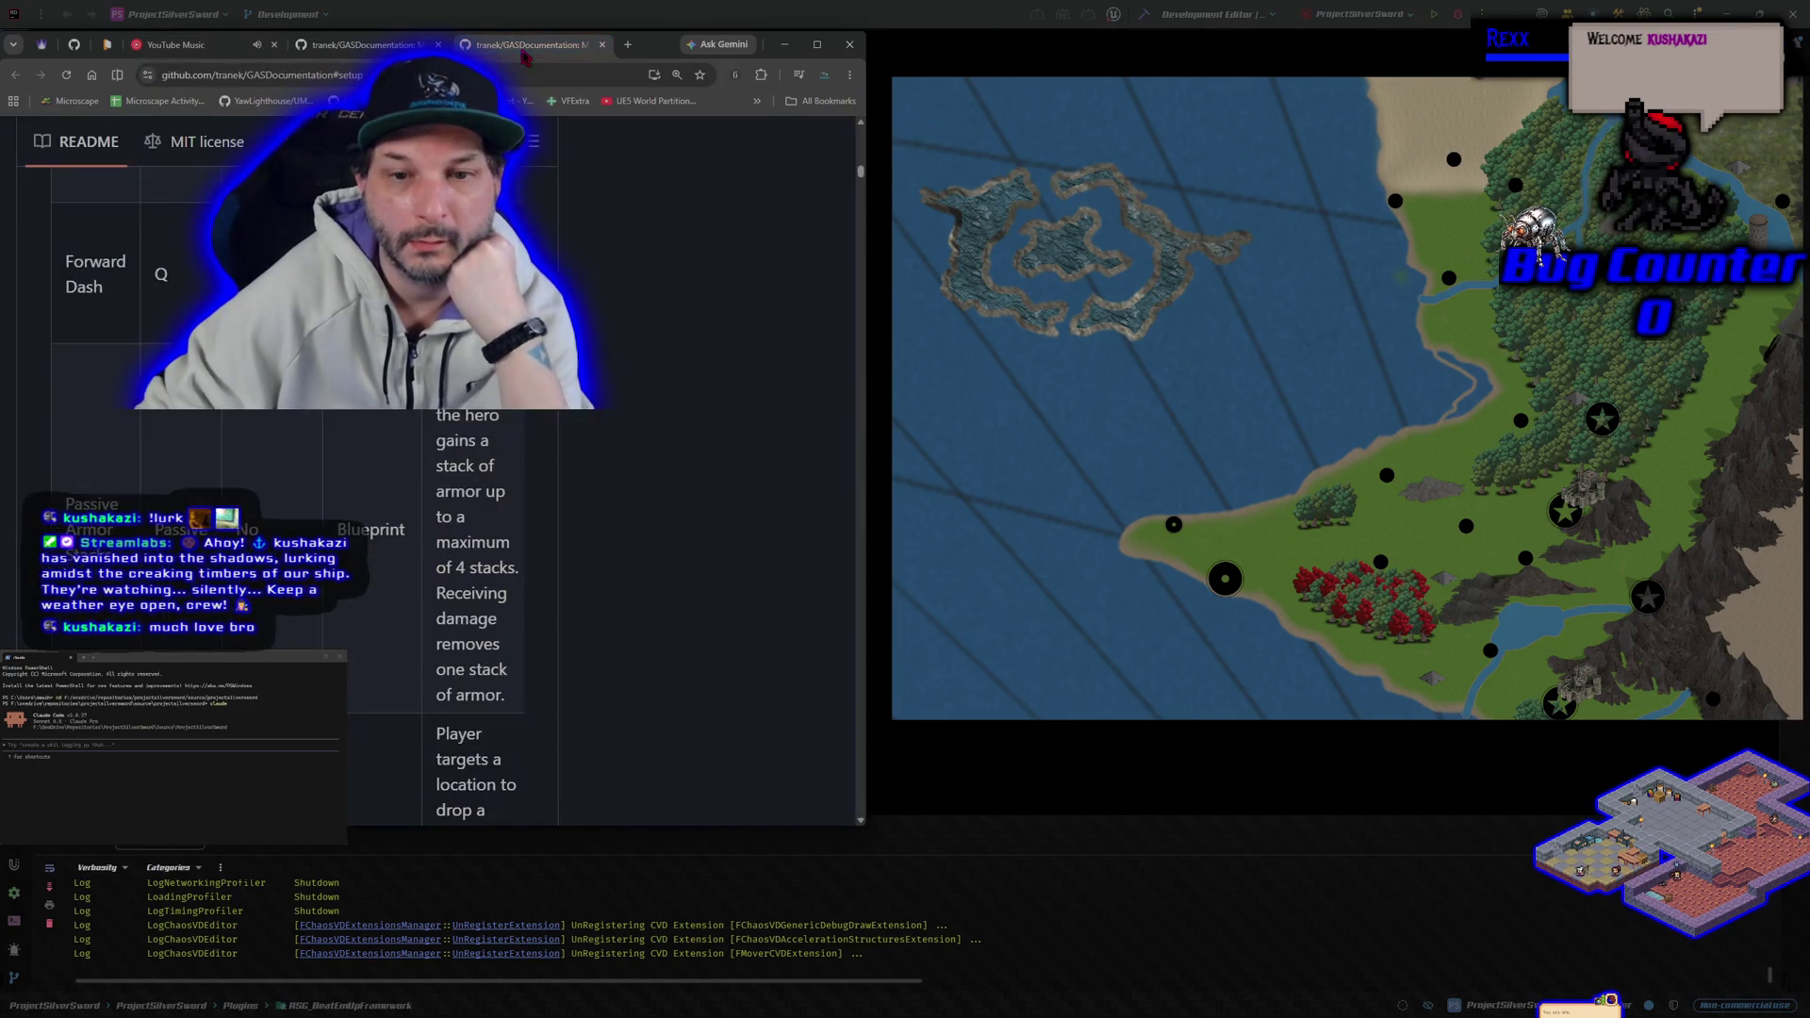
Step: Scroll across the HacknPlan Prototype board's columns, then start a new task and expand its category list
left_click(106, 44)
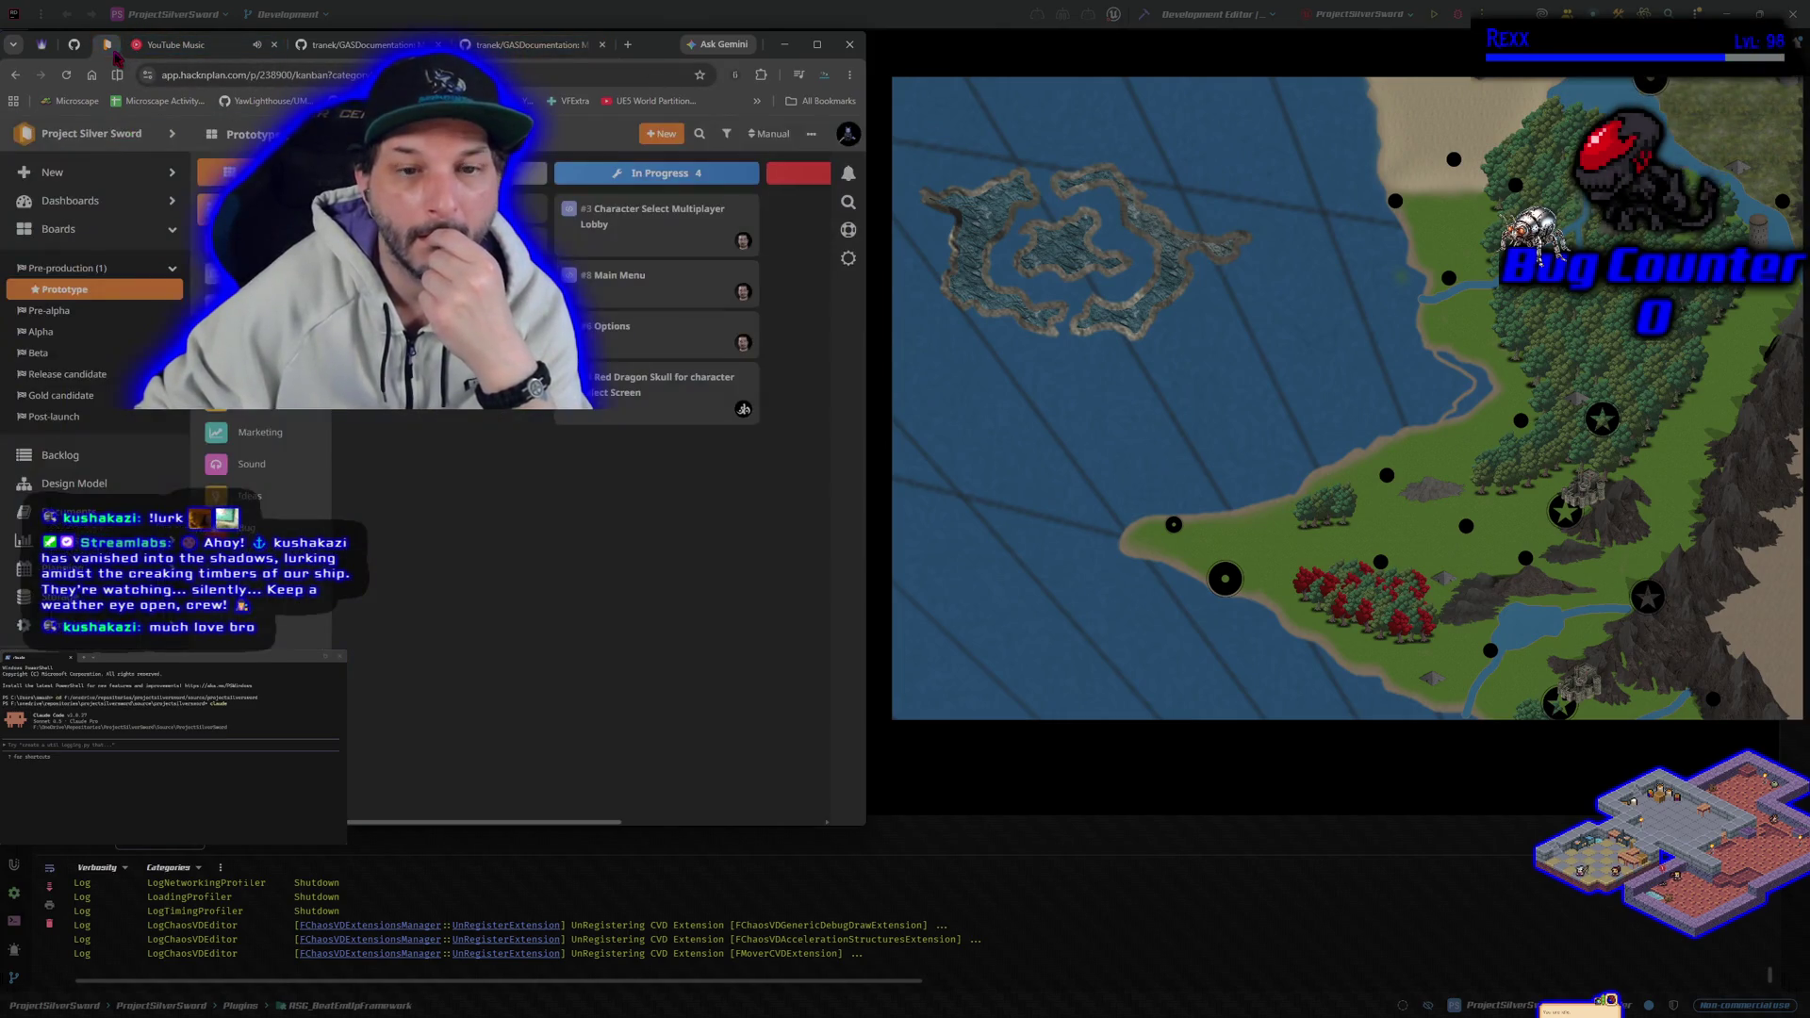
scroll(401, 539, "right", 3)
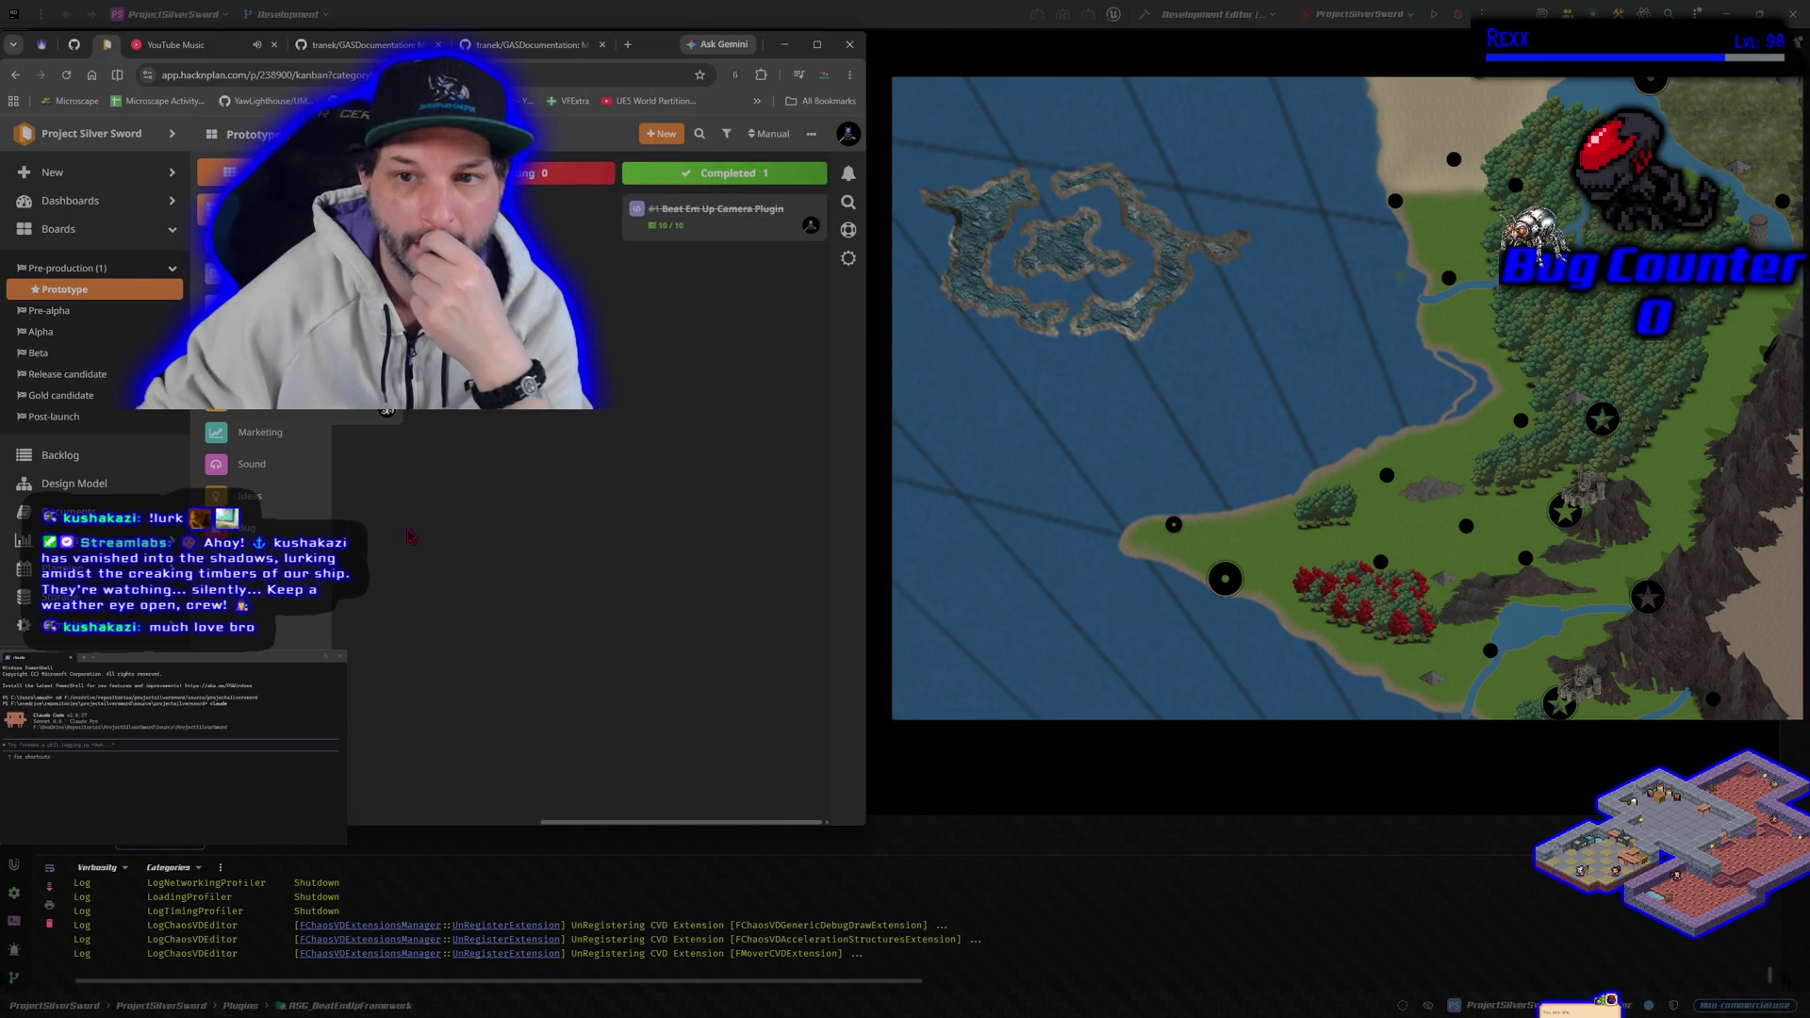
scroll(412, 534, "left", 2)
scroll(412, 535, "left", 2)
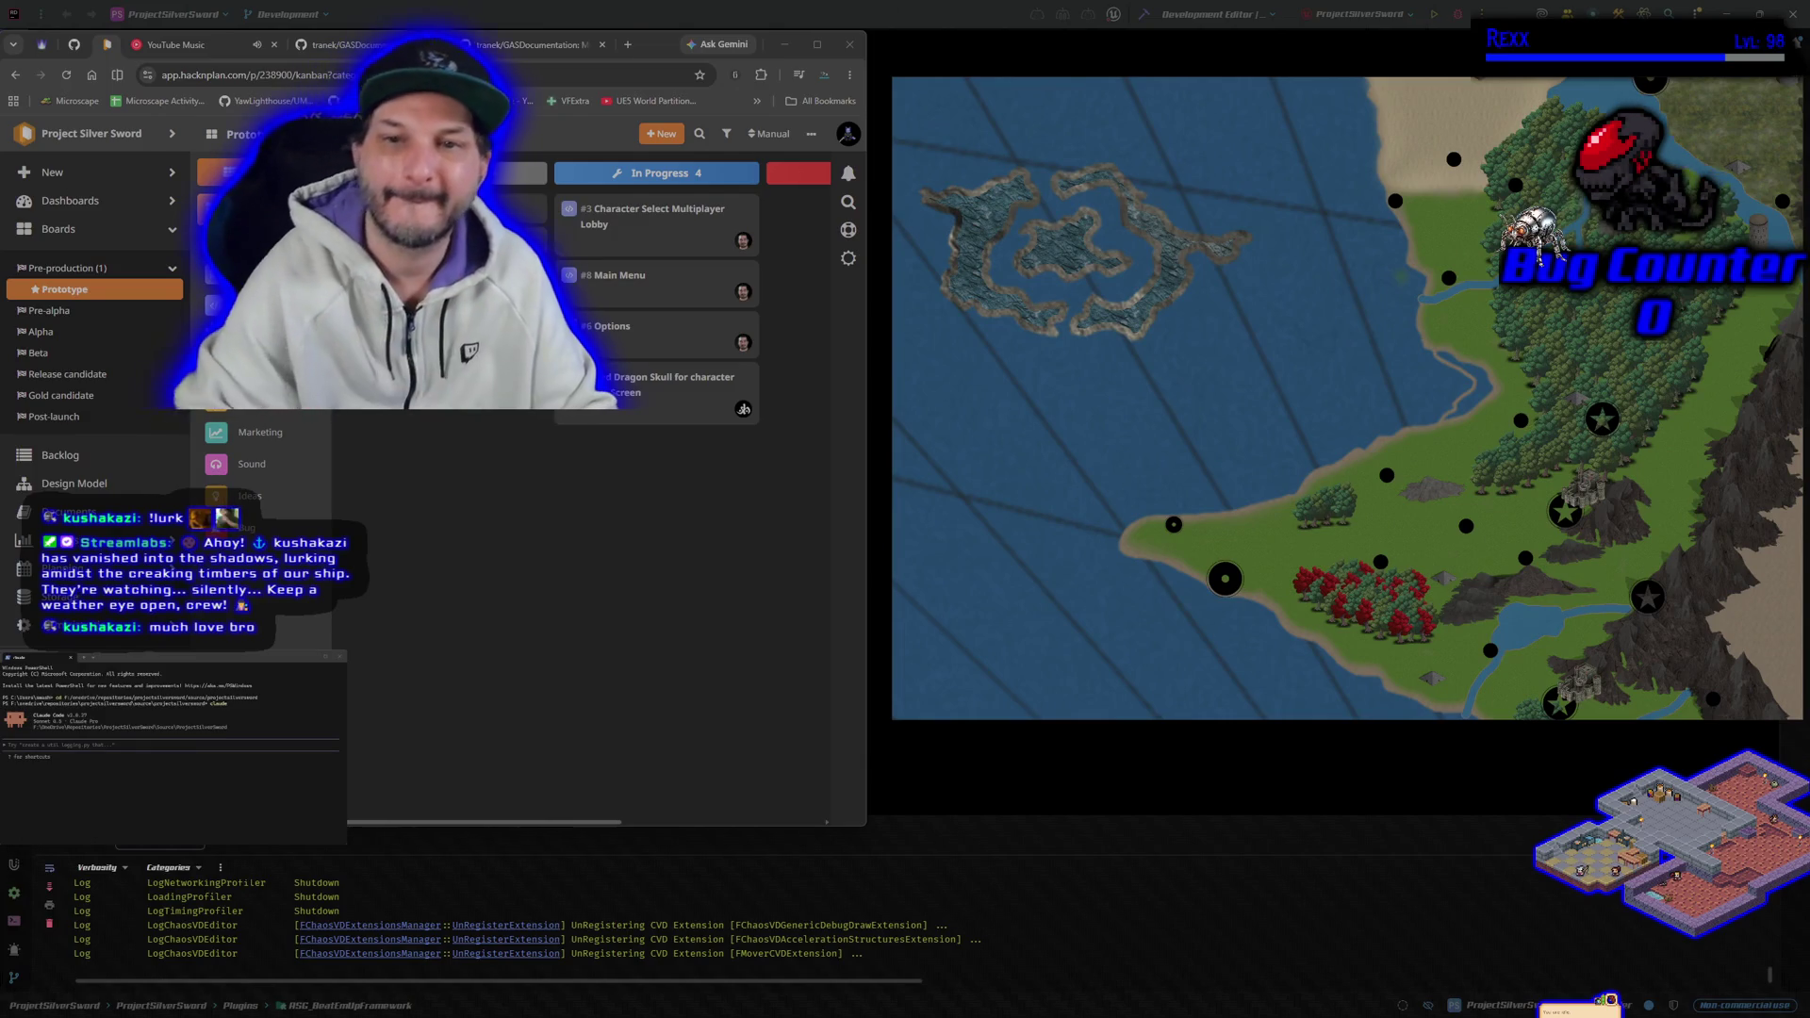
left_click(627, 179)
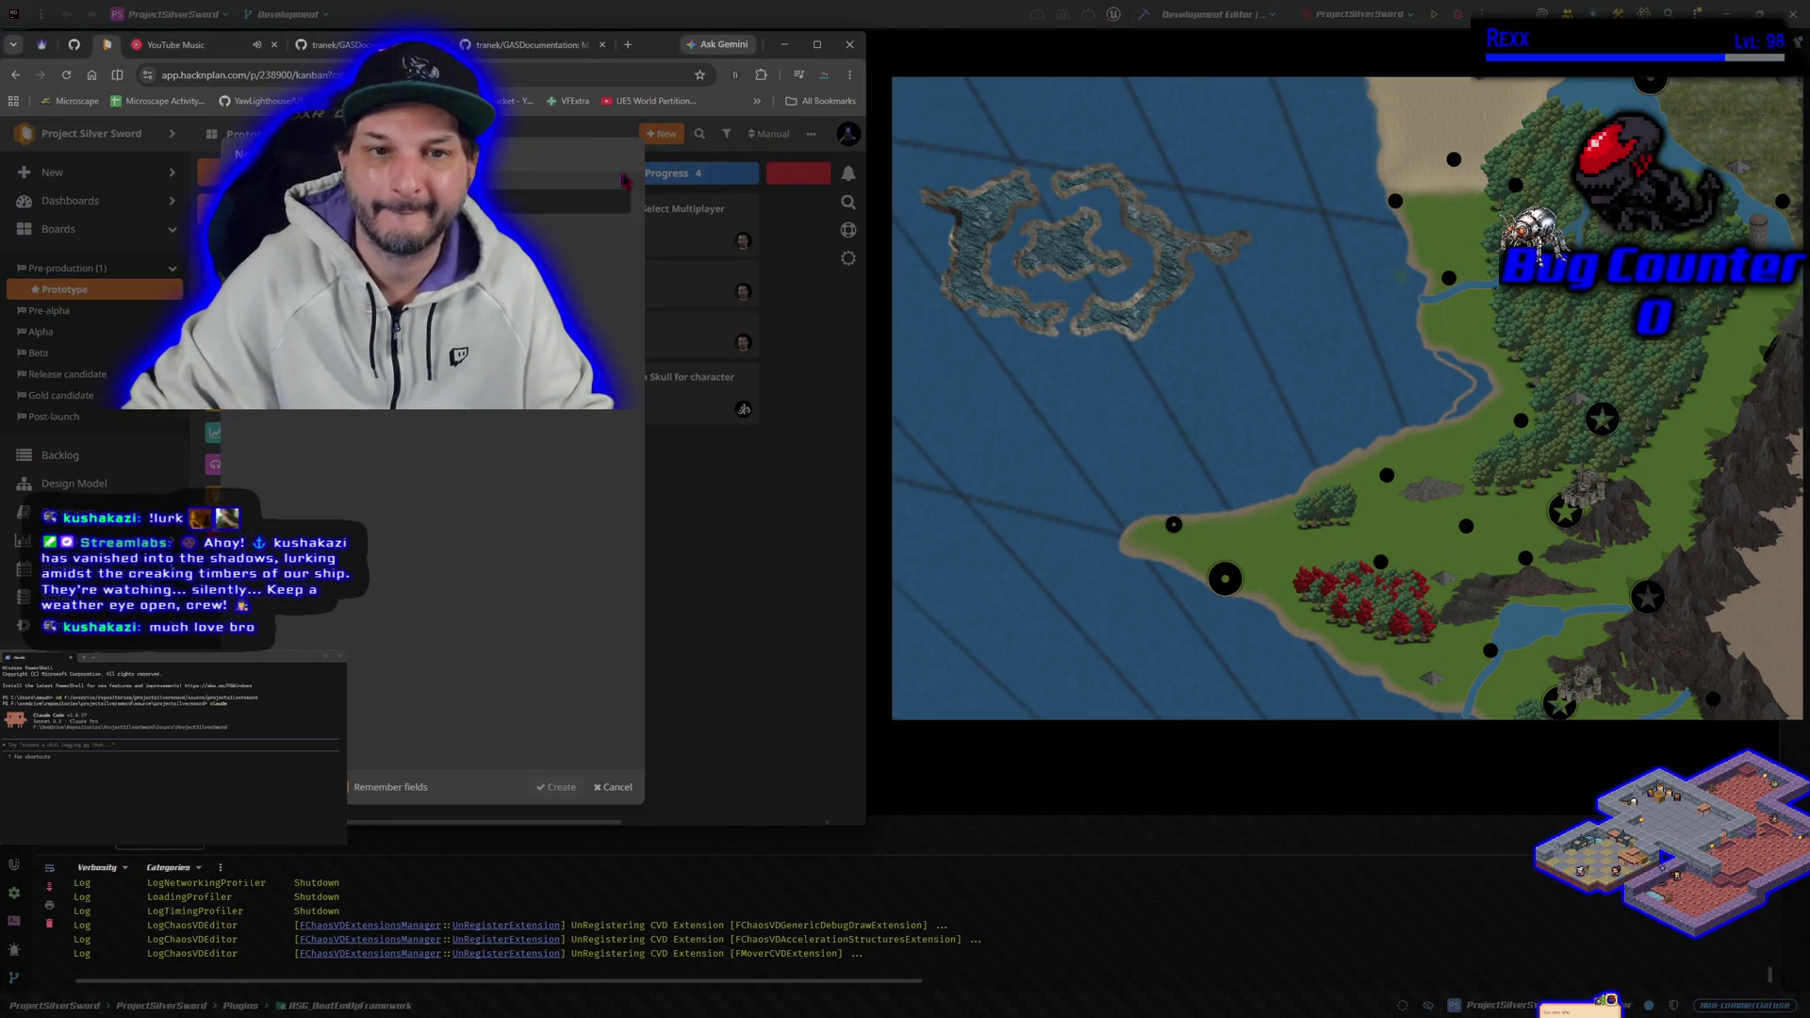
left_click(619, 240)
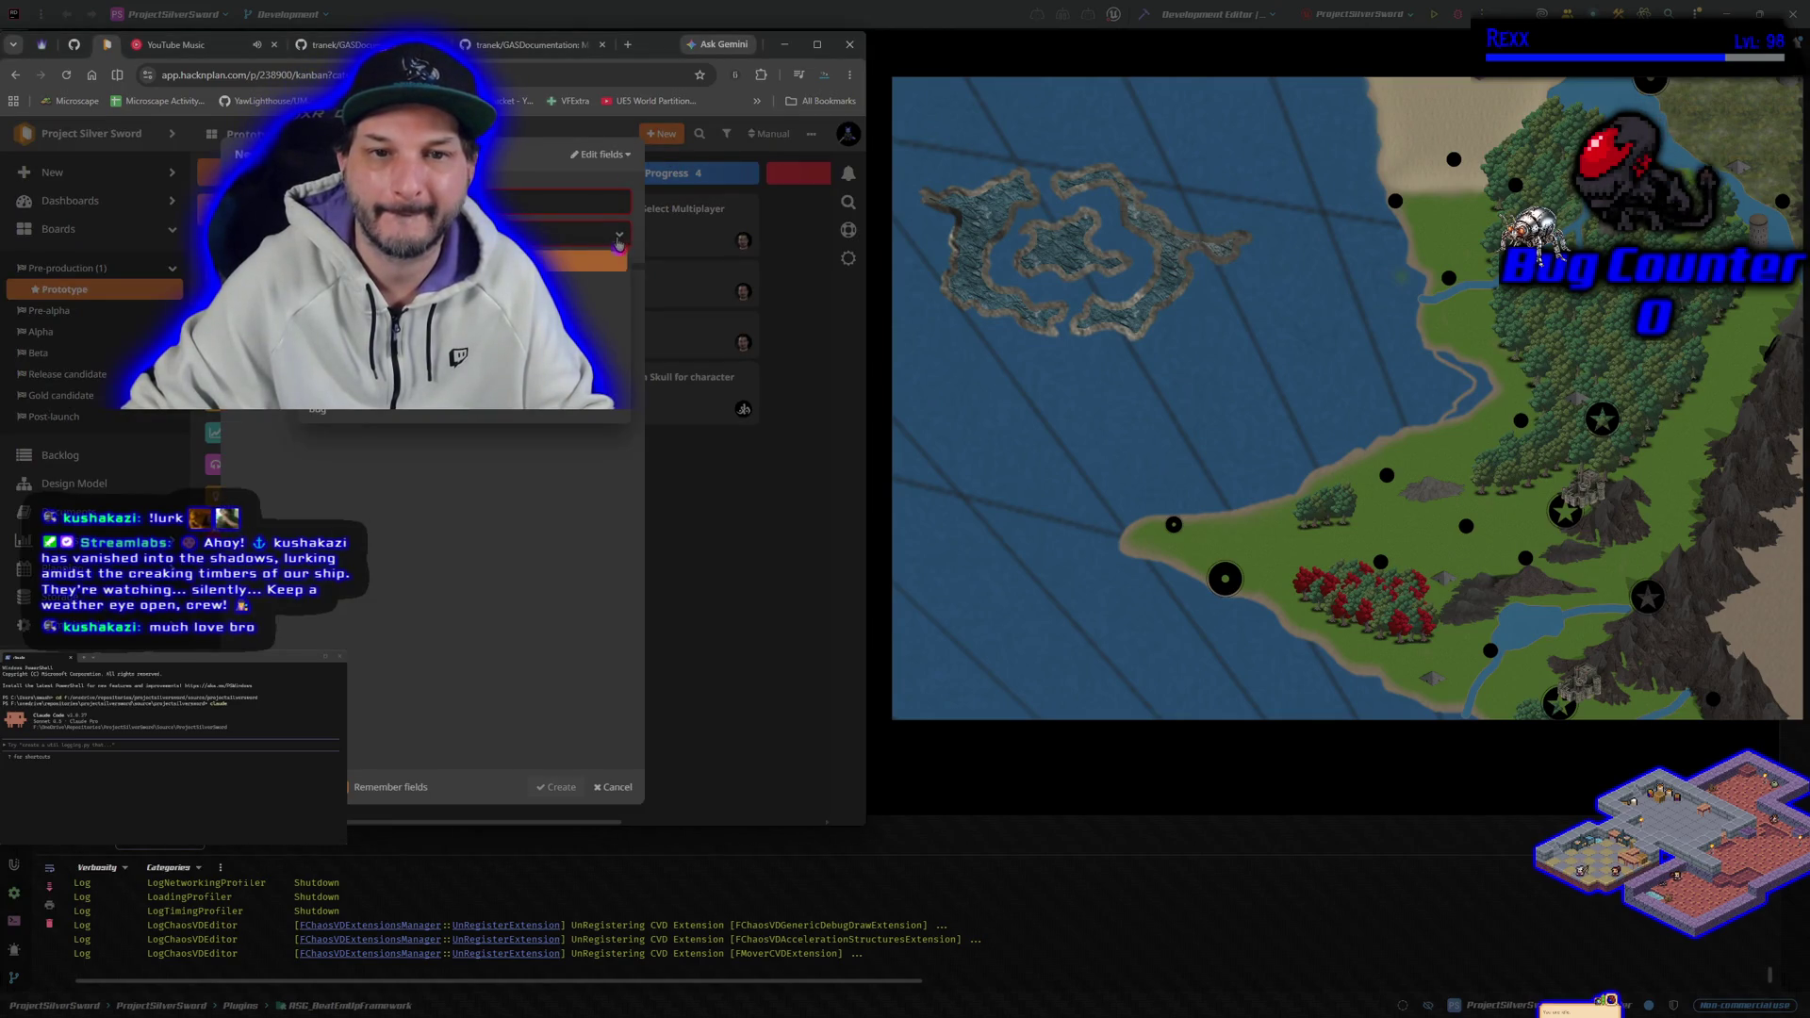
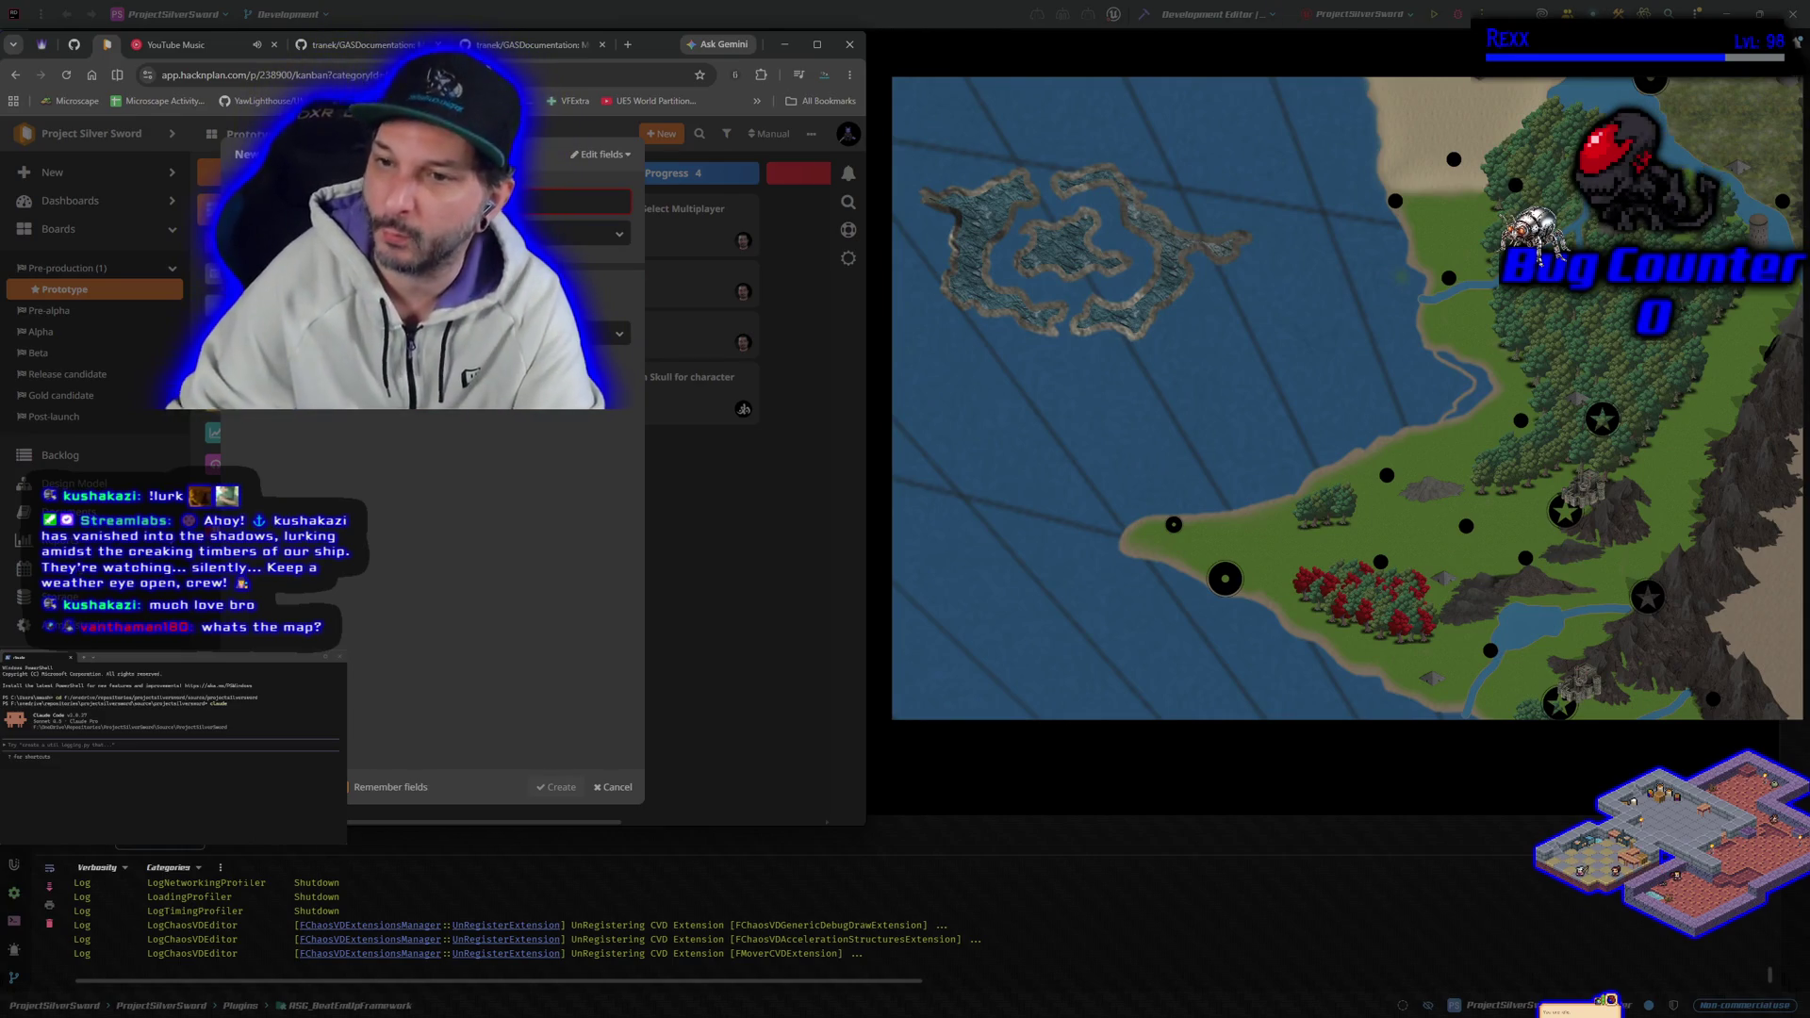
Step: Pan and zoom around the Lithia map toward the southern island and mainland
scroll(1167, 481, "down", 5)
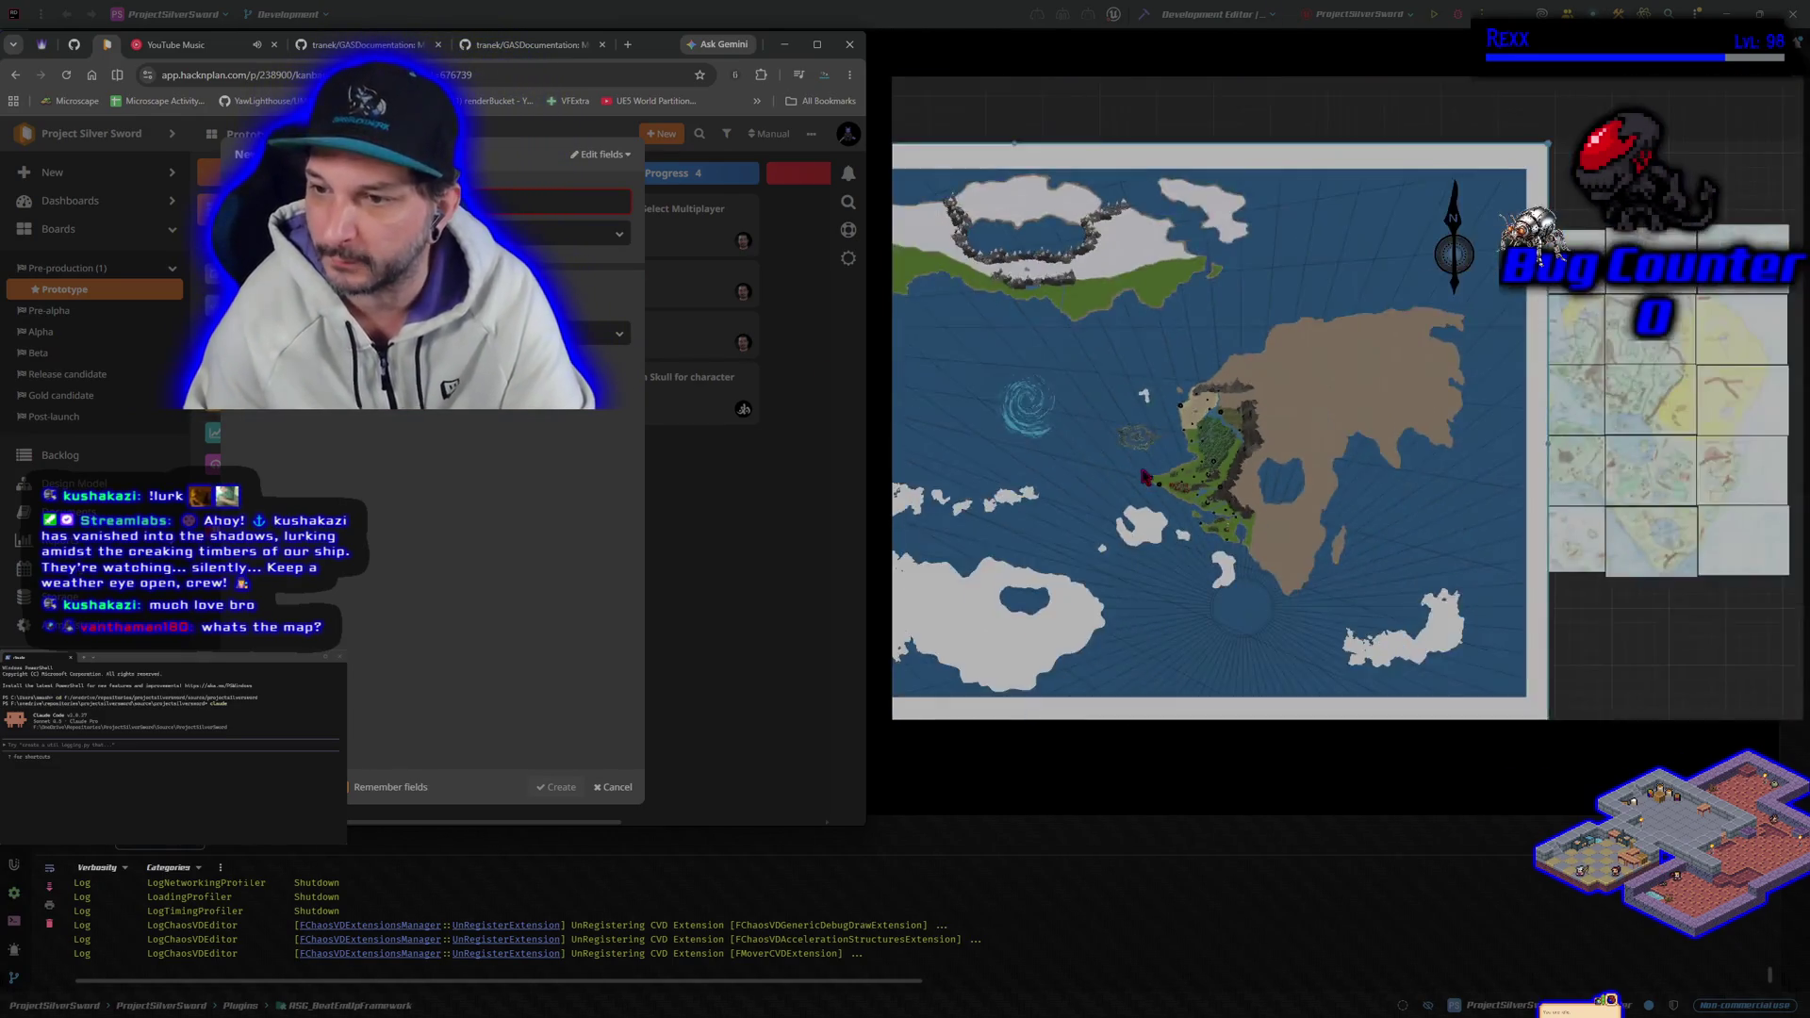
left_click_drag(1131, 637, 1092, 509)
left_click_drag(1113, 610, 1283, 613)
scroll(1301, 603, "up", 3)
left_click_drag(1341, 679, 1230, 667)
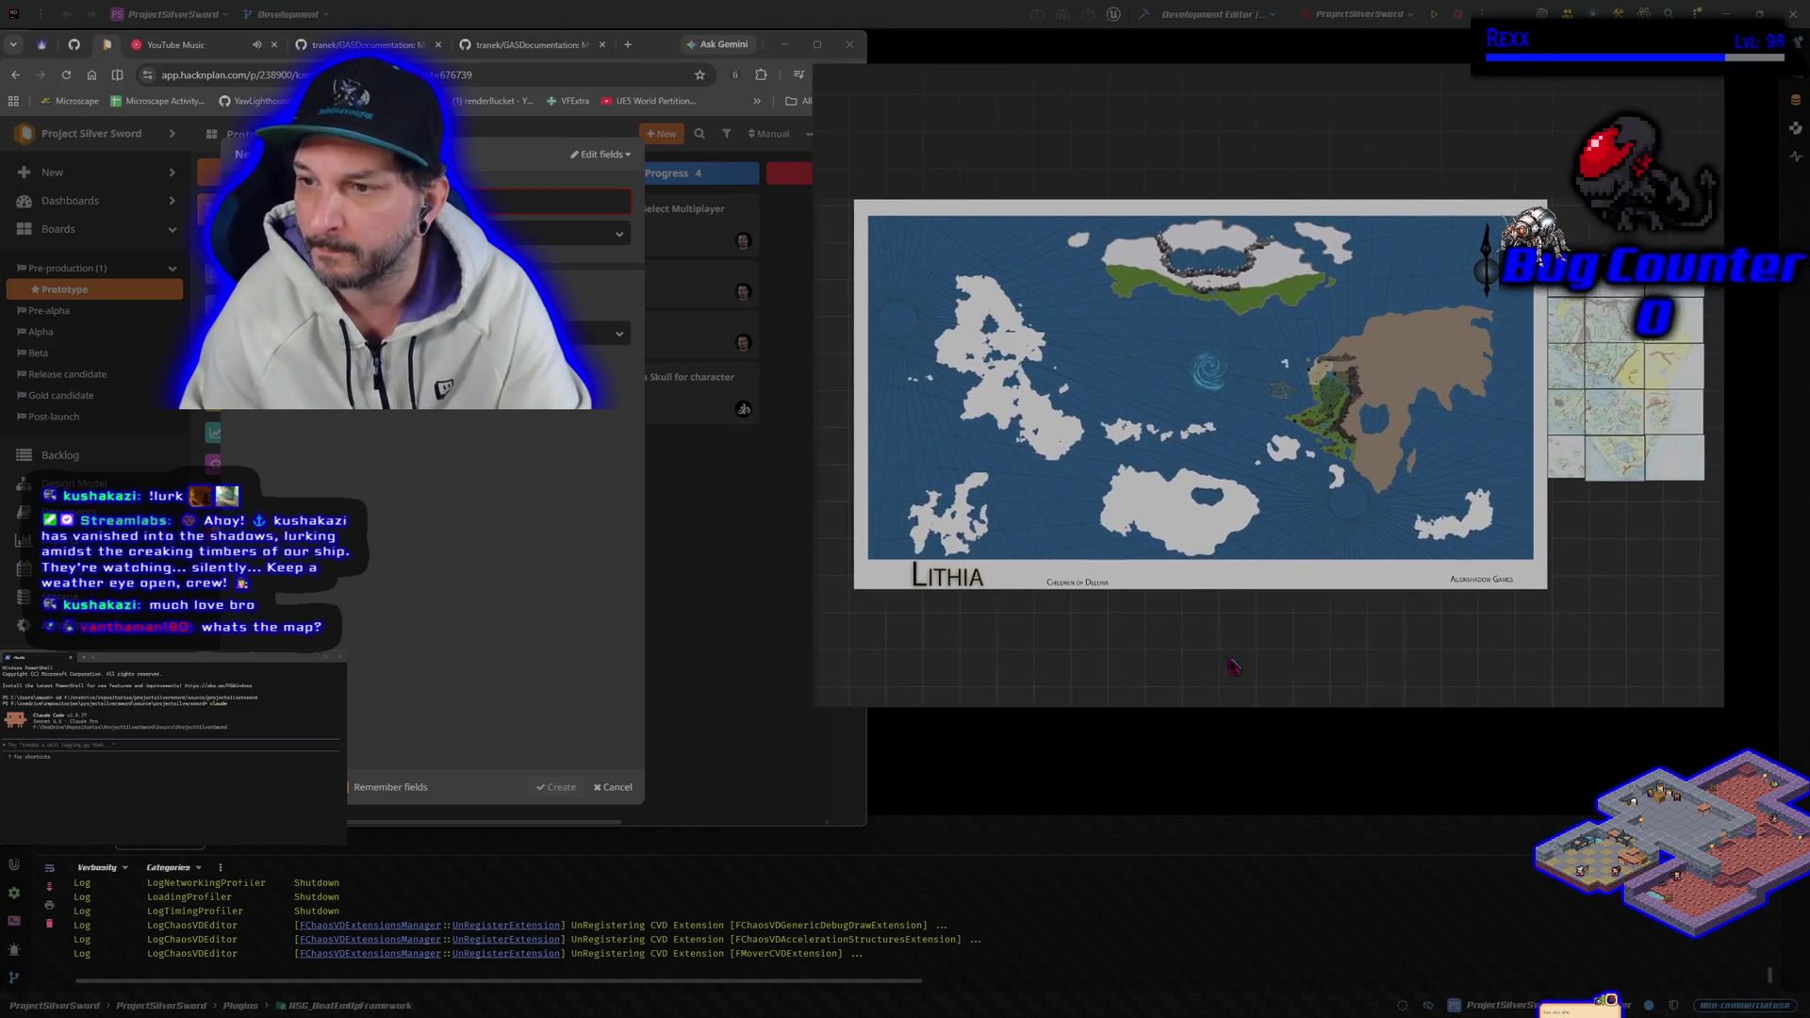
scroll(1172, 518, "up", 5)
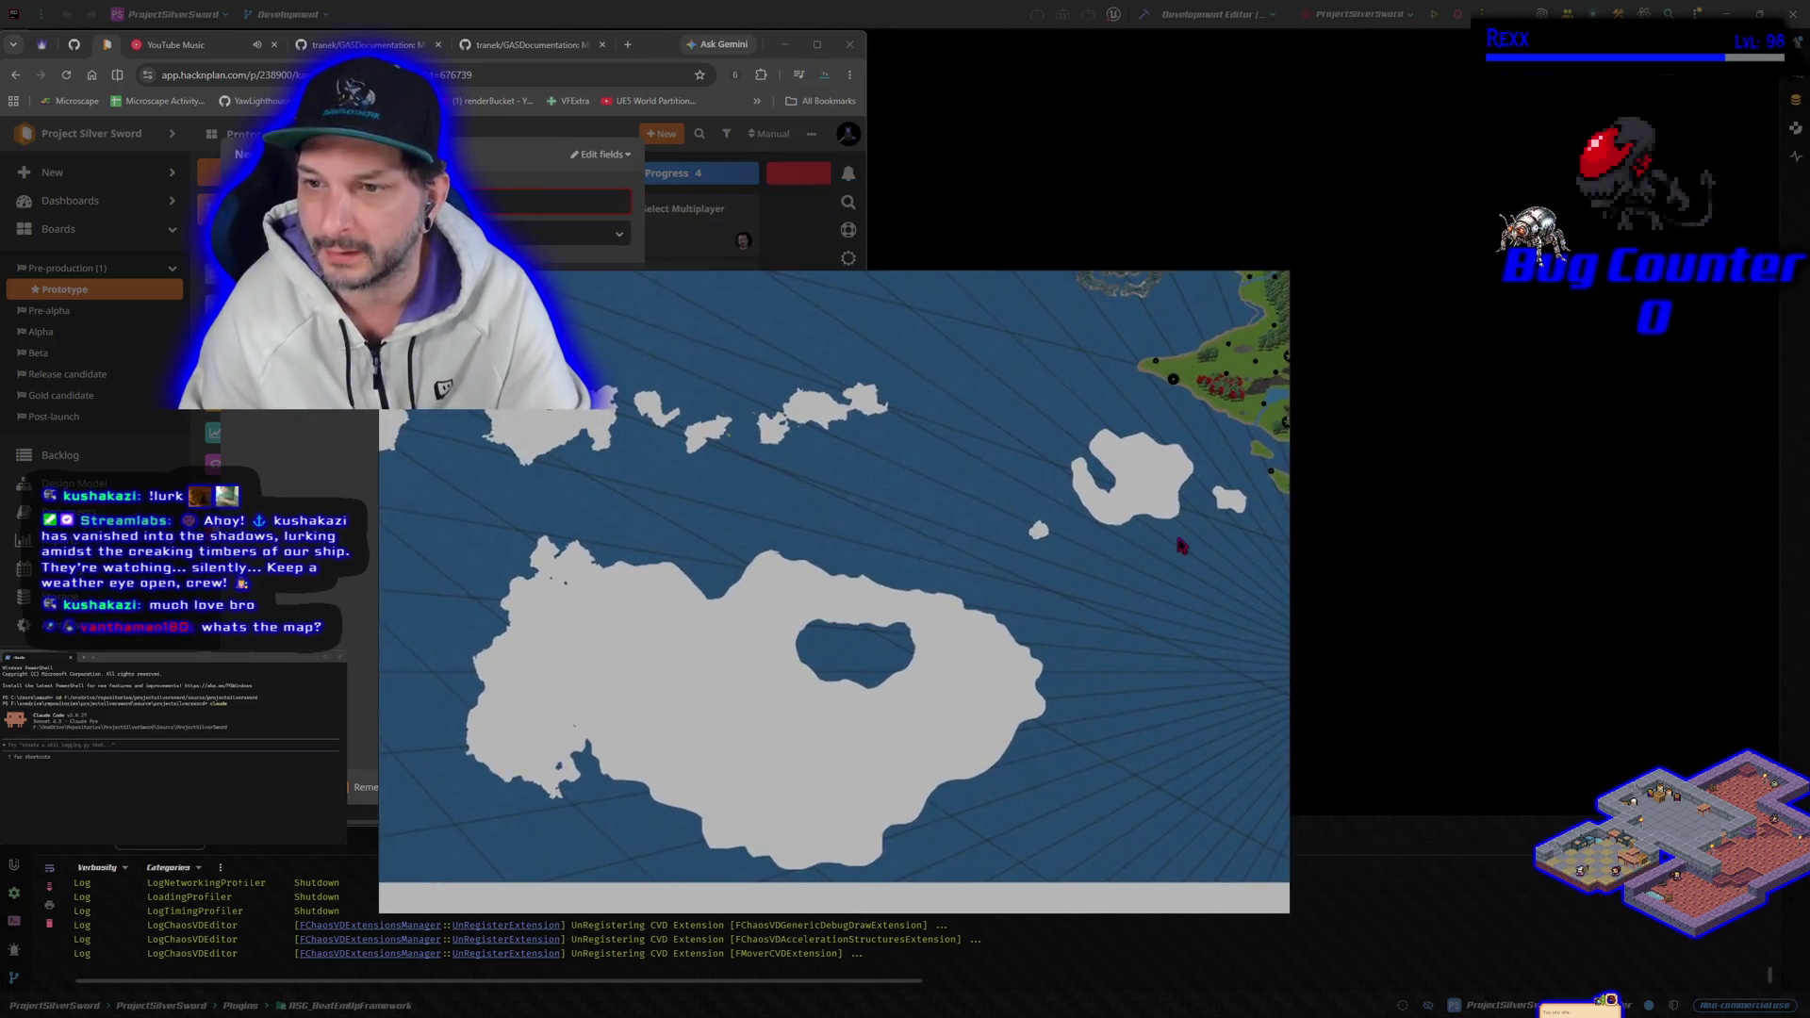
scroll(1385, 424, "up", 3)
scroll(1461, 306, "down", 5)
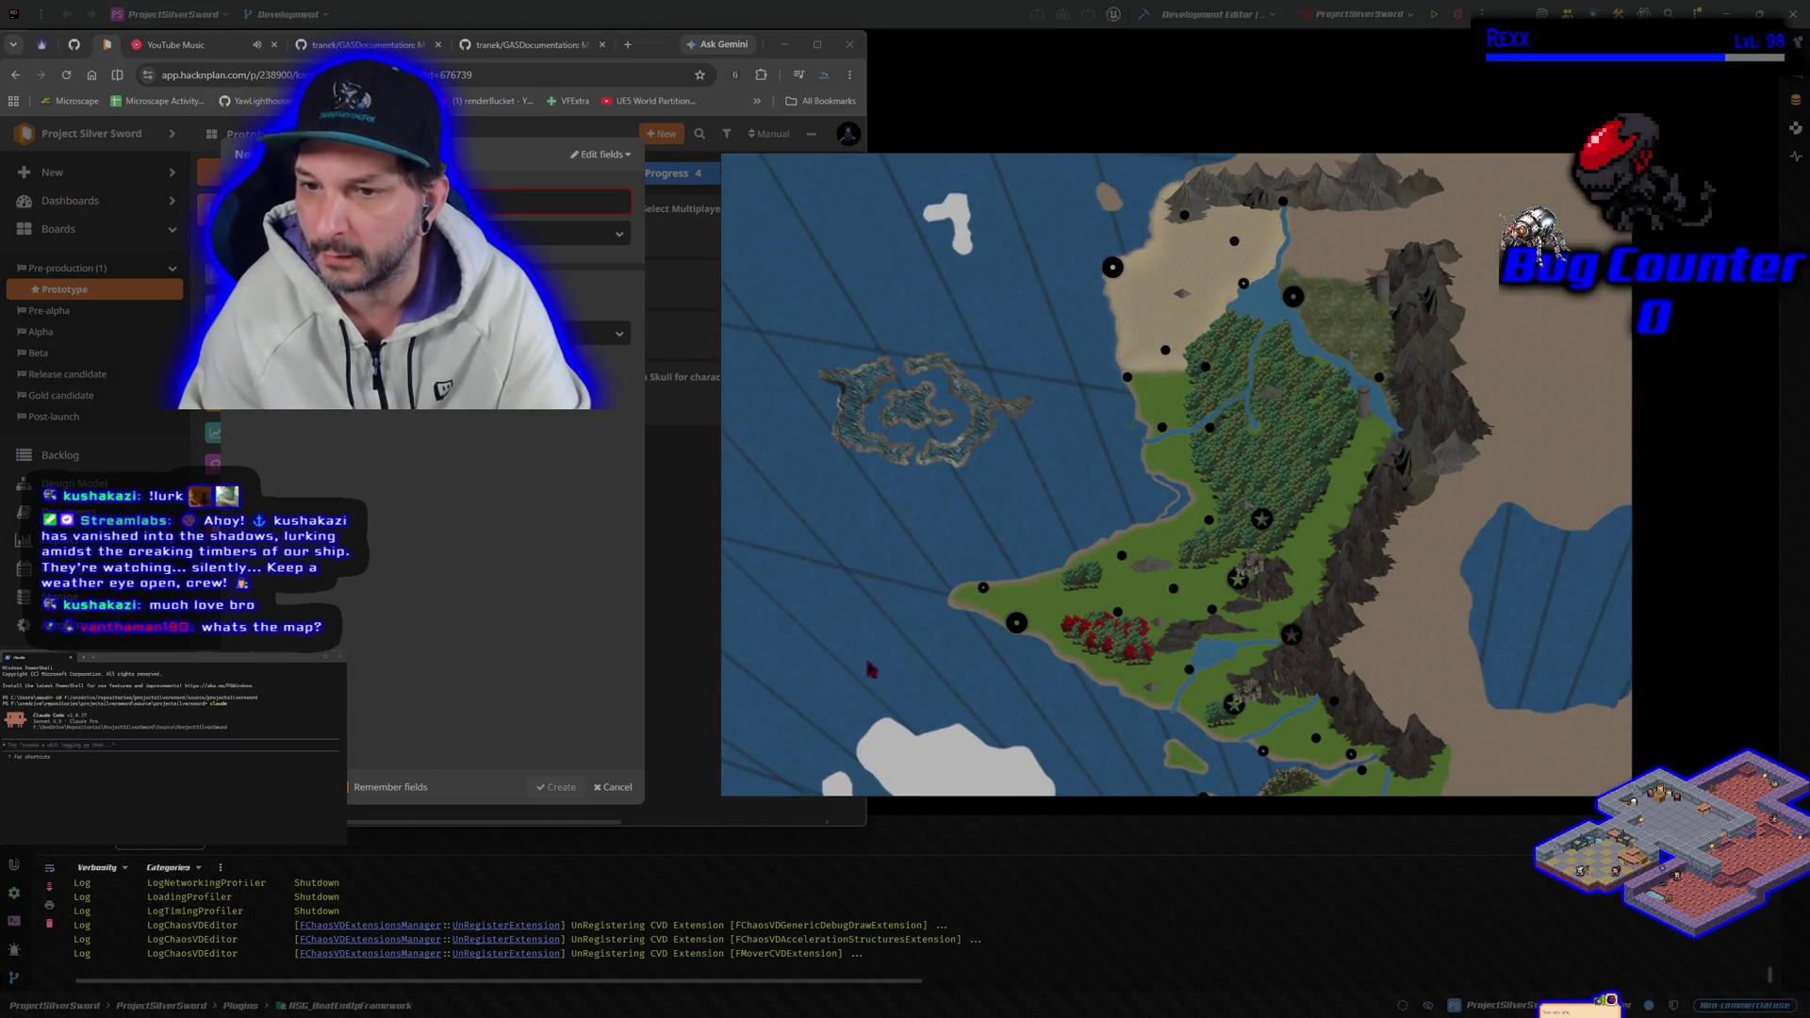
scroll(944, 494, "up", 3)
left_click_drag(944, 493, 1037, 453)
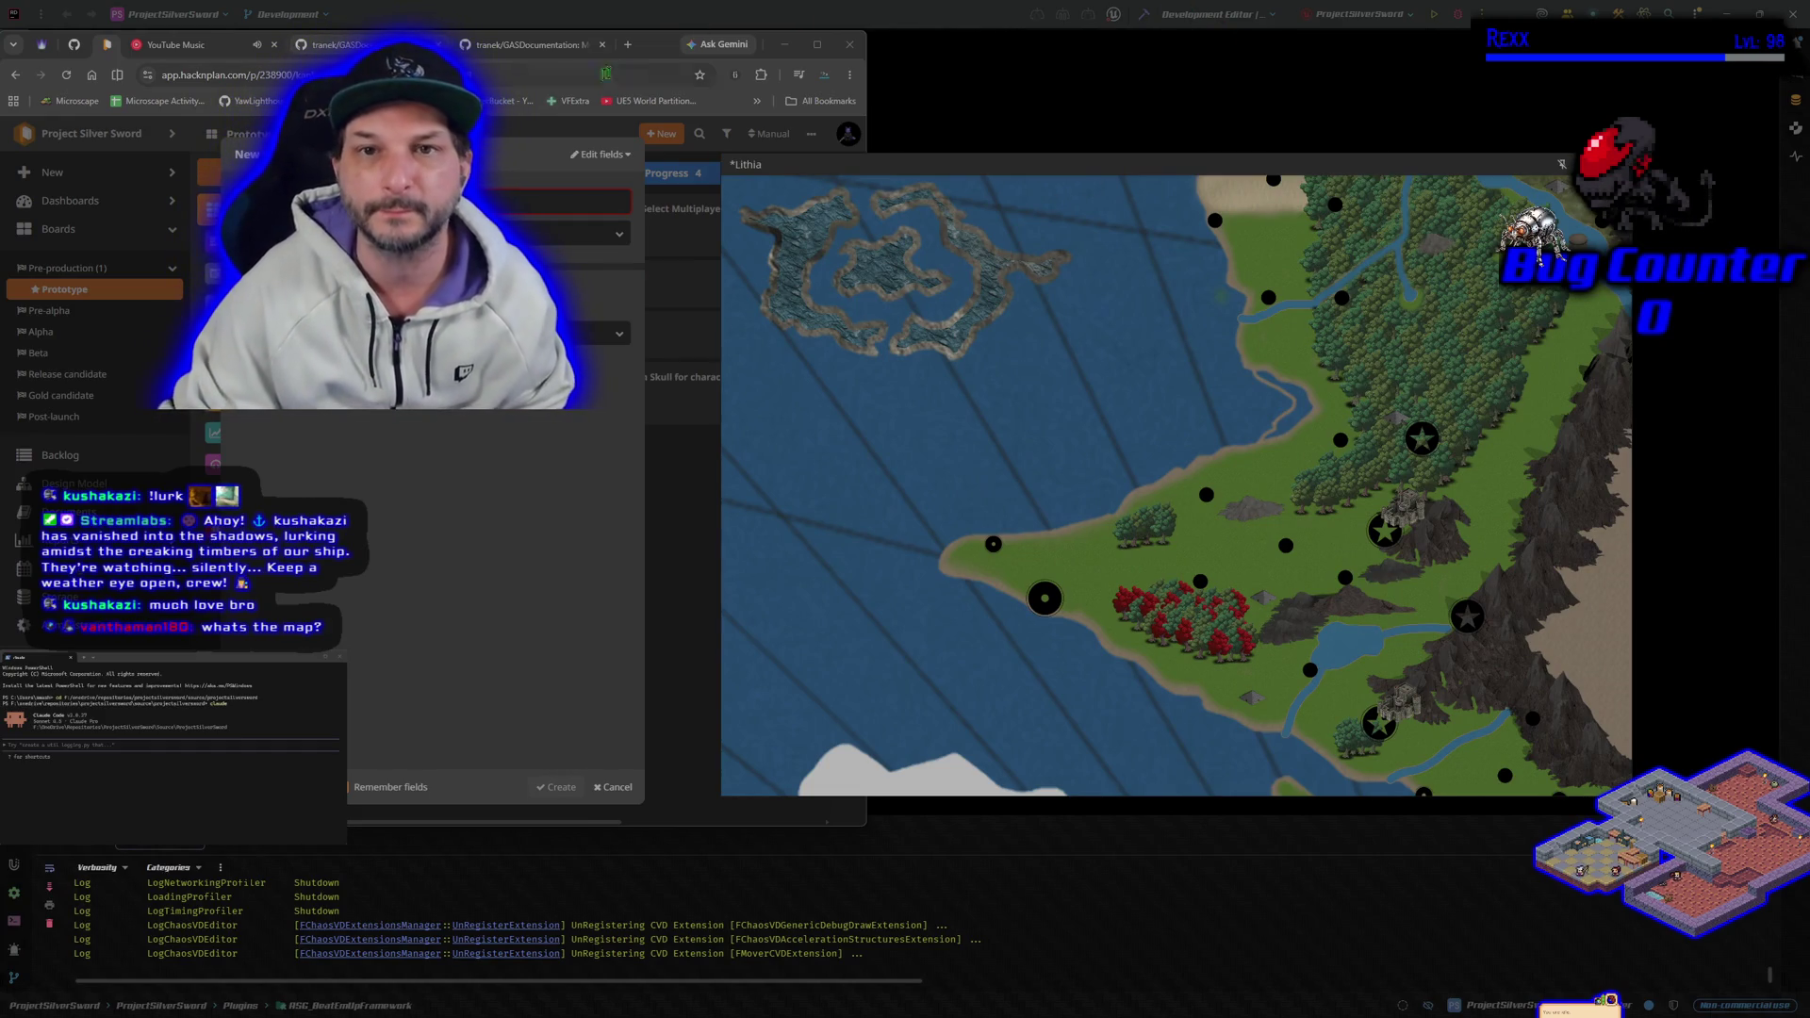
Step: Google 'shredders revenge' in a new tab and place the browser over the Lithia map
left_click(629, 45)
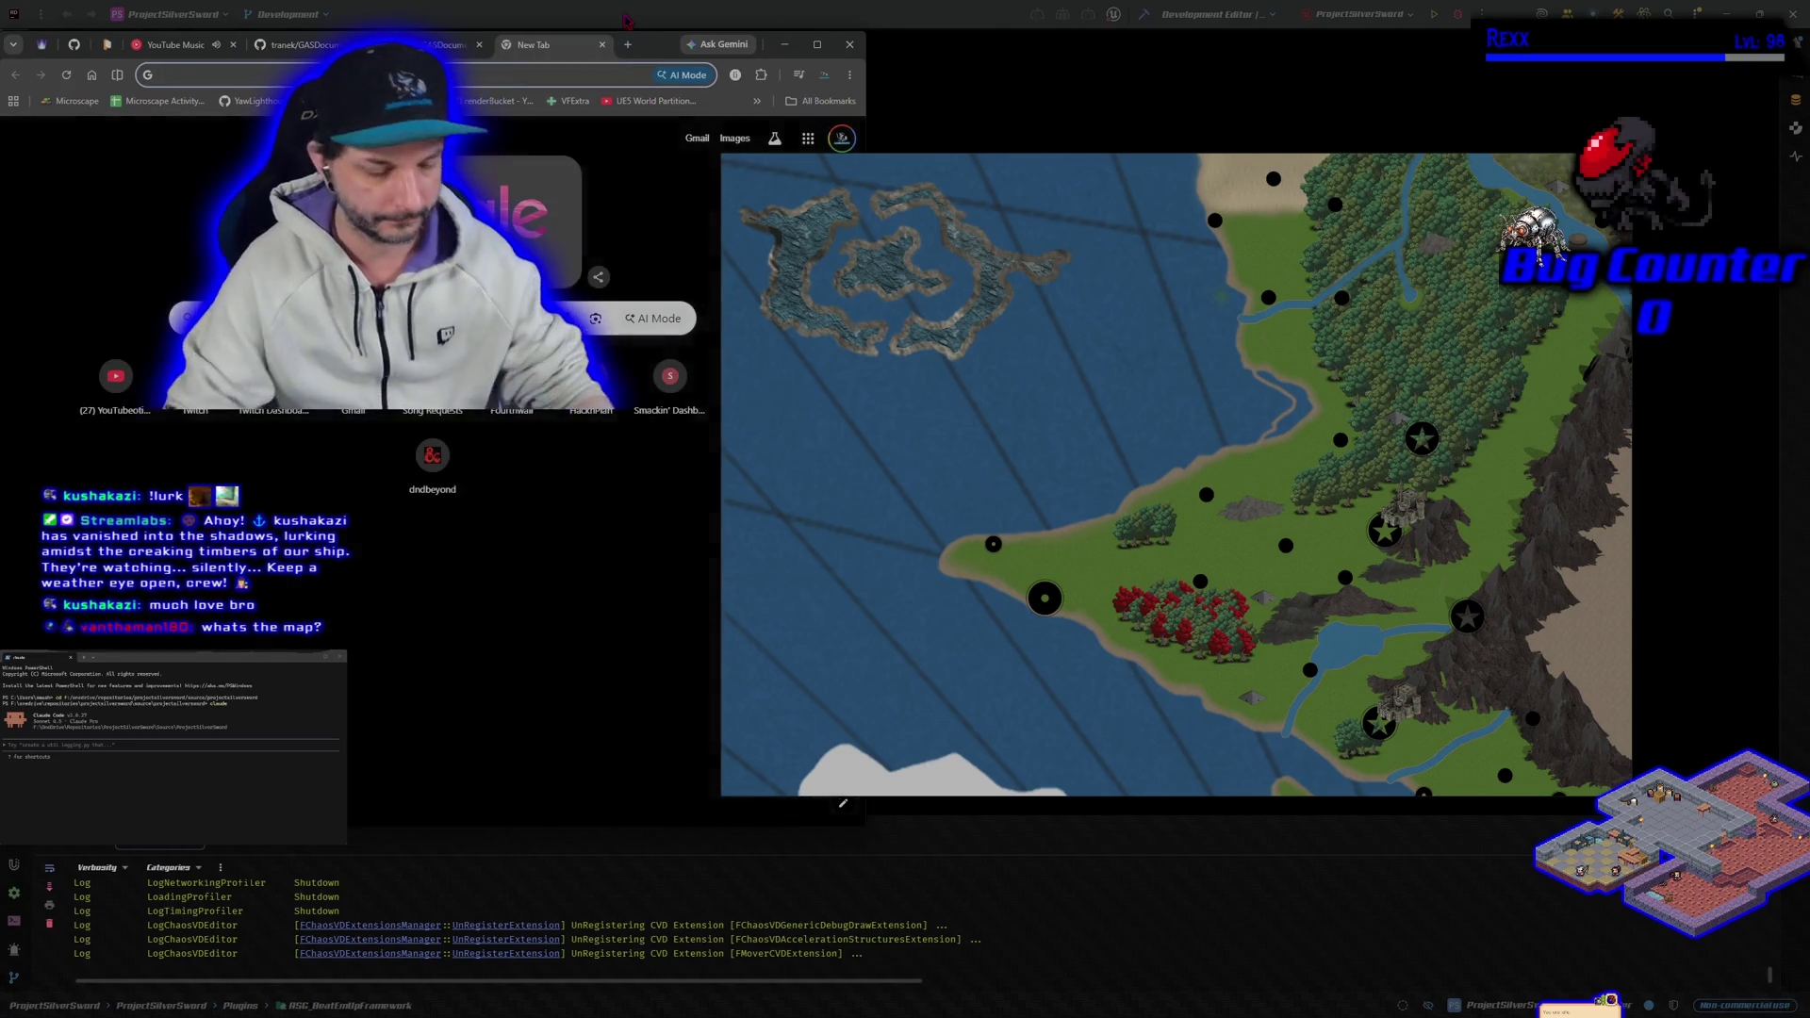
type("shredderrs revenge")
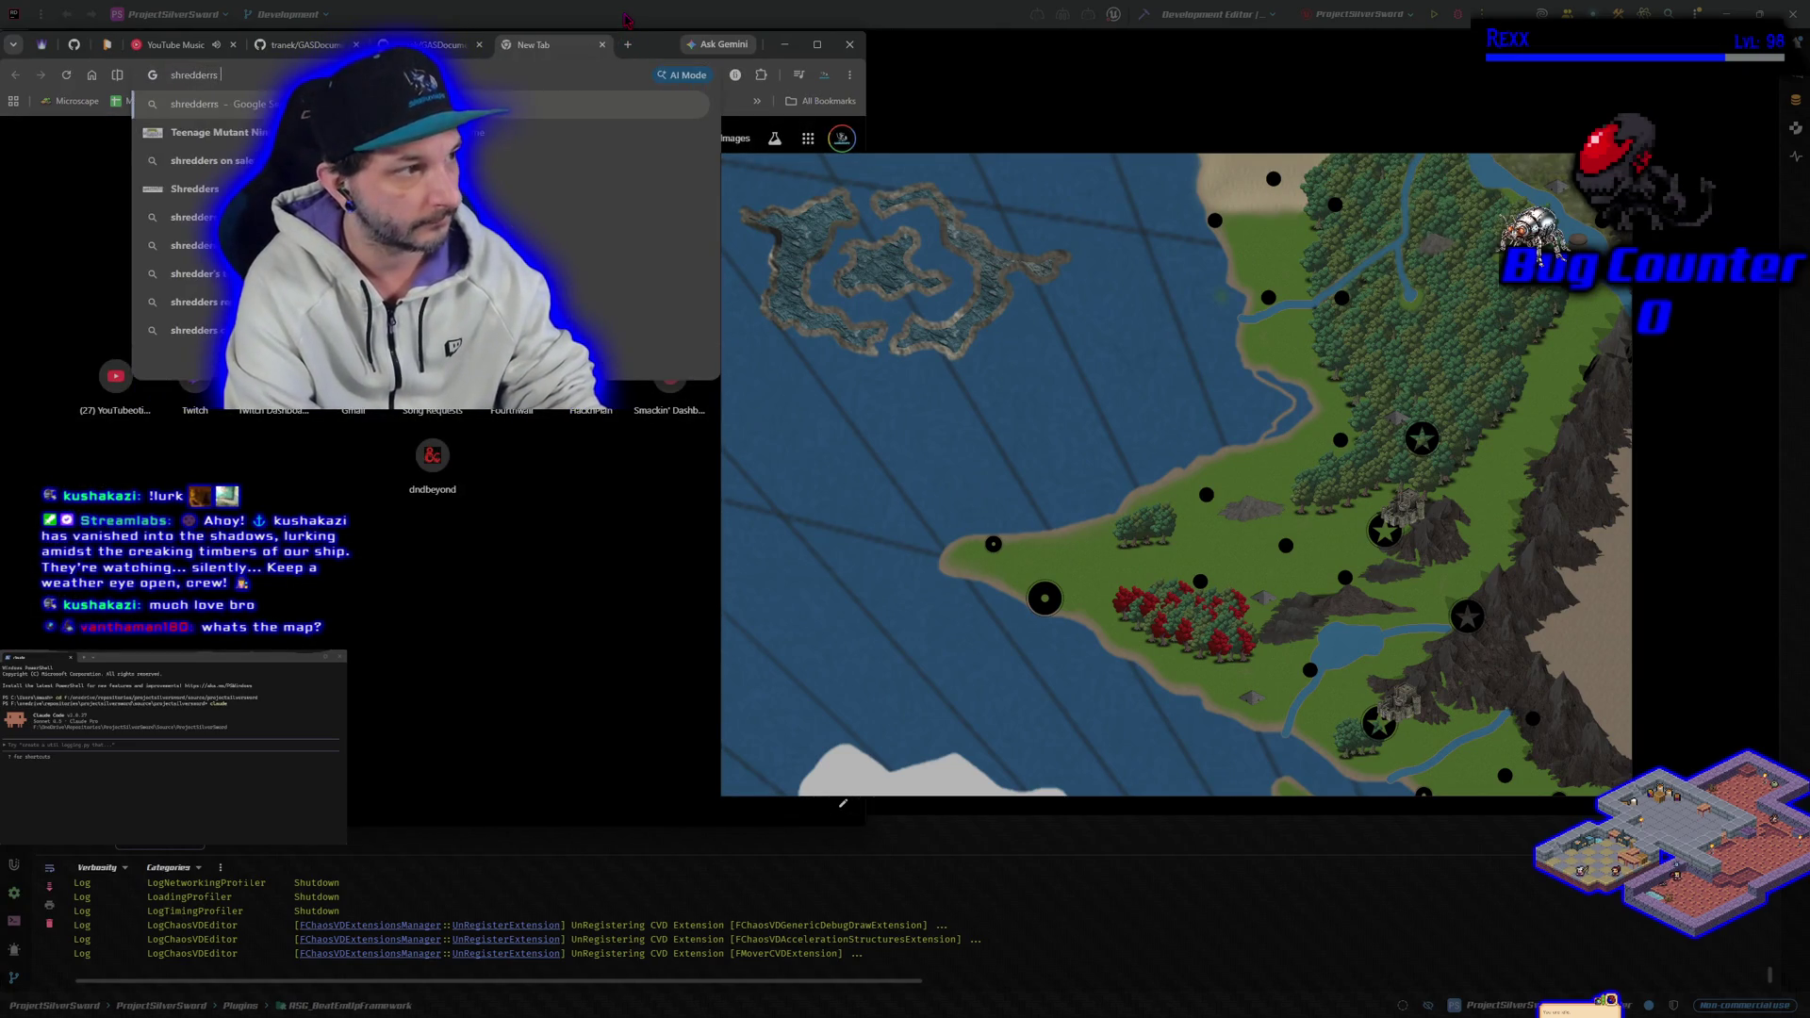
key("Return")
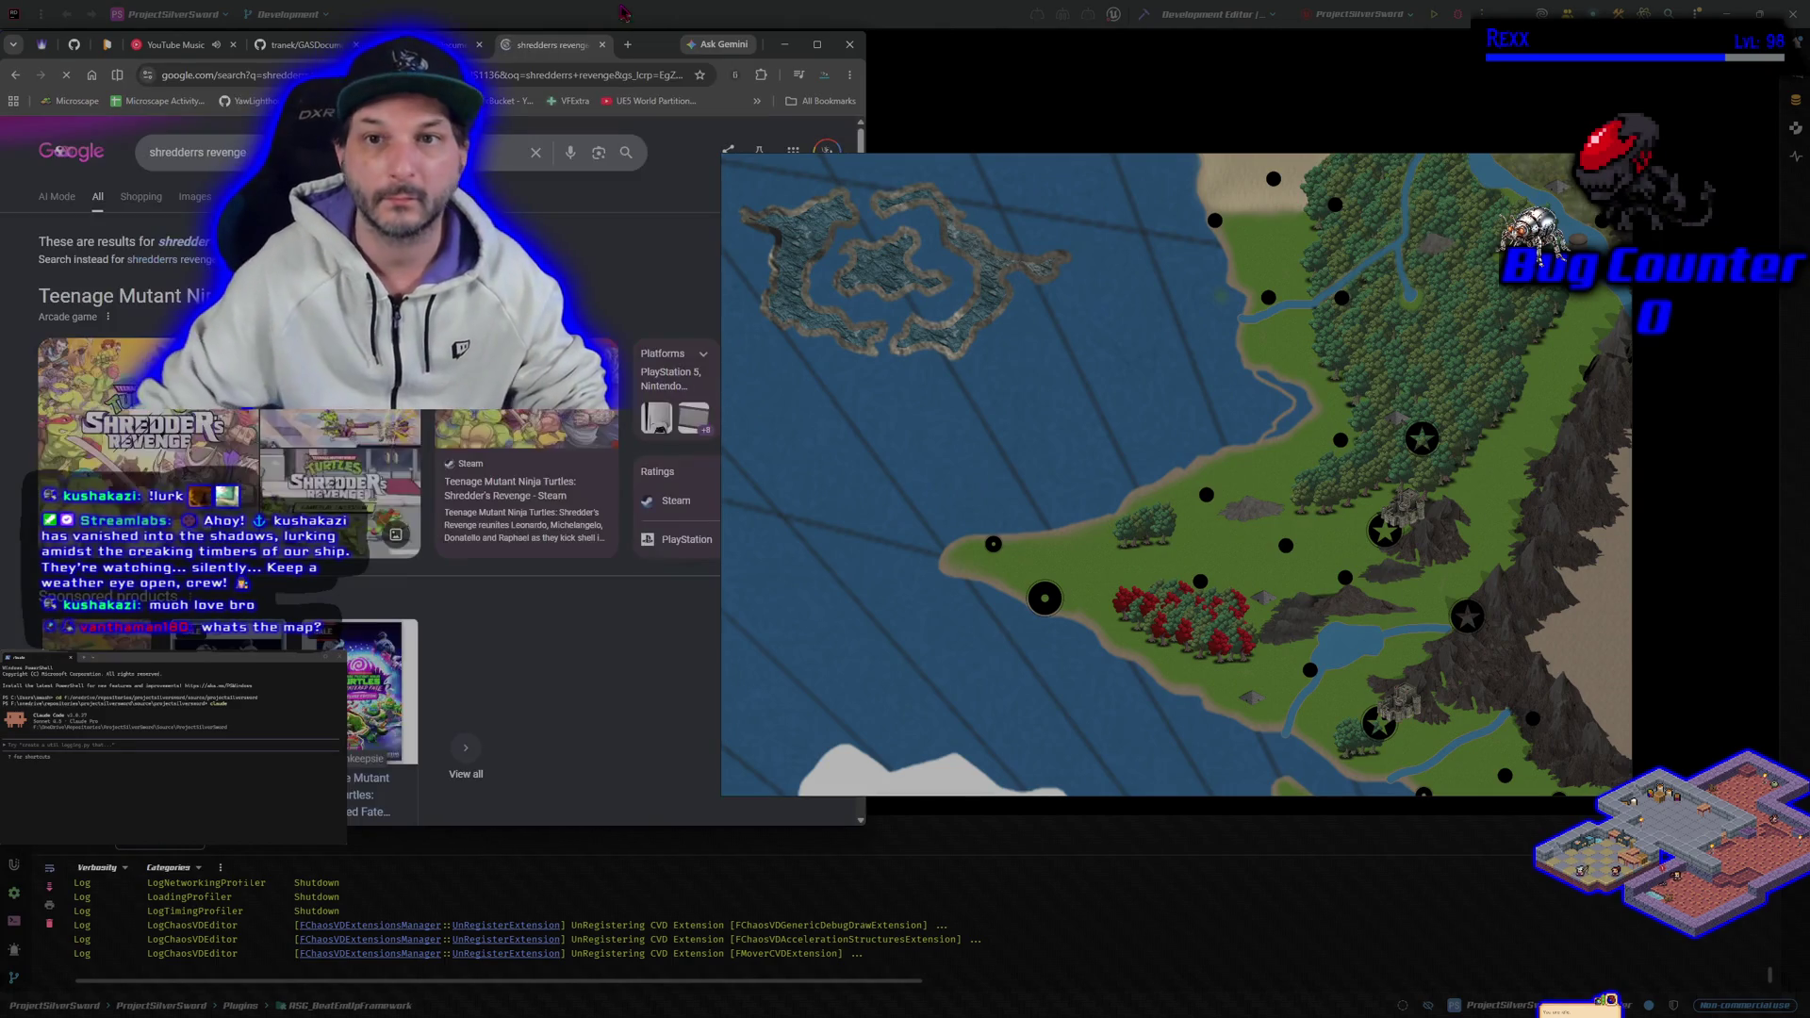
left_click(1563, 164)
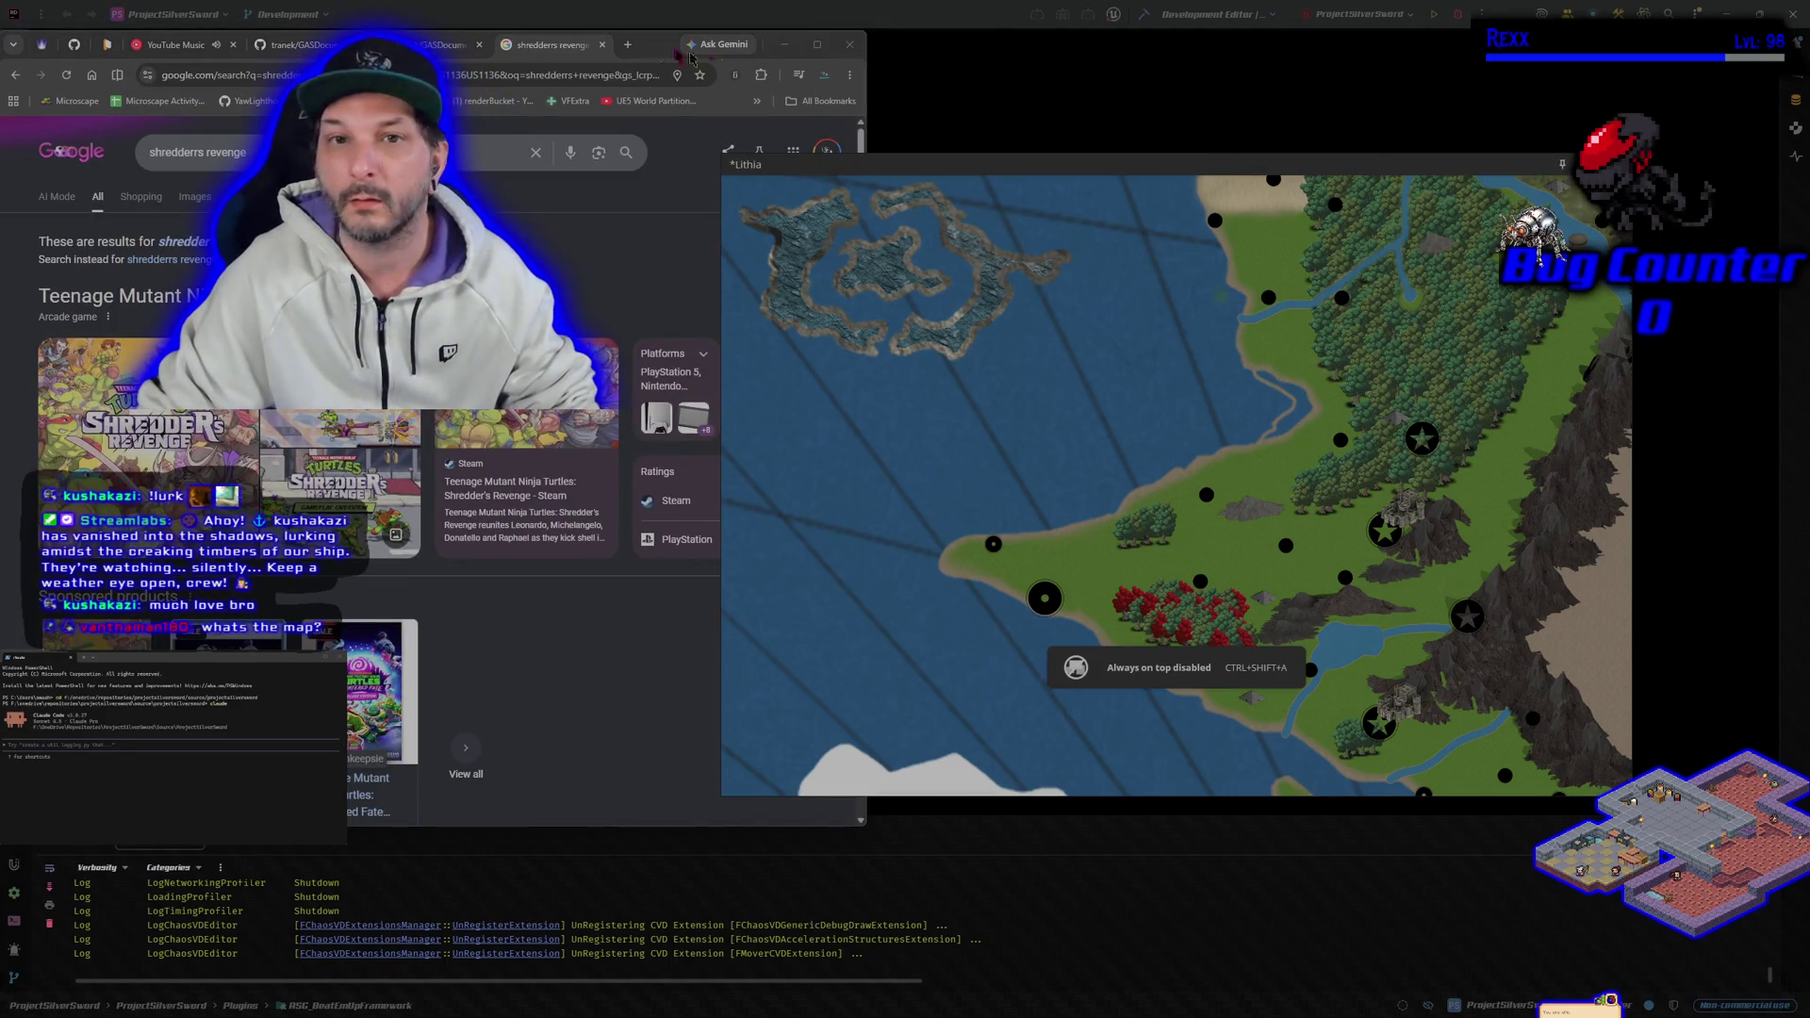
left_click_drag(667, 59, 1255, 113)
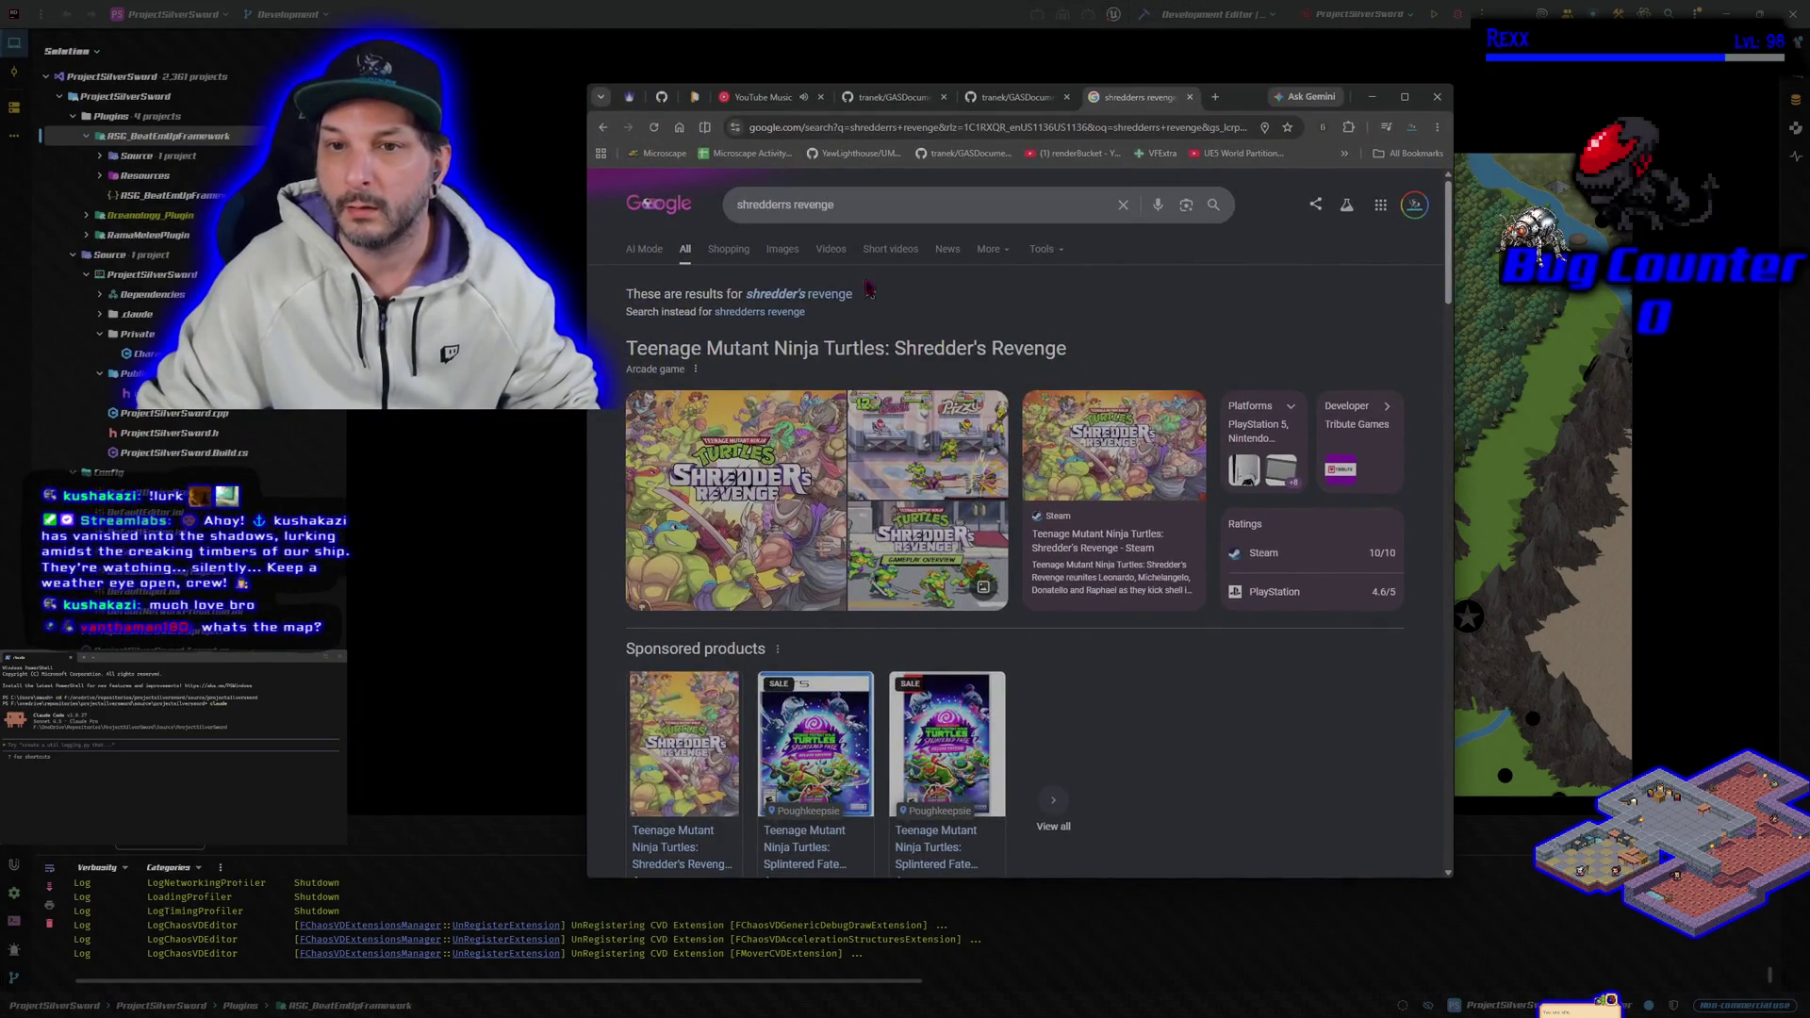
Step: Refine the search to 'shredders revenge map' and preview the first map image
left_click(846, 197)
type("map")
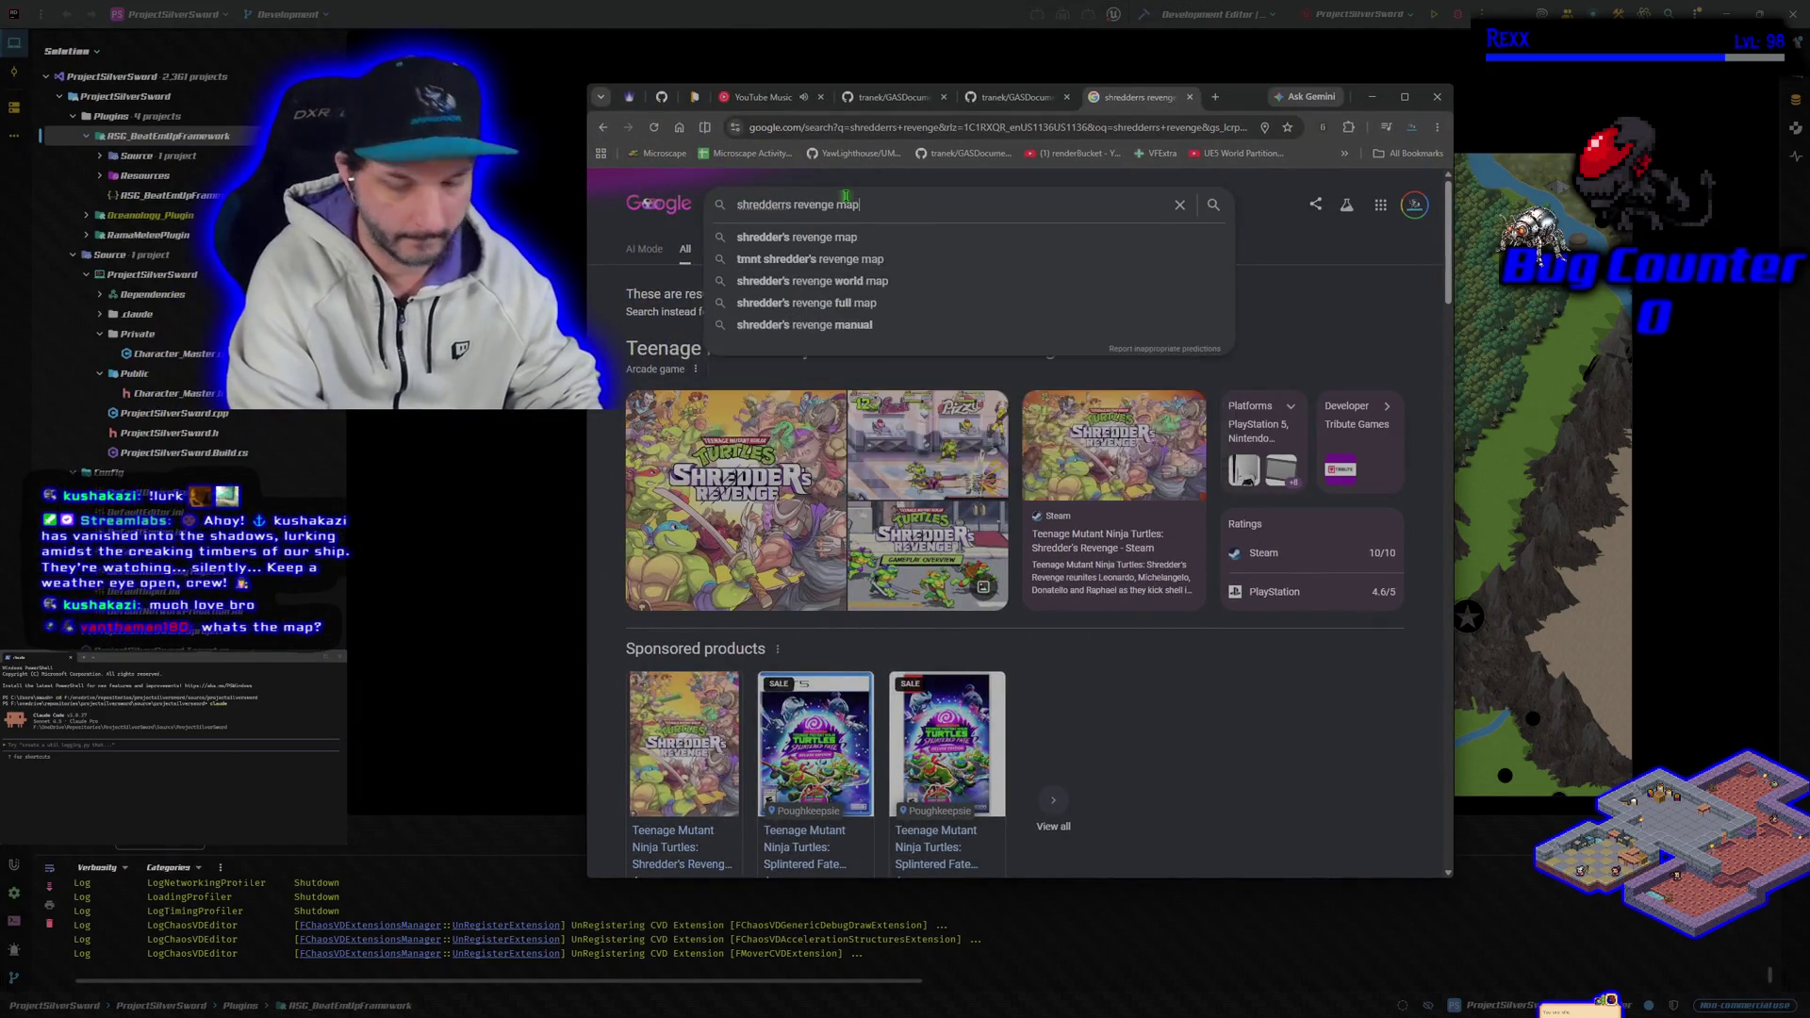
key("Return")
left_click(675, 463)
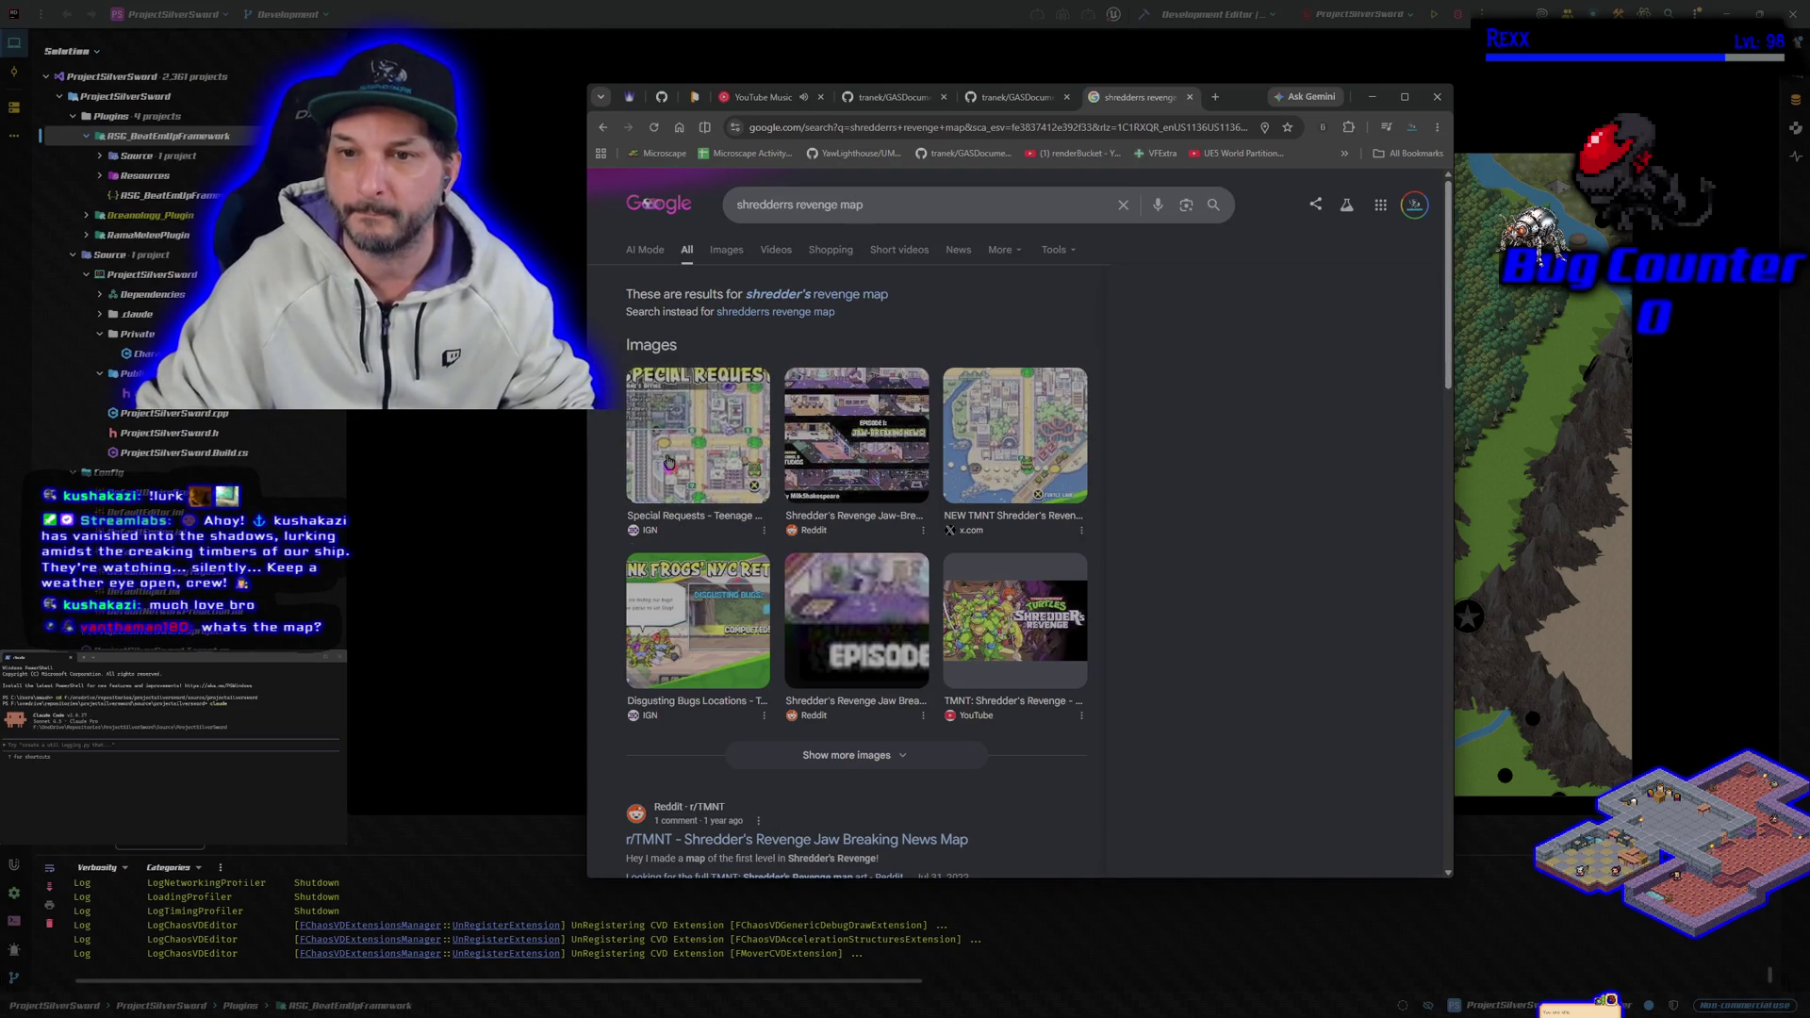
Step: Open IGN's Special Requests page, enlarge its city map image, then shift the window left
left_click(1325, 378)
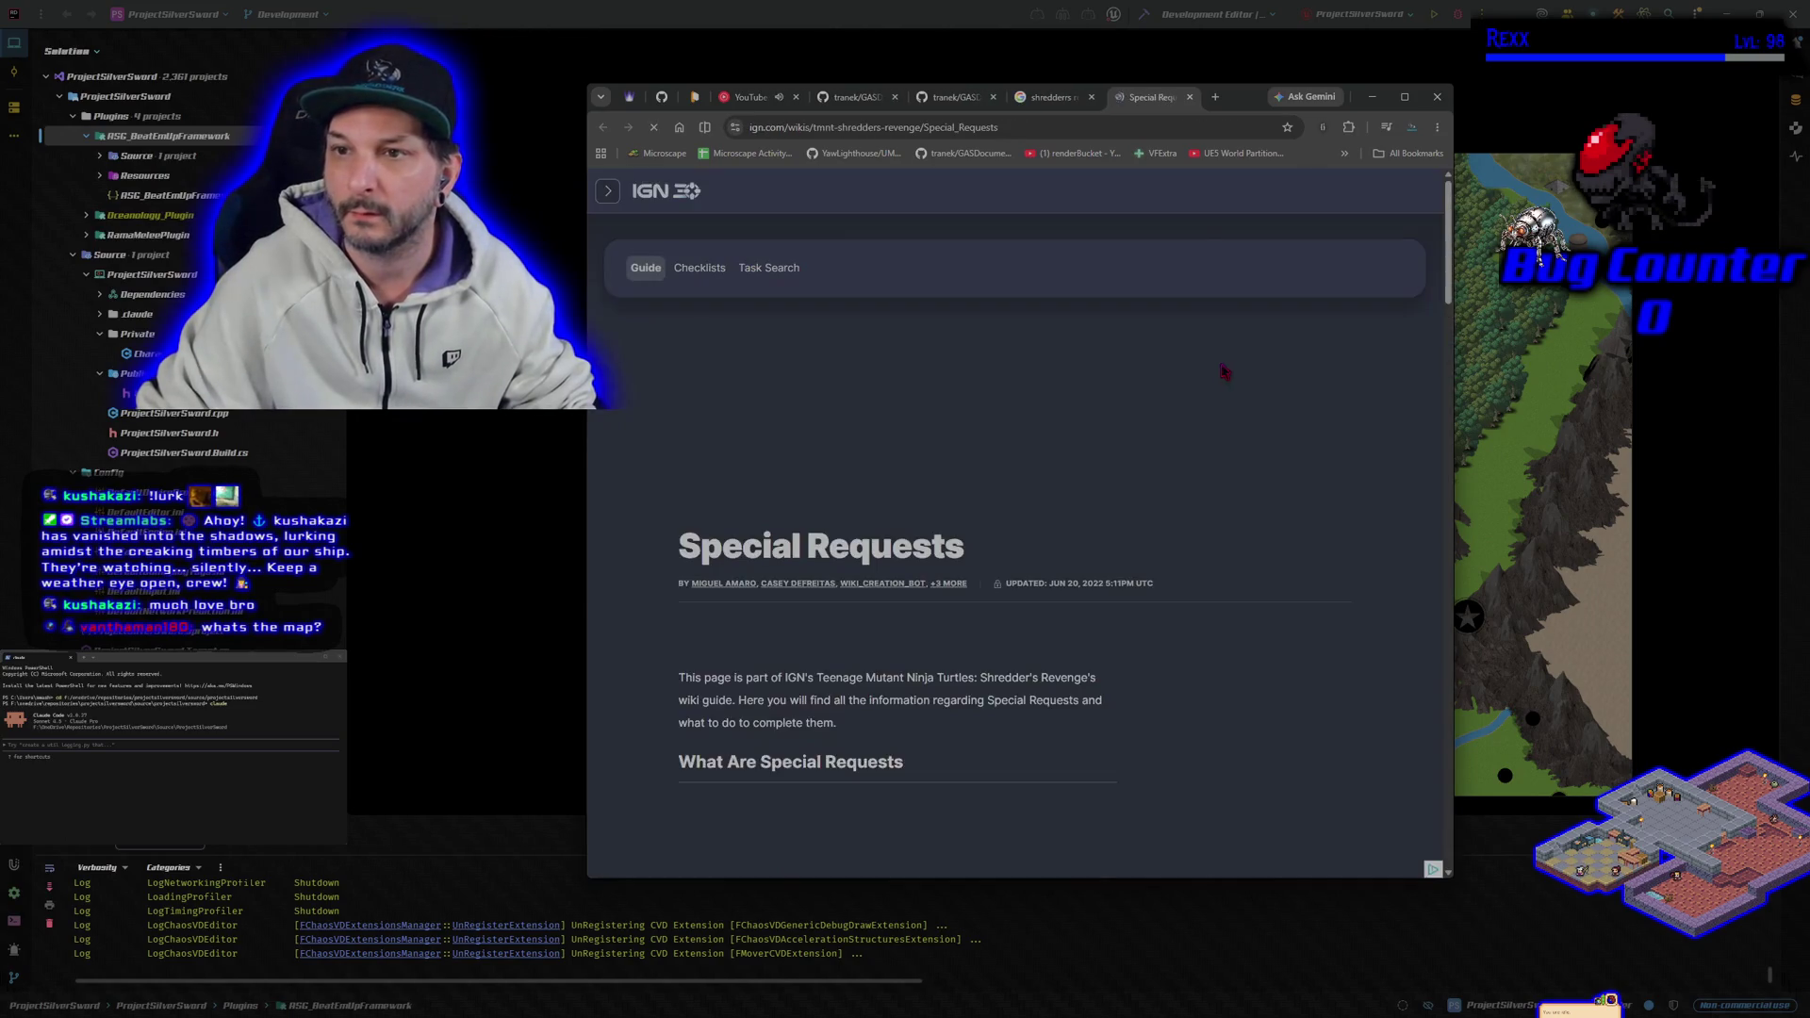
scroll(1012, 580, "down", 10)
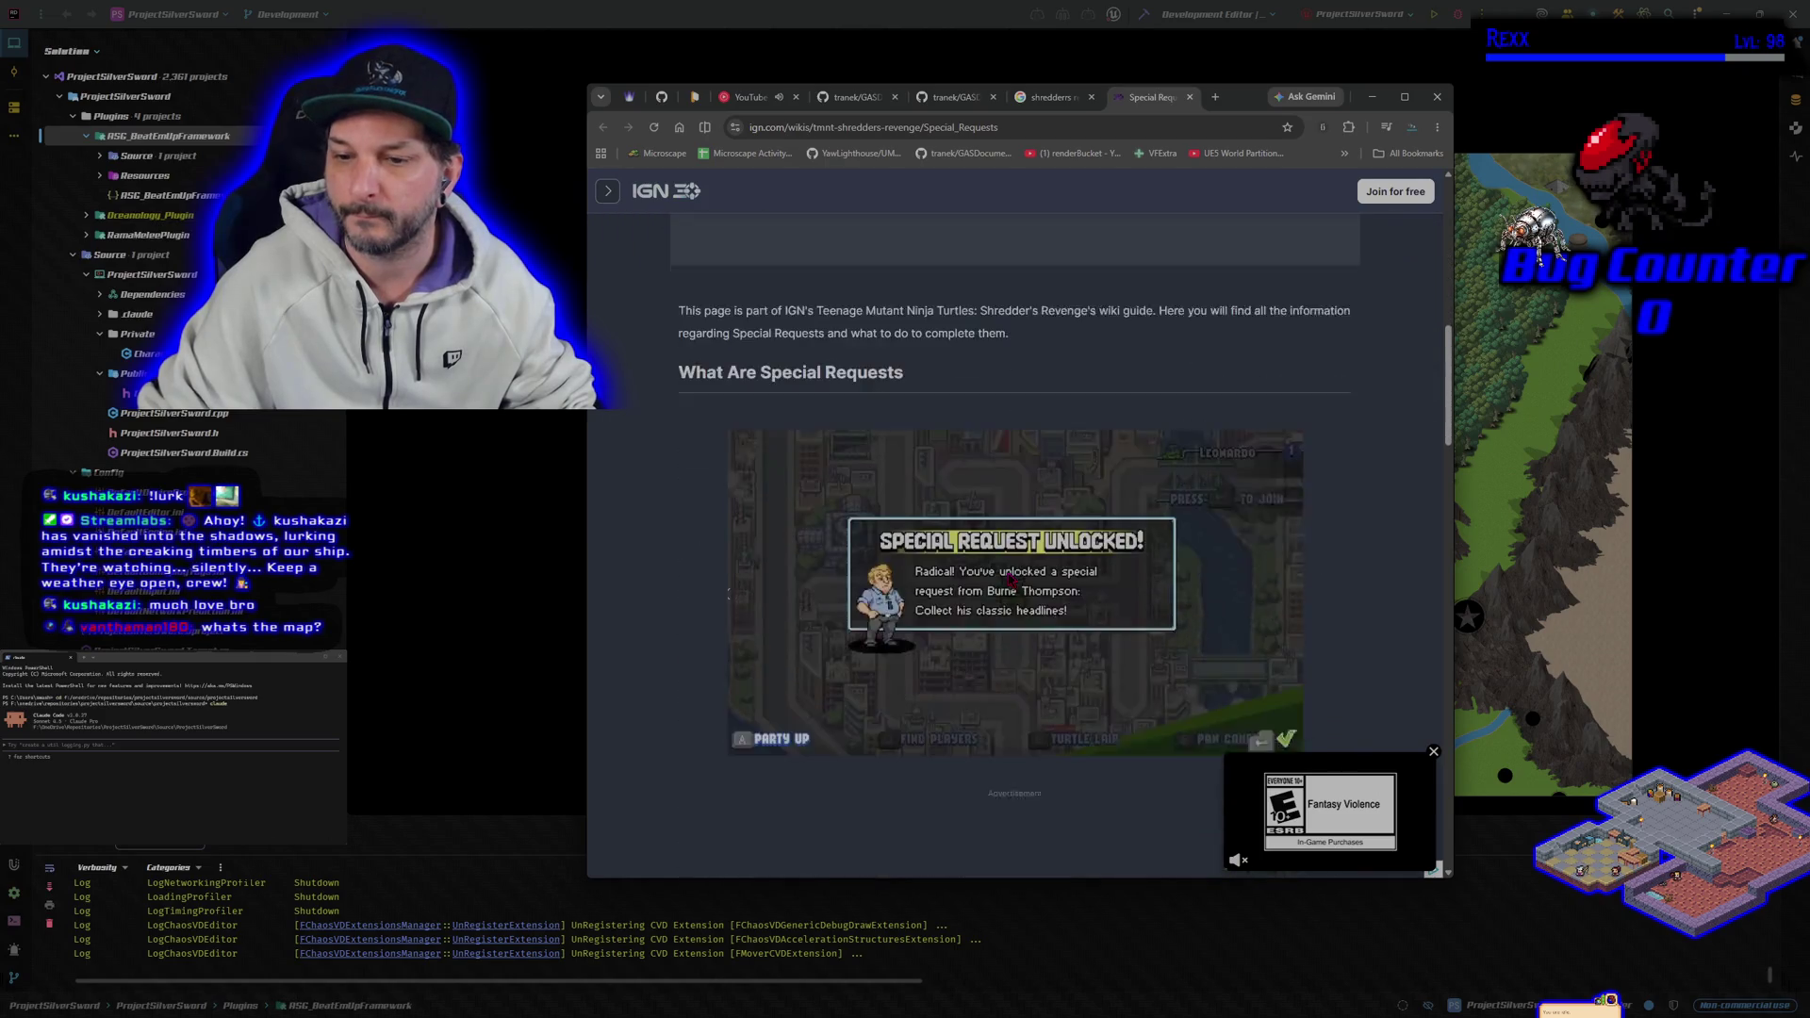
scroll(1011, 579, "down", 5)
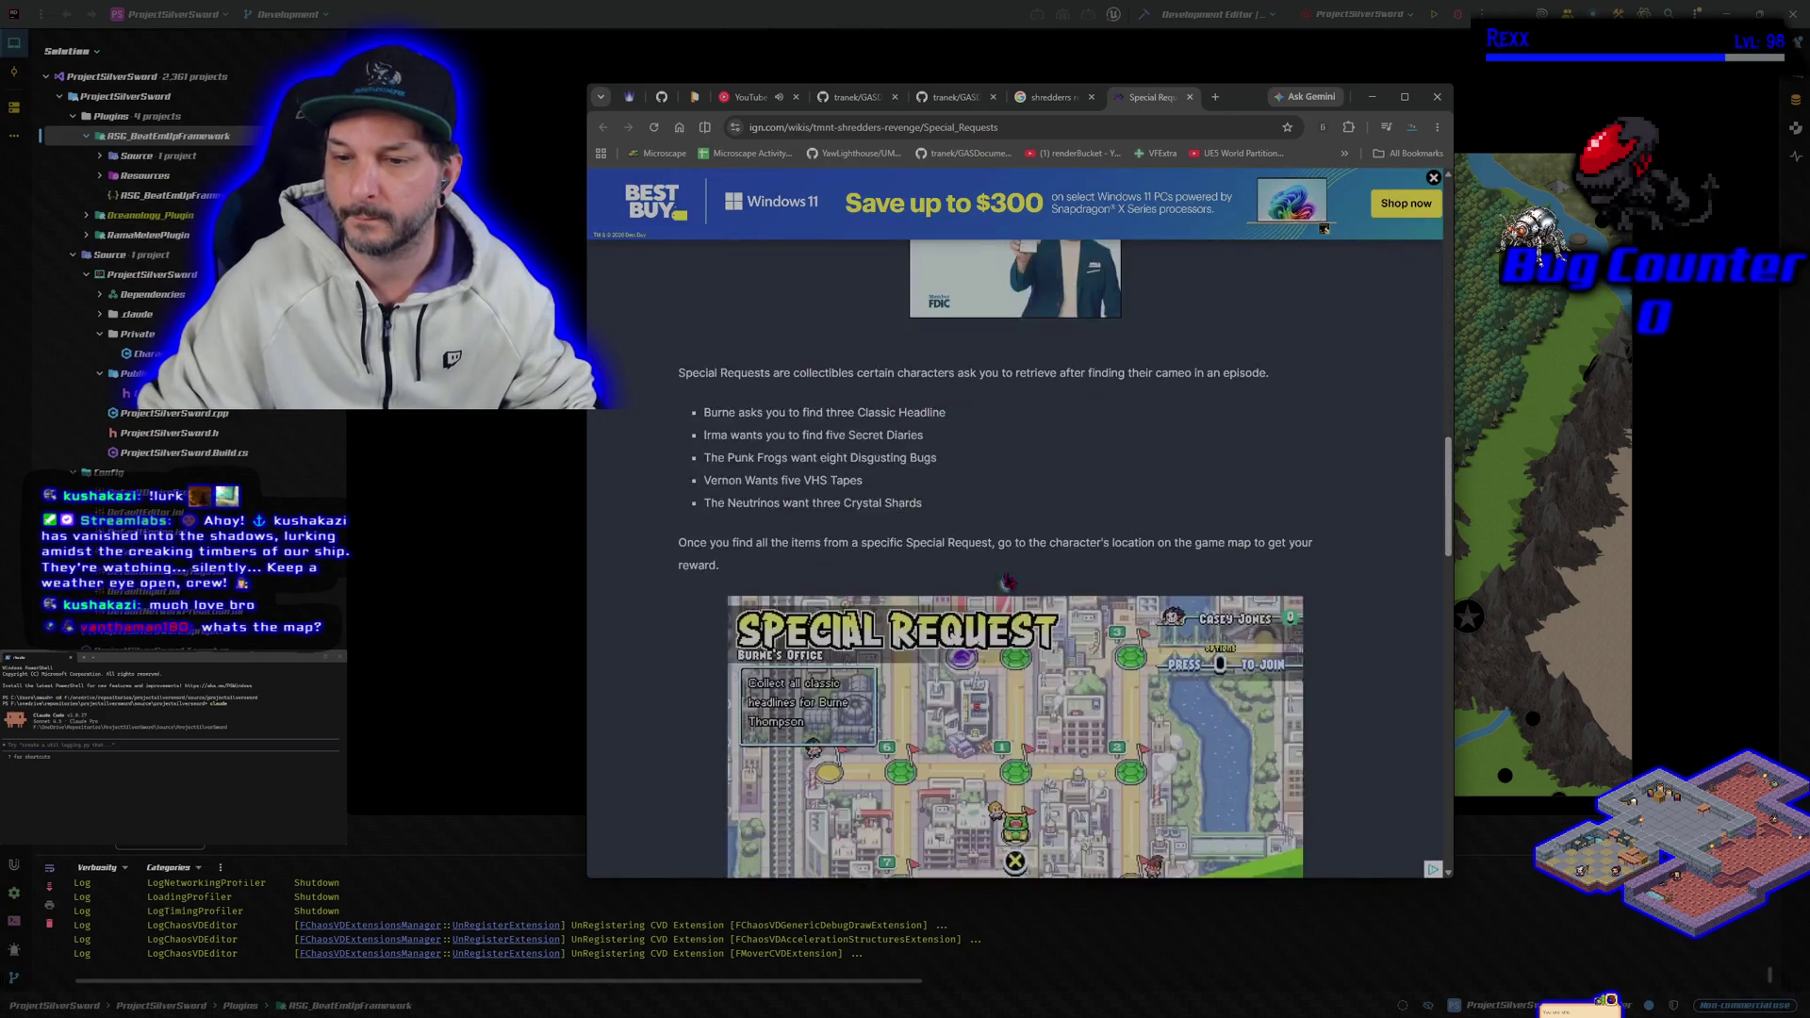
scroll(1007, 579, "down", 2)
left_click(1027, 577)
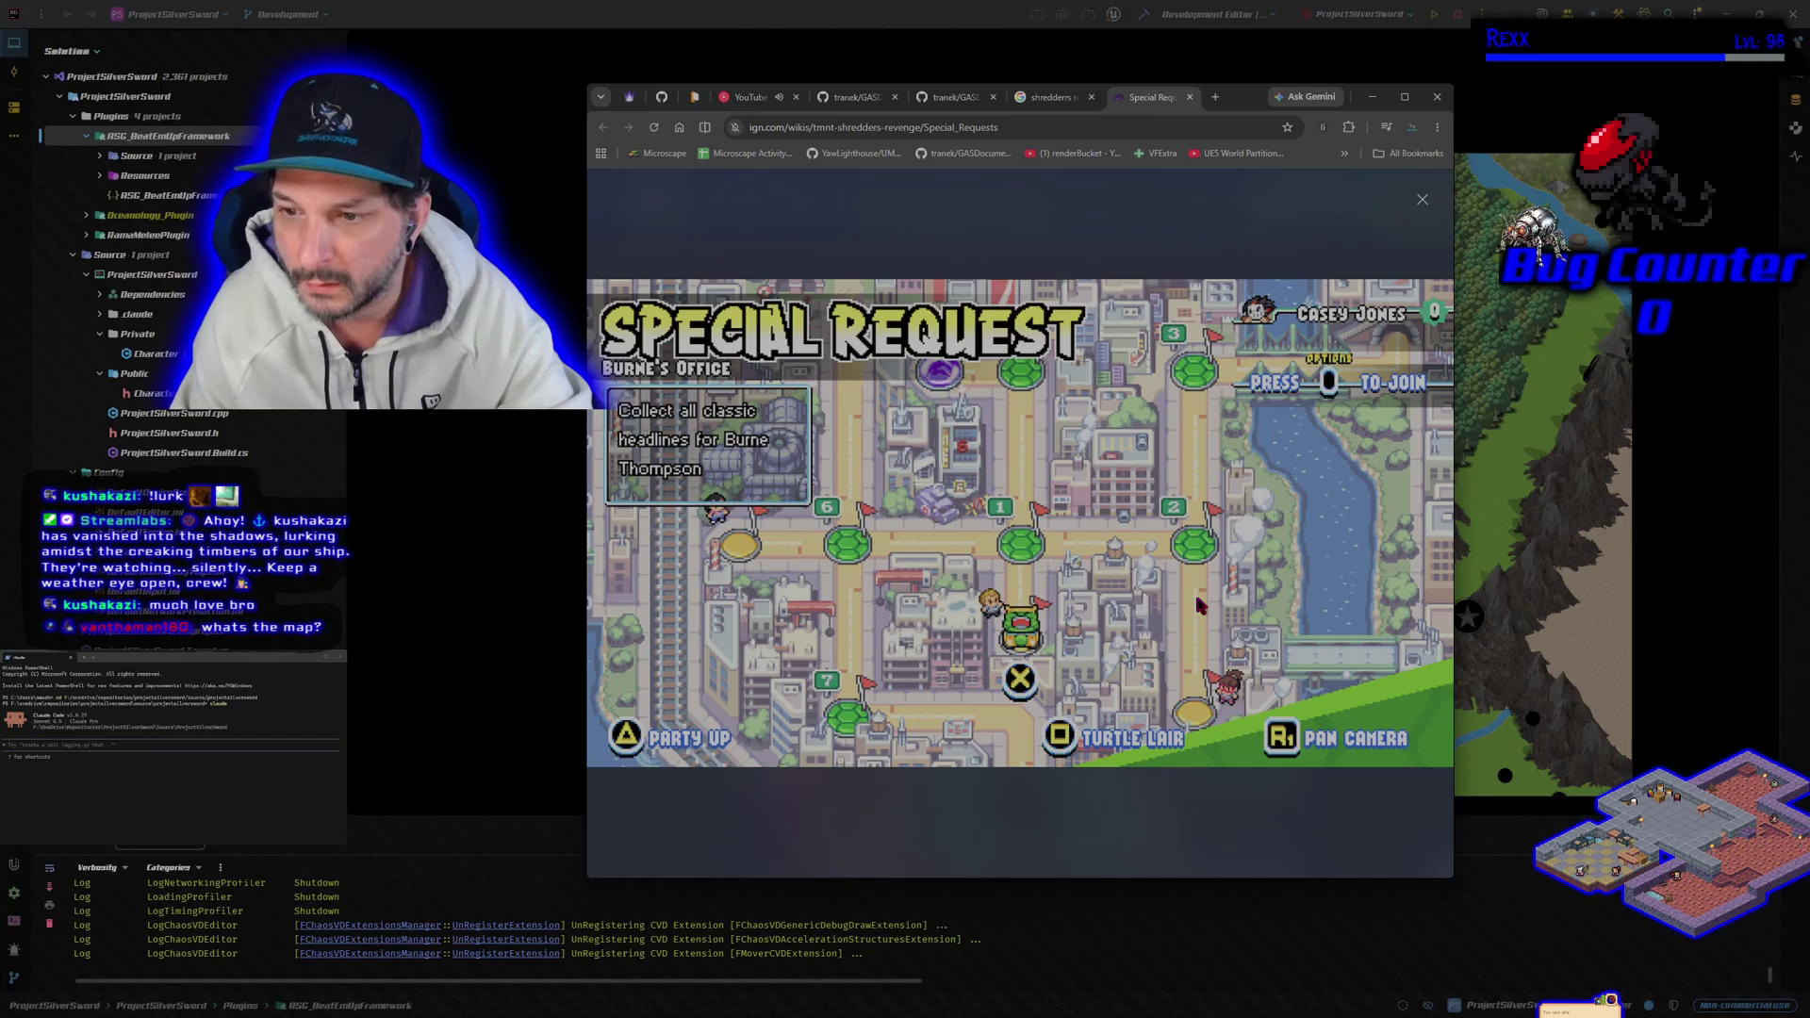
left_click_drag(1230, 107, 713, 131)
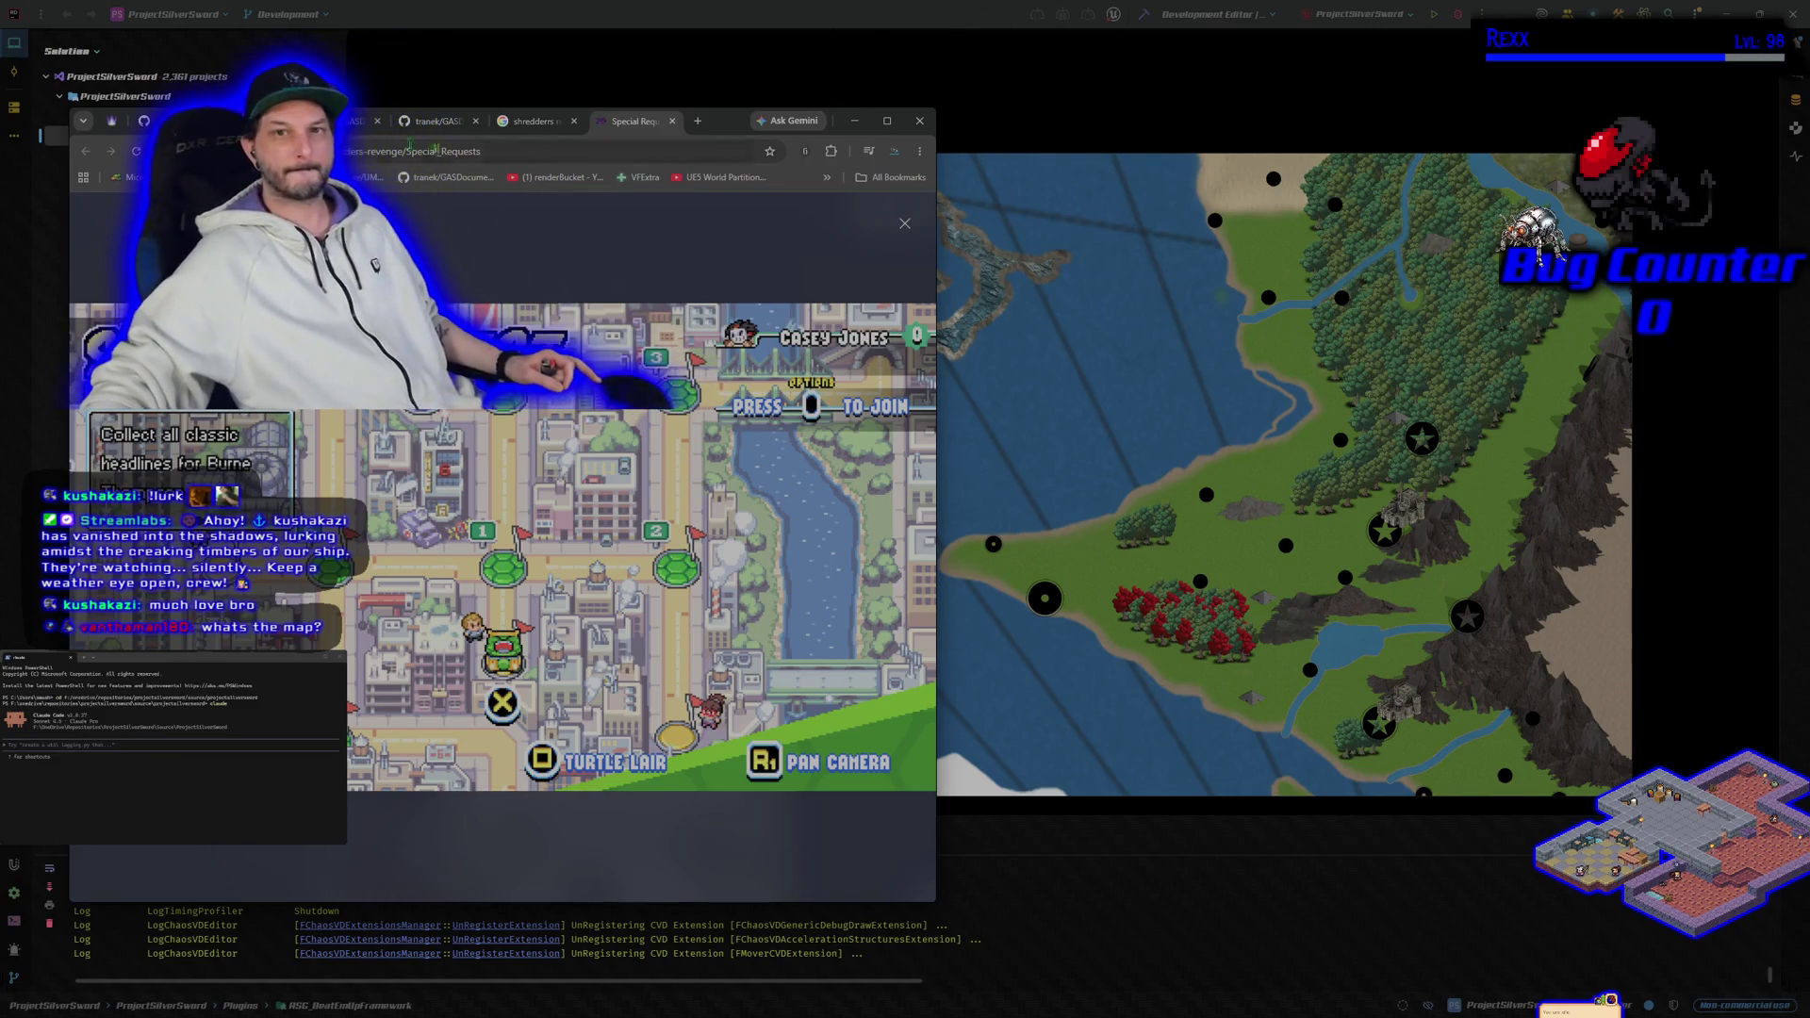
left_click(175, 121)
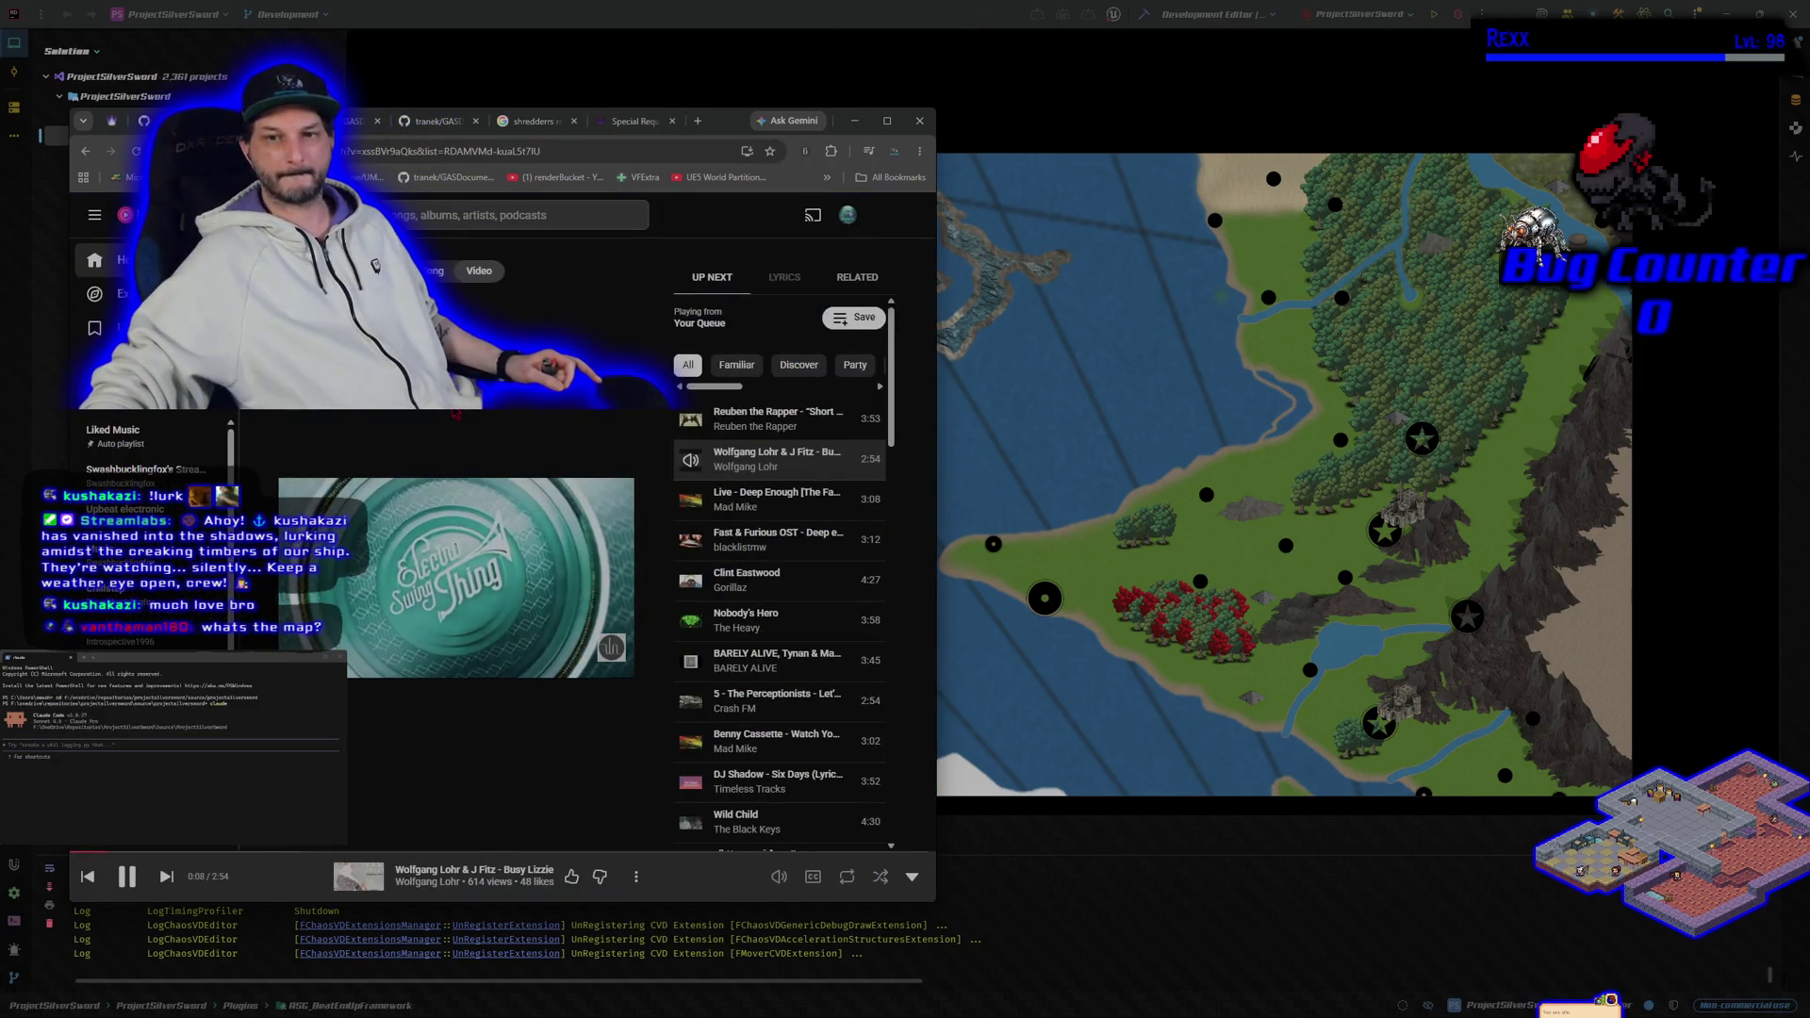
Step: Pause the current track, play the Dj Kantik Tokyo Drift remix, and minimize the browser
left_click(453, 547)
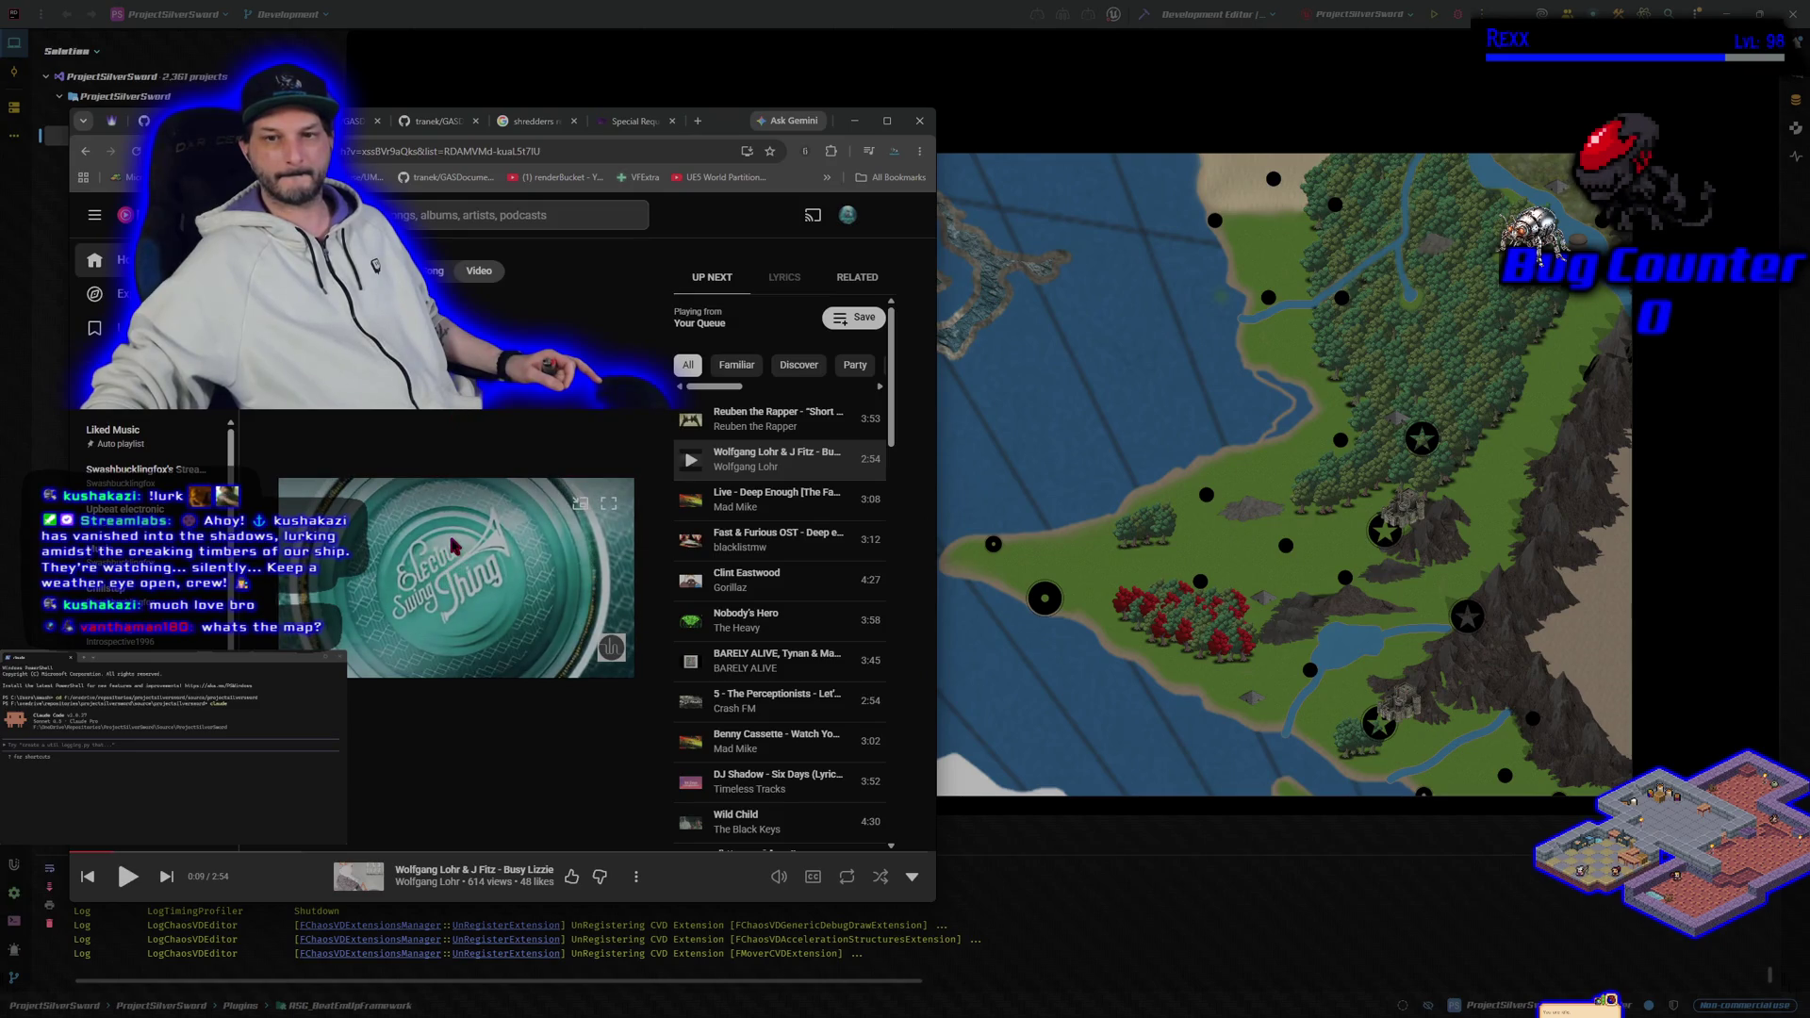
key("alt+Left")
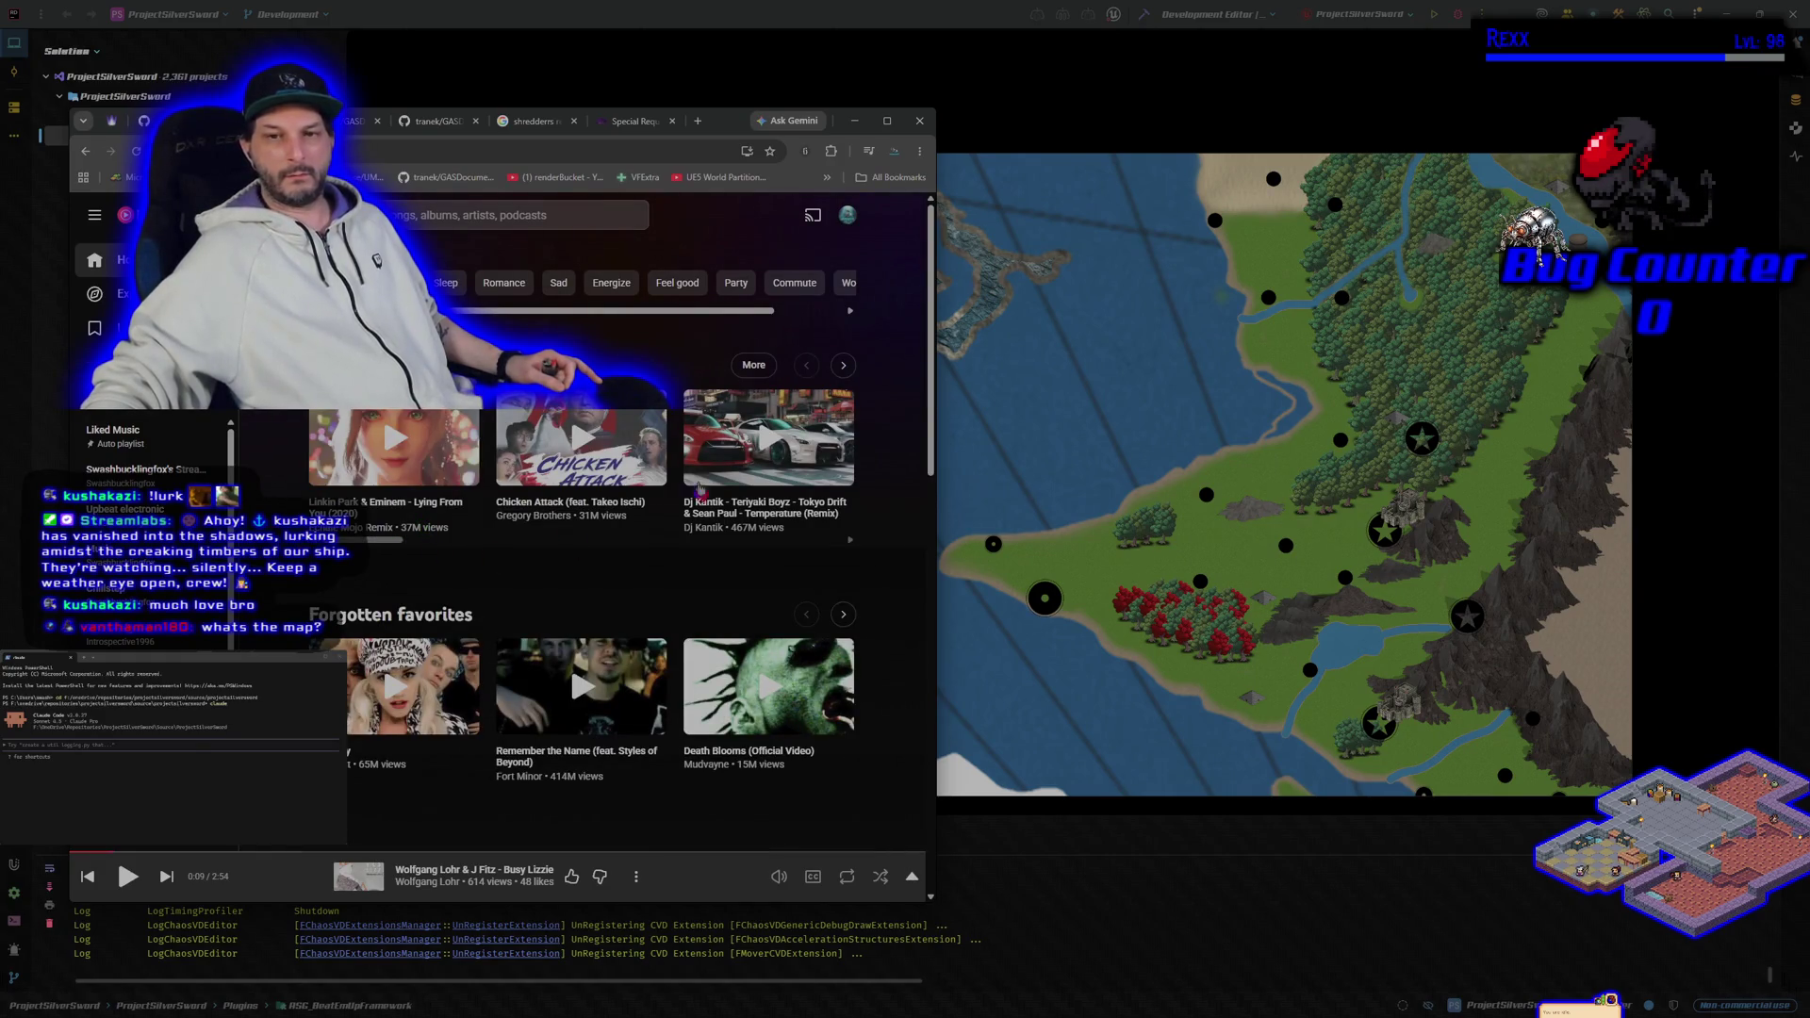
left_click(775, 447)
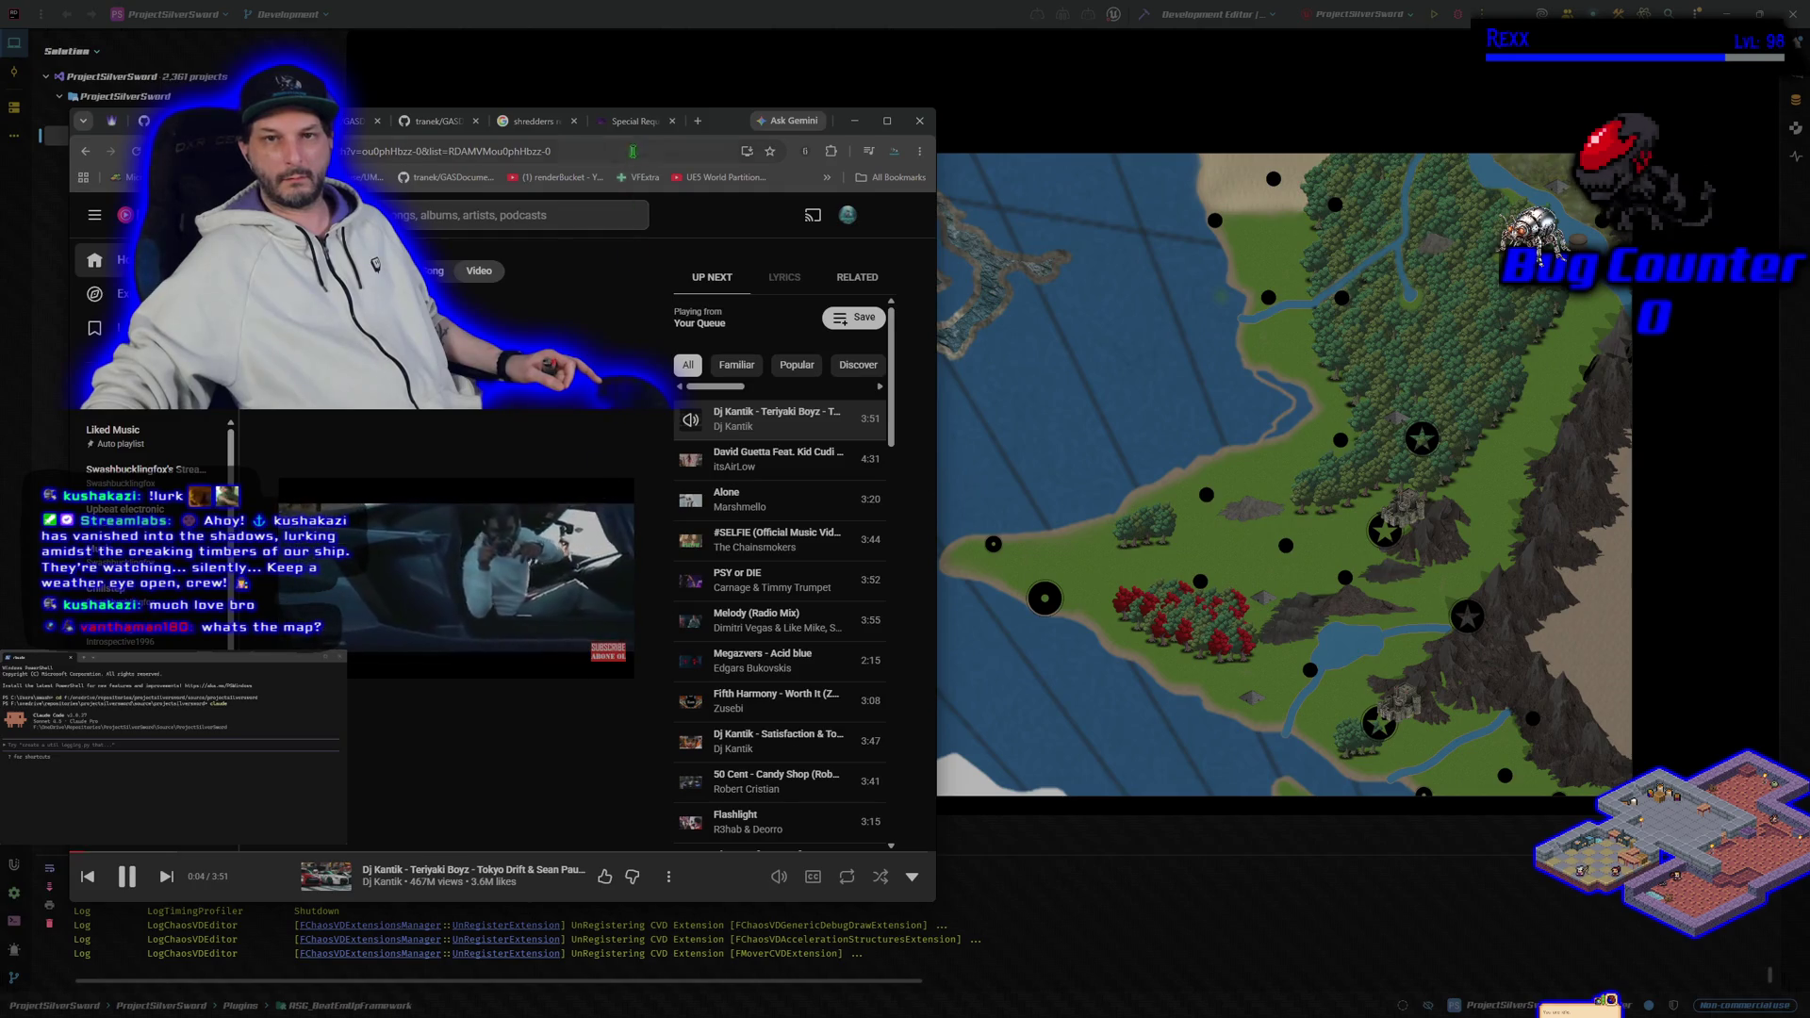
left_click_drag(725, 121, 368, 172)
left_click(497, 171)
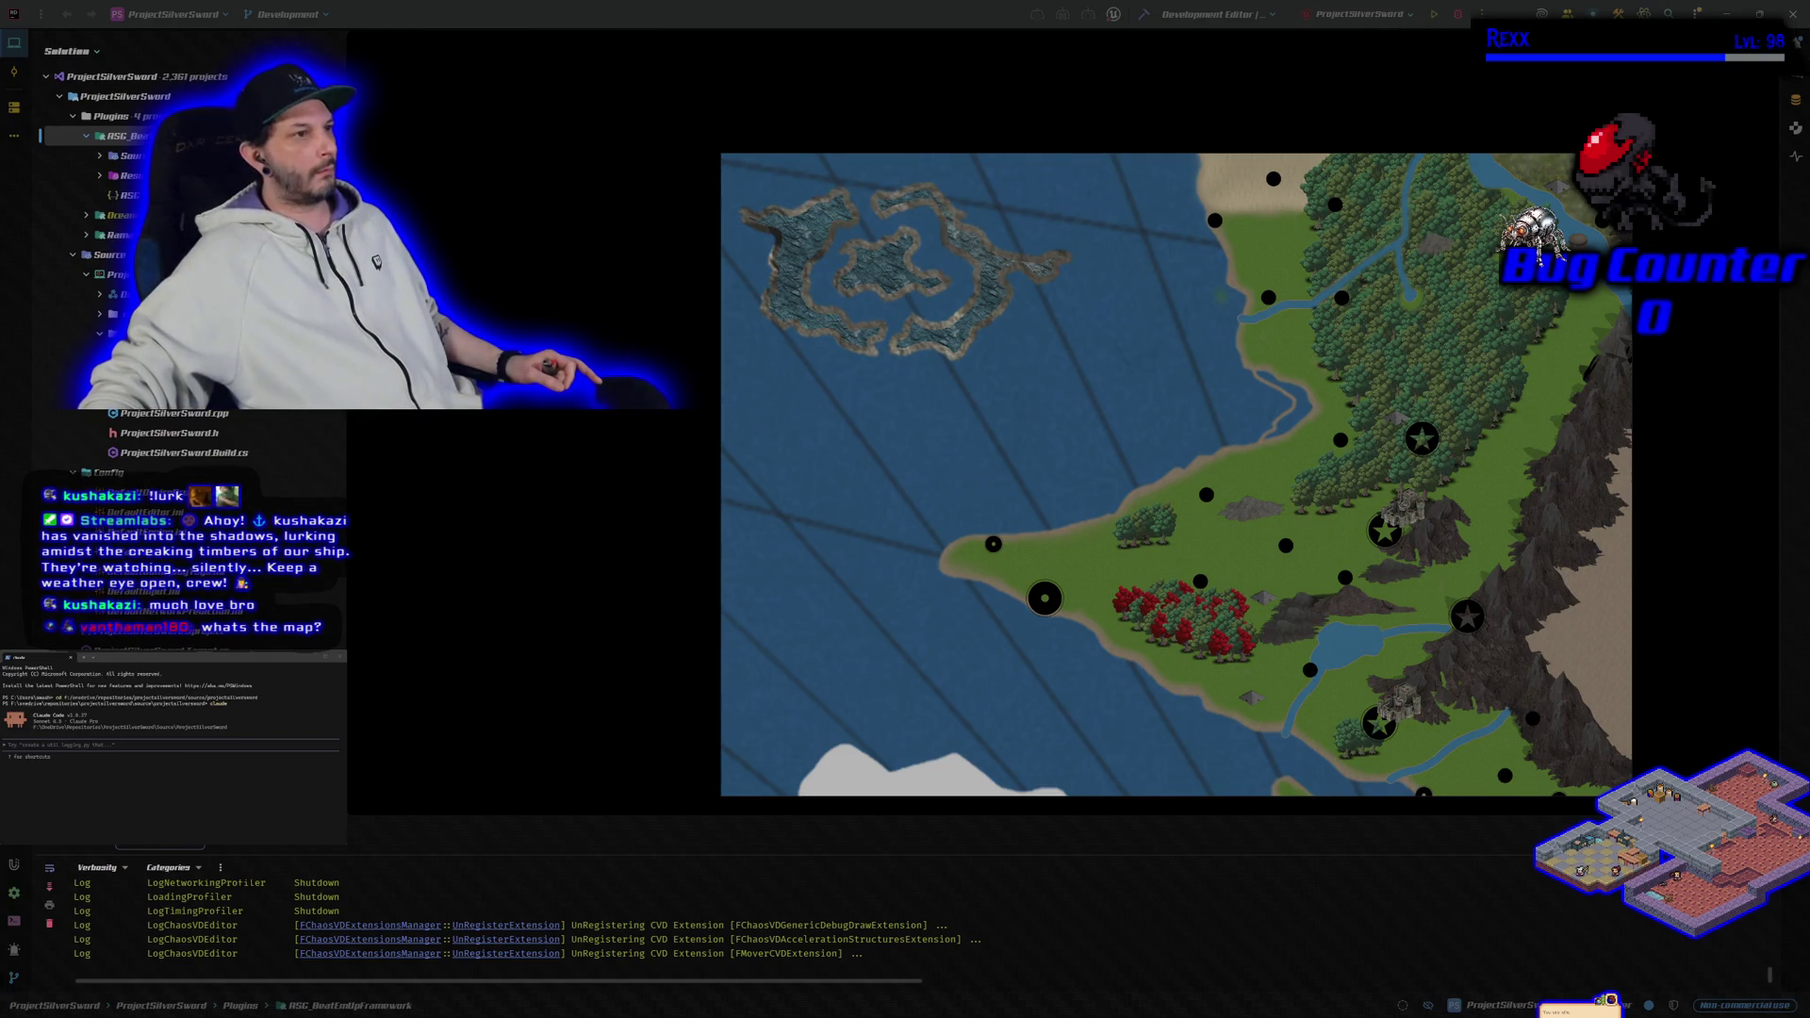
Step: Show the Special Requests page beside the Lithia map, then start a fresh tab
key("alt+Tab")
left_click_drag(969, 173, 777, 118)
left_click(666, 114)
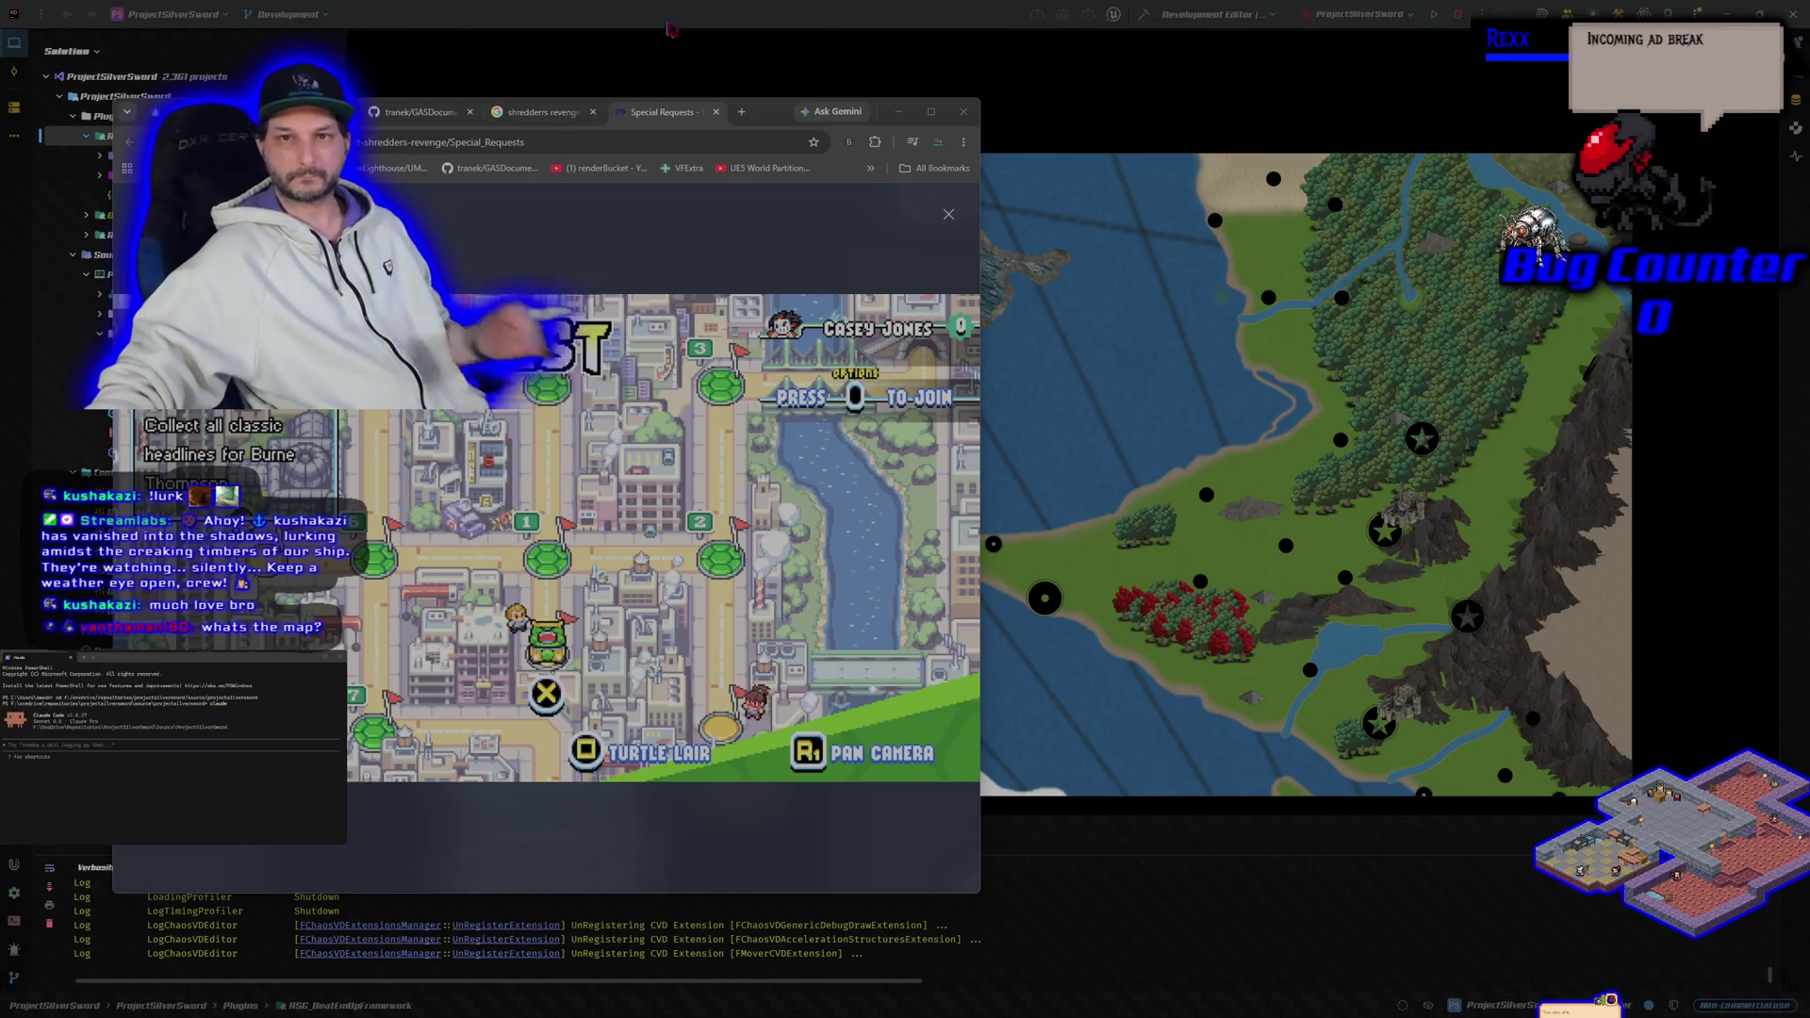
left_click(742, 111)
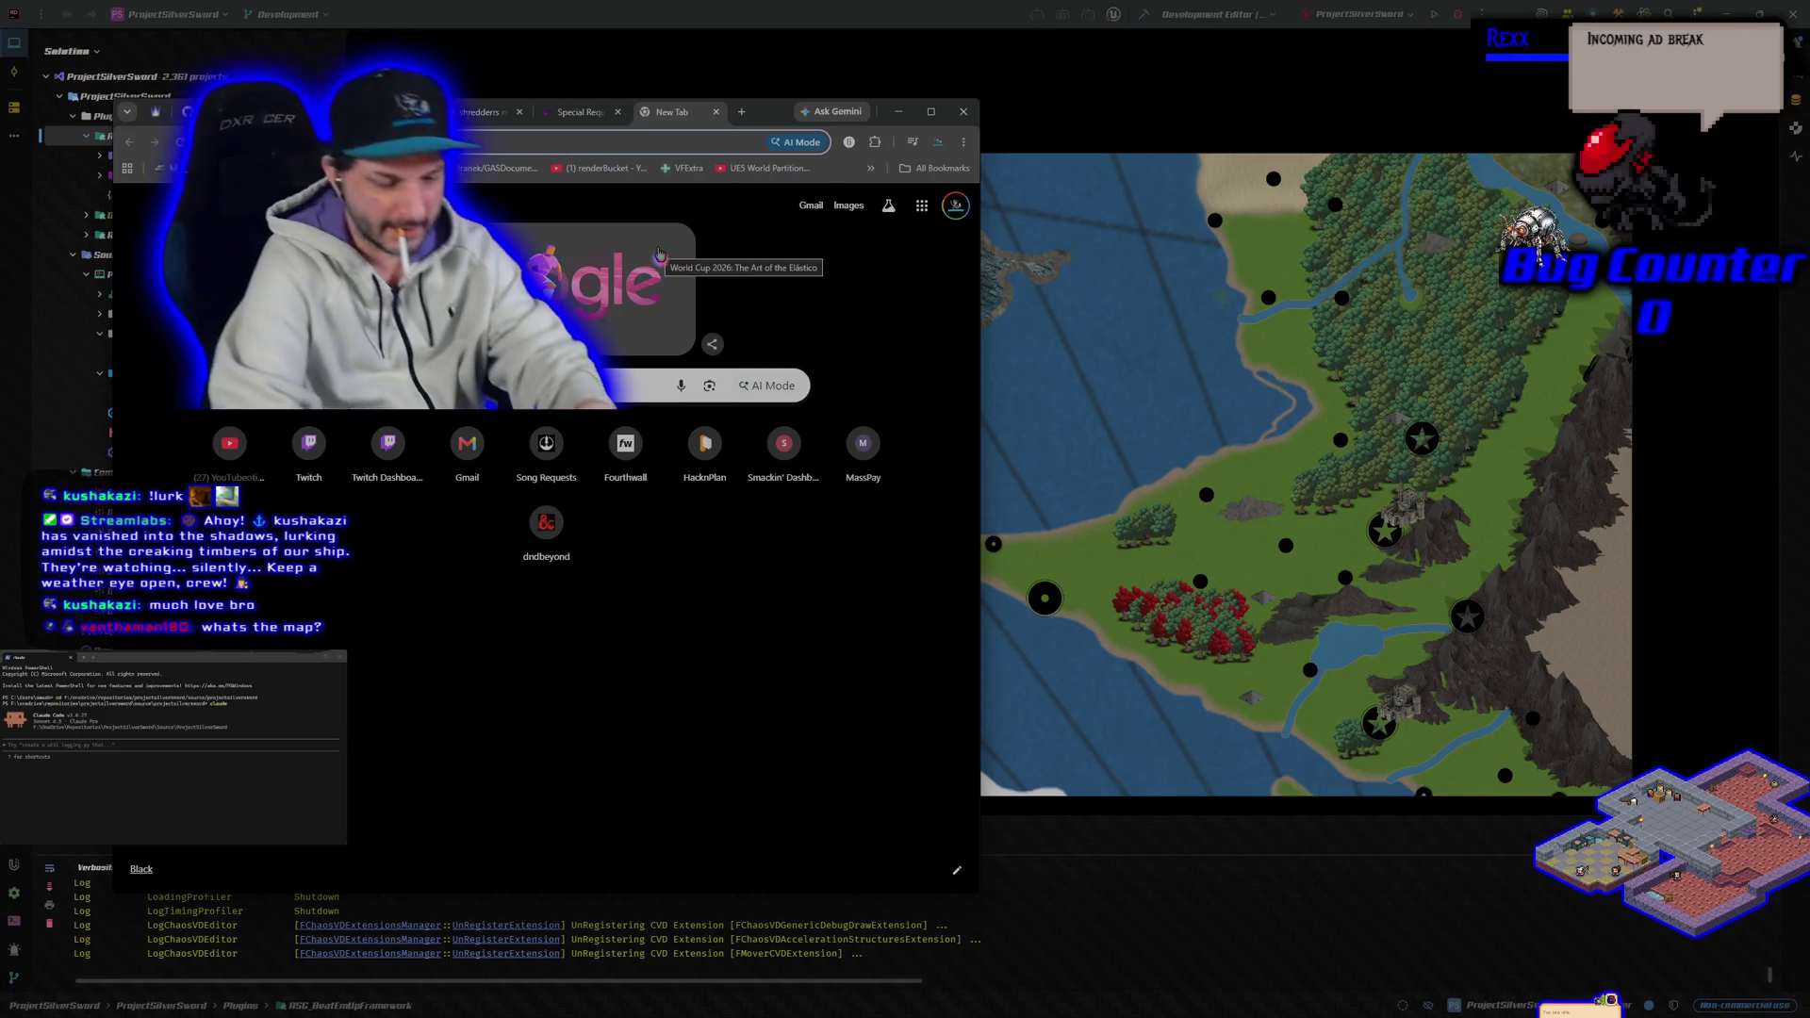
Step: Search images for a Golden Axe map and preview the GameFAQs walkthrough map
type("map")
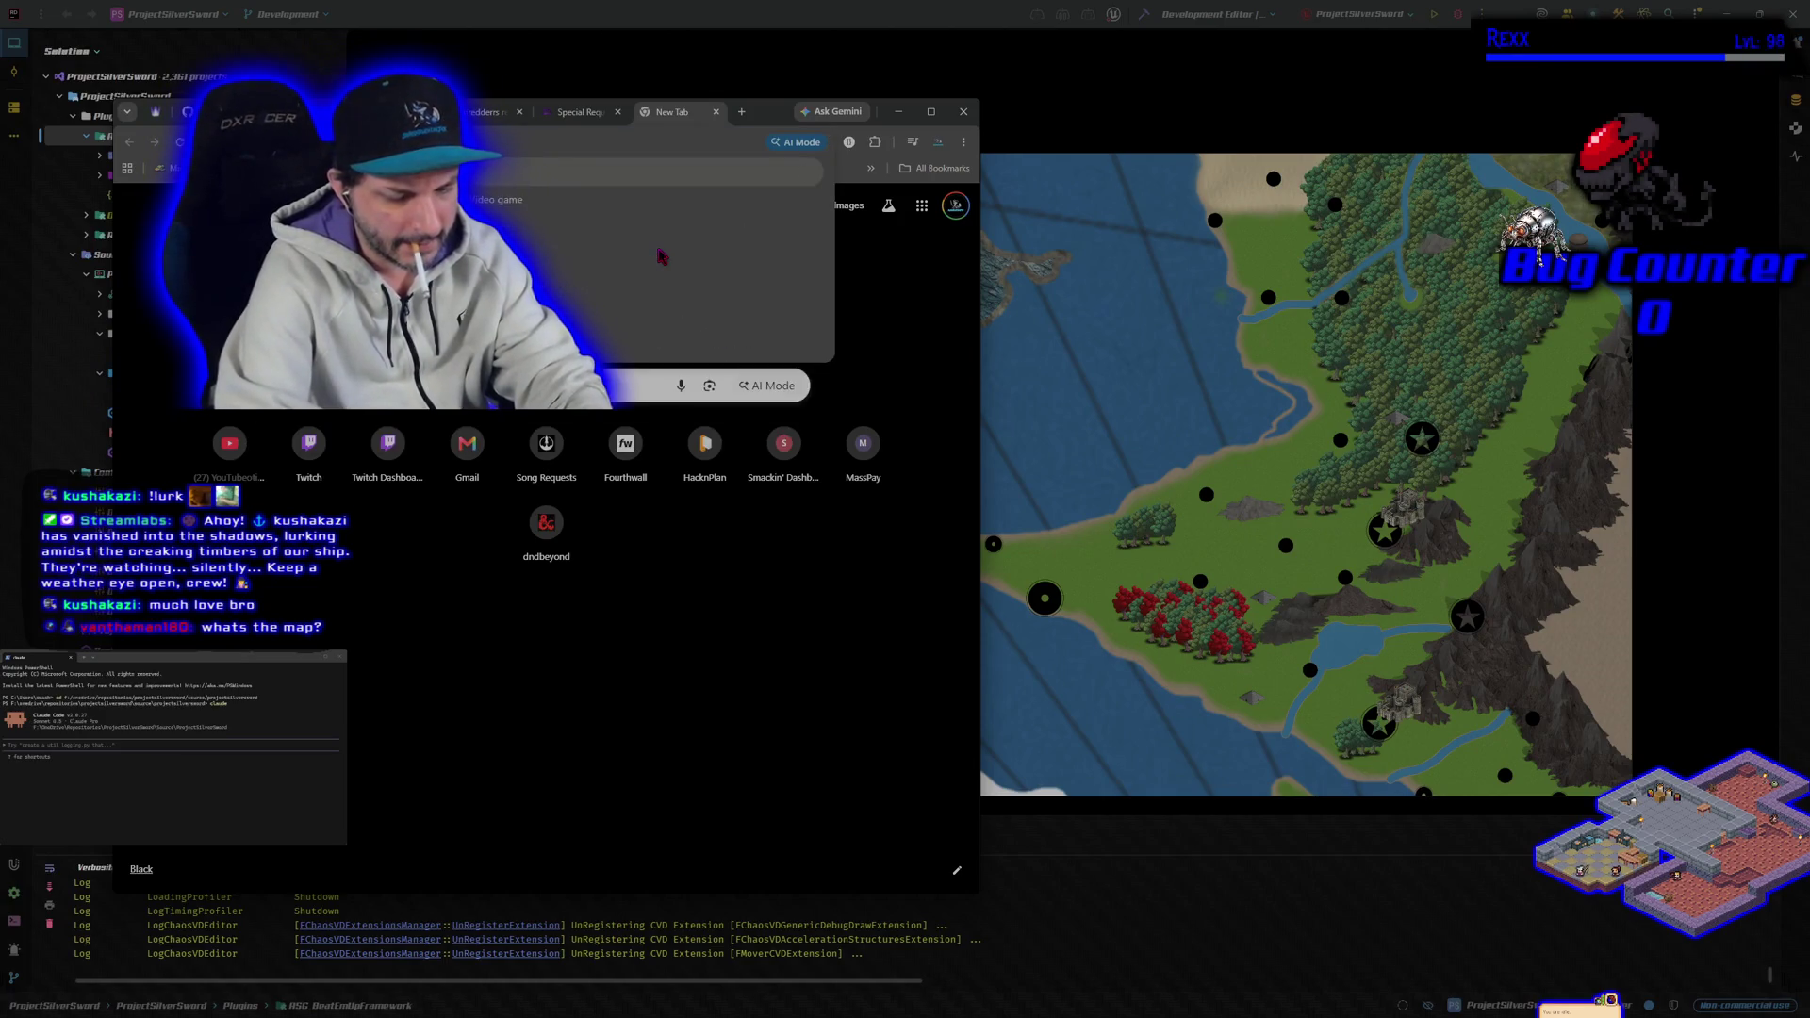
type(" generator")
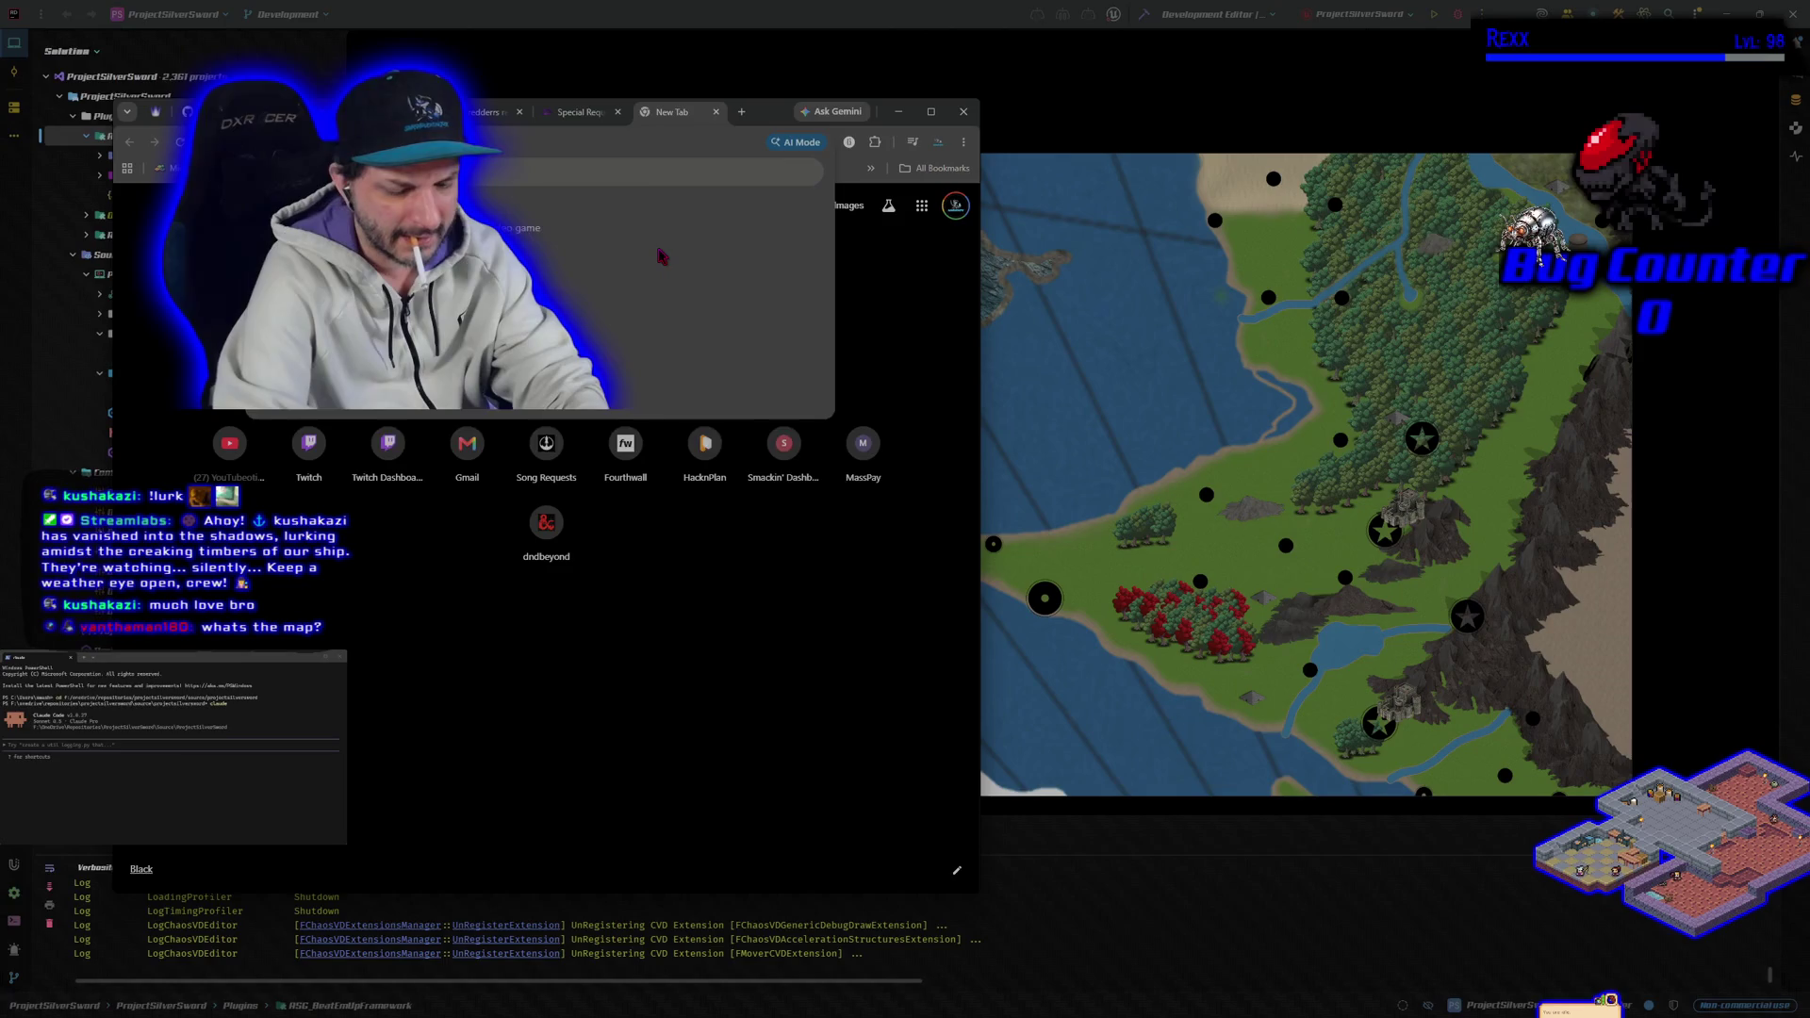
key("Return")
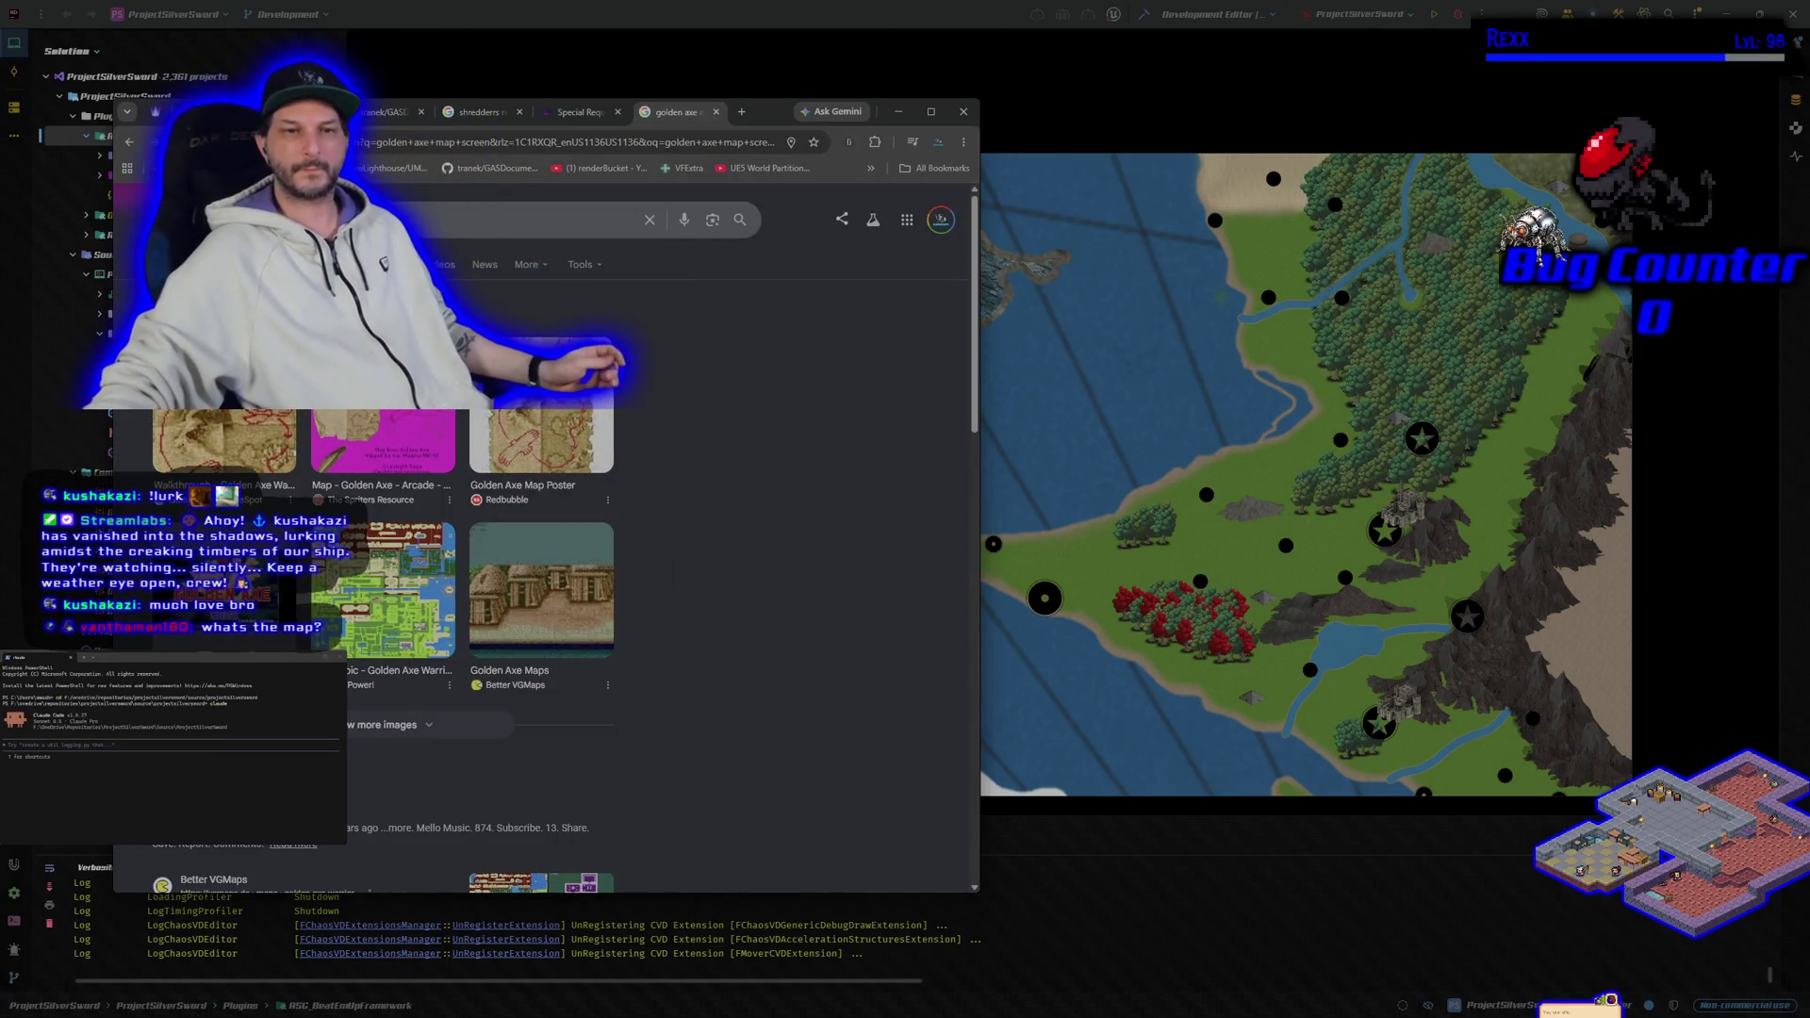
left_click(223, 387)
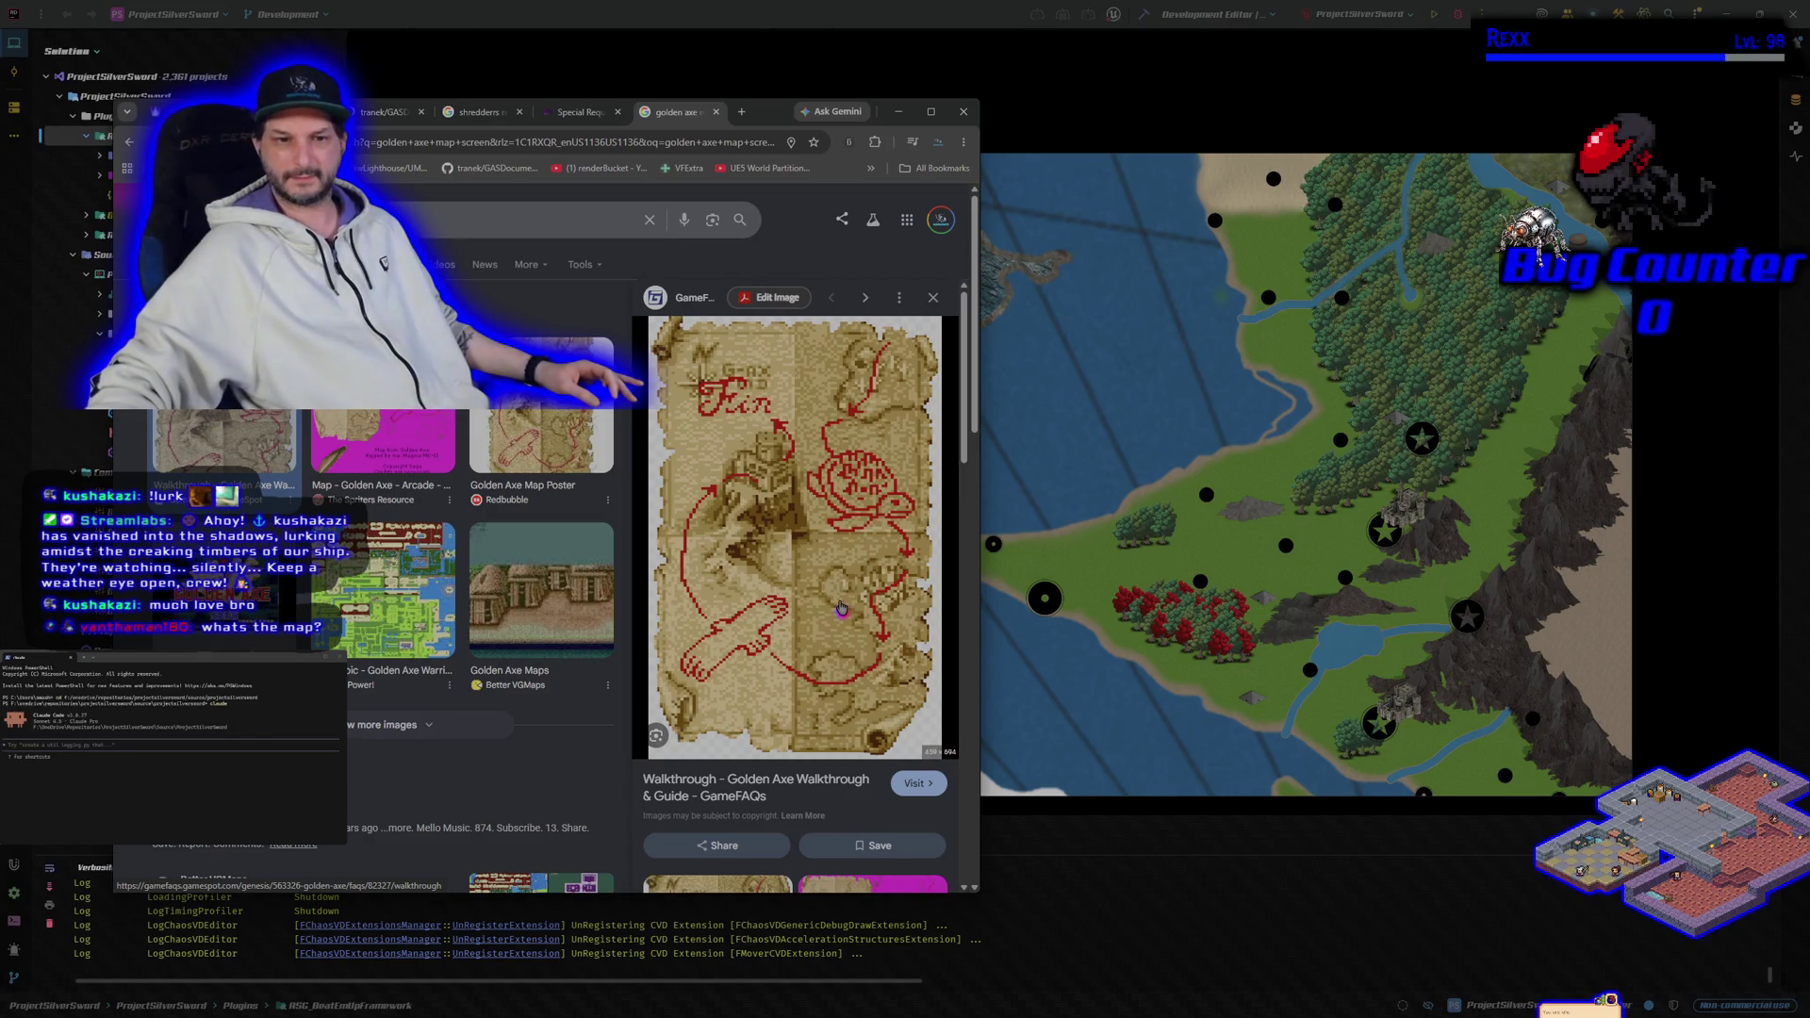
scroll(841, 608, "down", 1)
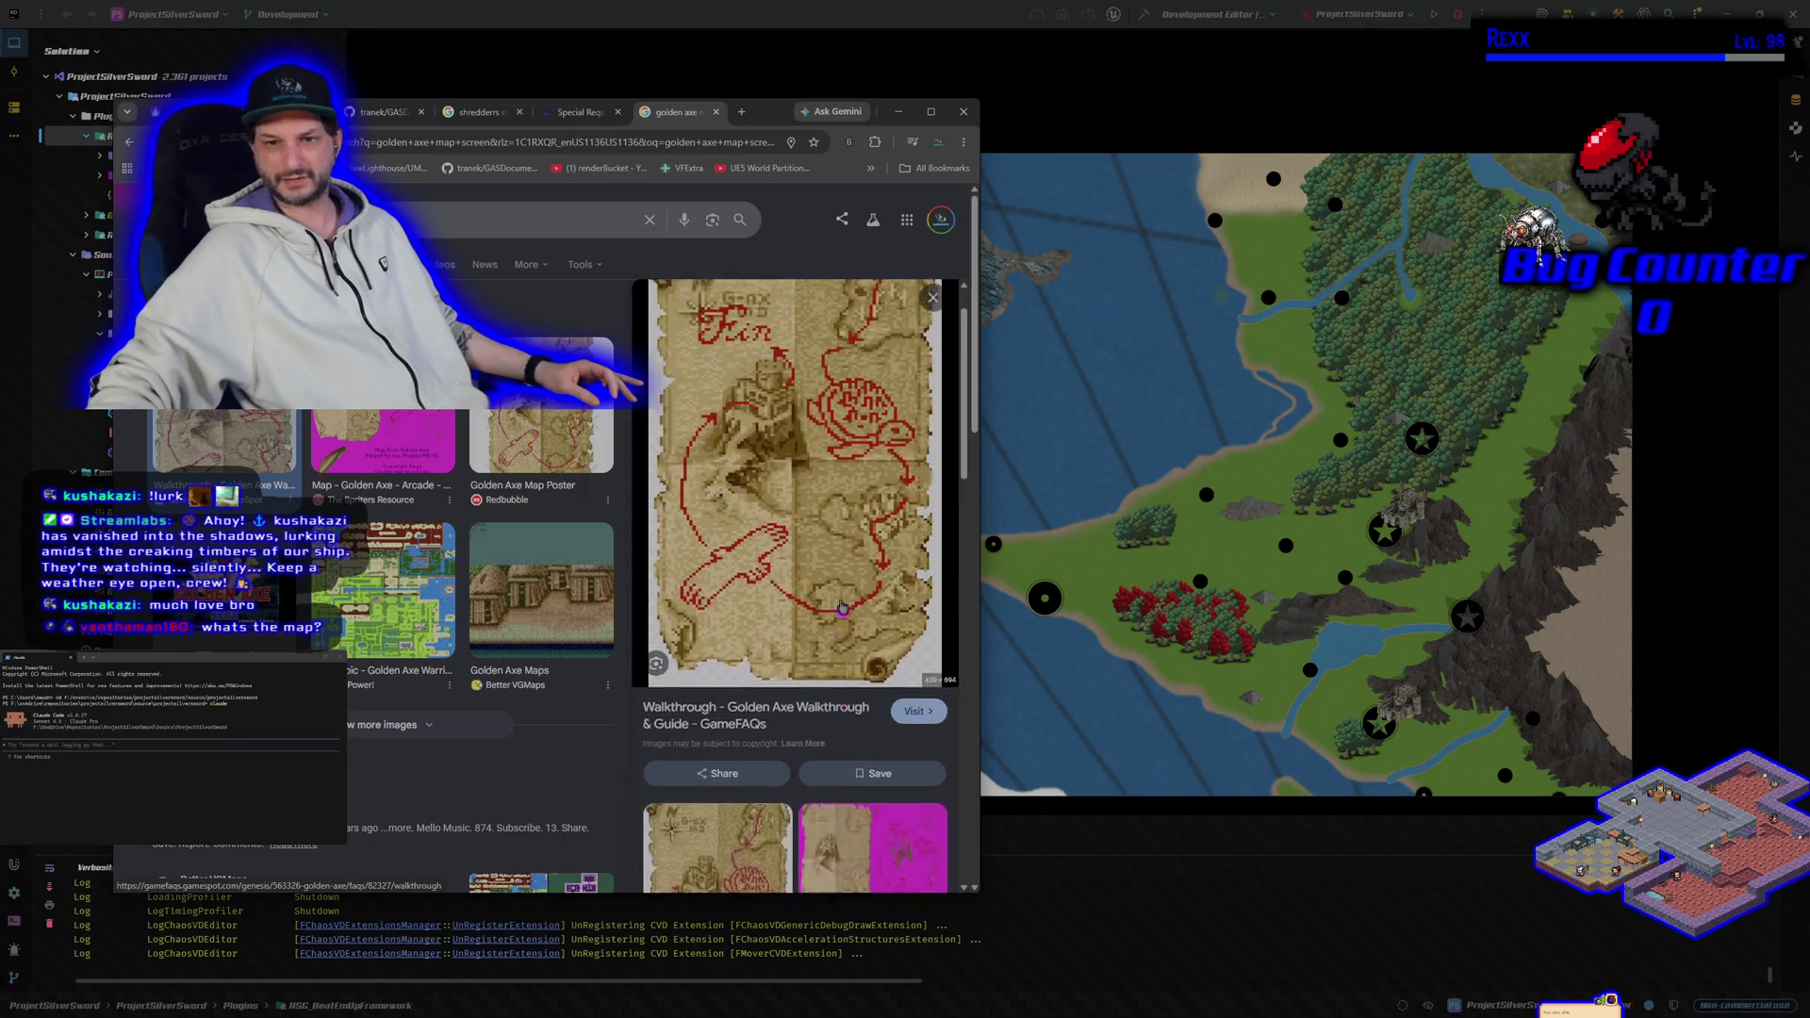
scroll(844, 607, "up", 1)
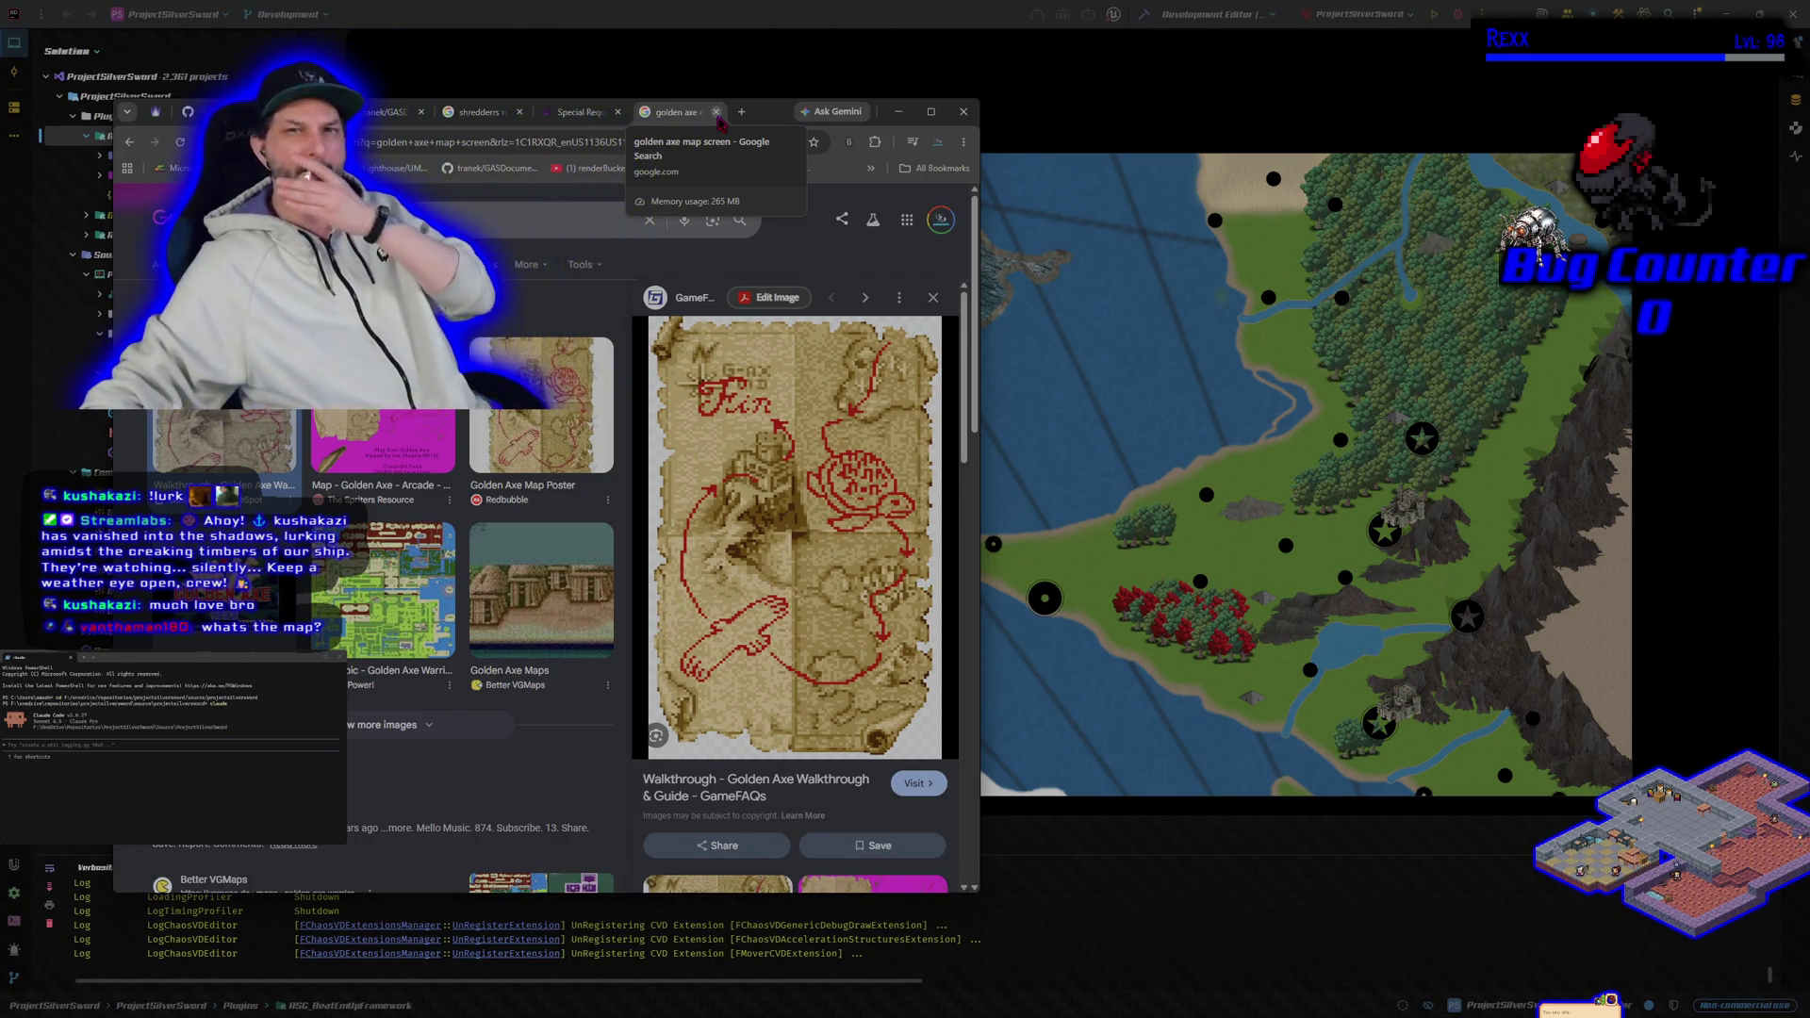
Step: Read the GASDocumentation hero abilities table and 'Concepts demonstrated' list, then return to Rider
left_click(386, 119)
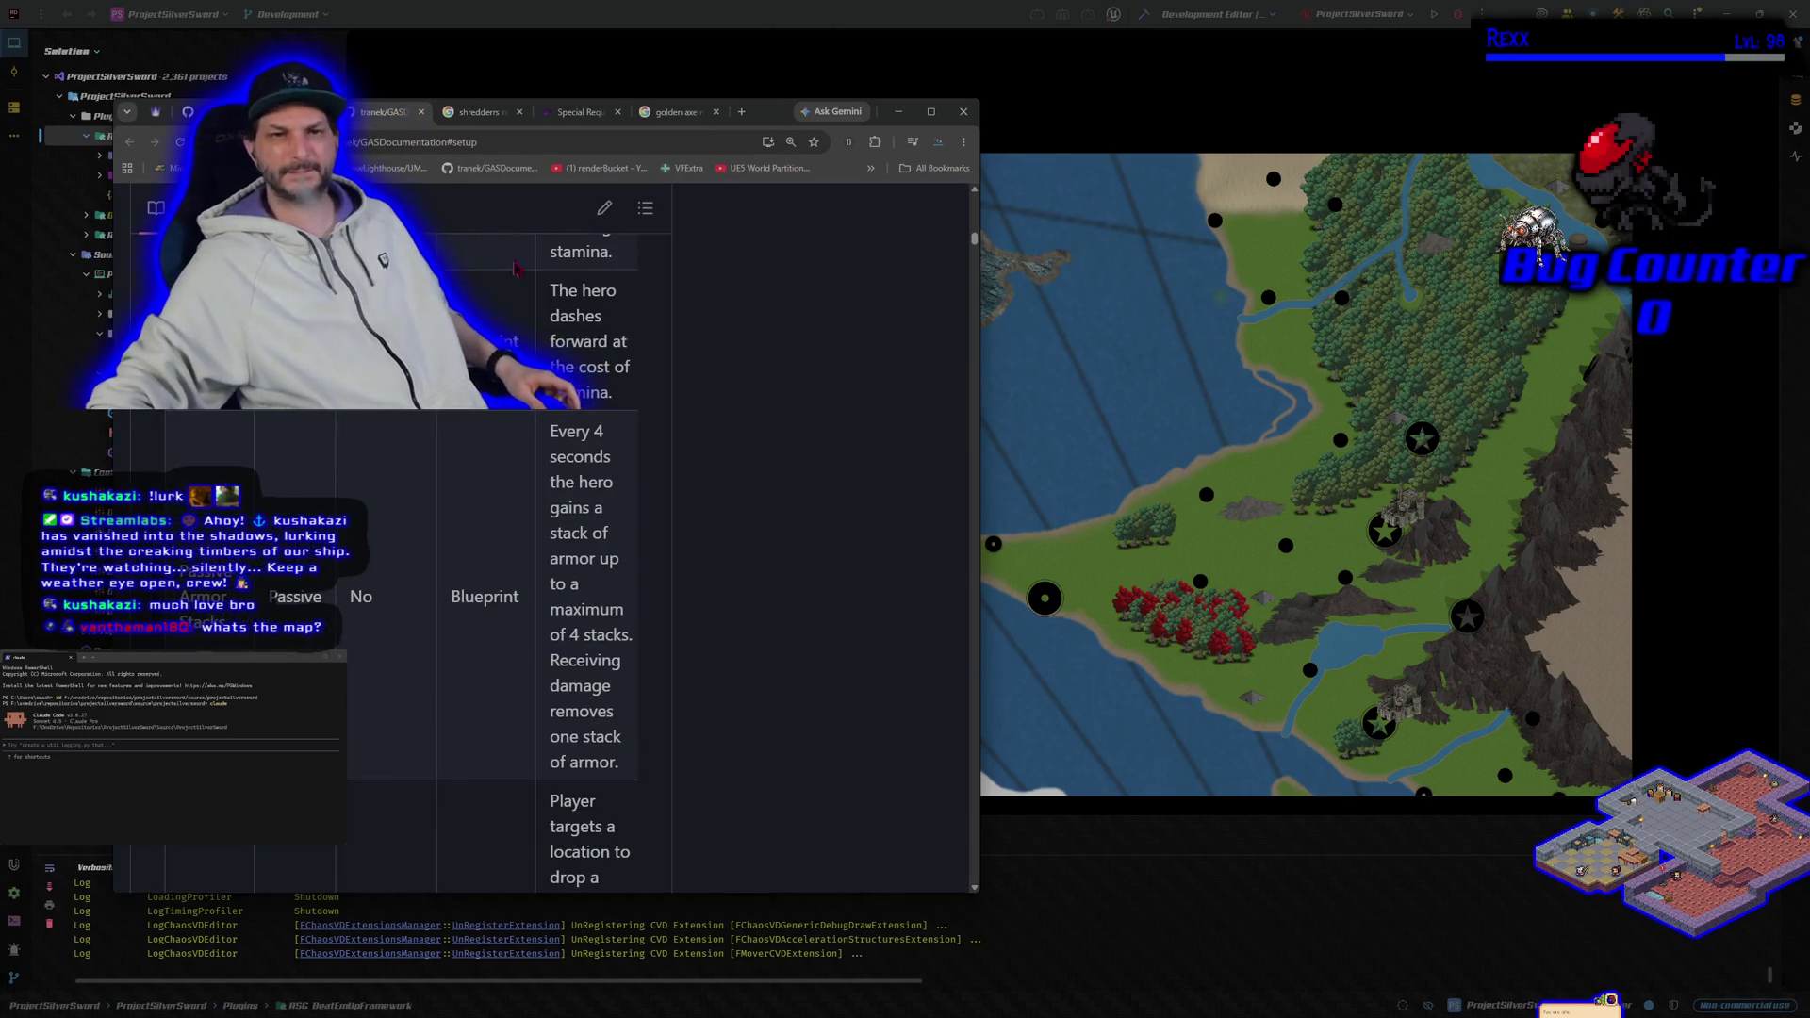
scroll(436, 699, "up", 3)
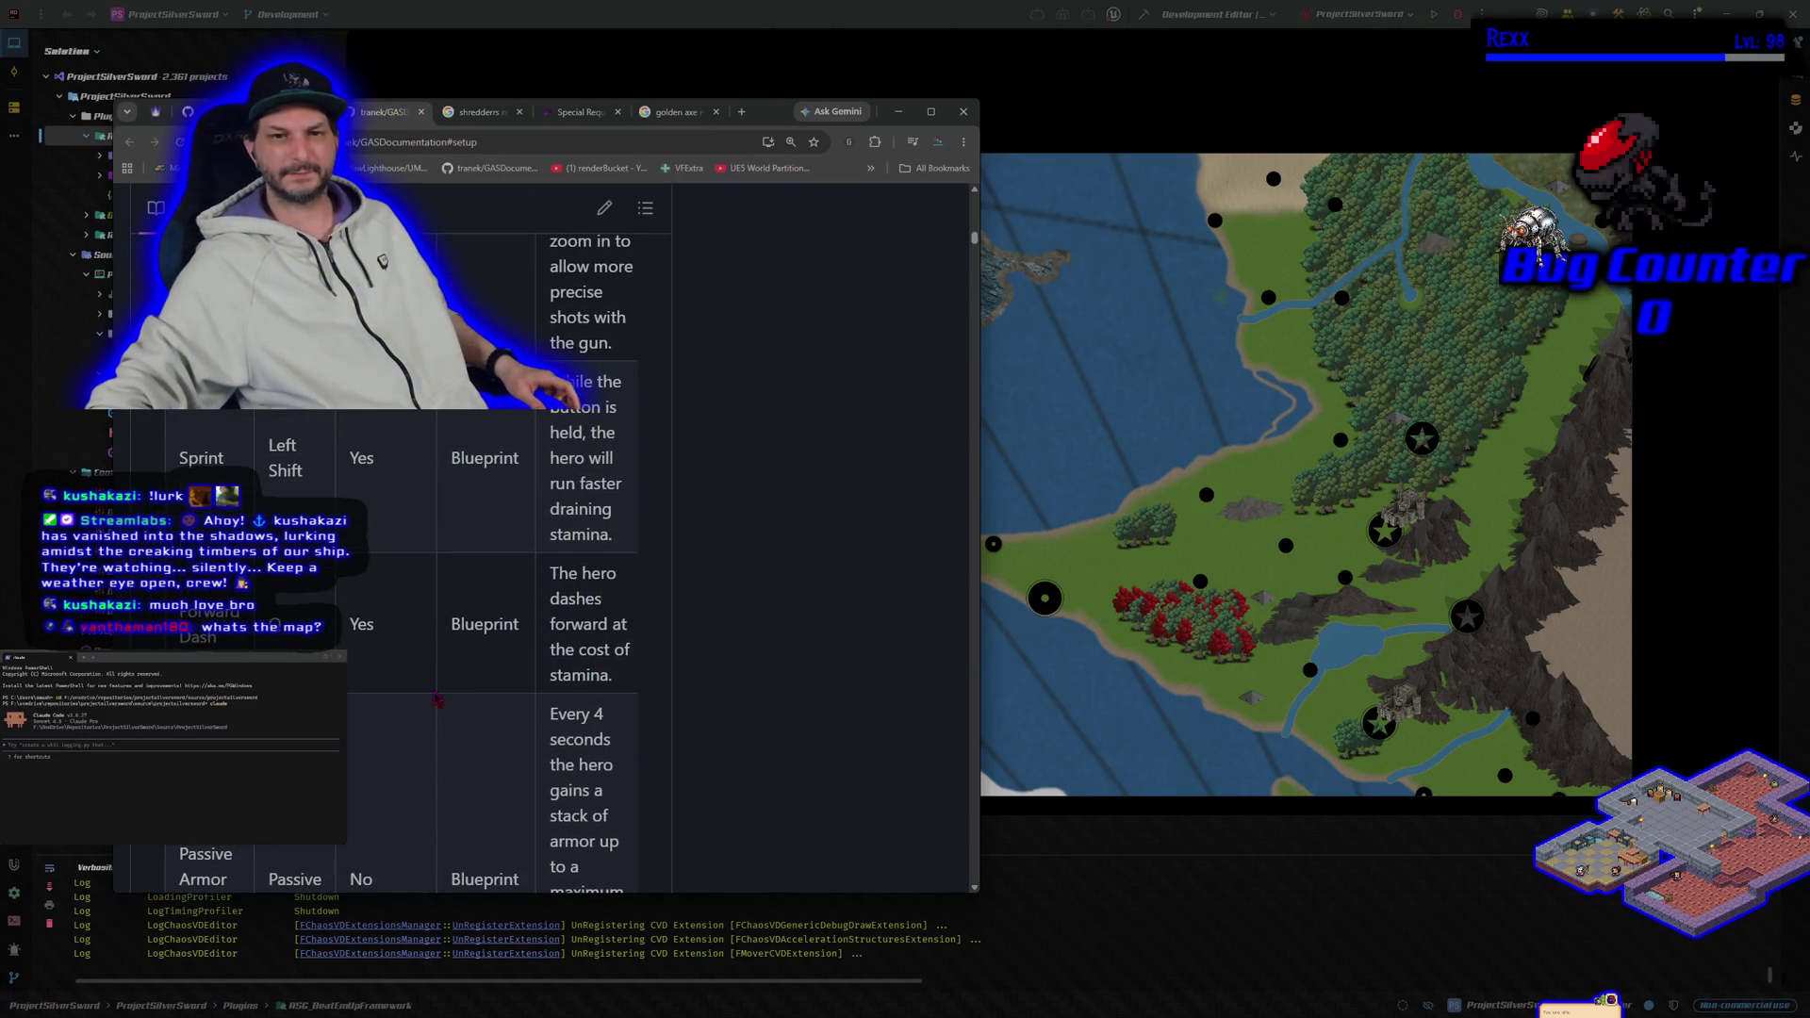
scroll(437, 699, "up", 6)
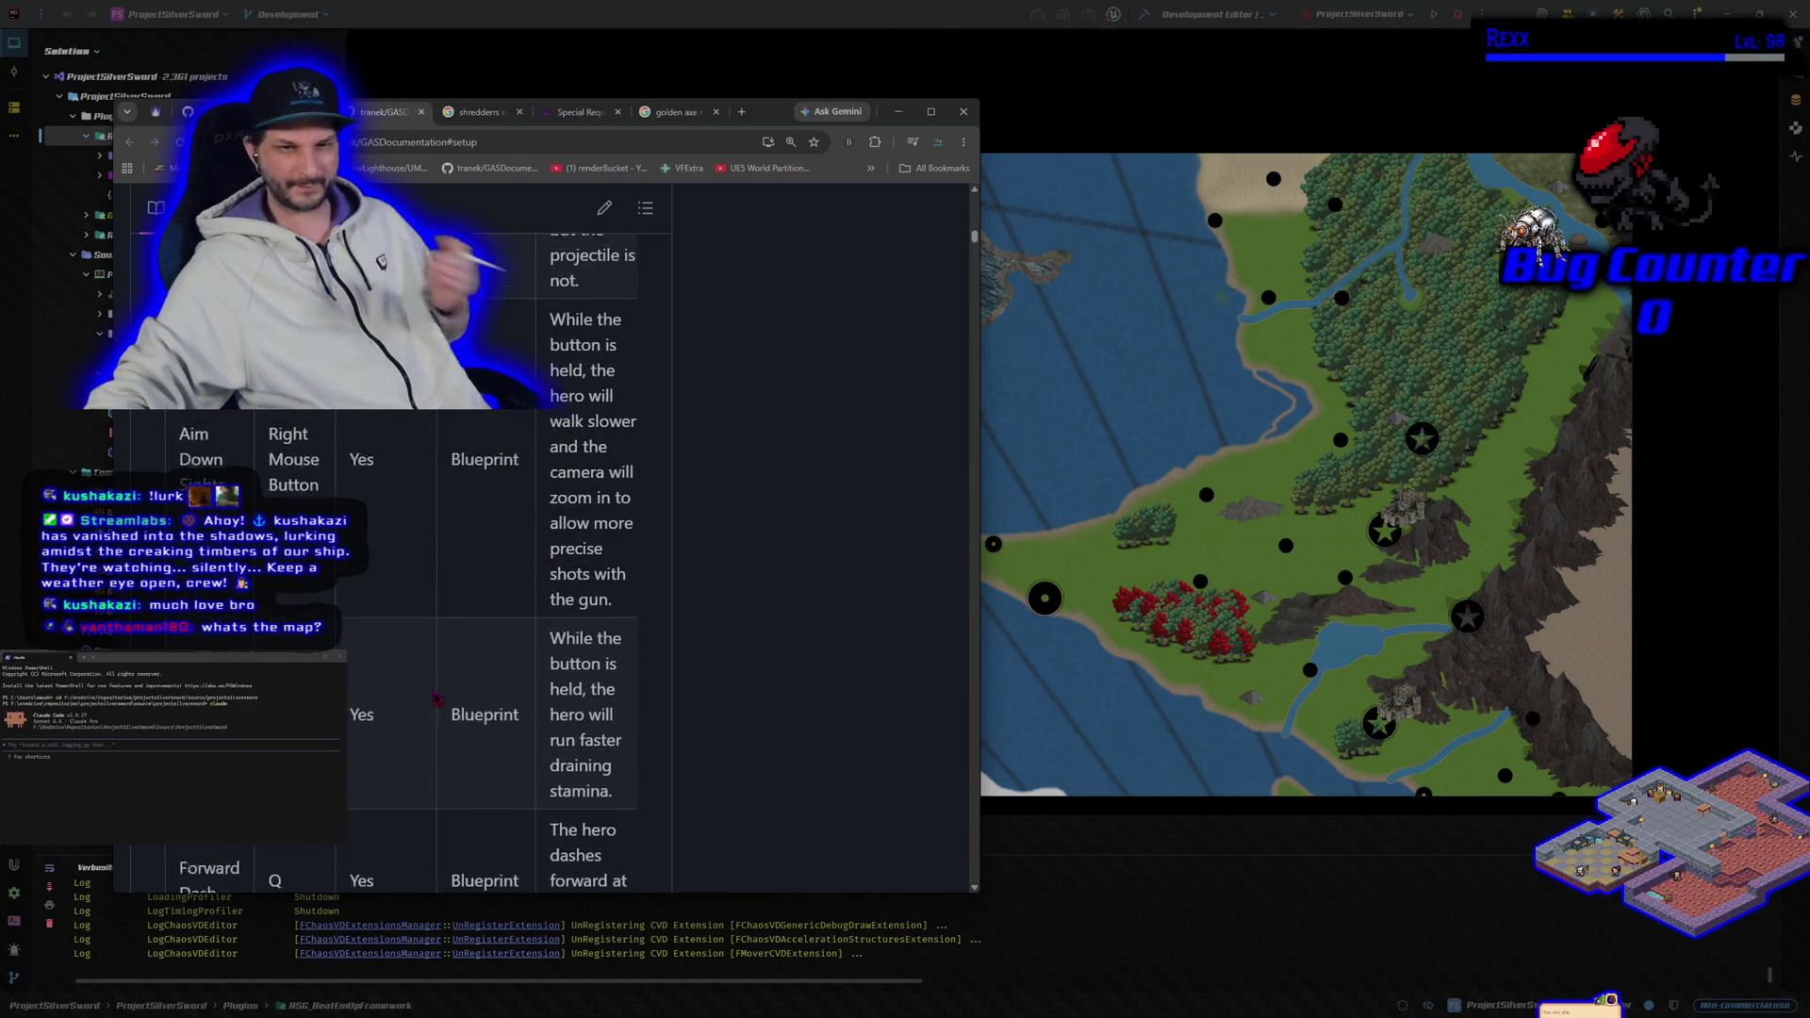
scroll(436, 698, "up", 3)
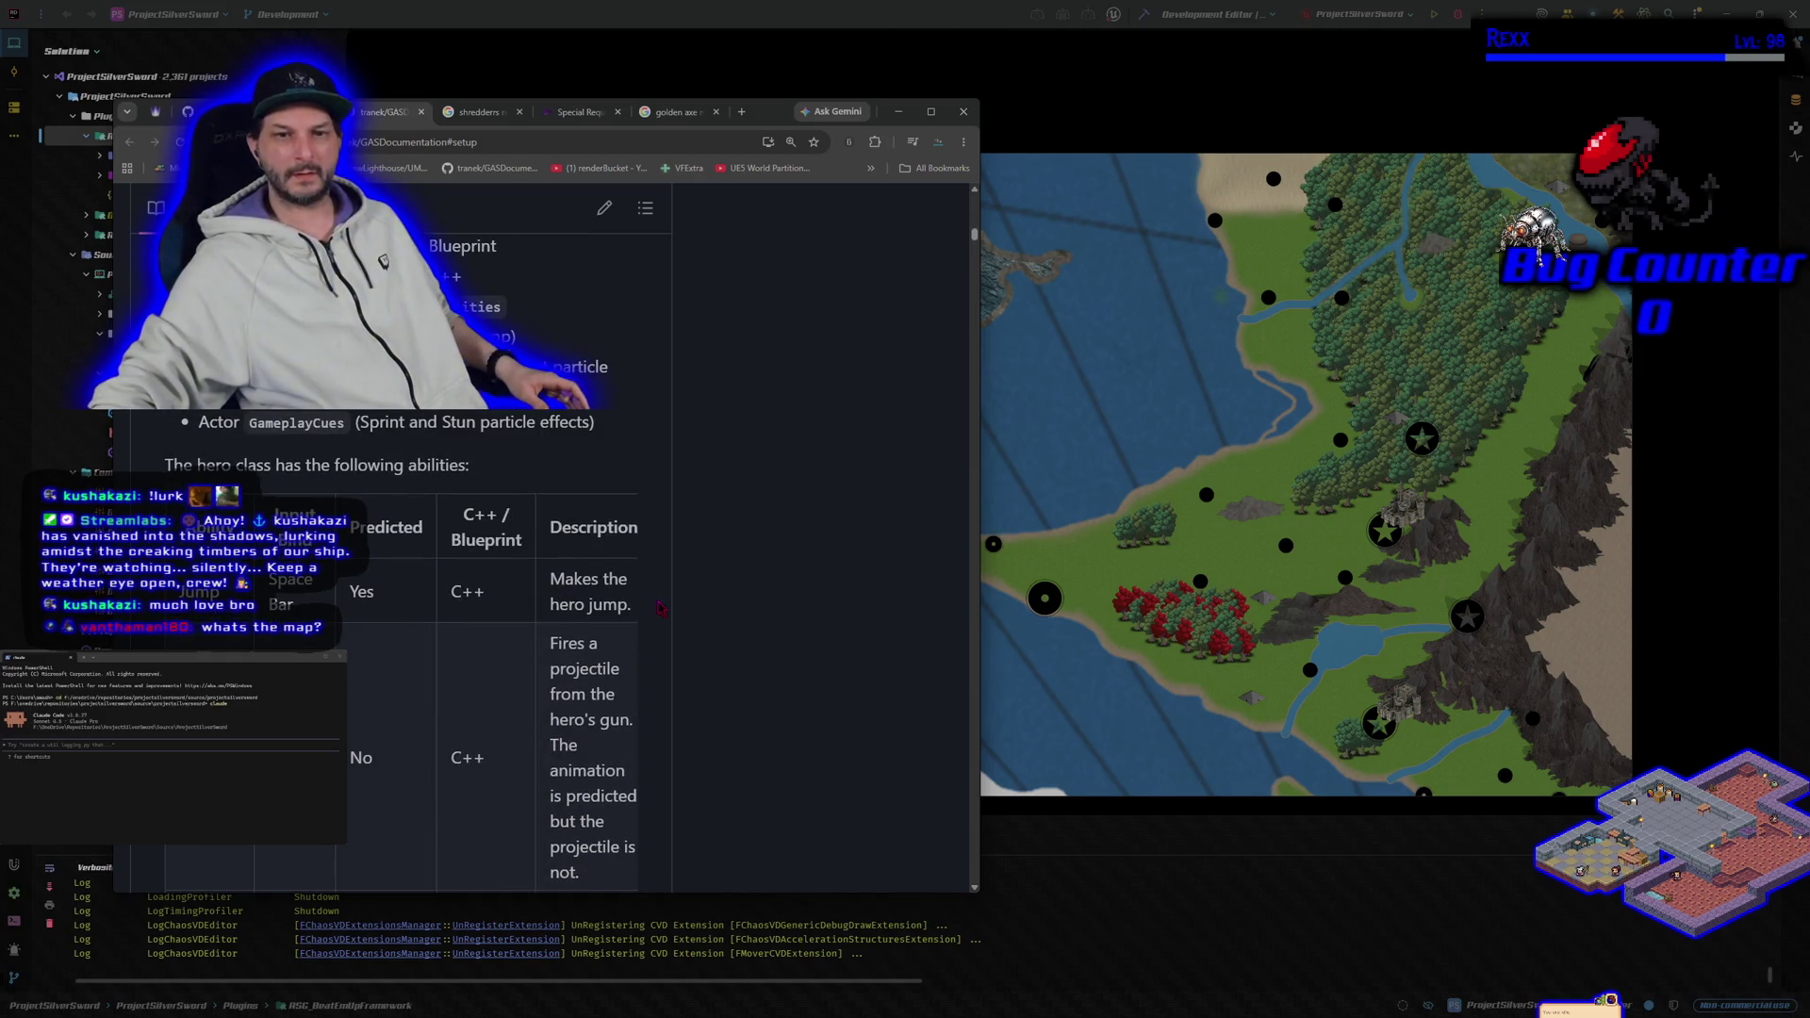
scroll(437, 699, "down", 2)
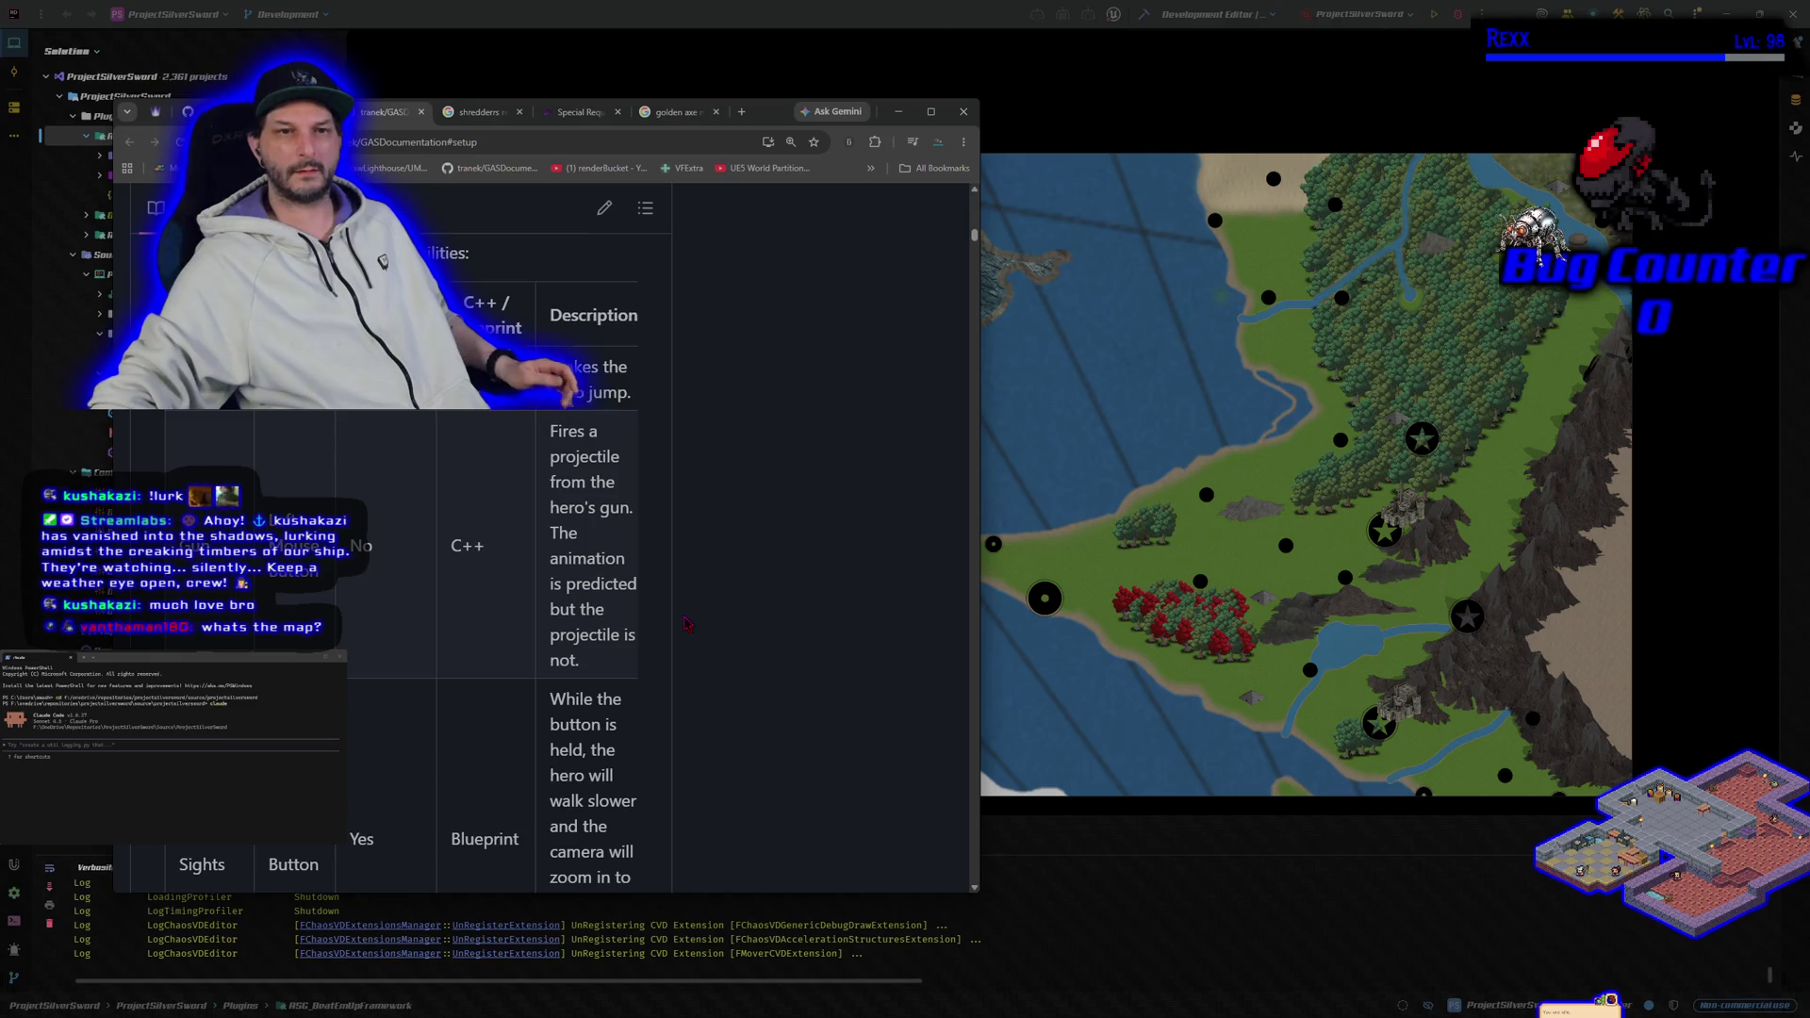
scroll(686, 624, "up", 6)
scroll(686, 623, "up", 8)
scroll(685, 623, "up", 2)
scroll(686, 623, "down", 2)
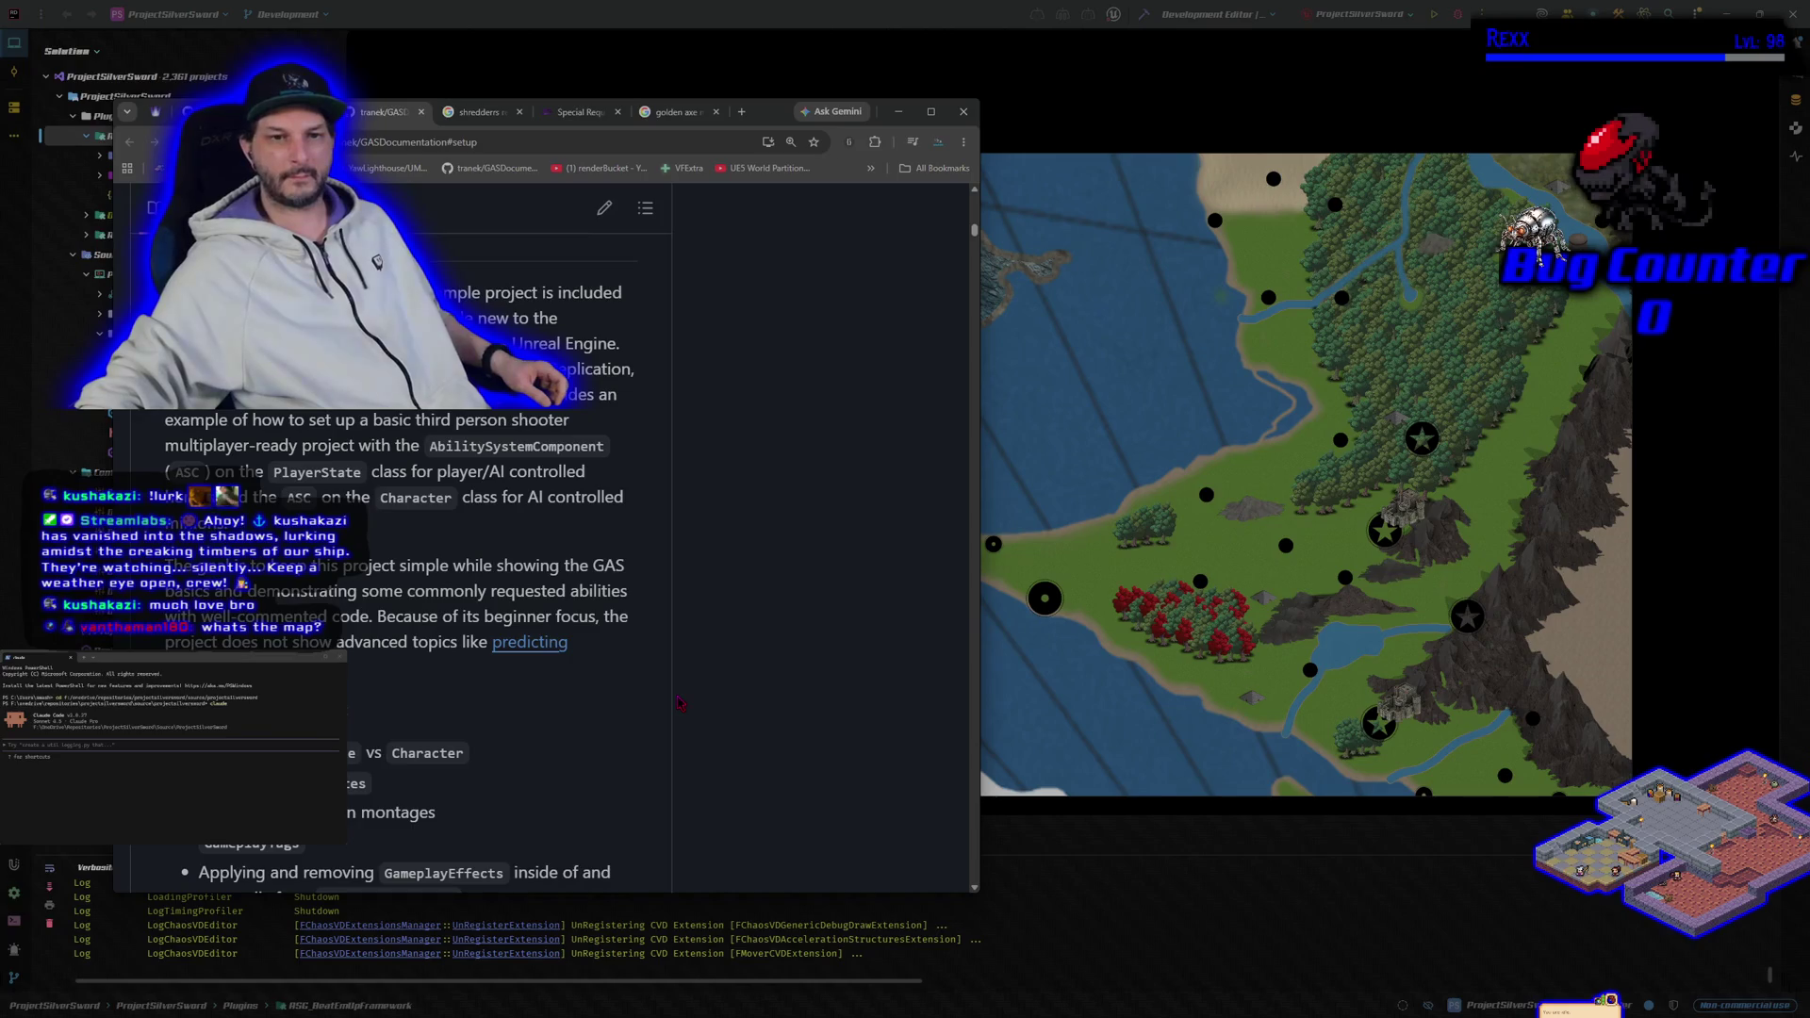
scroll(678, 702, "down", 3)
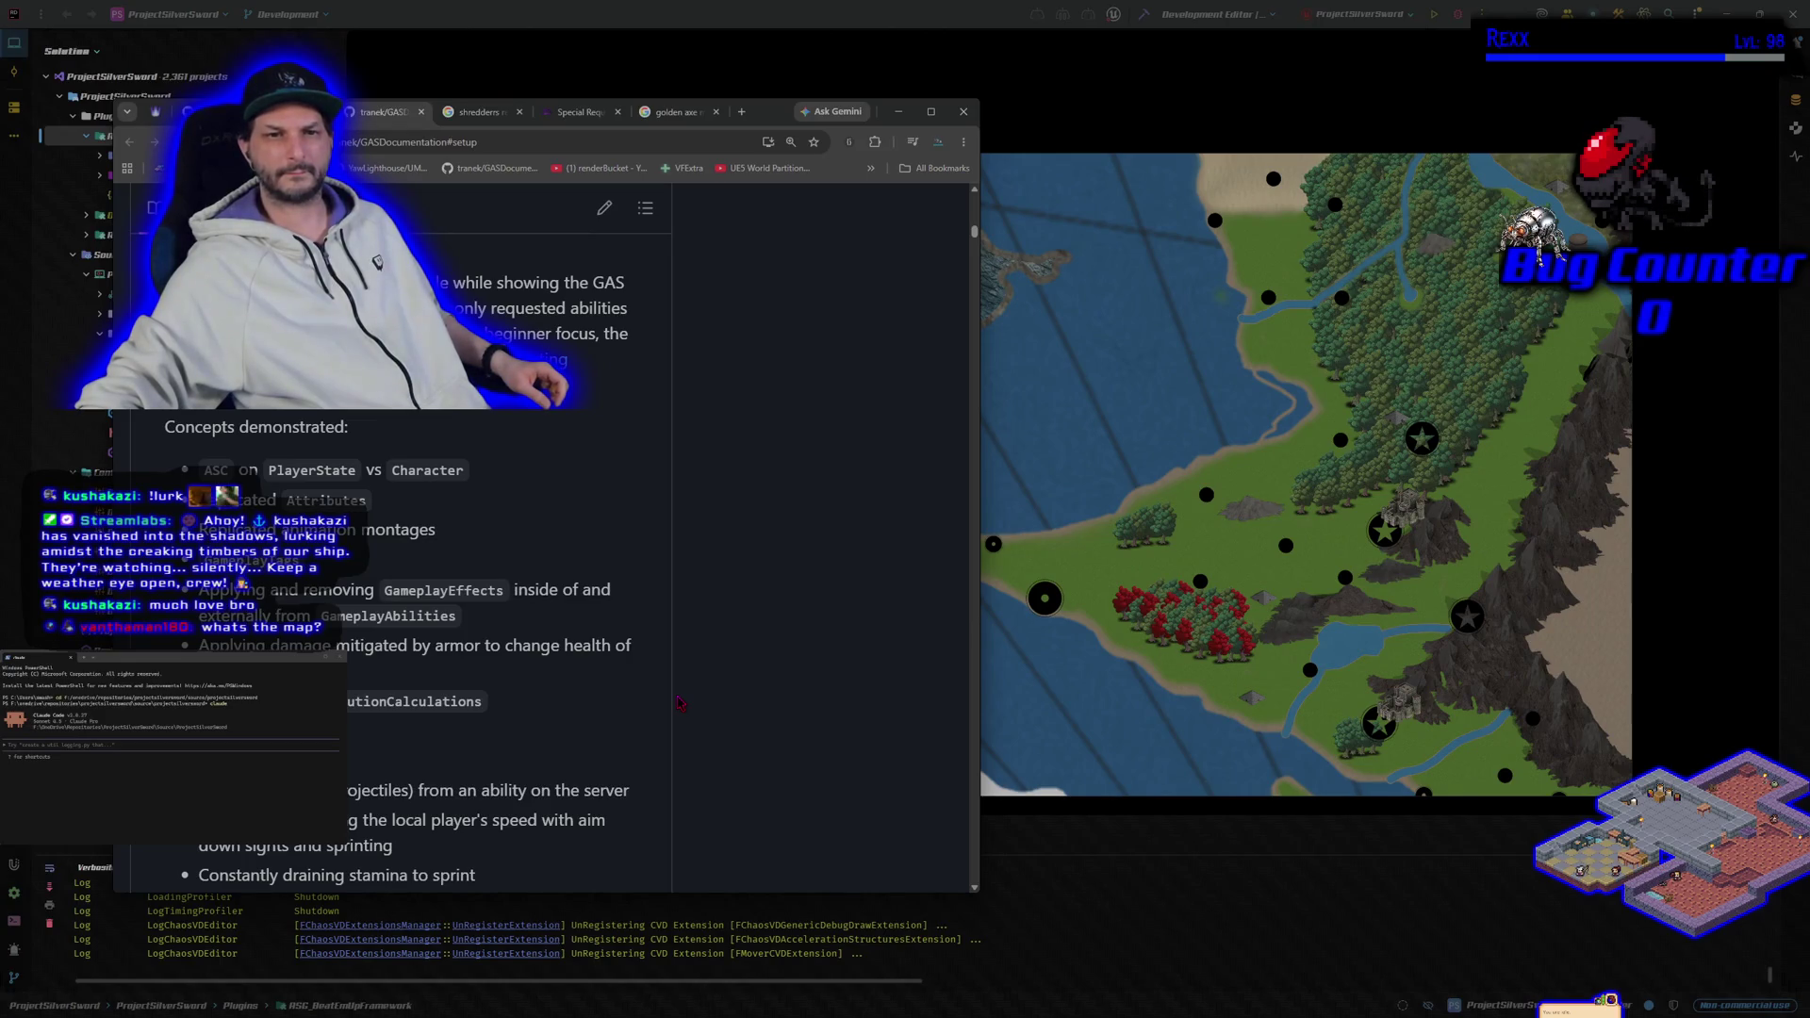
scroll(678, 701, "down", 2)
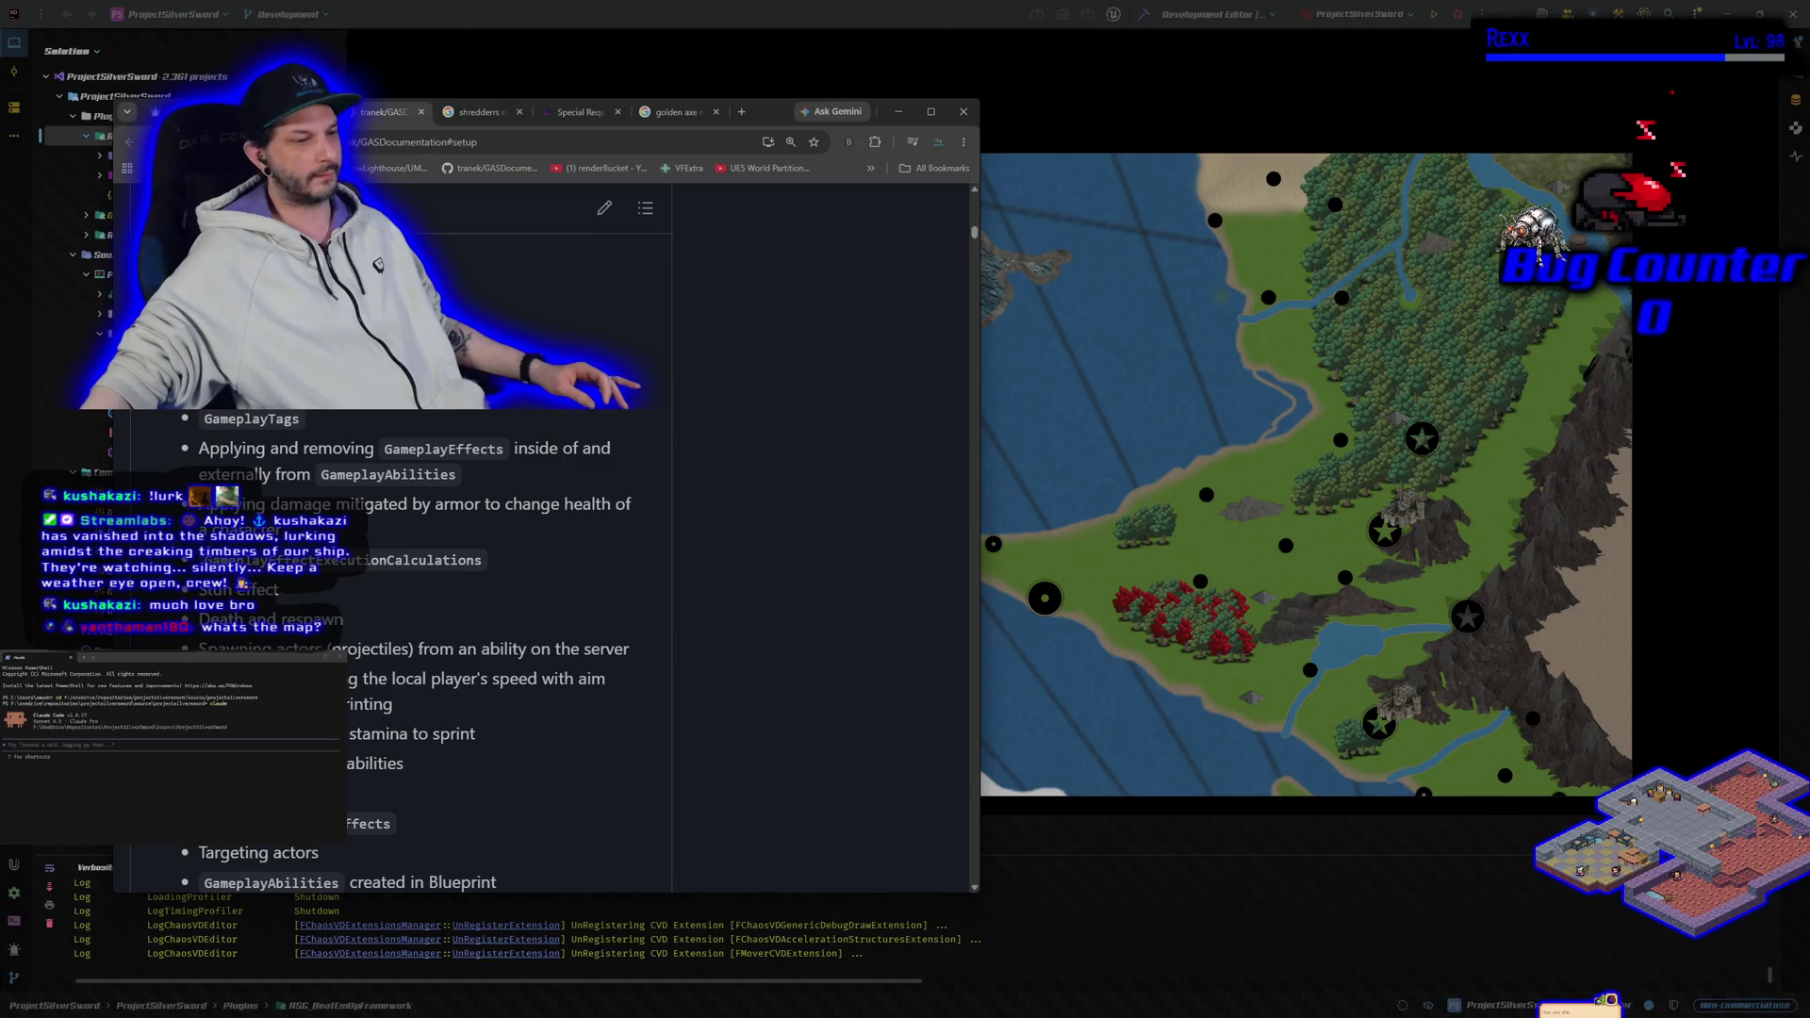
key("alt+Tab")
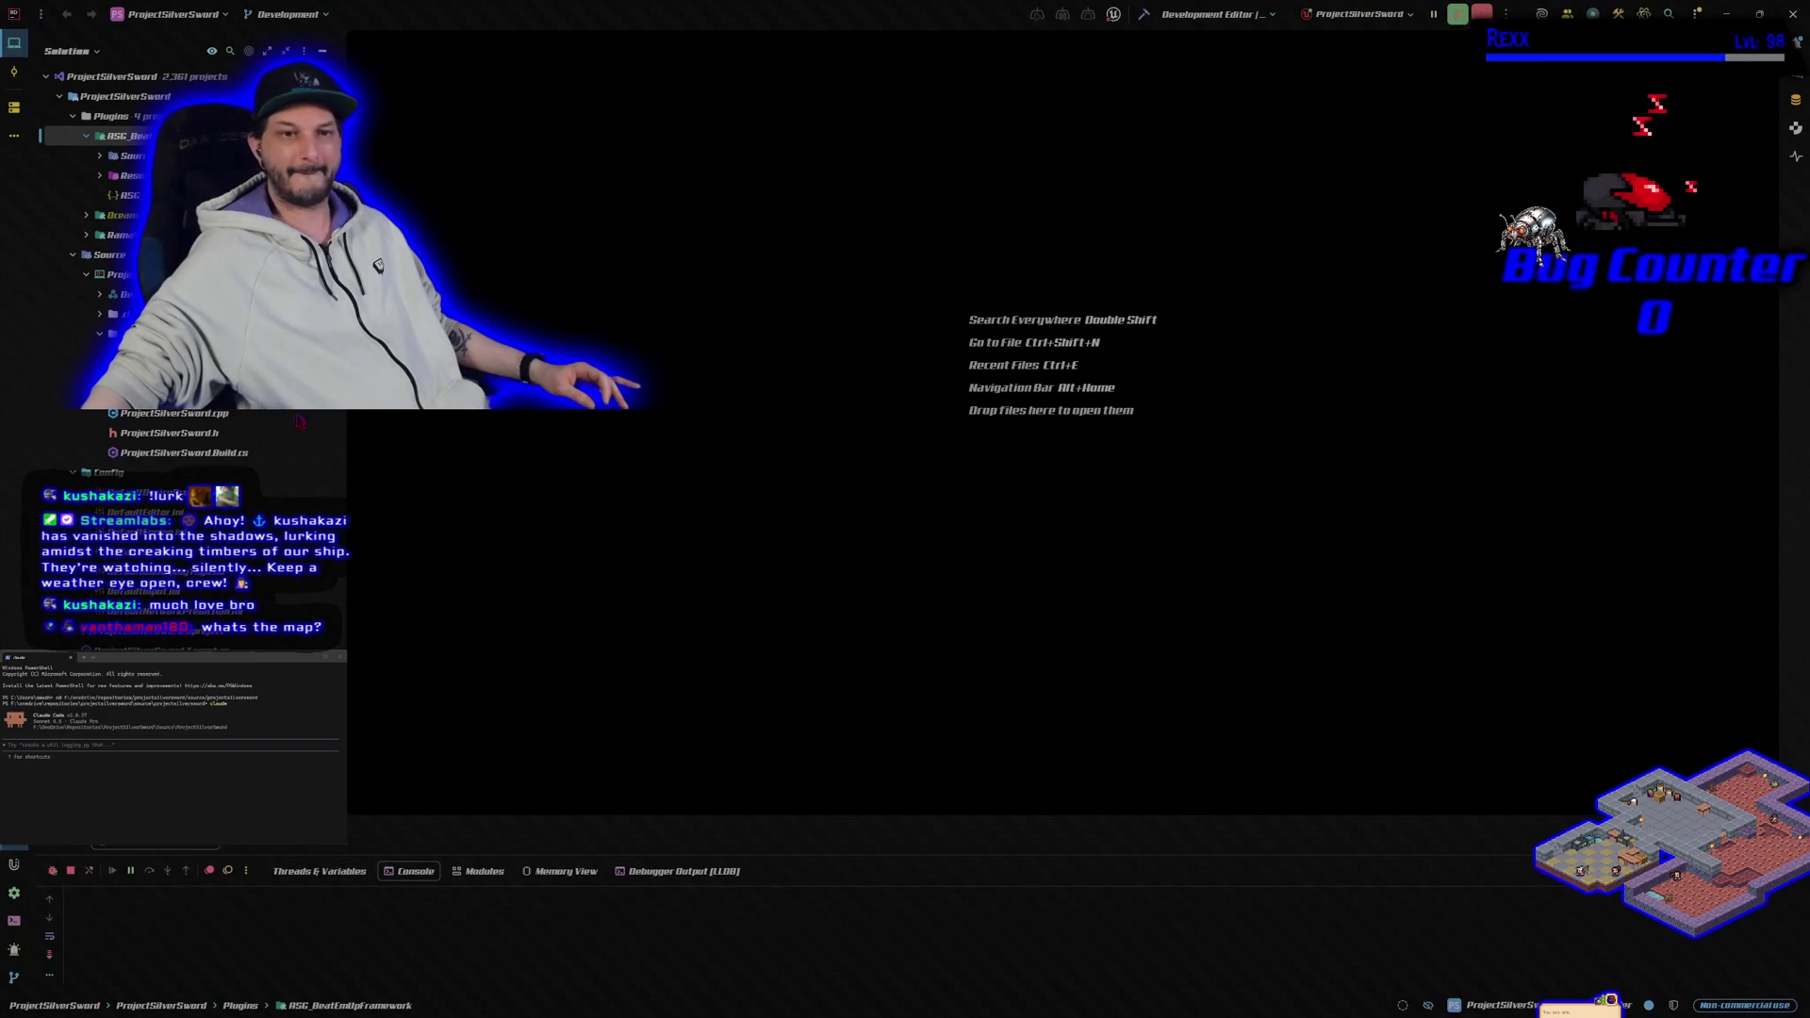
Step: Select Character_Master.h in Rider and switch to the launched Unreal Editor on BeatEmUpLevel
left_click(169, 394)
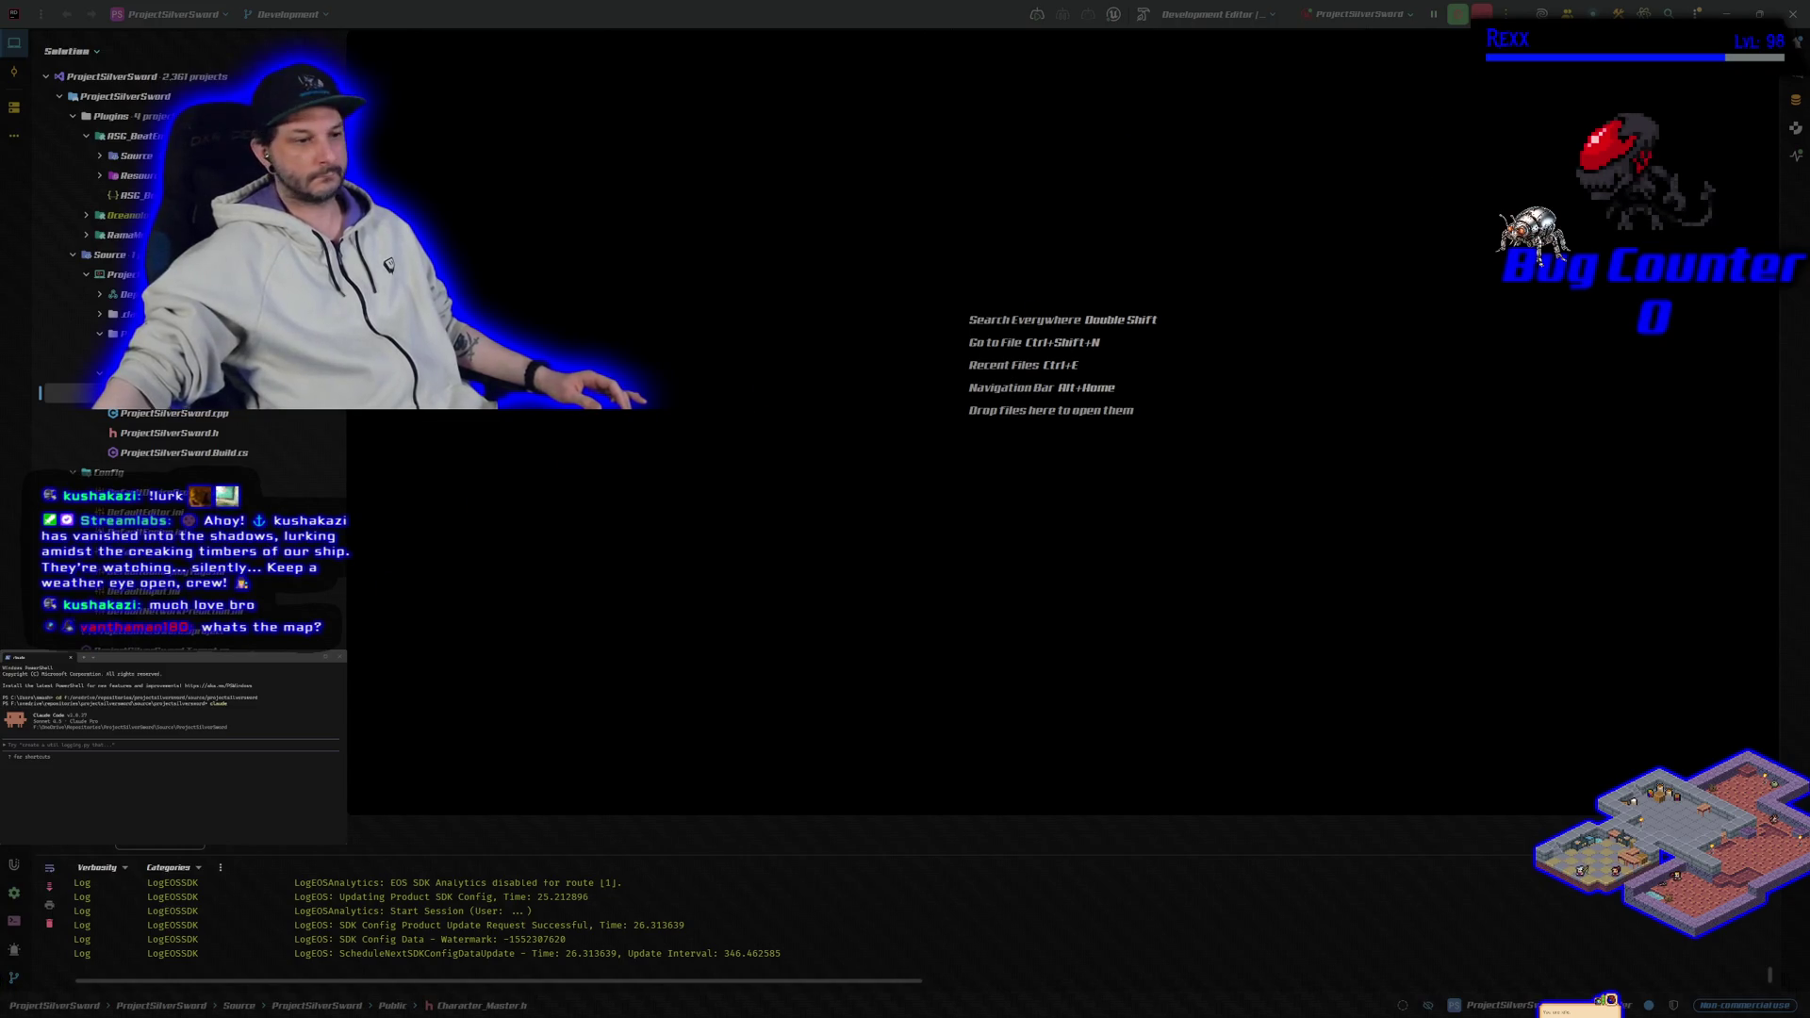
key("alt+Tab")
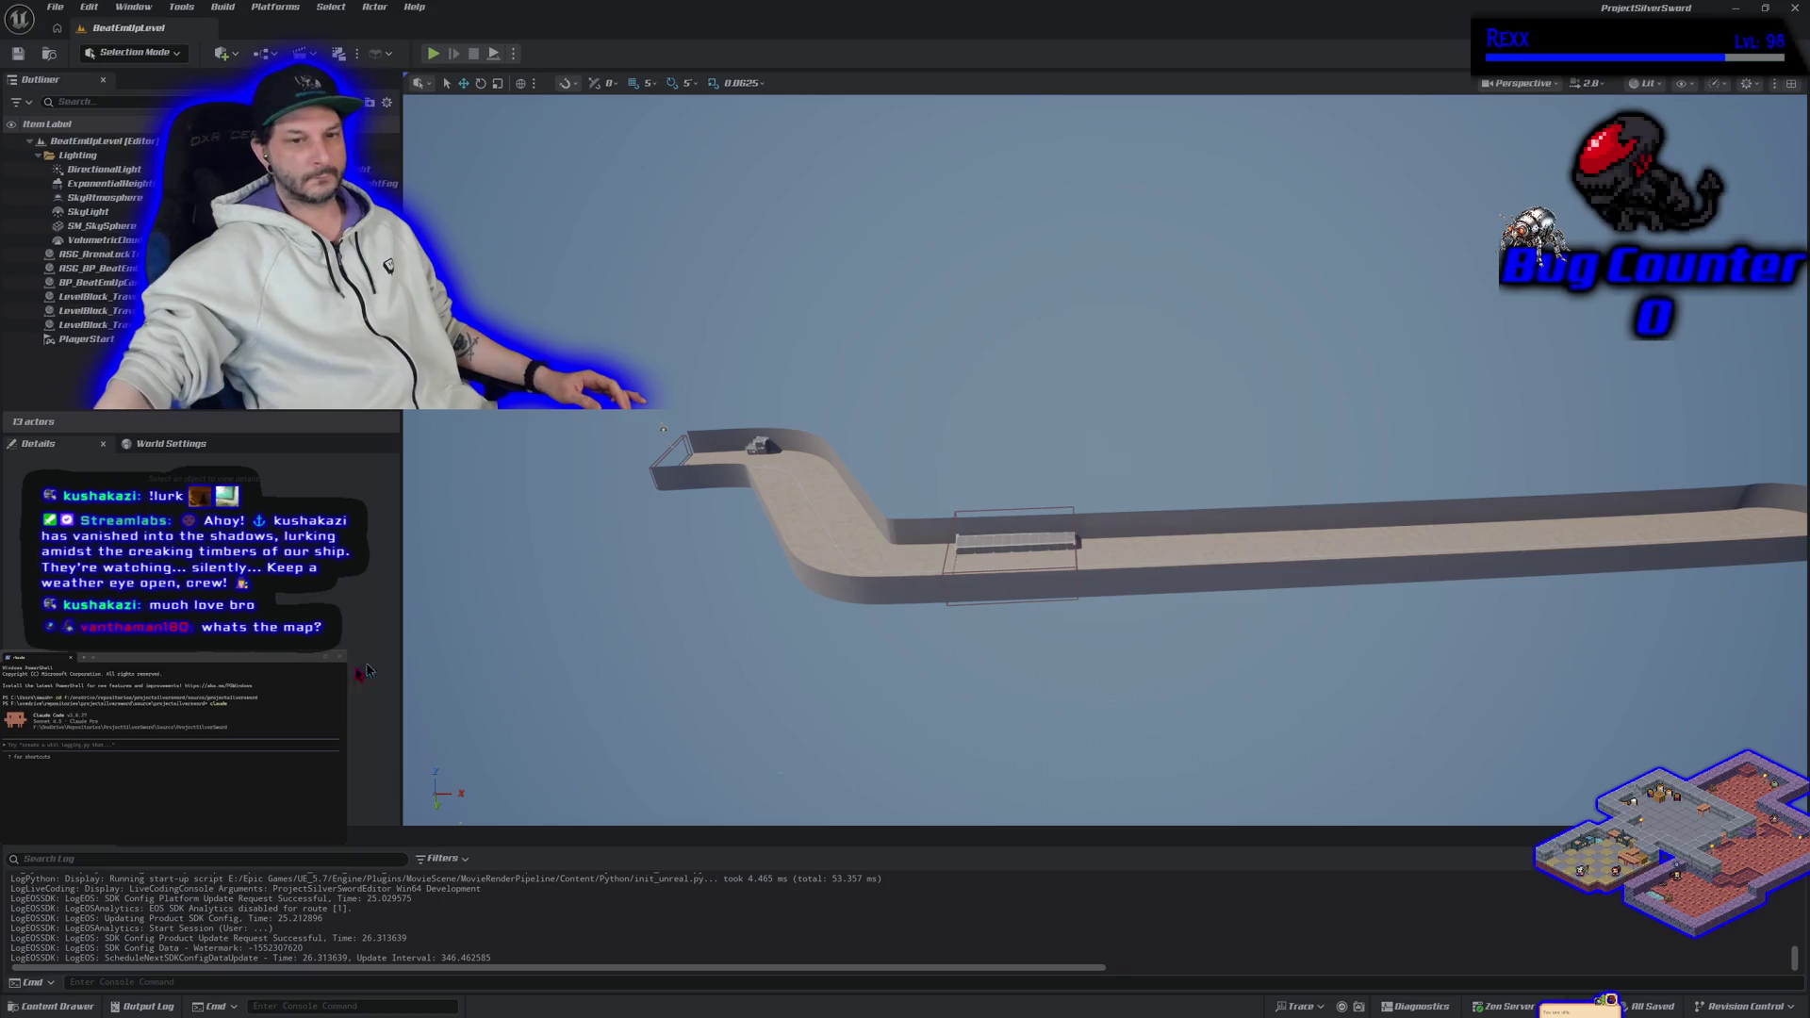
Step: Open BeatEmUpCharacter from the Blueprints folder, then open SandboxCharacter_Mover via the Content Drawer
left_click(56, 1007)
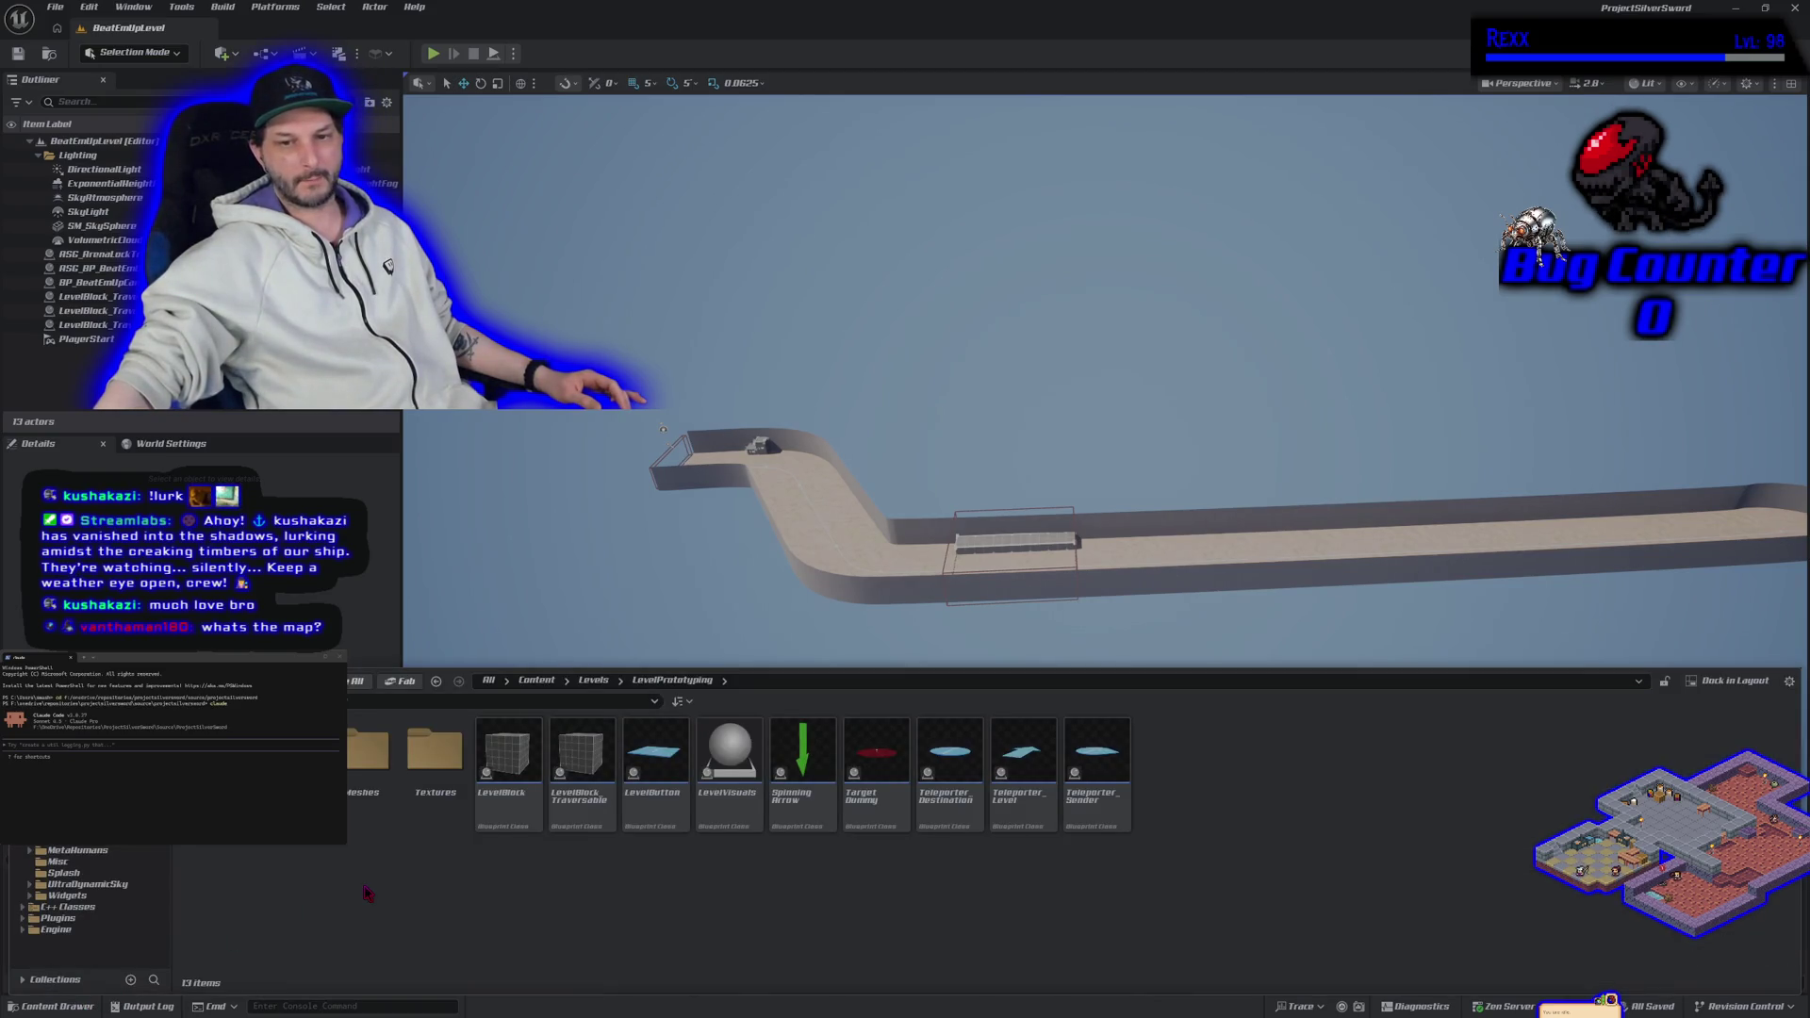
left_click(76, 754)
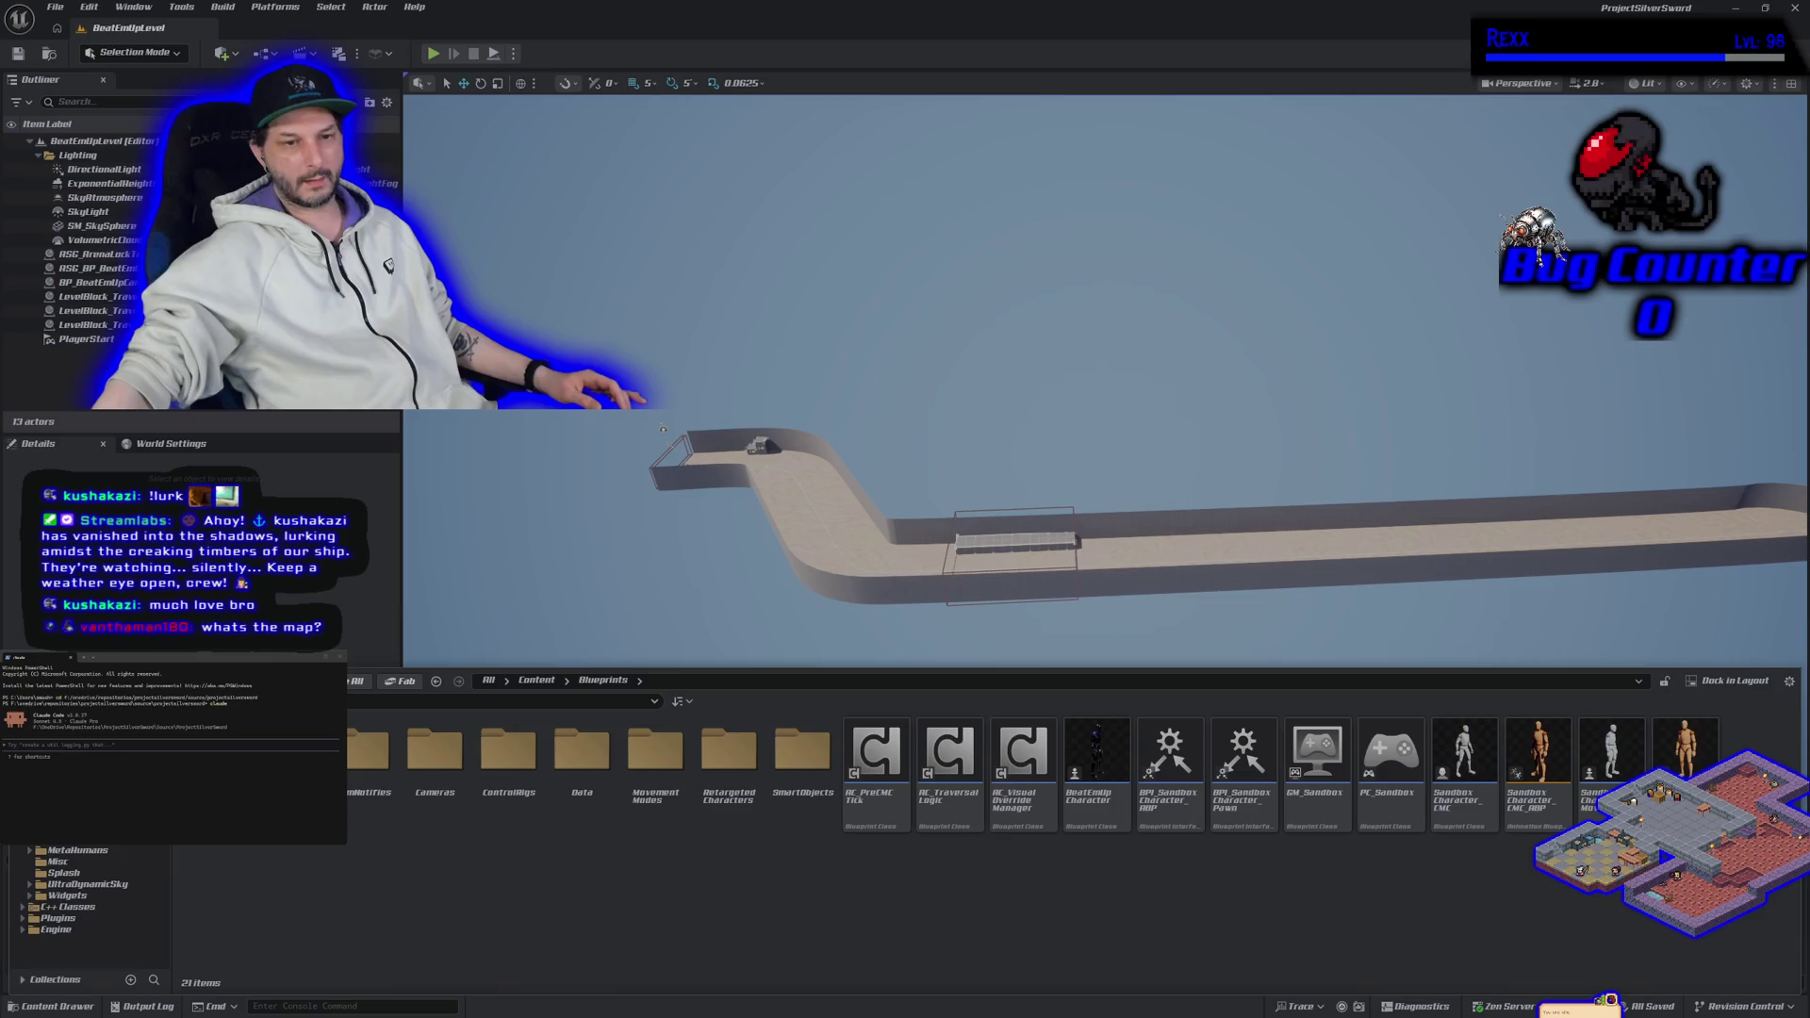
double_click(1111, 830)
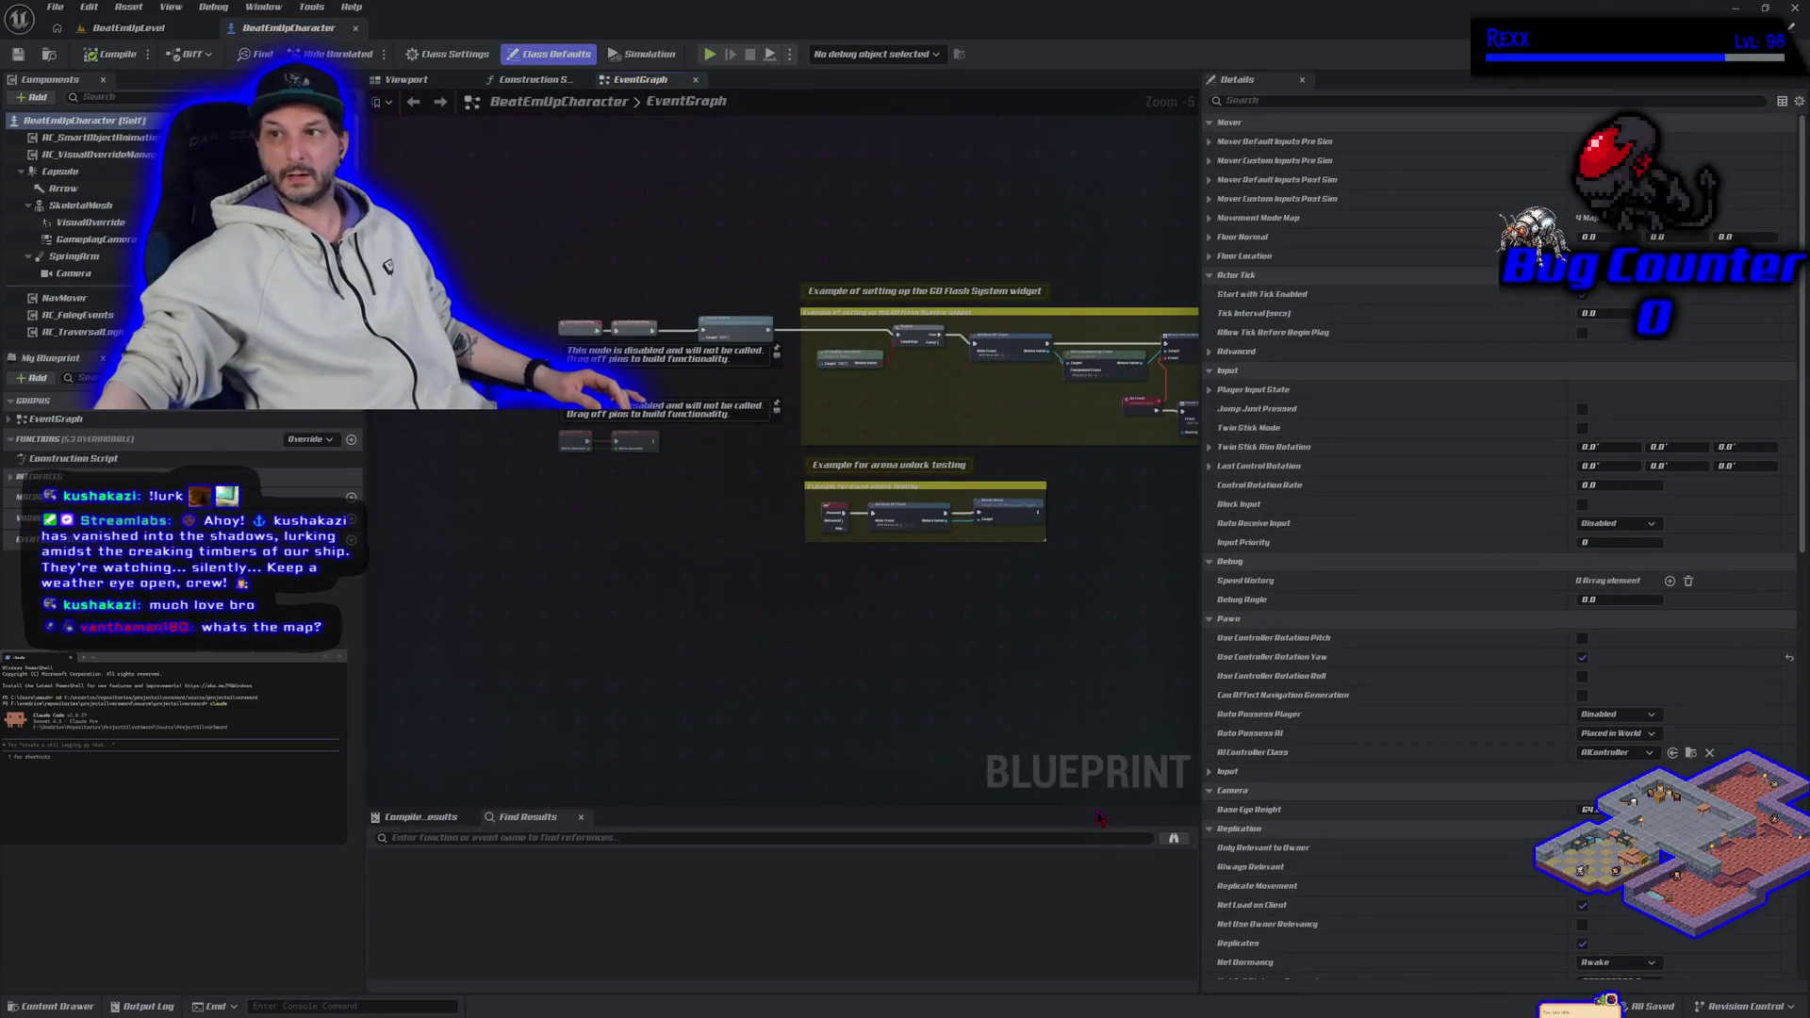
mouse_move(1064, 673)
left_mouse_down()
mouse_move(776, 671)
mouse_move(880, 635)
mouse_move(801, 693)
mouse_move(863, 695)
left_mouse_up()
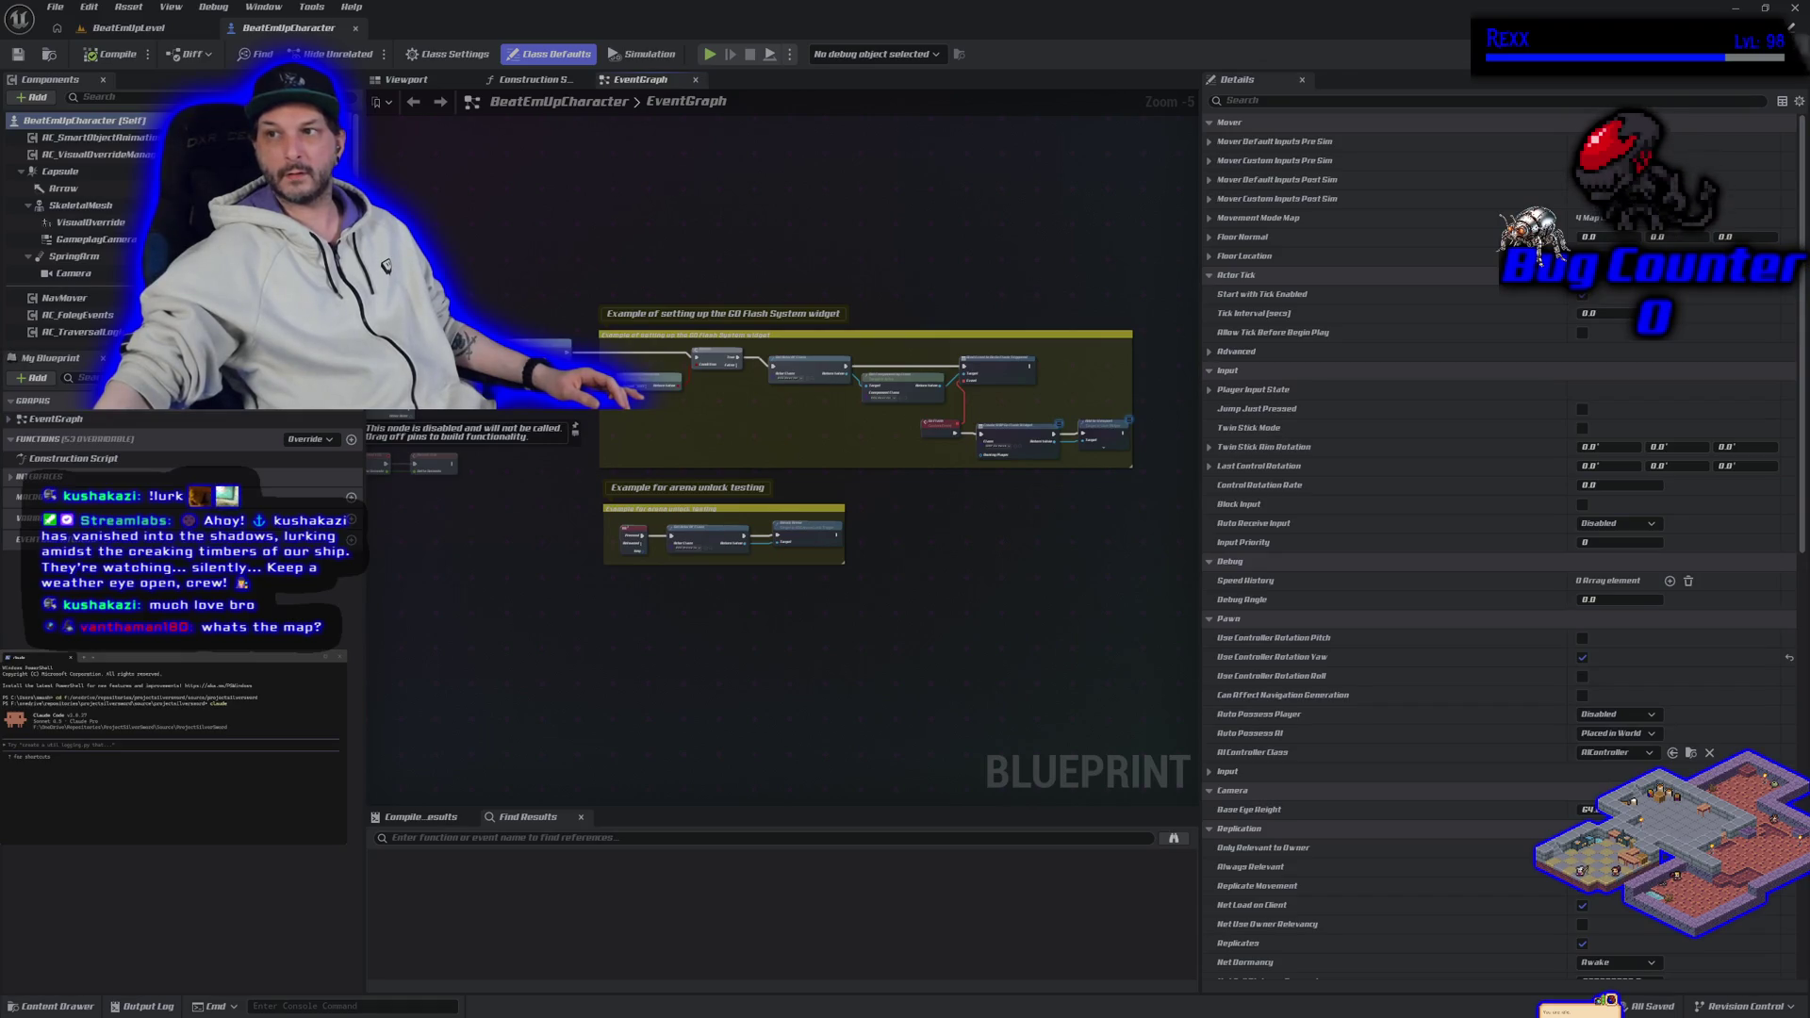
key("ctrl+space")
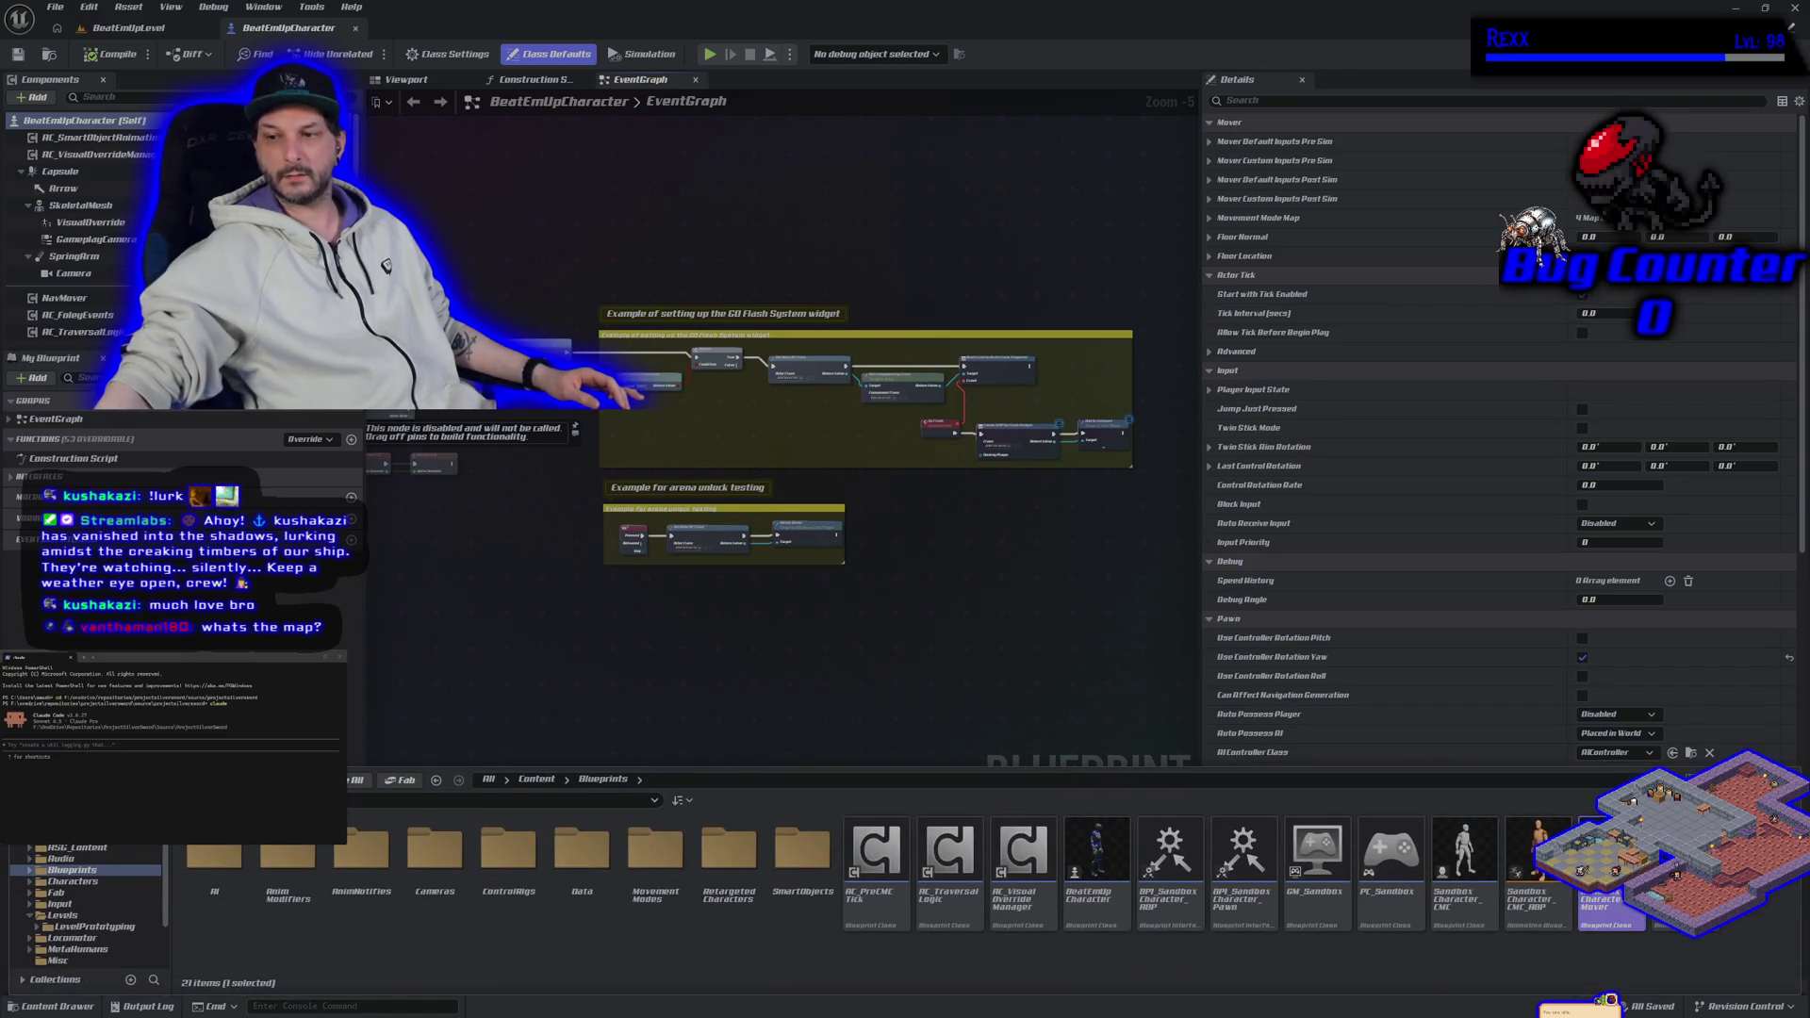
key("Return")
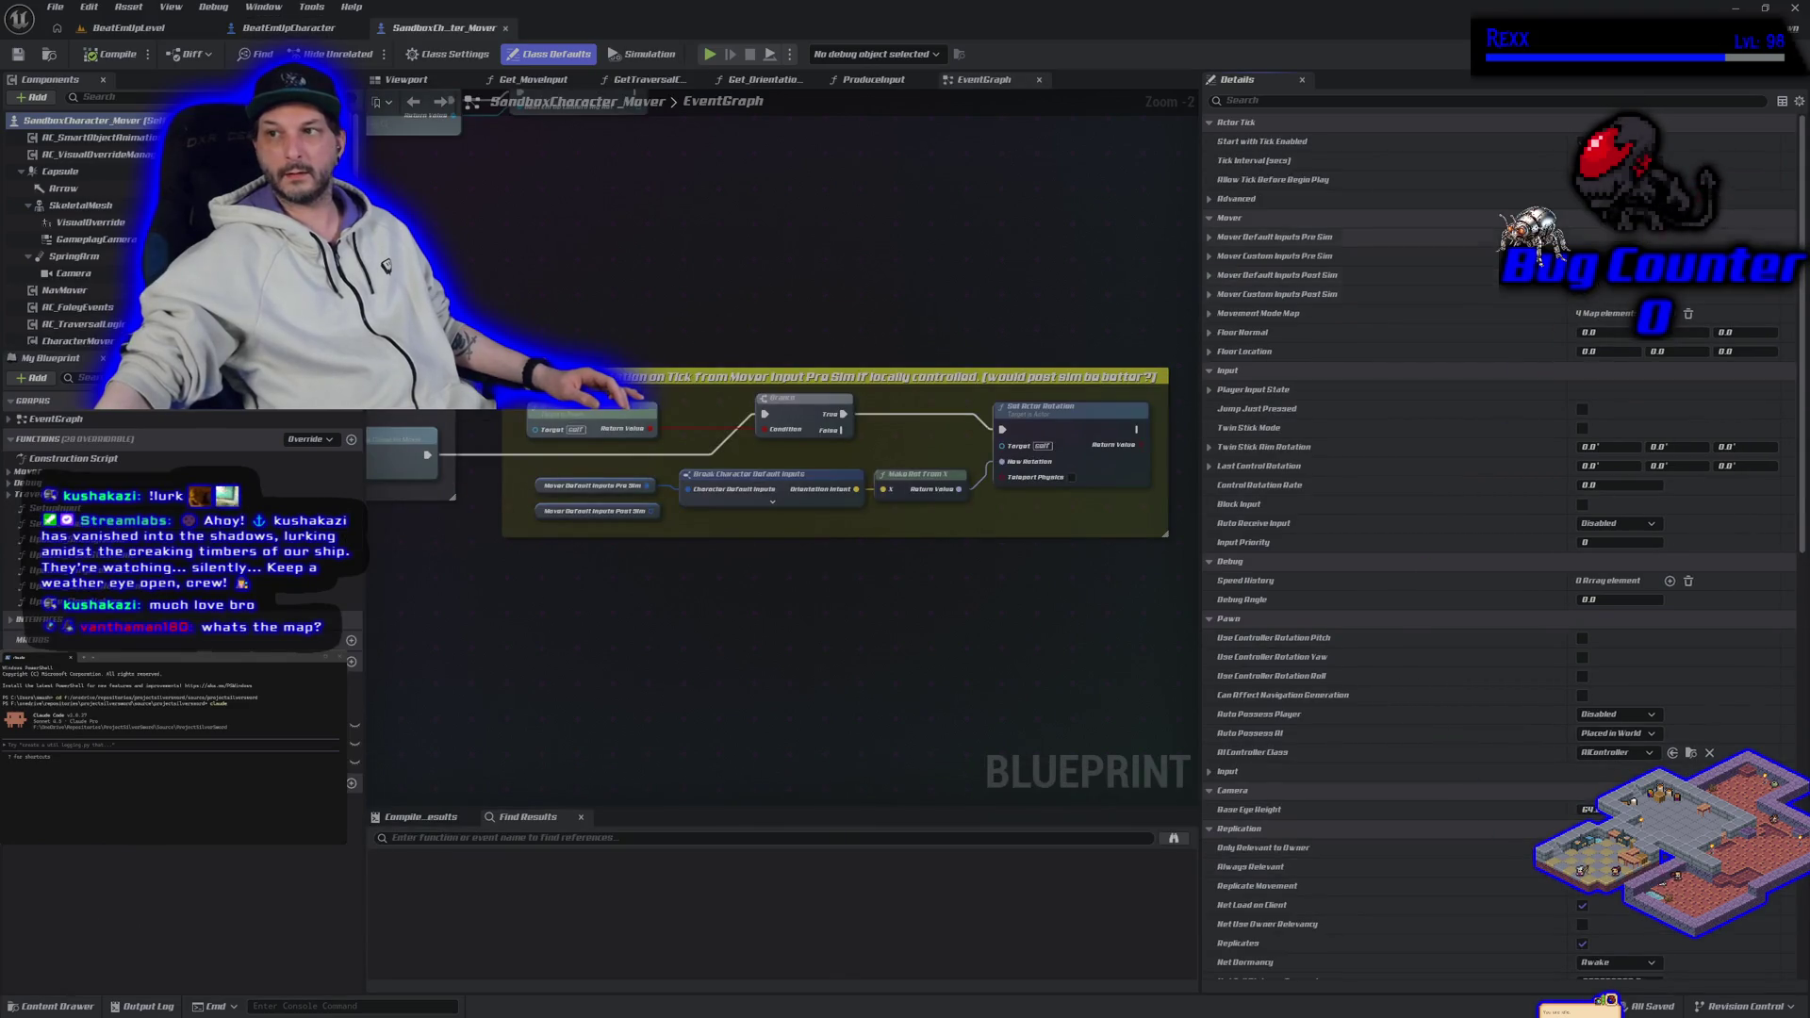
Step: Navigate the Content Drawer to C++ Classes > ProjectSilverSword > Public and right-click its empty area
left_click(726, 724)
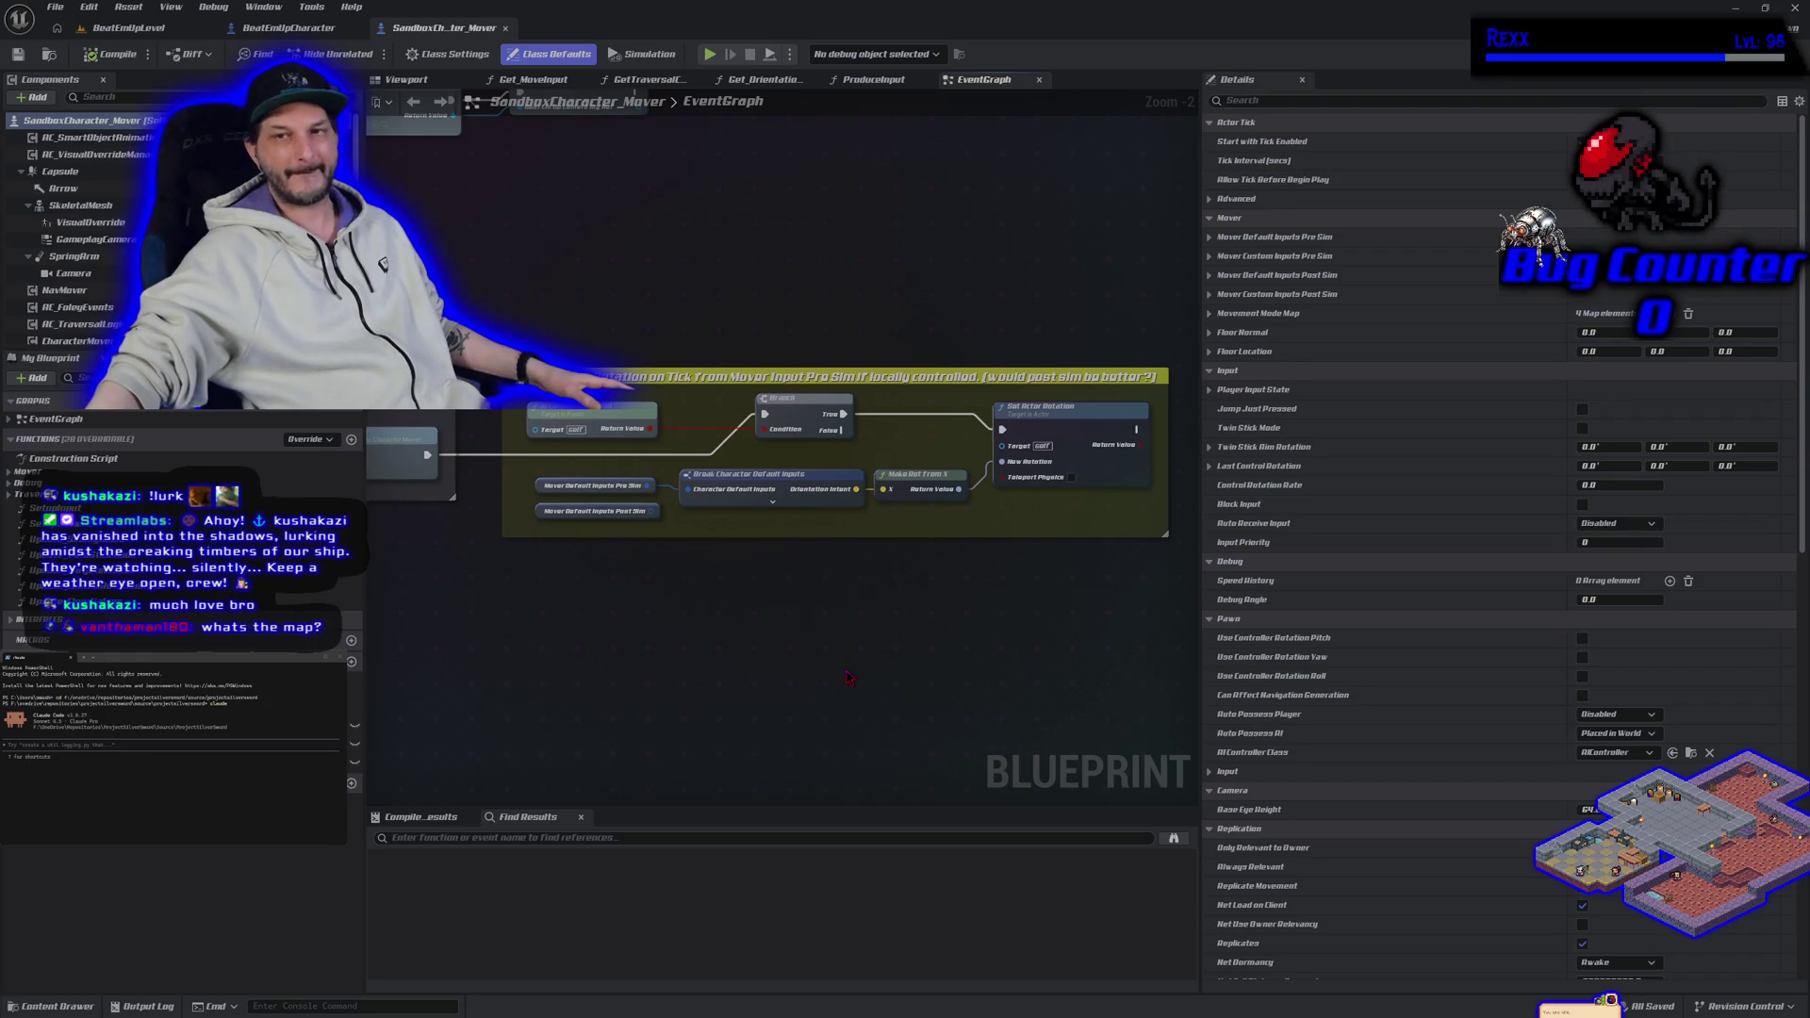
left_click(52, 1006)
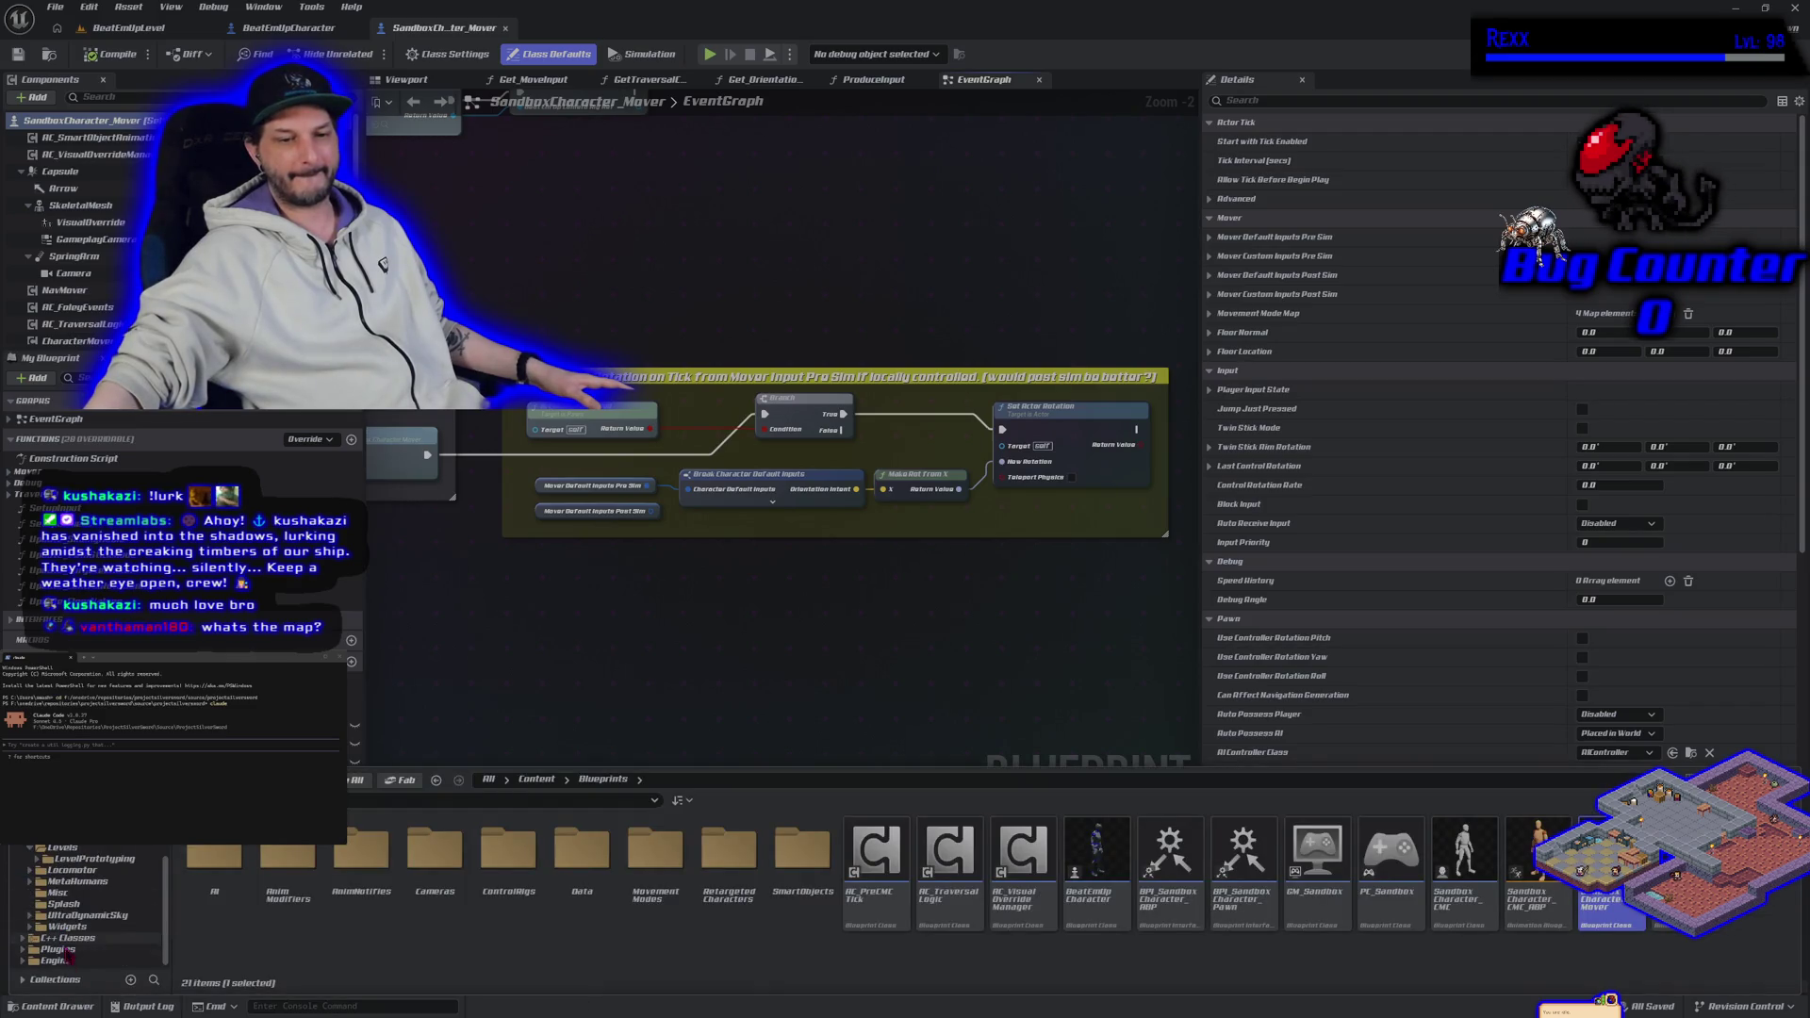
left_click(75, 953)
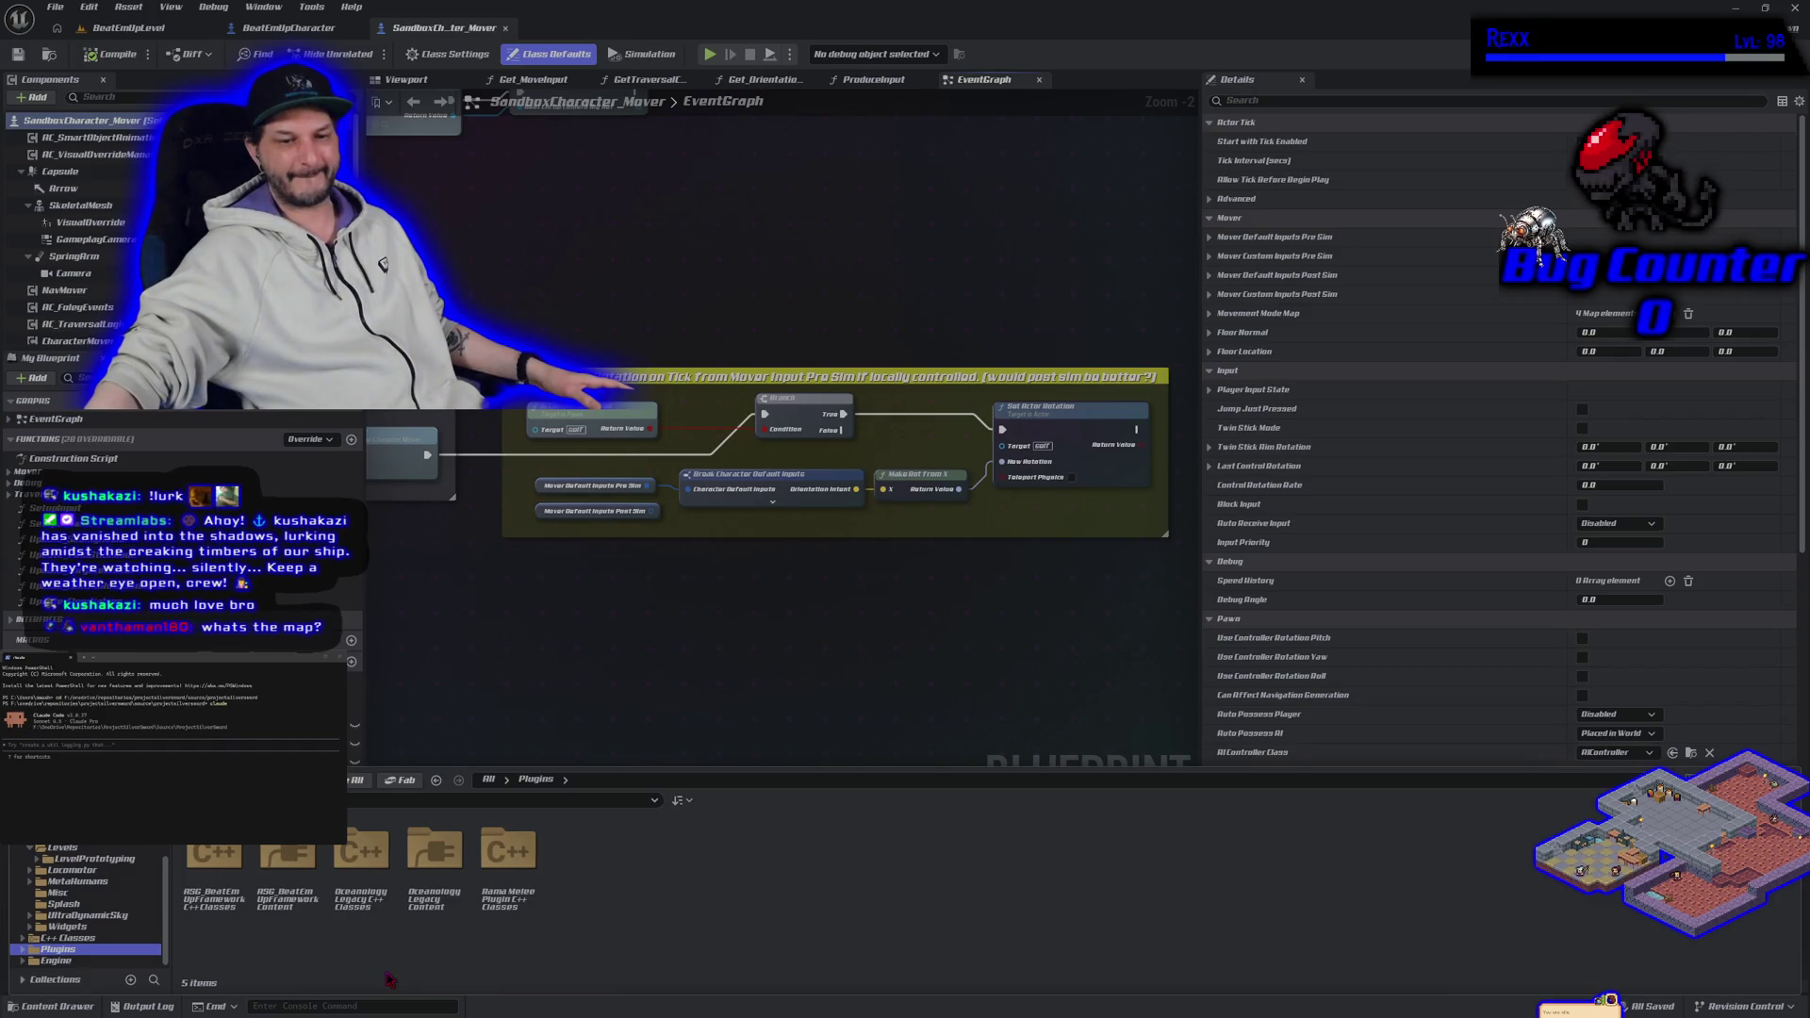
left_click(104, 938)
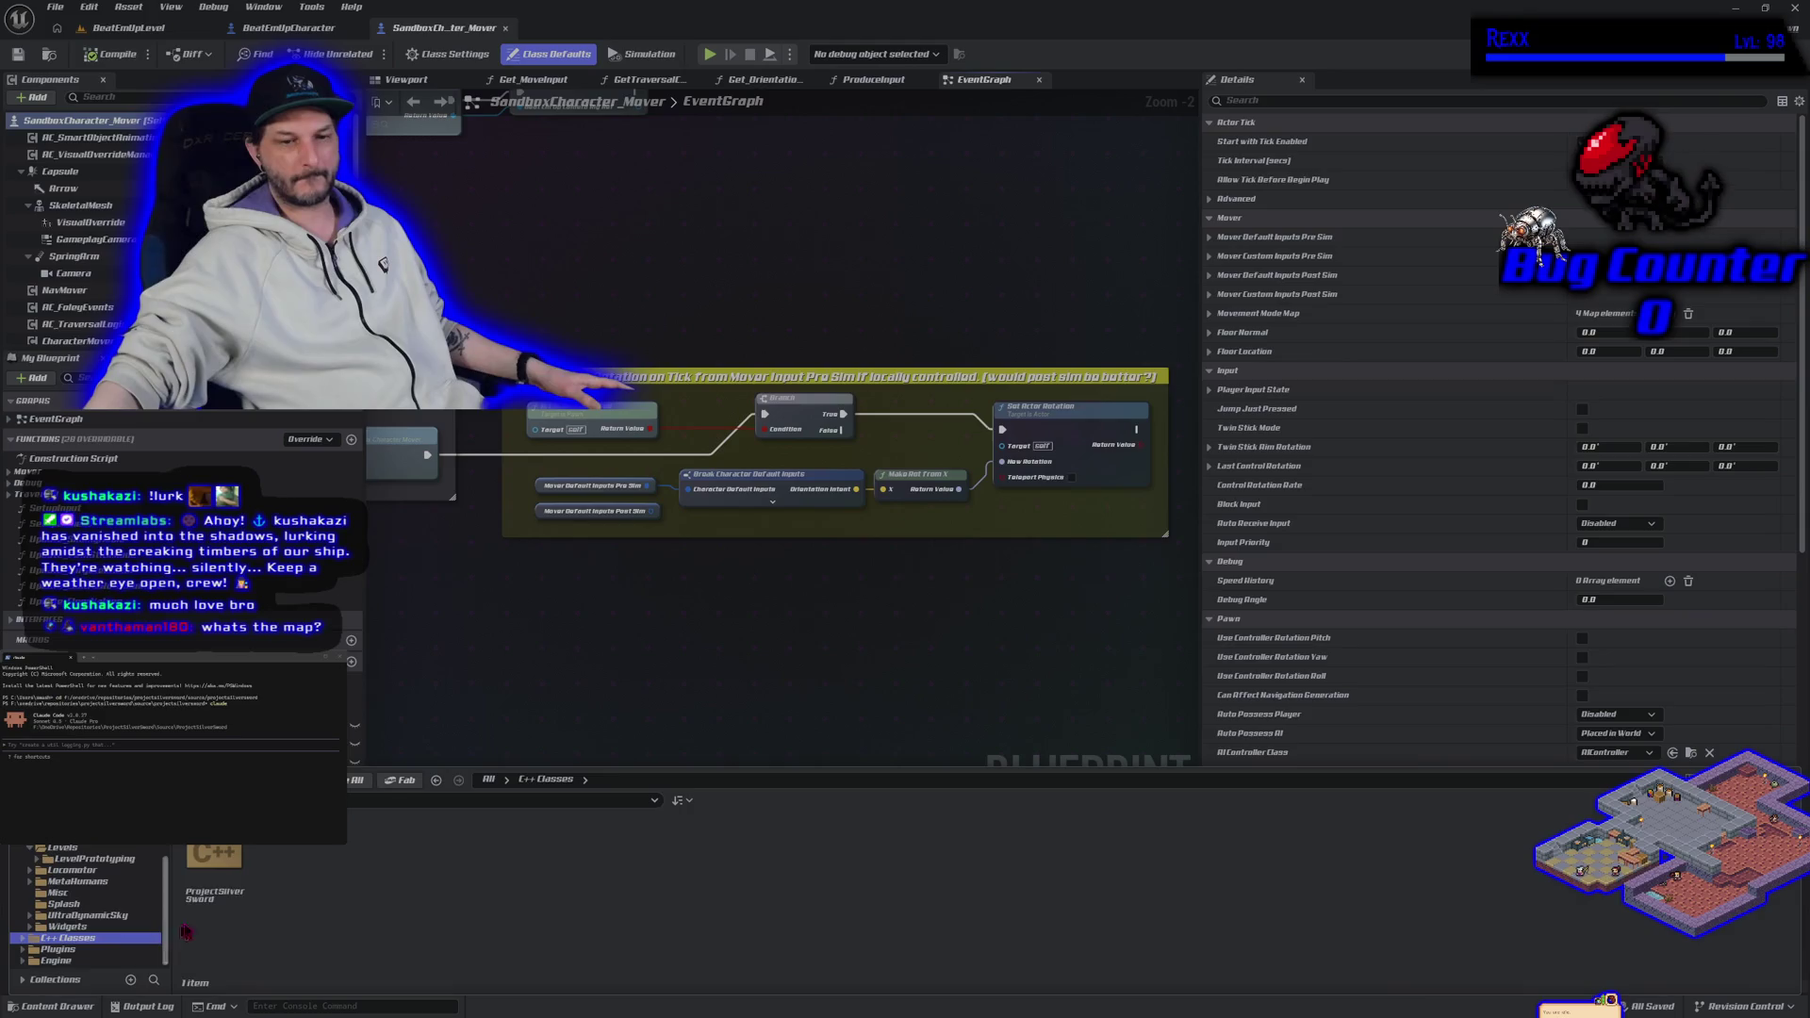
double_click(211, 896)
double_click(209, 904)
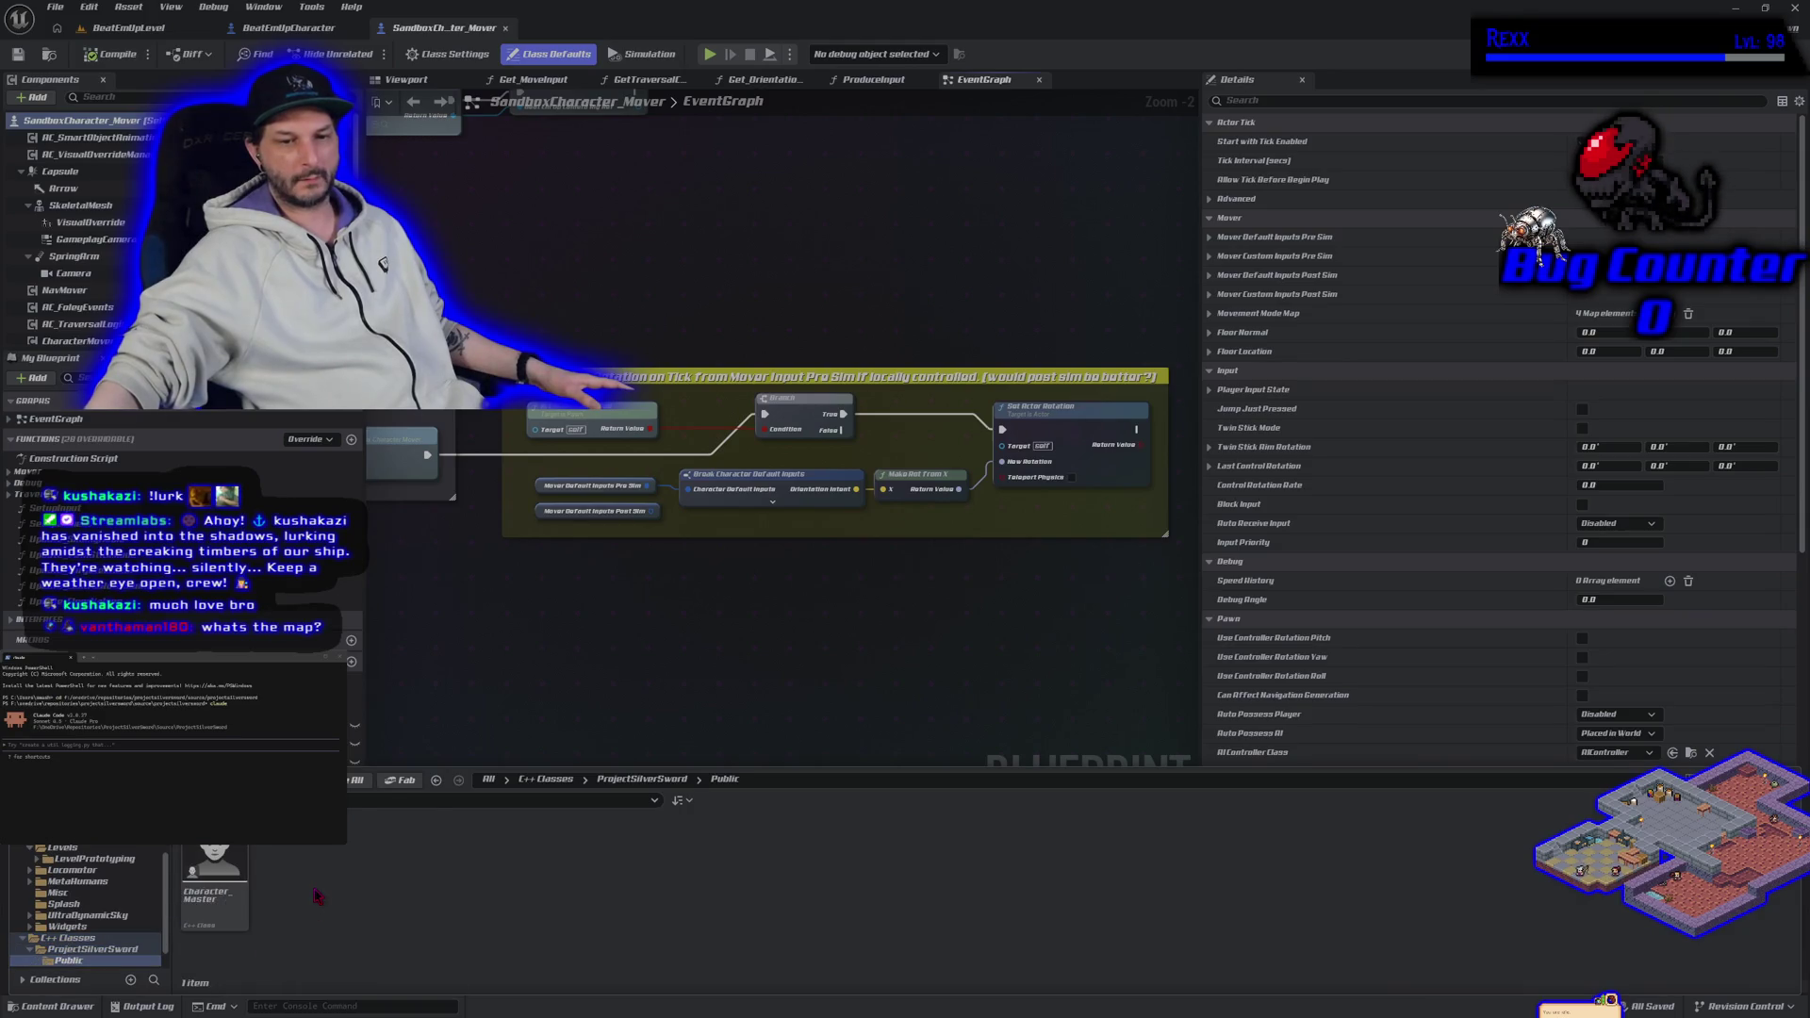
right_click(319, 896)
Step: Create a new Pawn-derived C++ class named ASG_BeatEmUpPawn
left_click(375, 958)
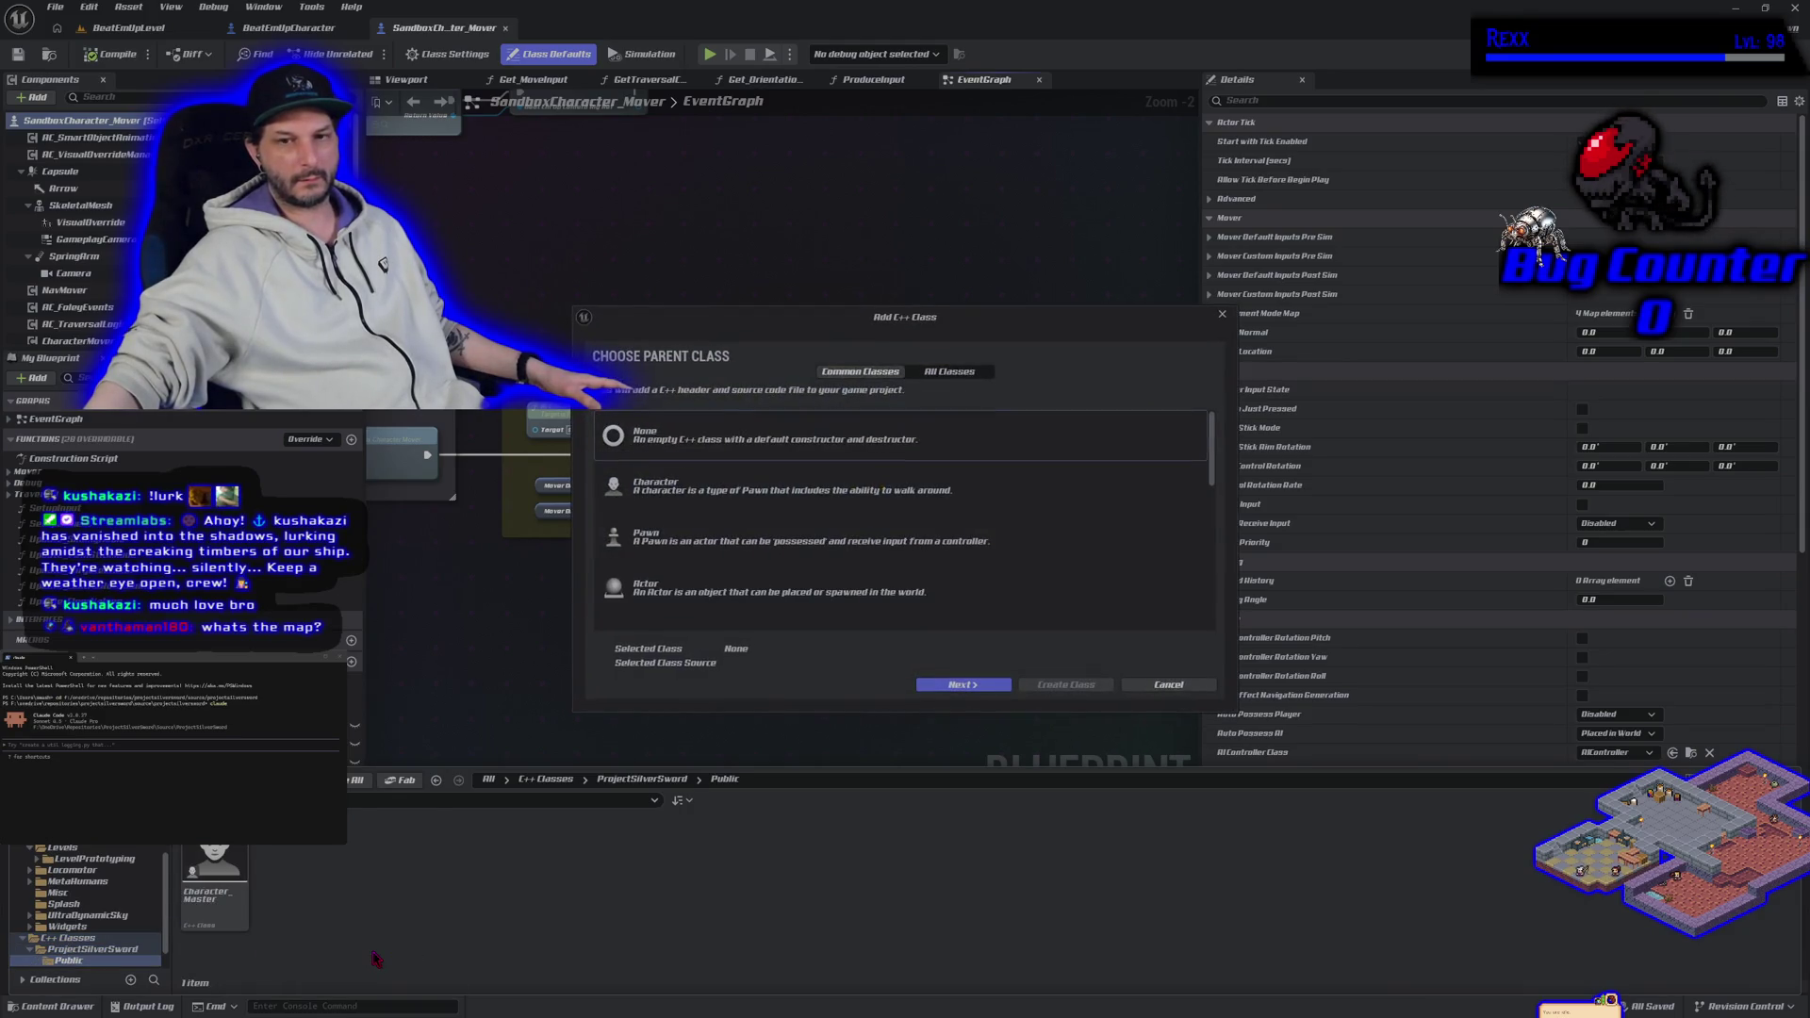
left_click(707, 539)
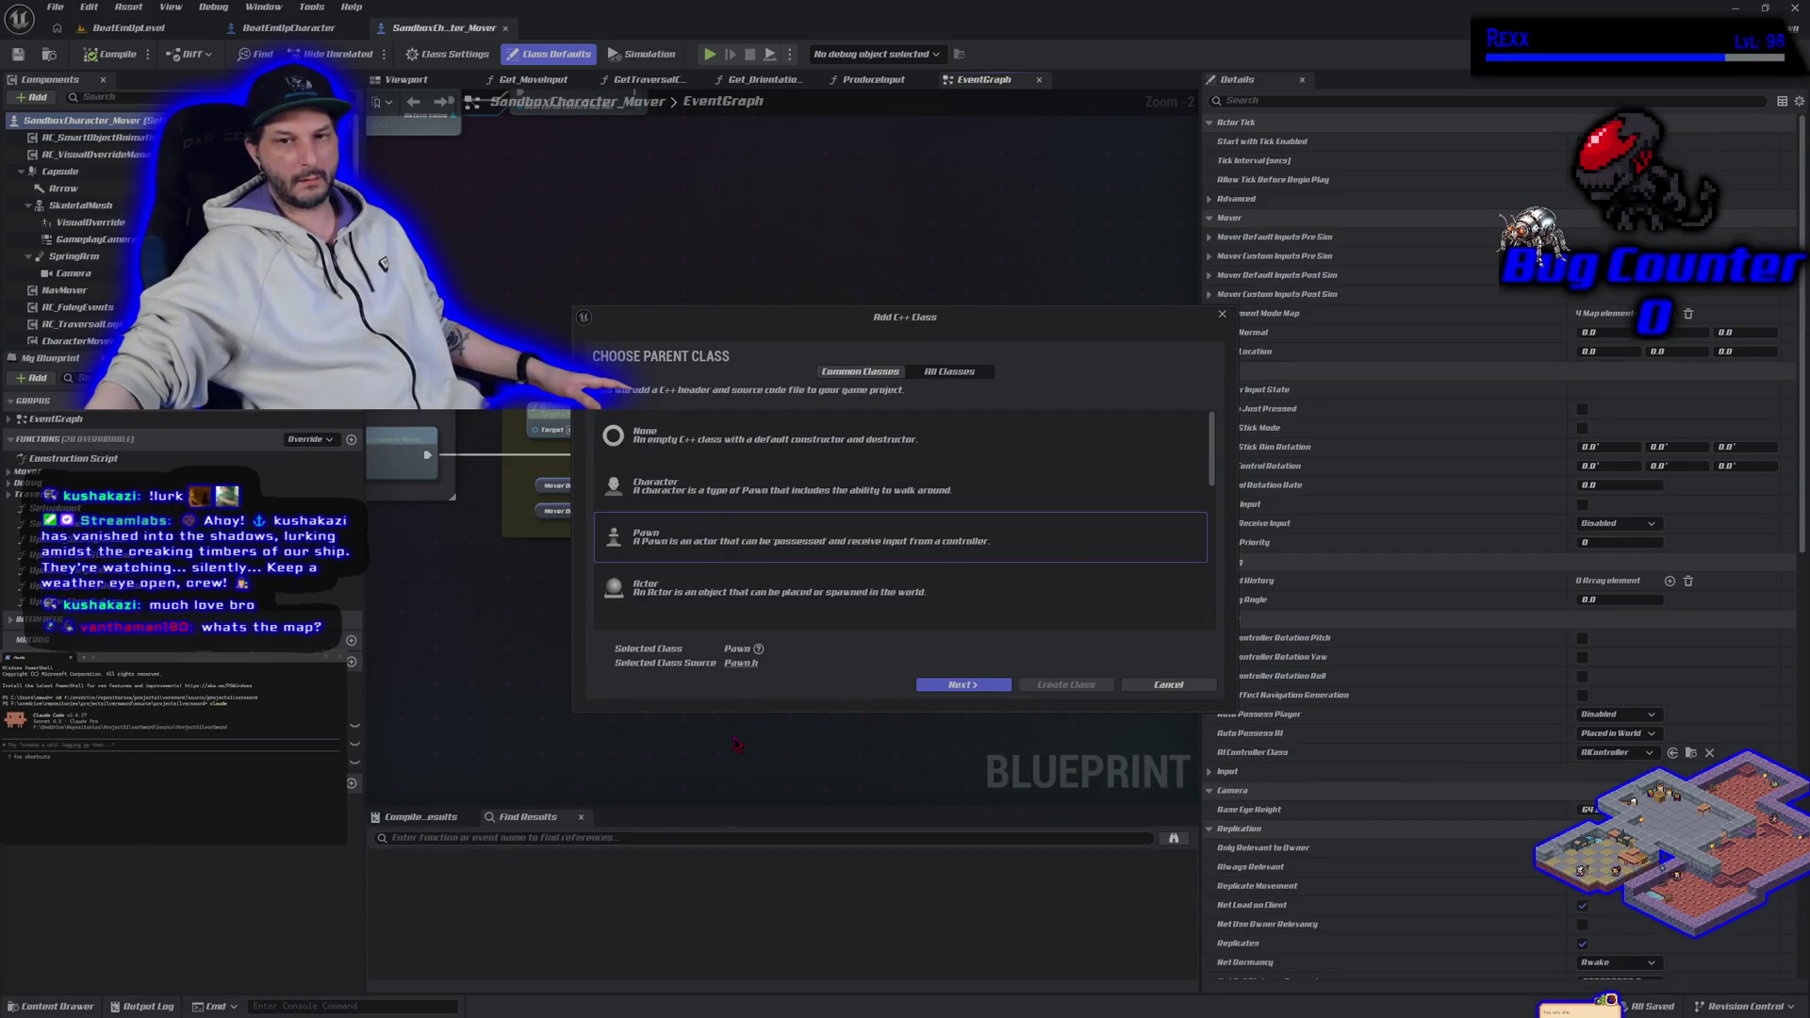
left_click(957, 686)
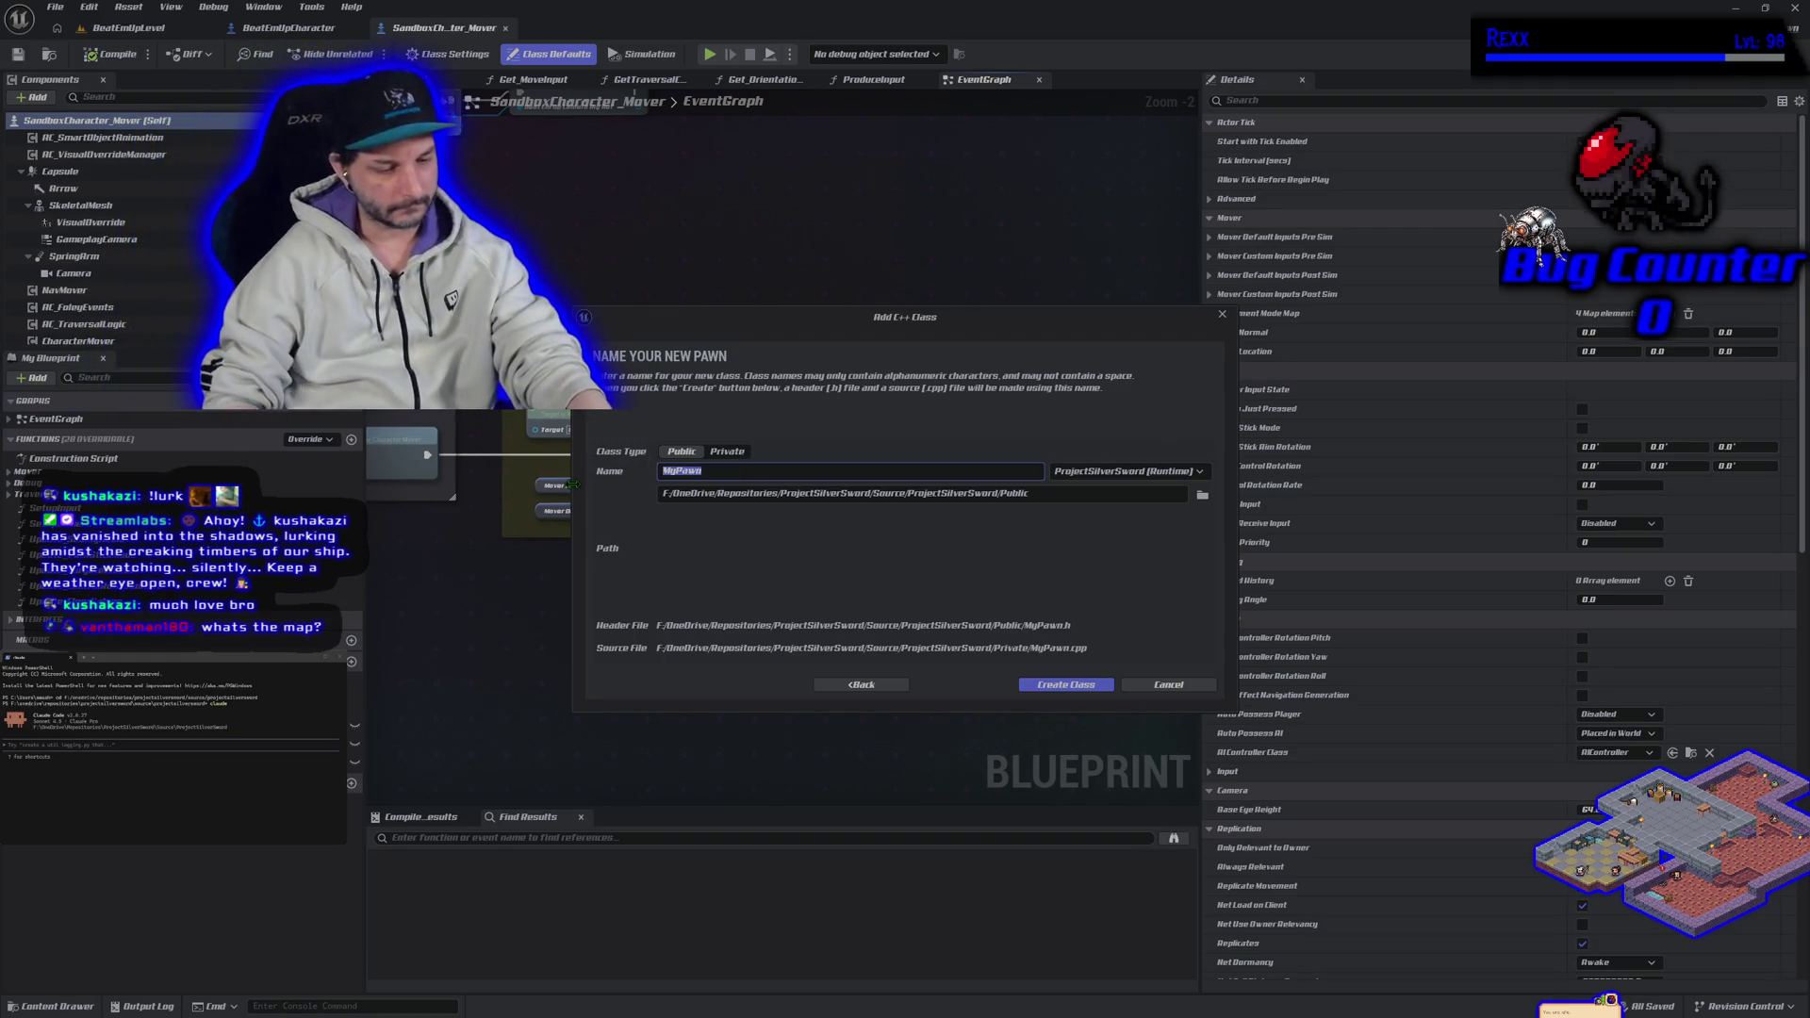
type("ASG_BeatEmUpPaw")
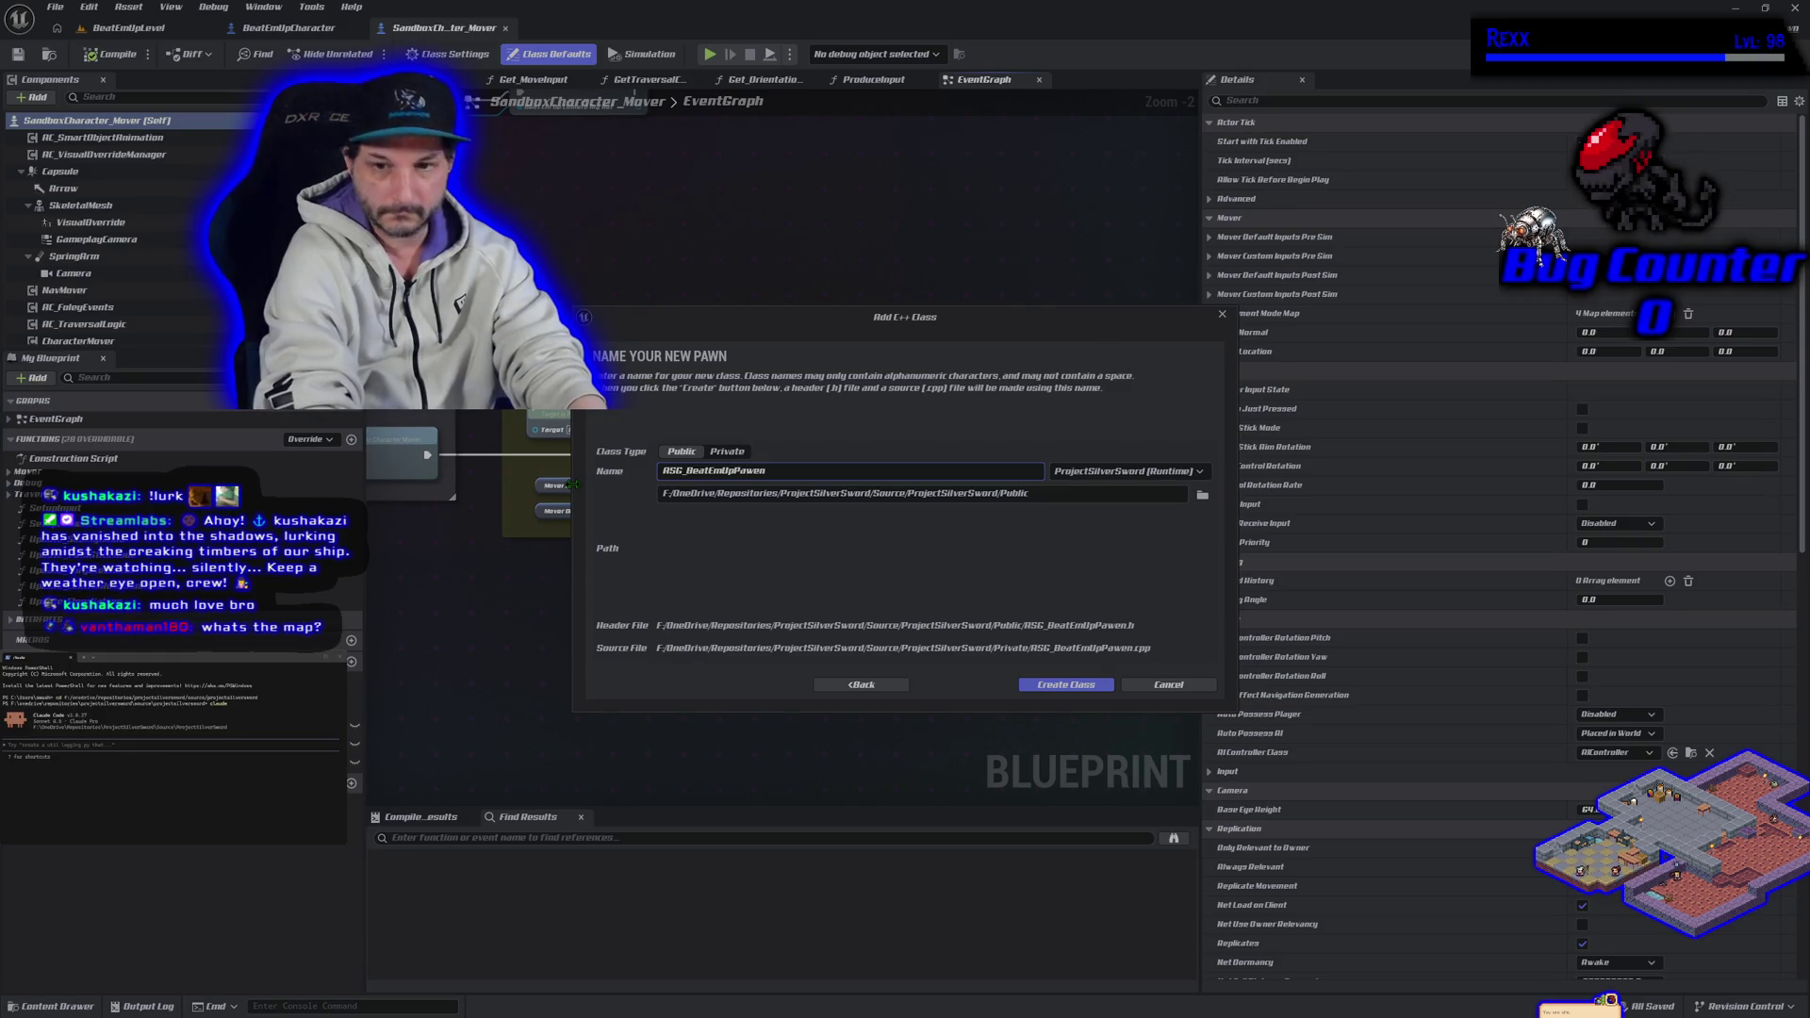
type("n")
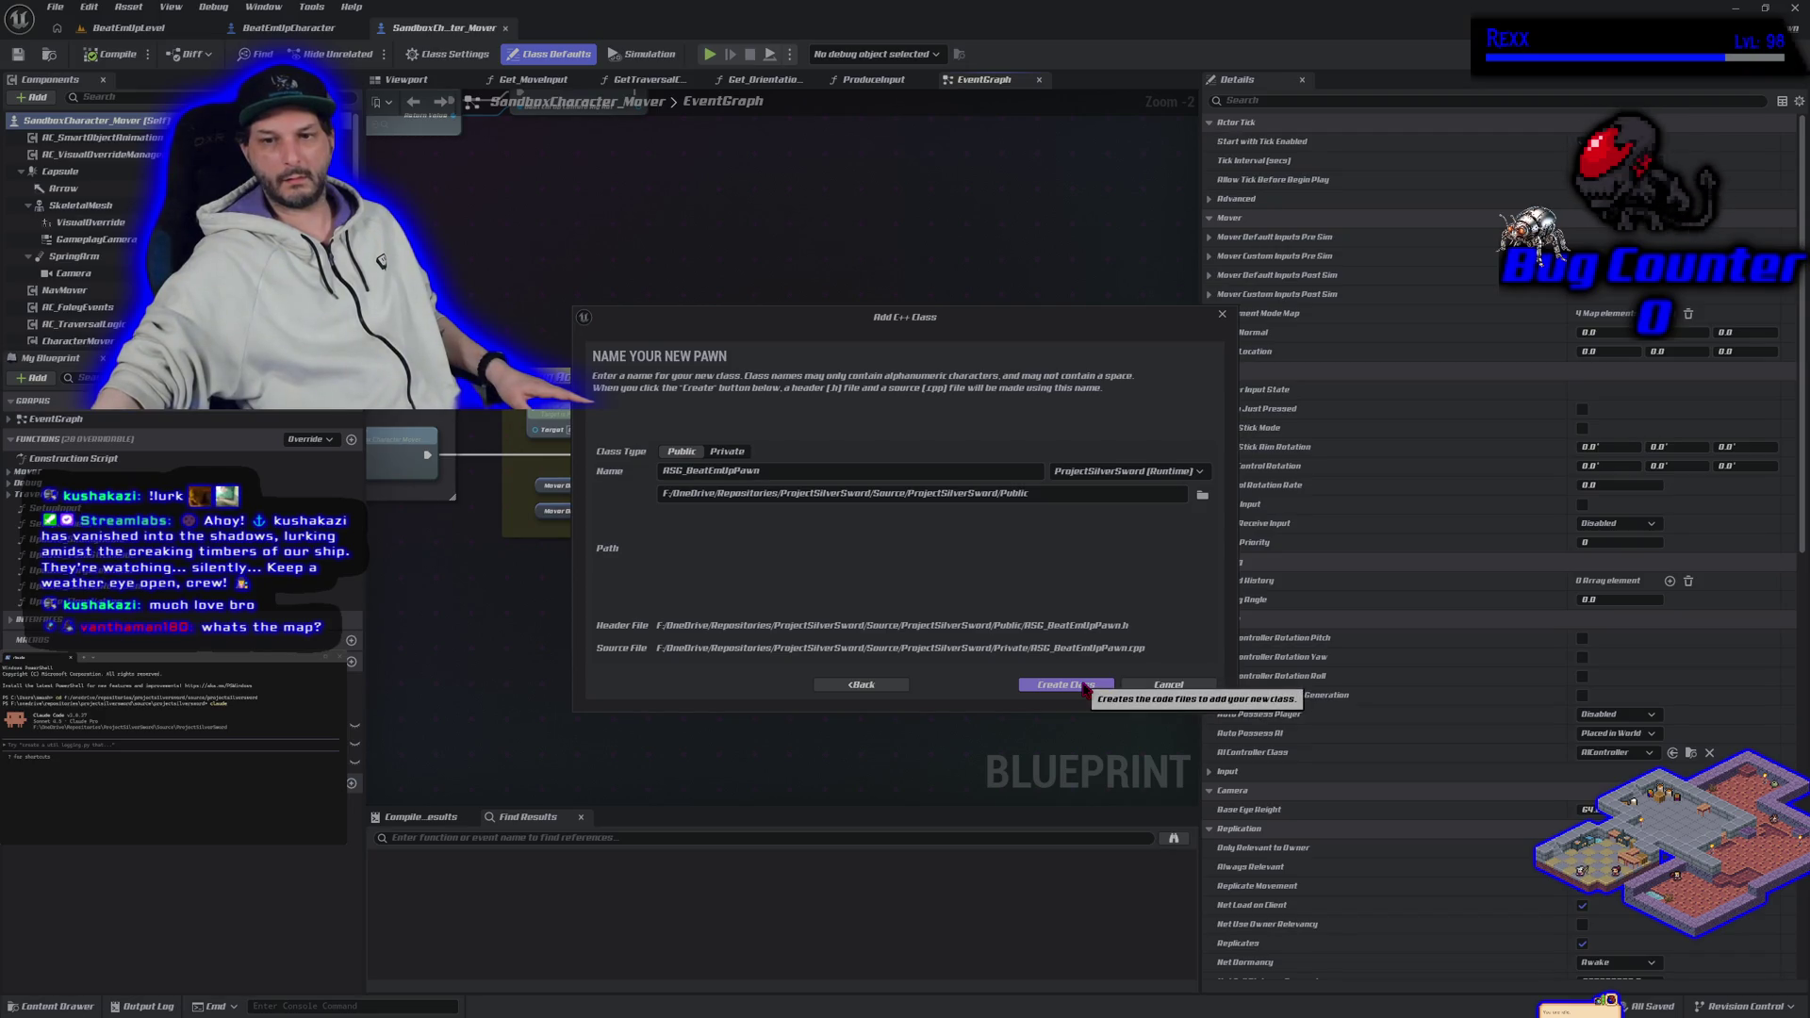
left_click(1085, 689)
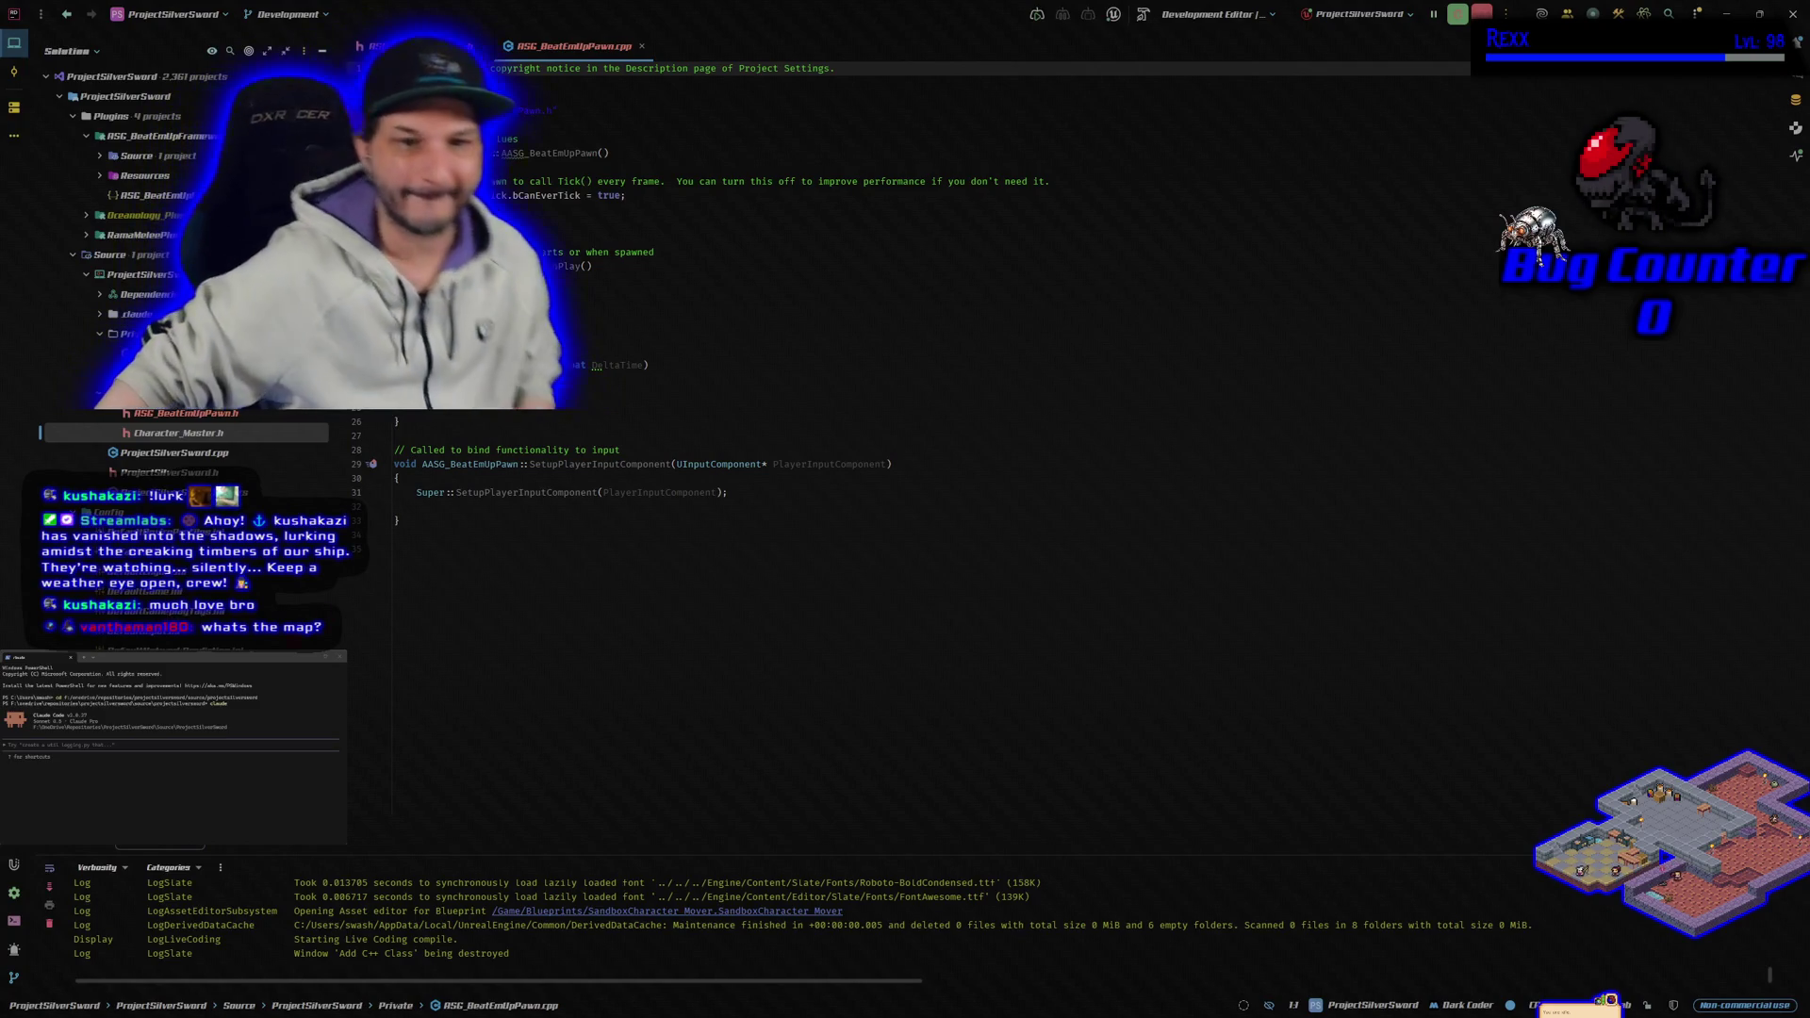
Step: Delete Character_Master.cpp and Character_Master.h from the solution and rebuild the project
left_click(142, 374)
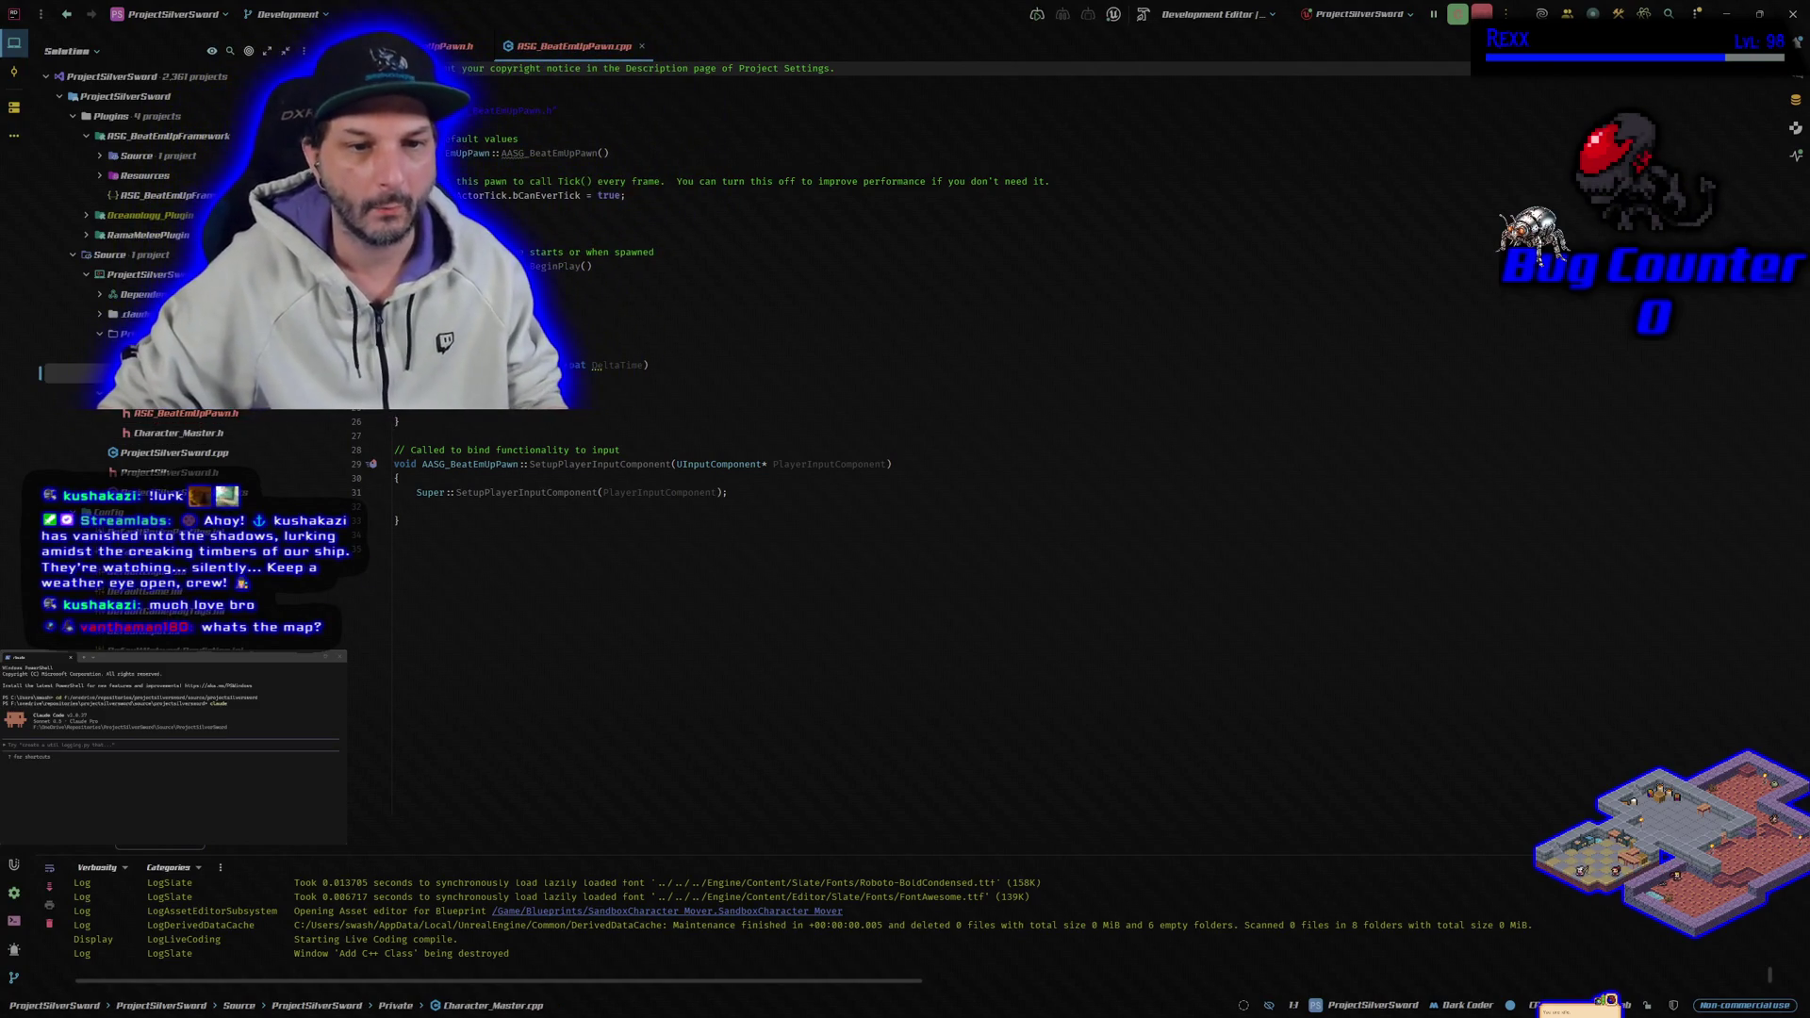
left_click(209, 435)
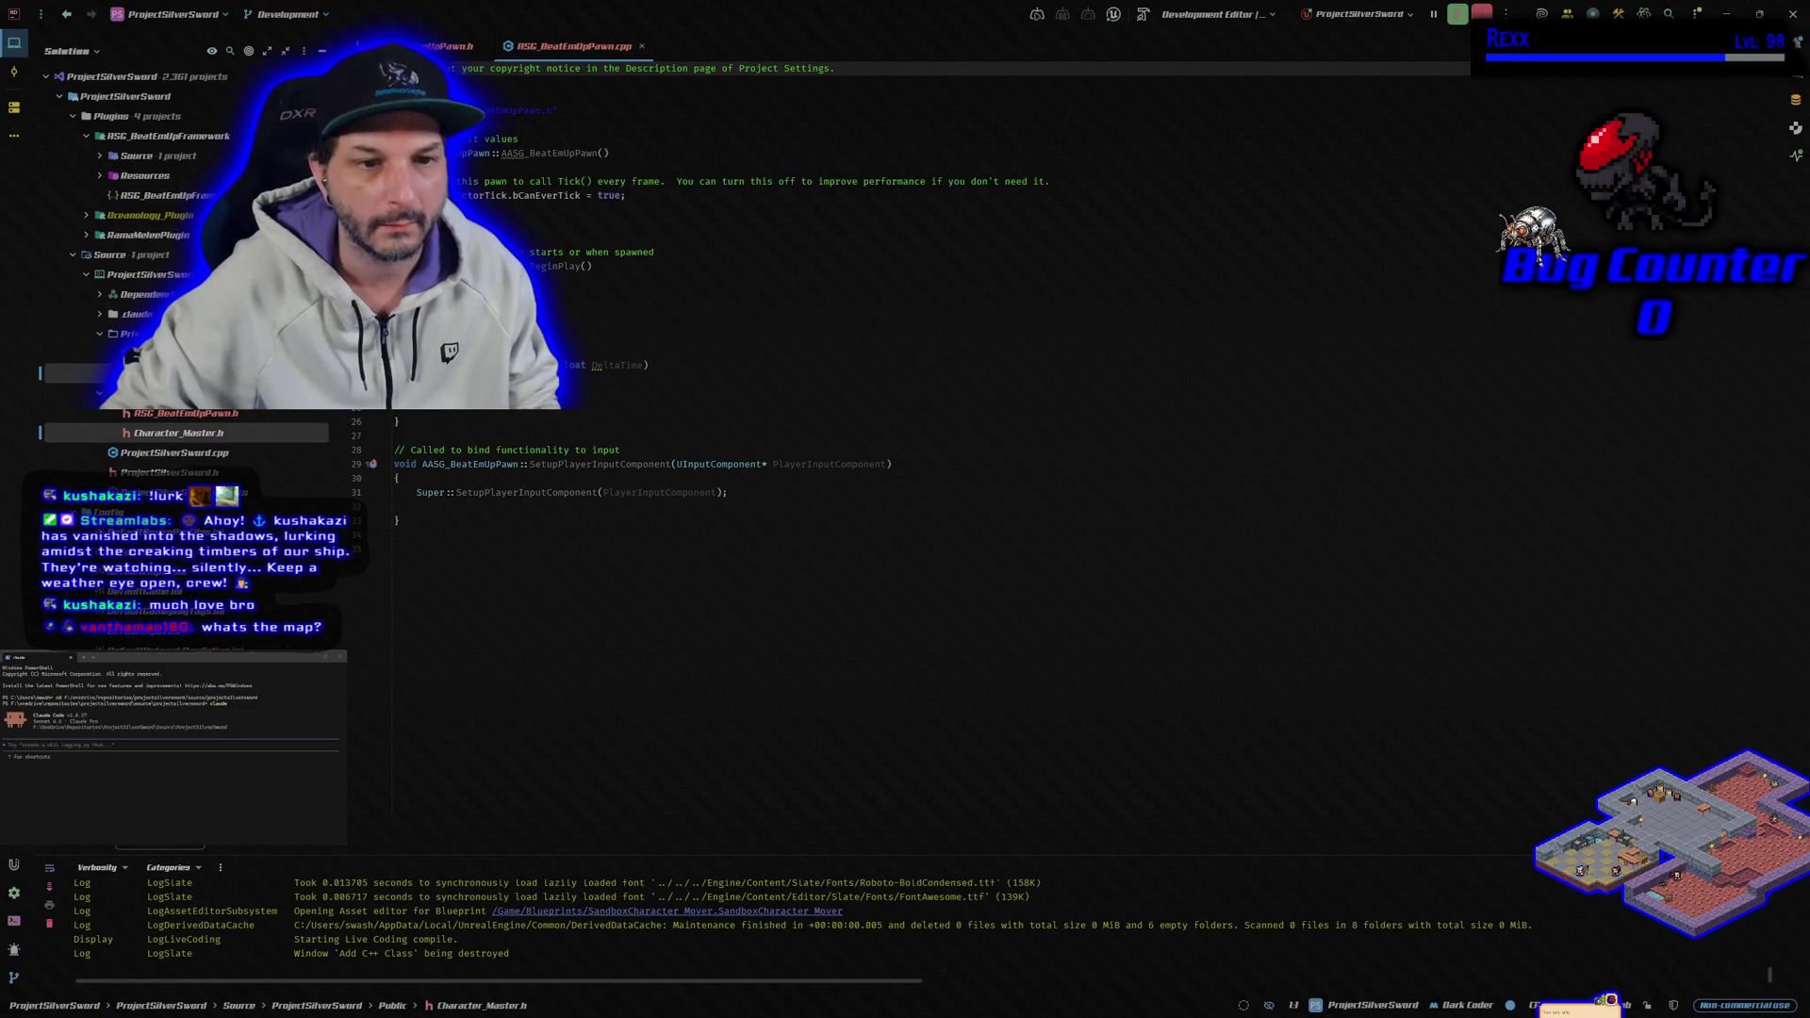
key("Delete")
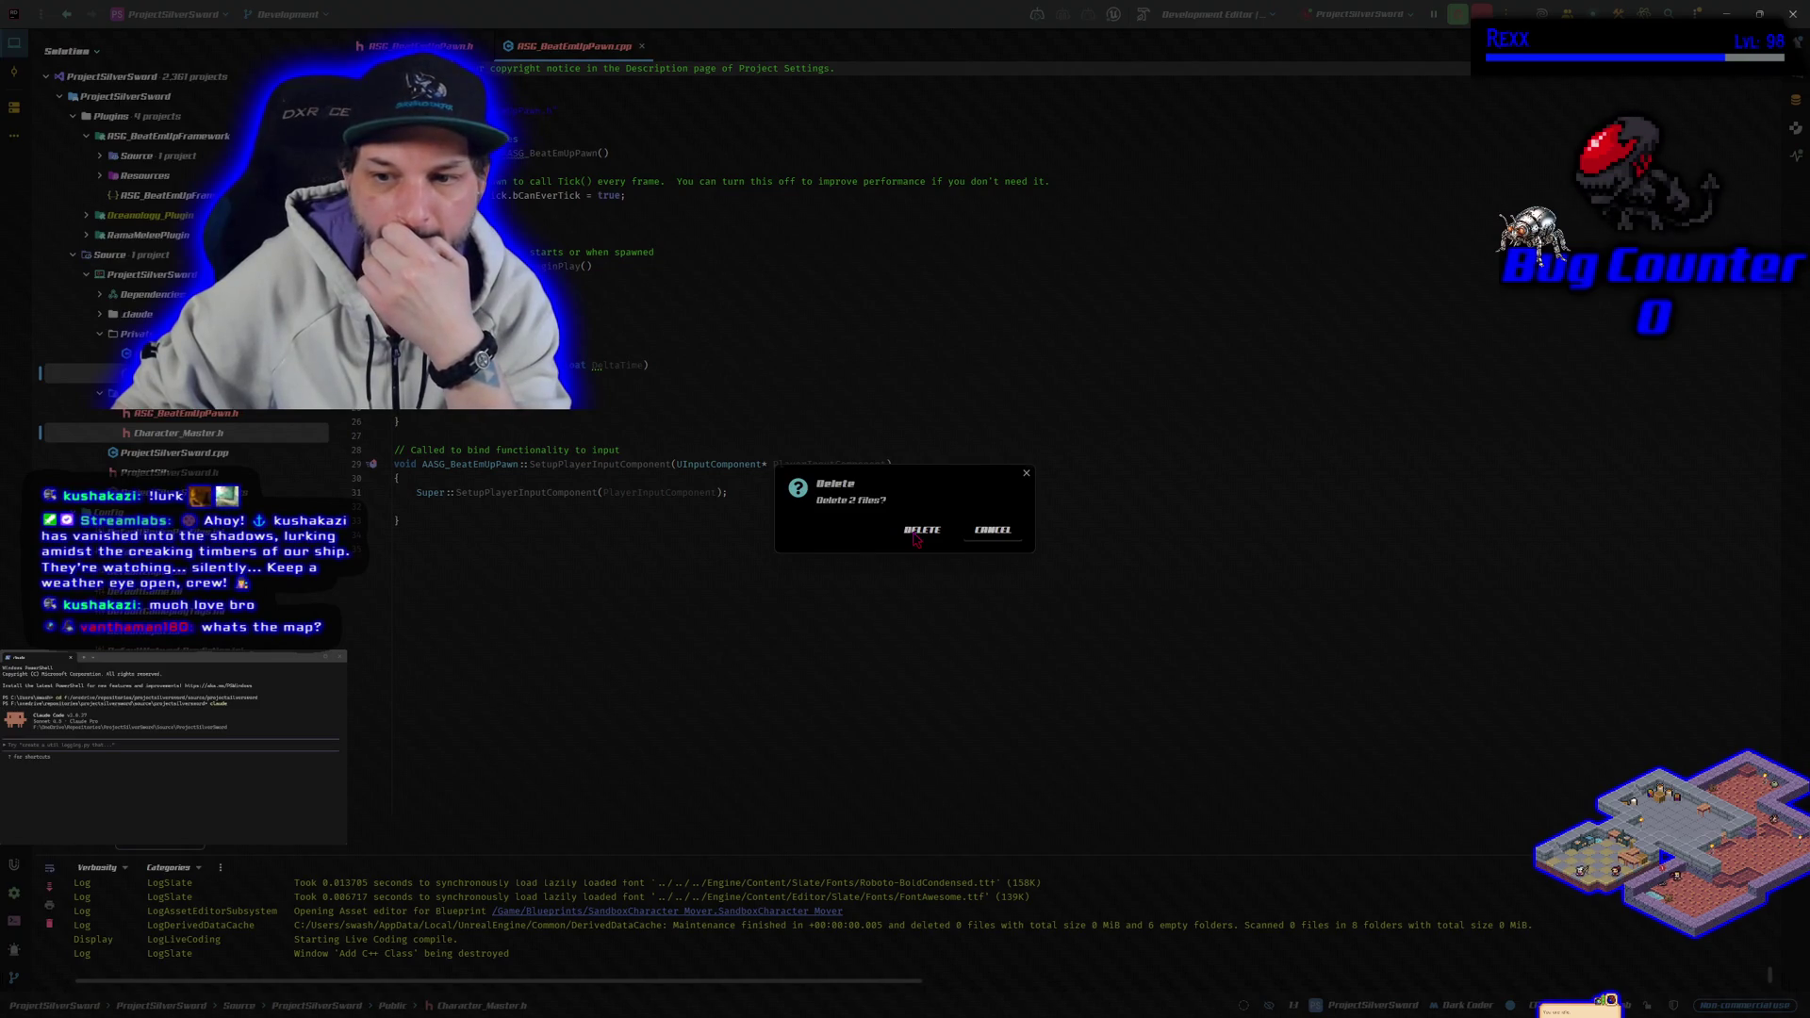
left_click(920, 531)
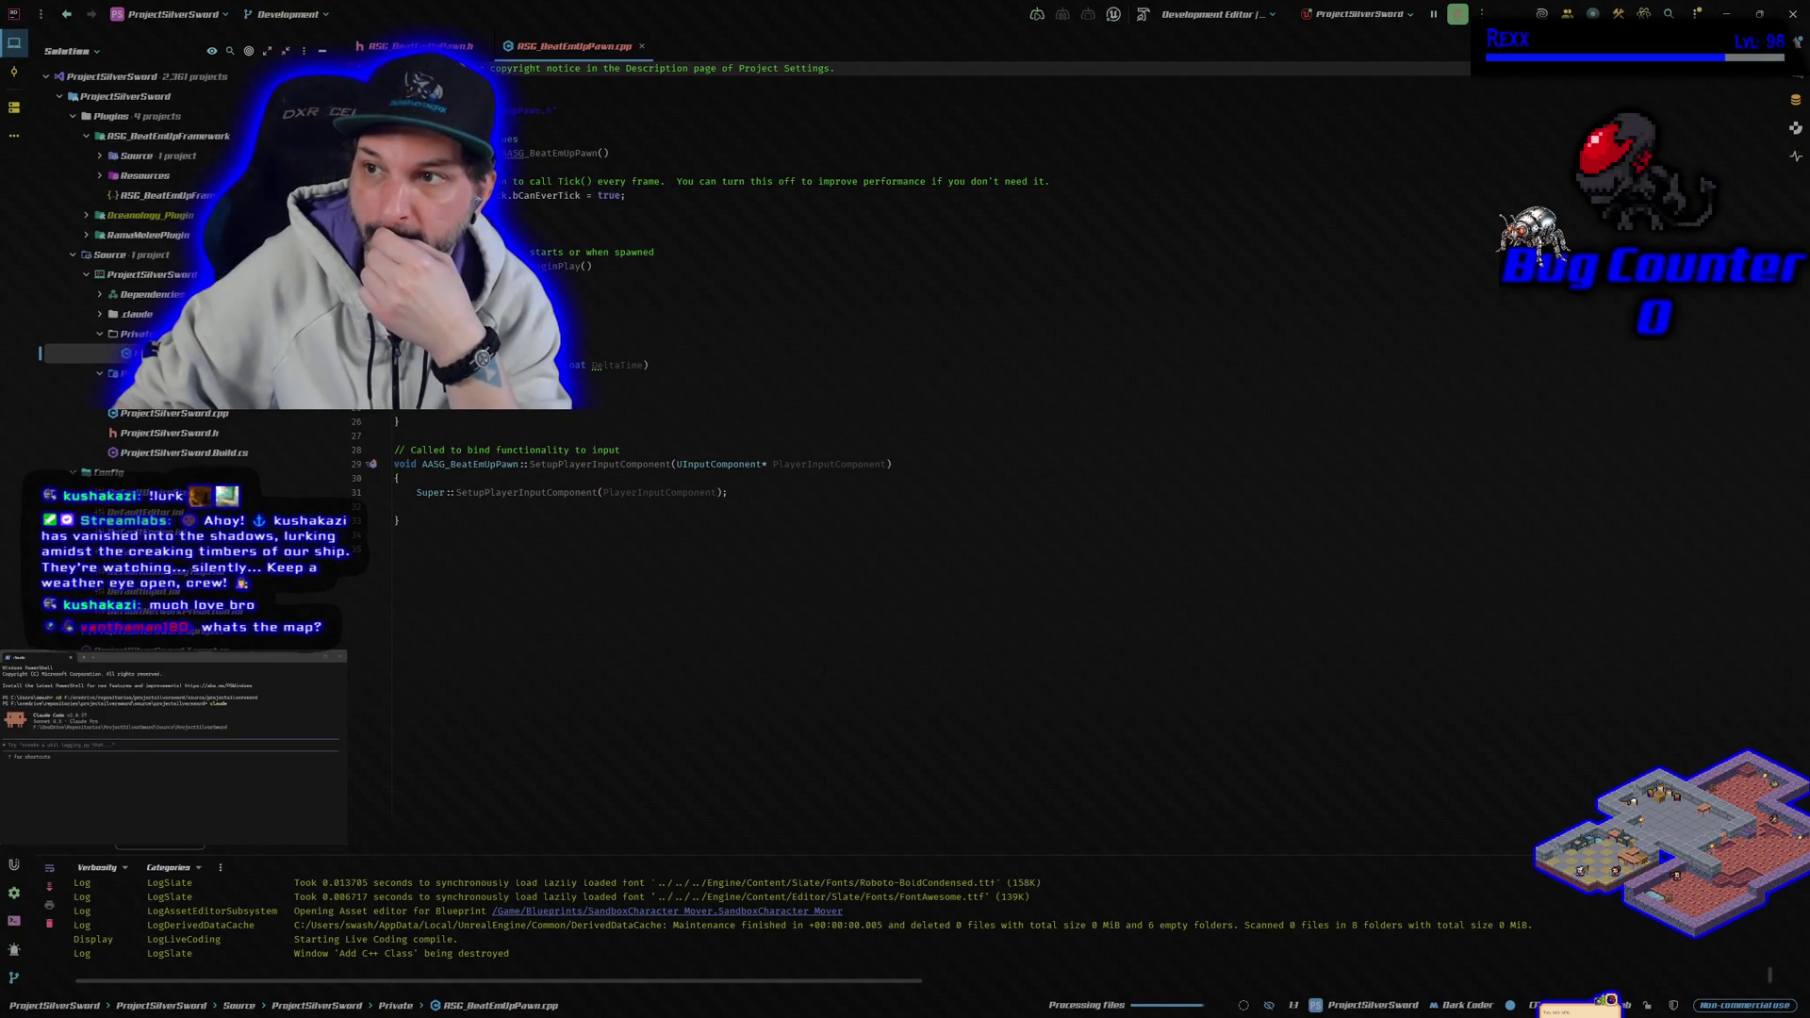
left_click(1142, 14)
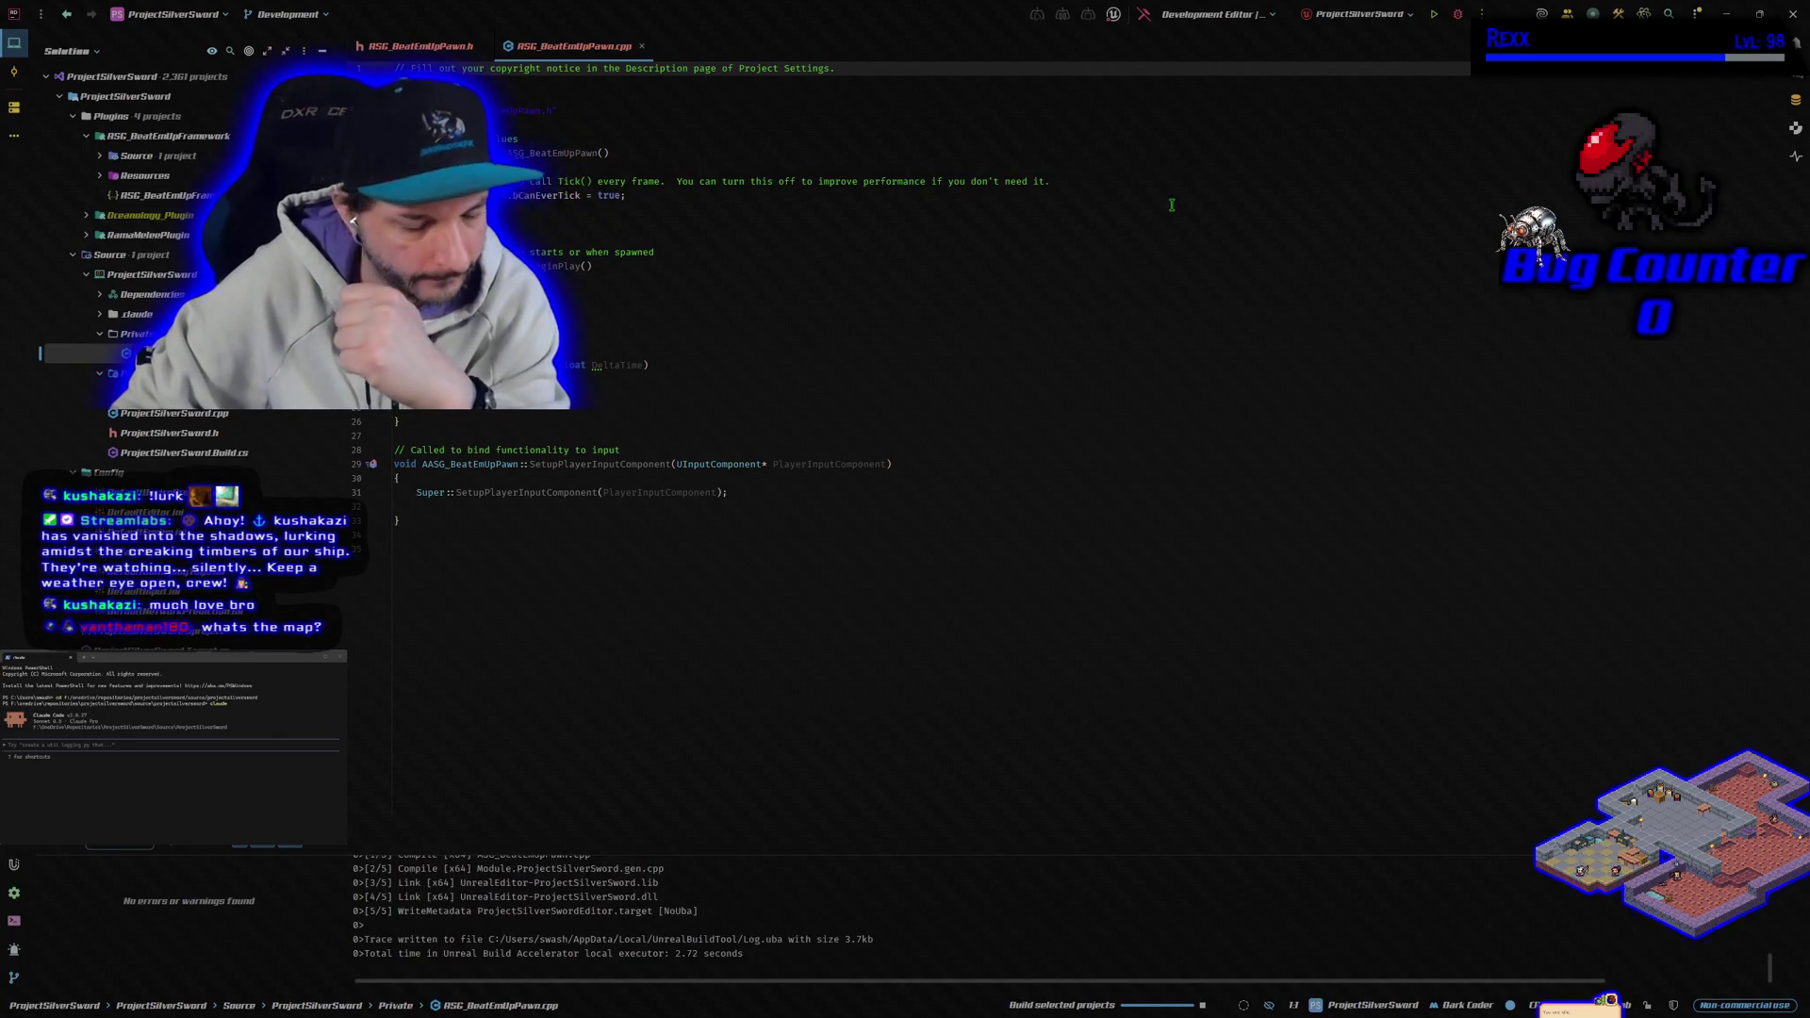
key("ctrl+shift+b")
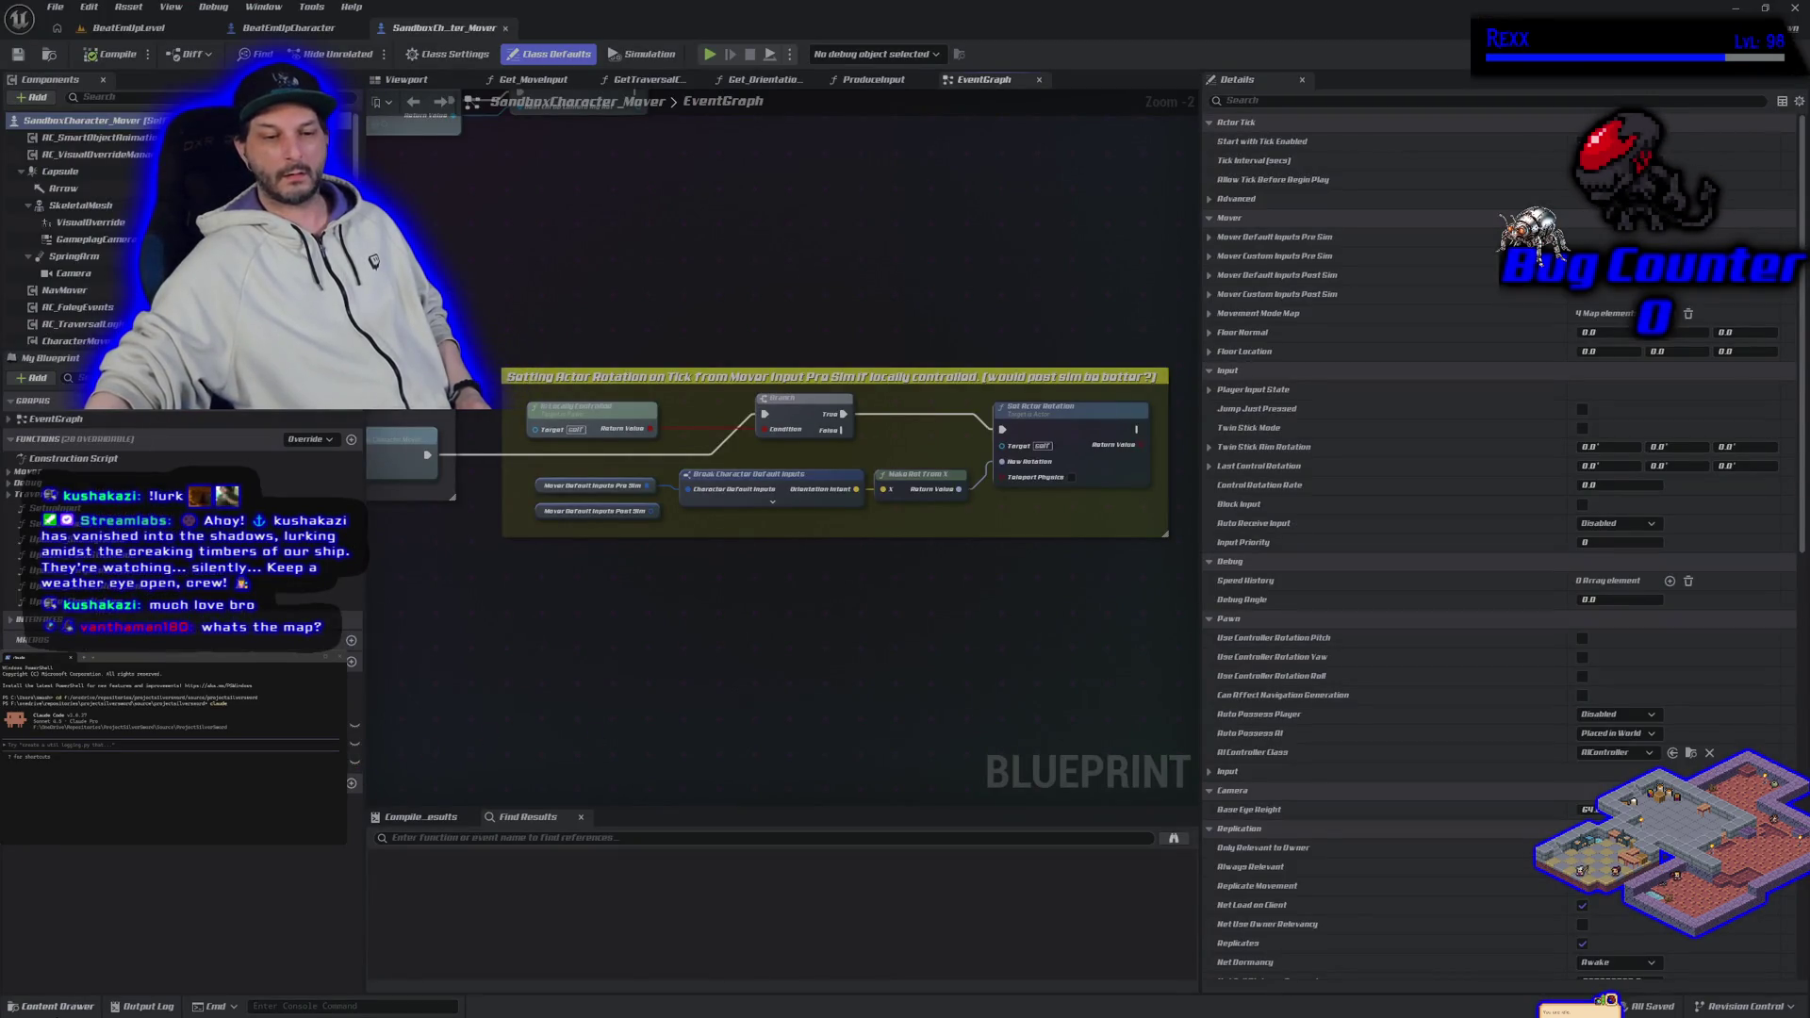
Step: Bring up the BeatEmUpCharacter blueprint's EventGraph via the Content Drawer
key("ctrl+space")
left_click(980, 270)
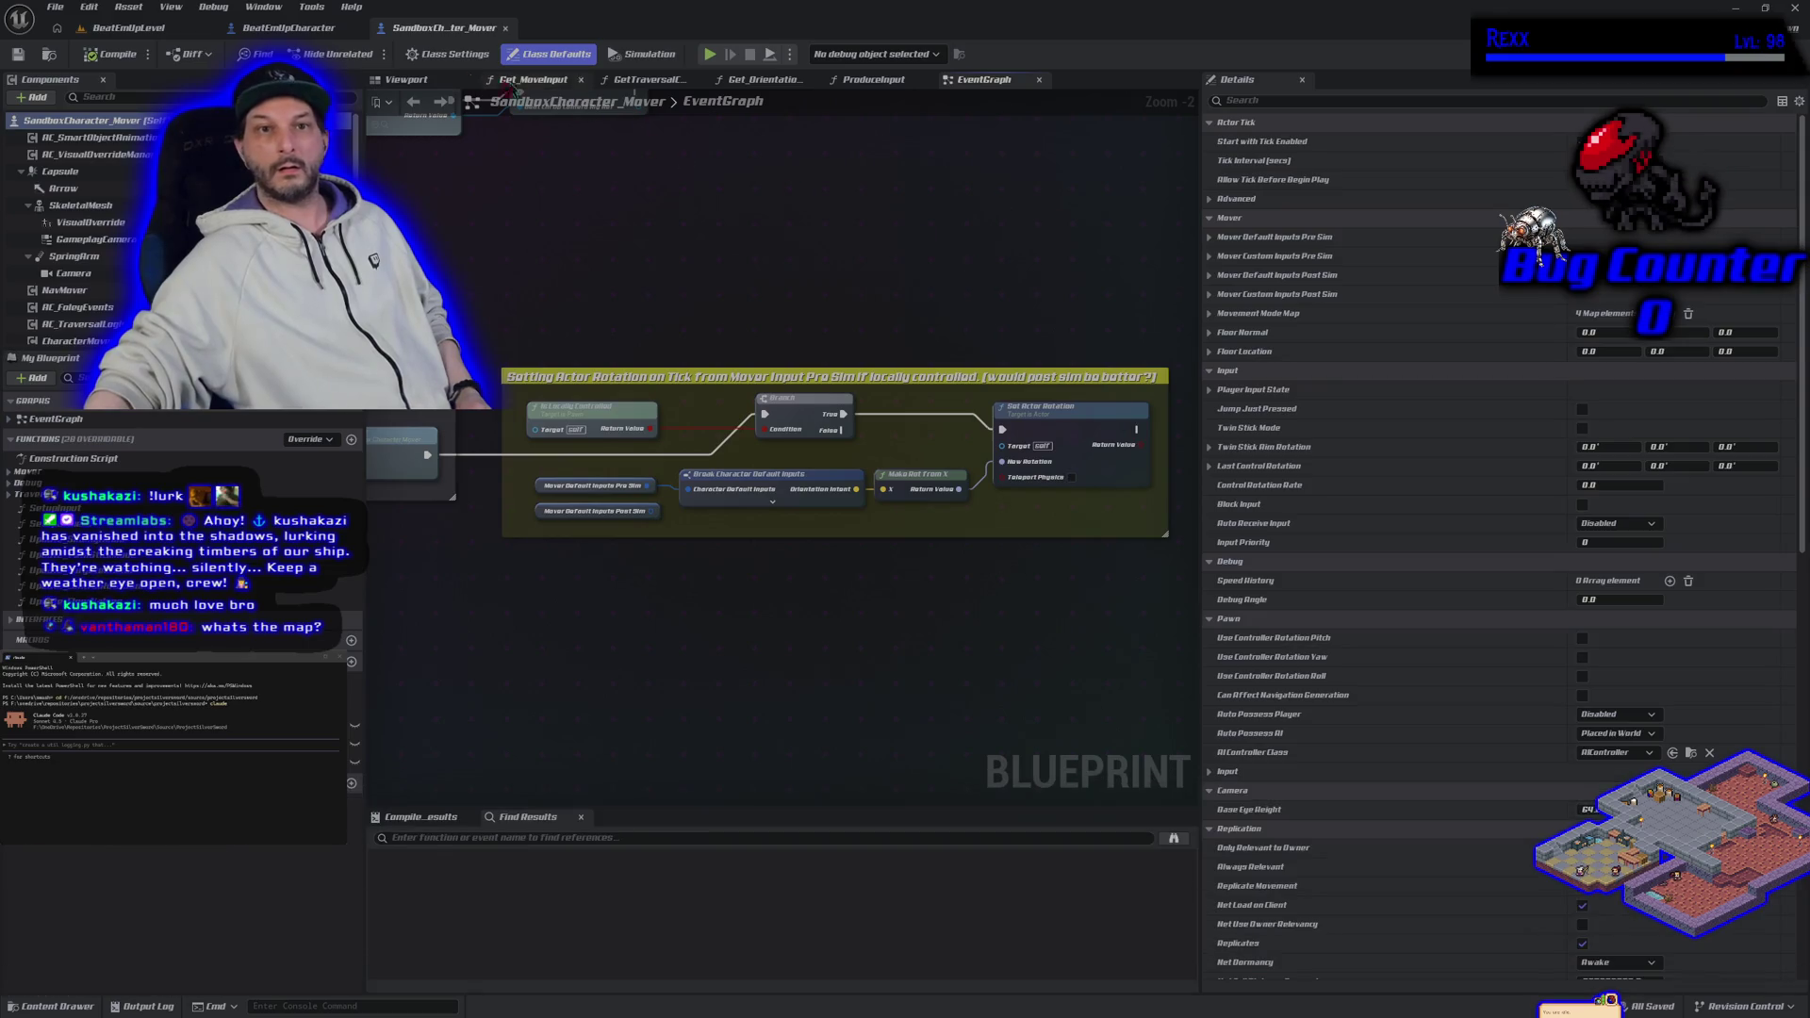
left_click(288, 28)
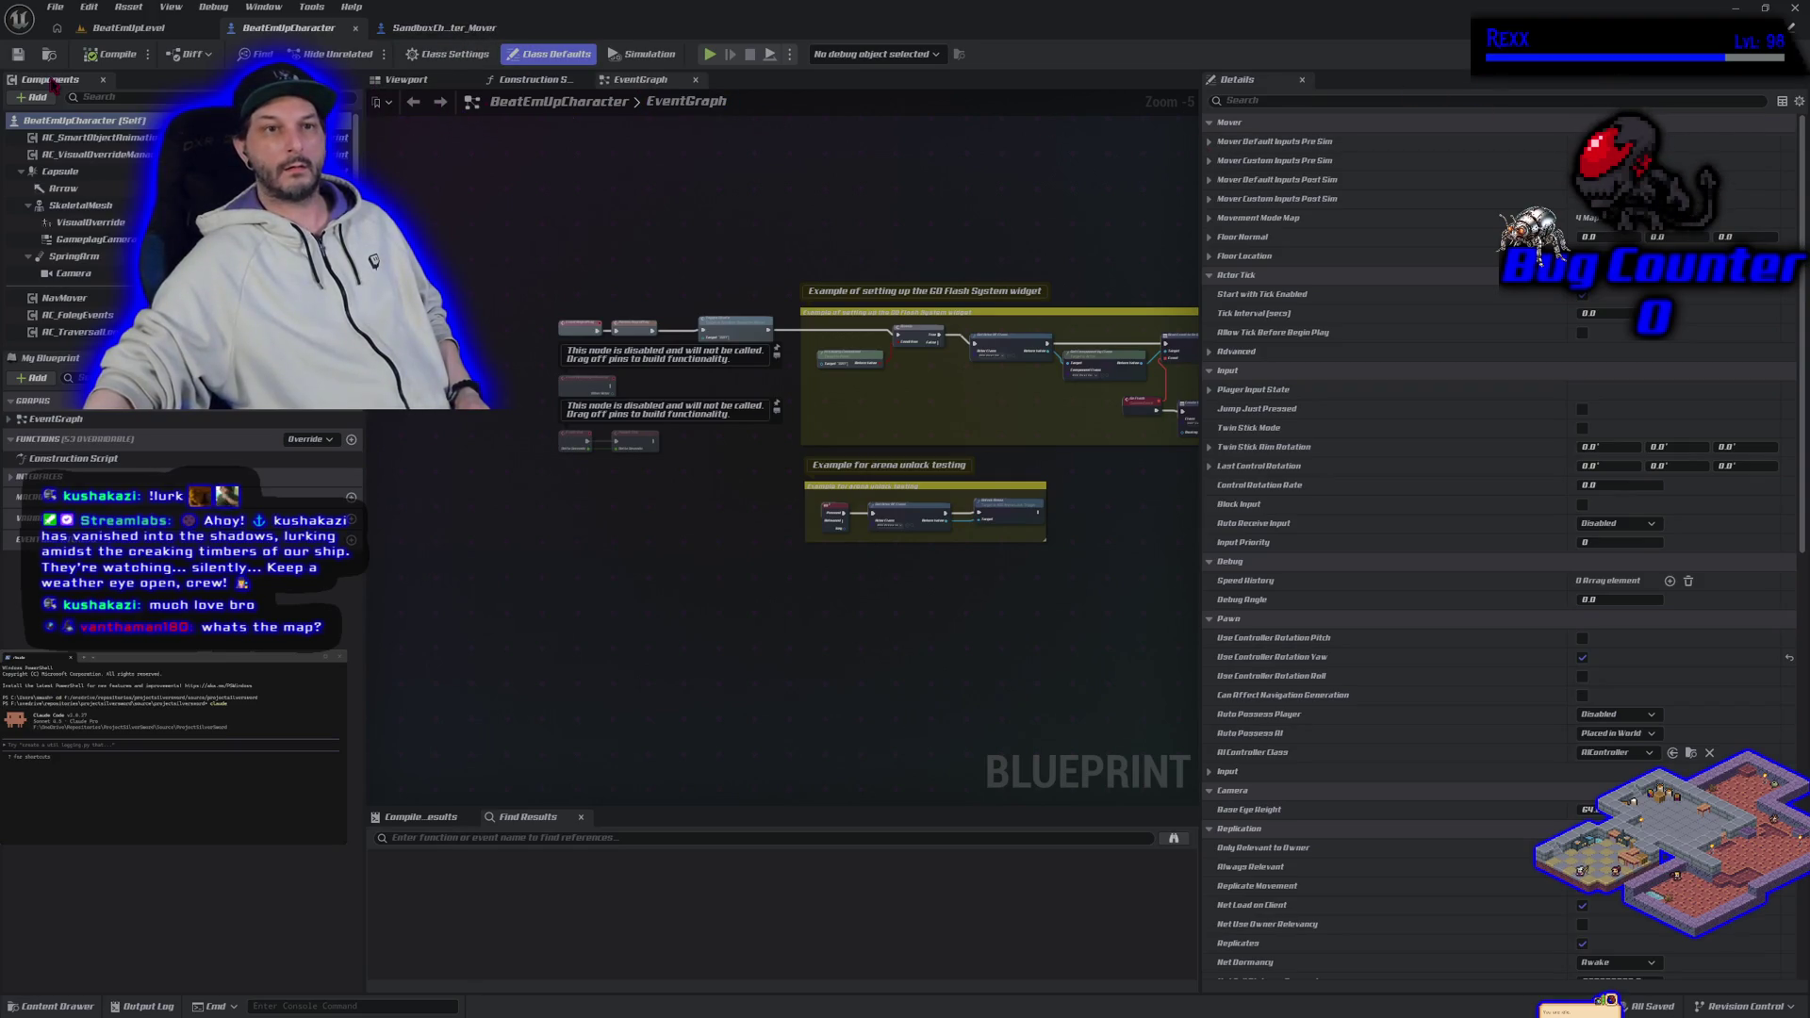
Step: Rename BeatEmUpCharacter to ASG_BeatEmUpCharacter, then go back to the SandboxCharacter_Mover blueprint
key("ctrl+space")
key("F2")
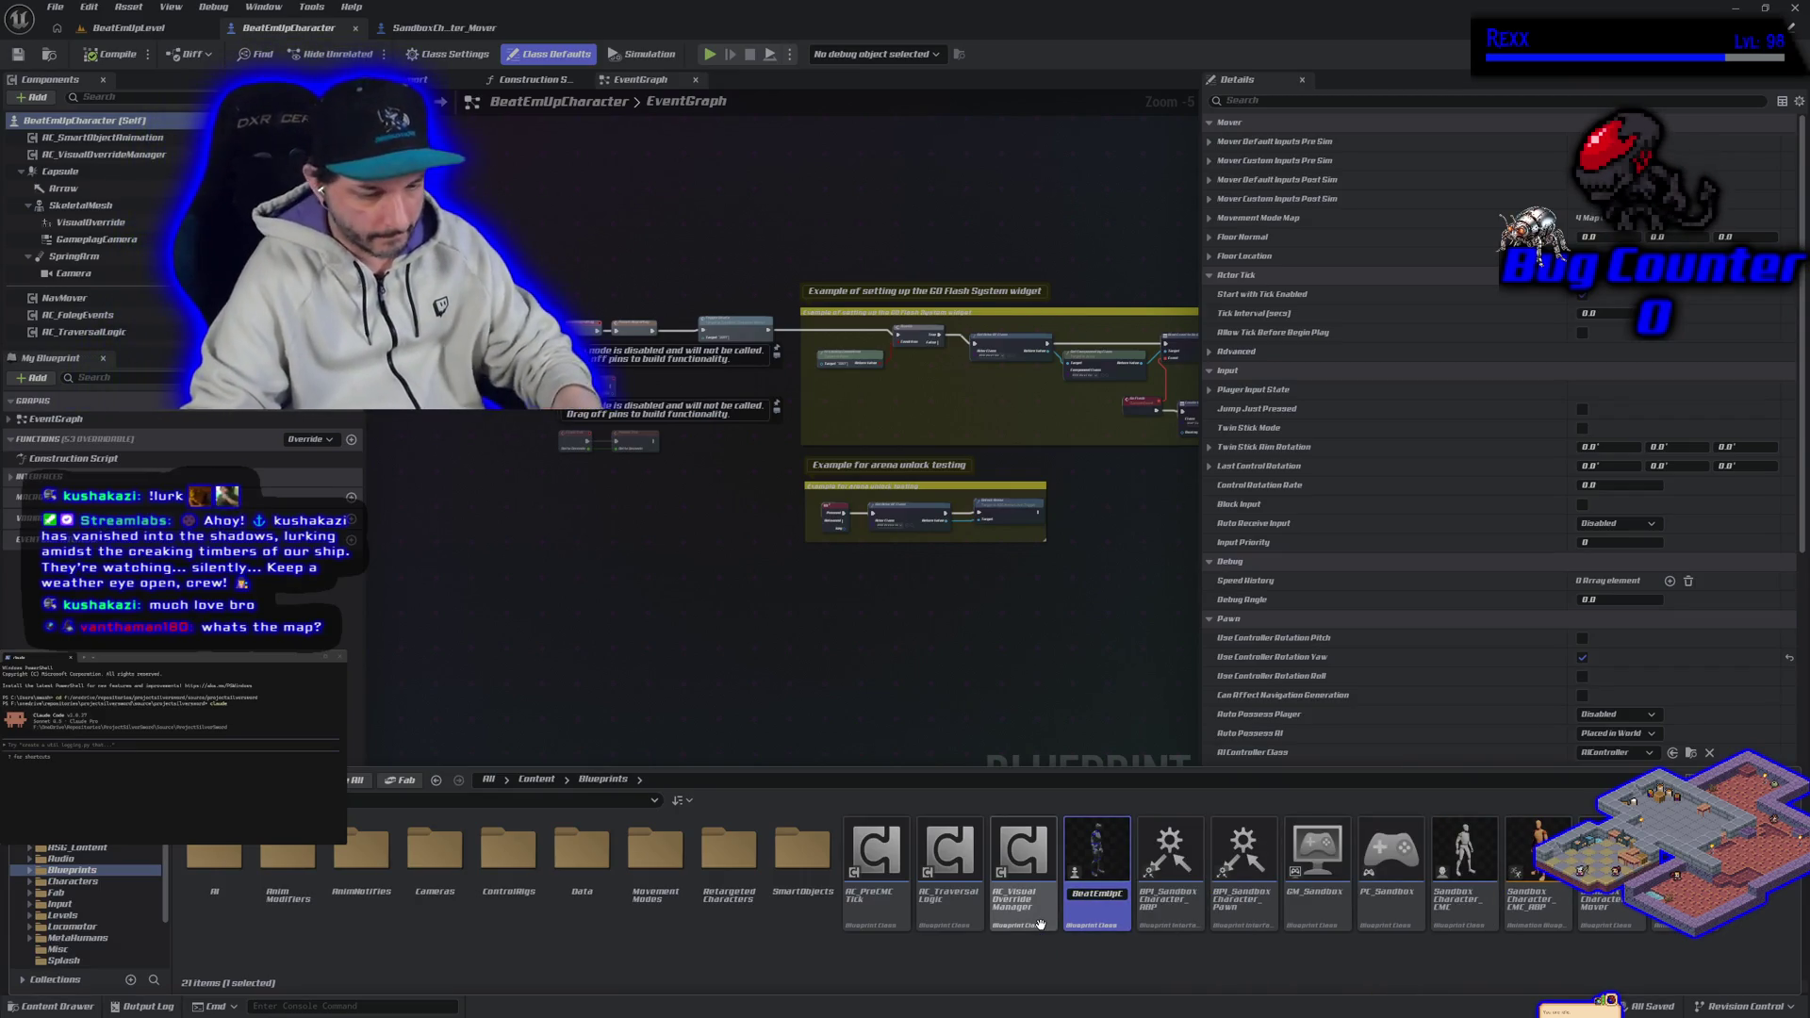
key("Home")
type("BP_")
type("G_")
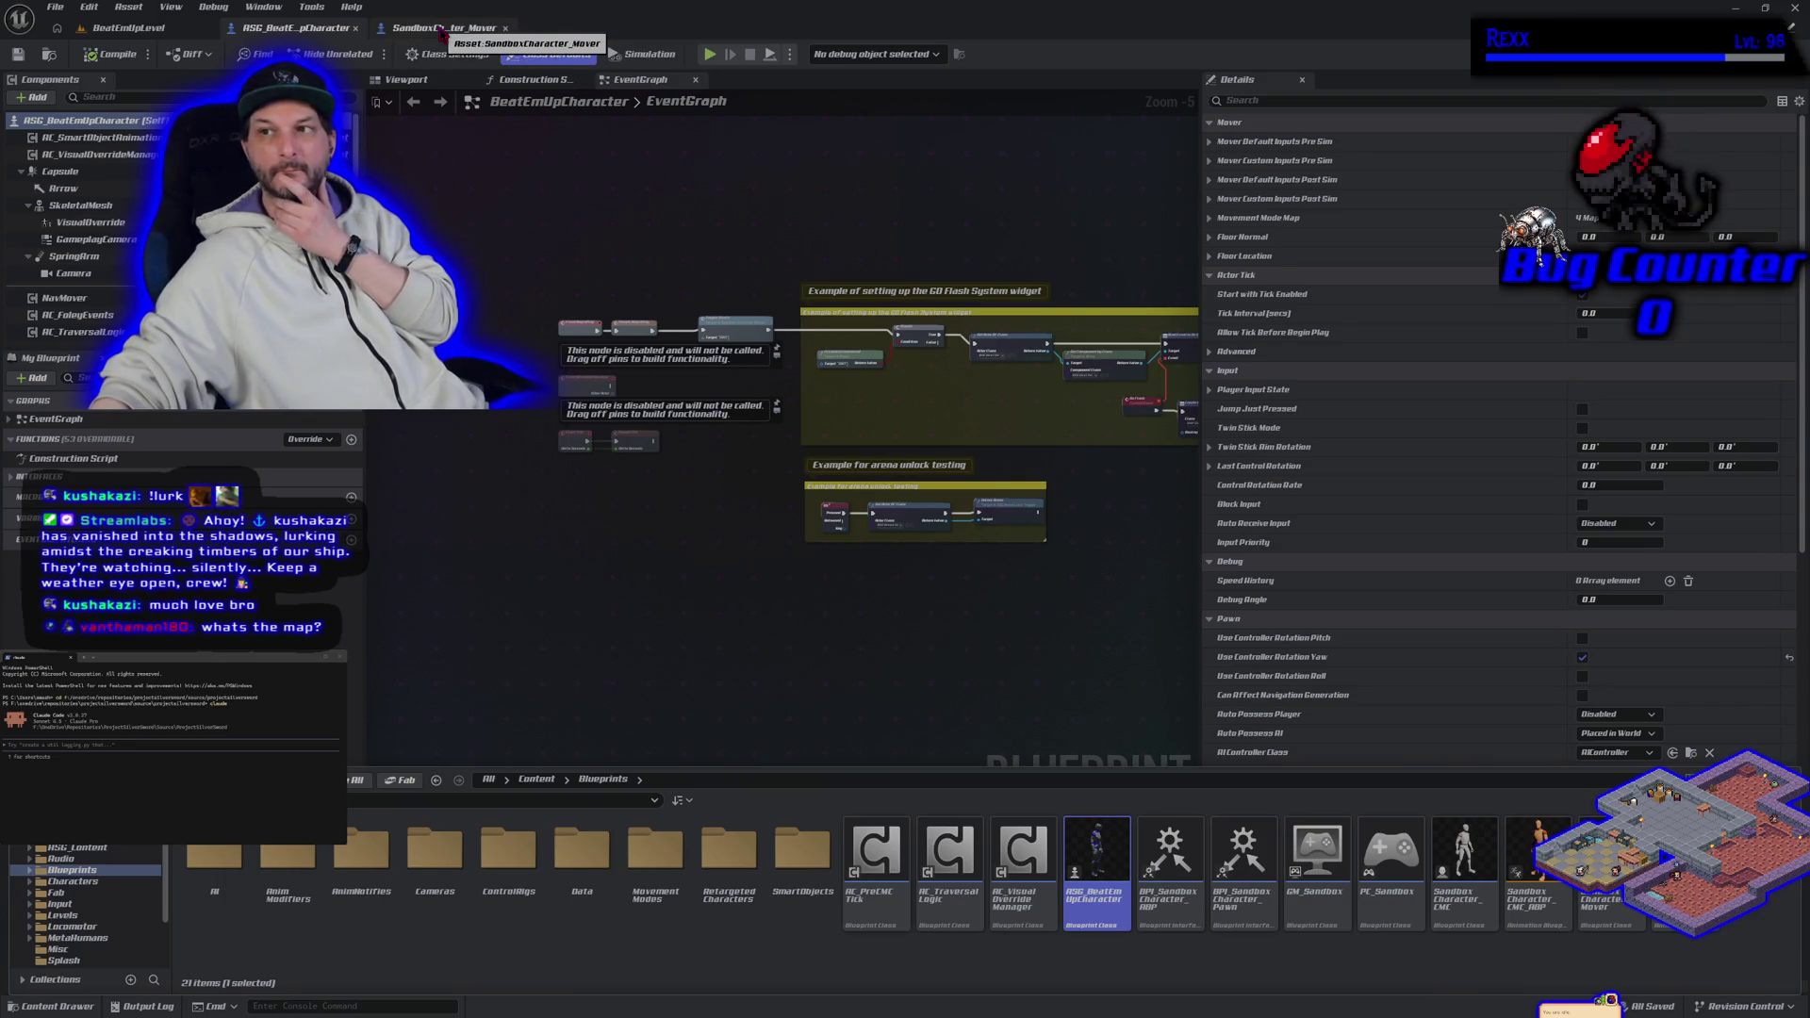
left_click(440, 31)
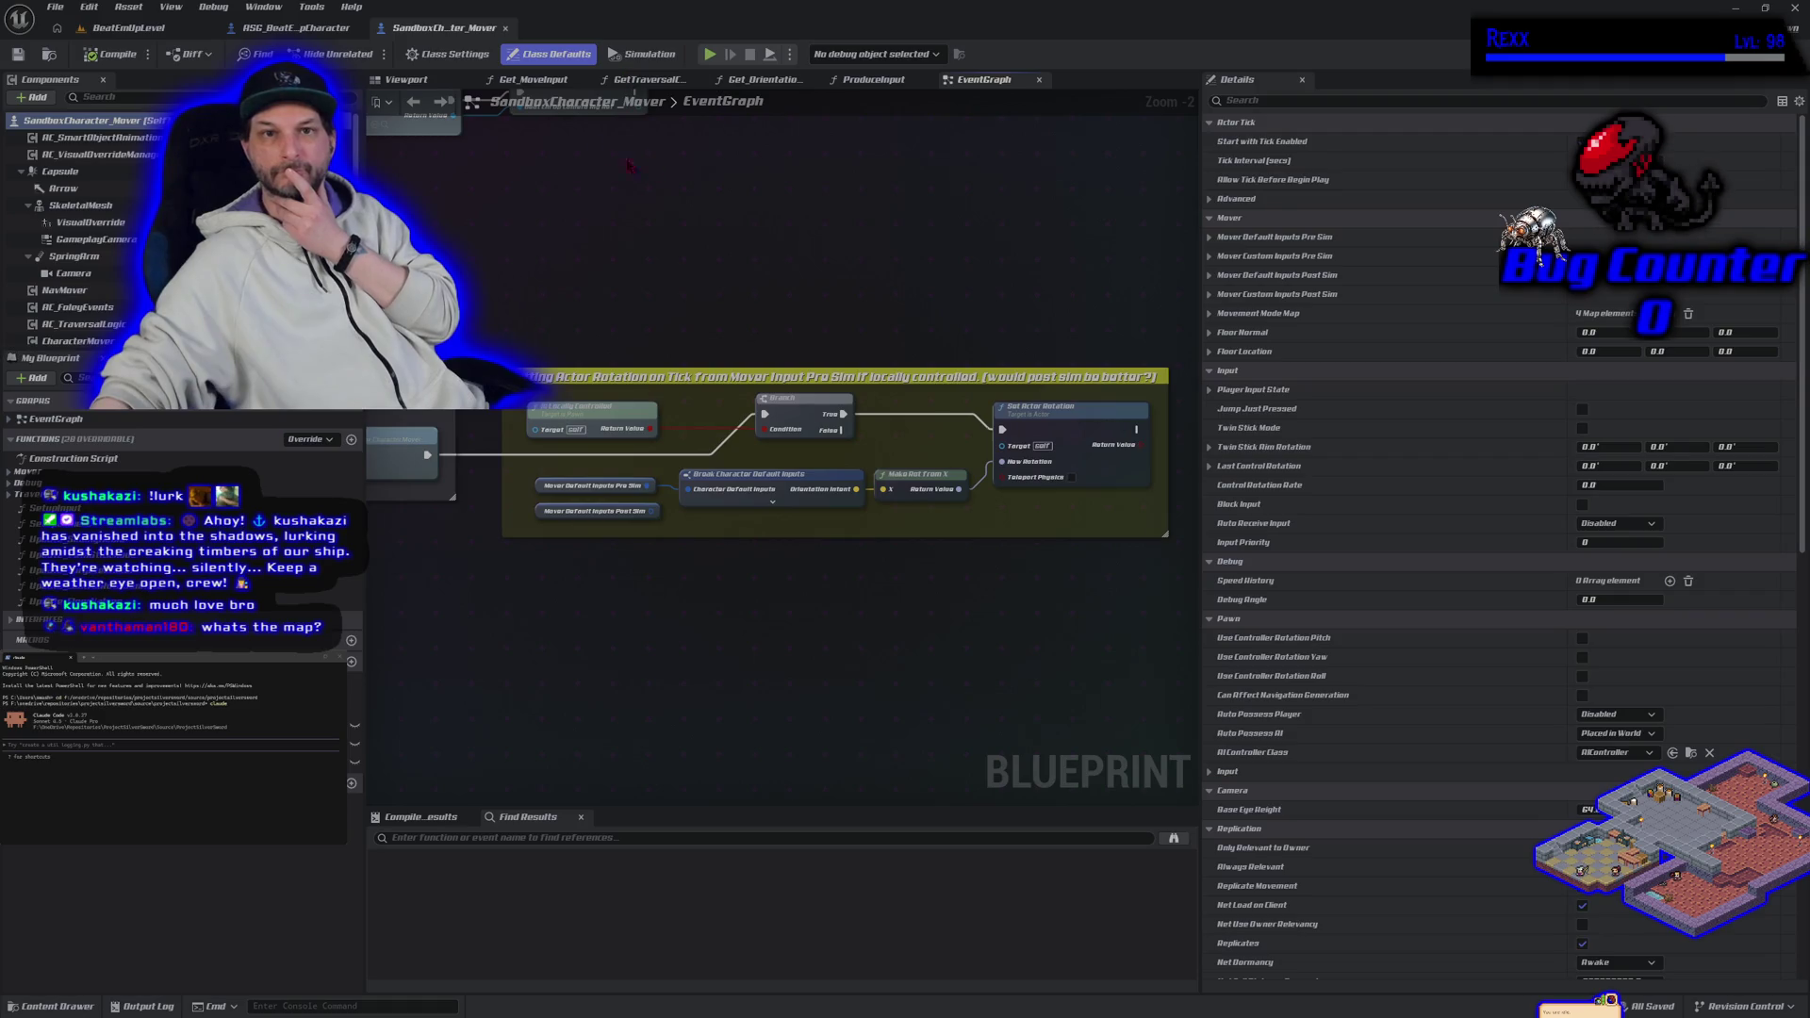
Step: Set SandboxCharacter_Mover's parent class to ASG_BeatEmUpPawn, compile it, and return to BeatEmUpLevel
left_click(447, 54)
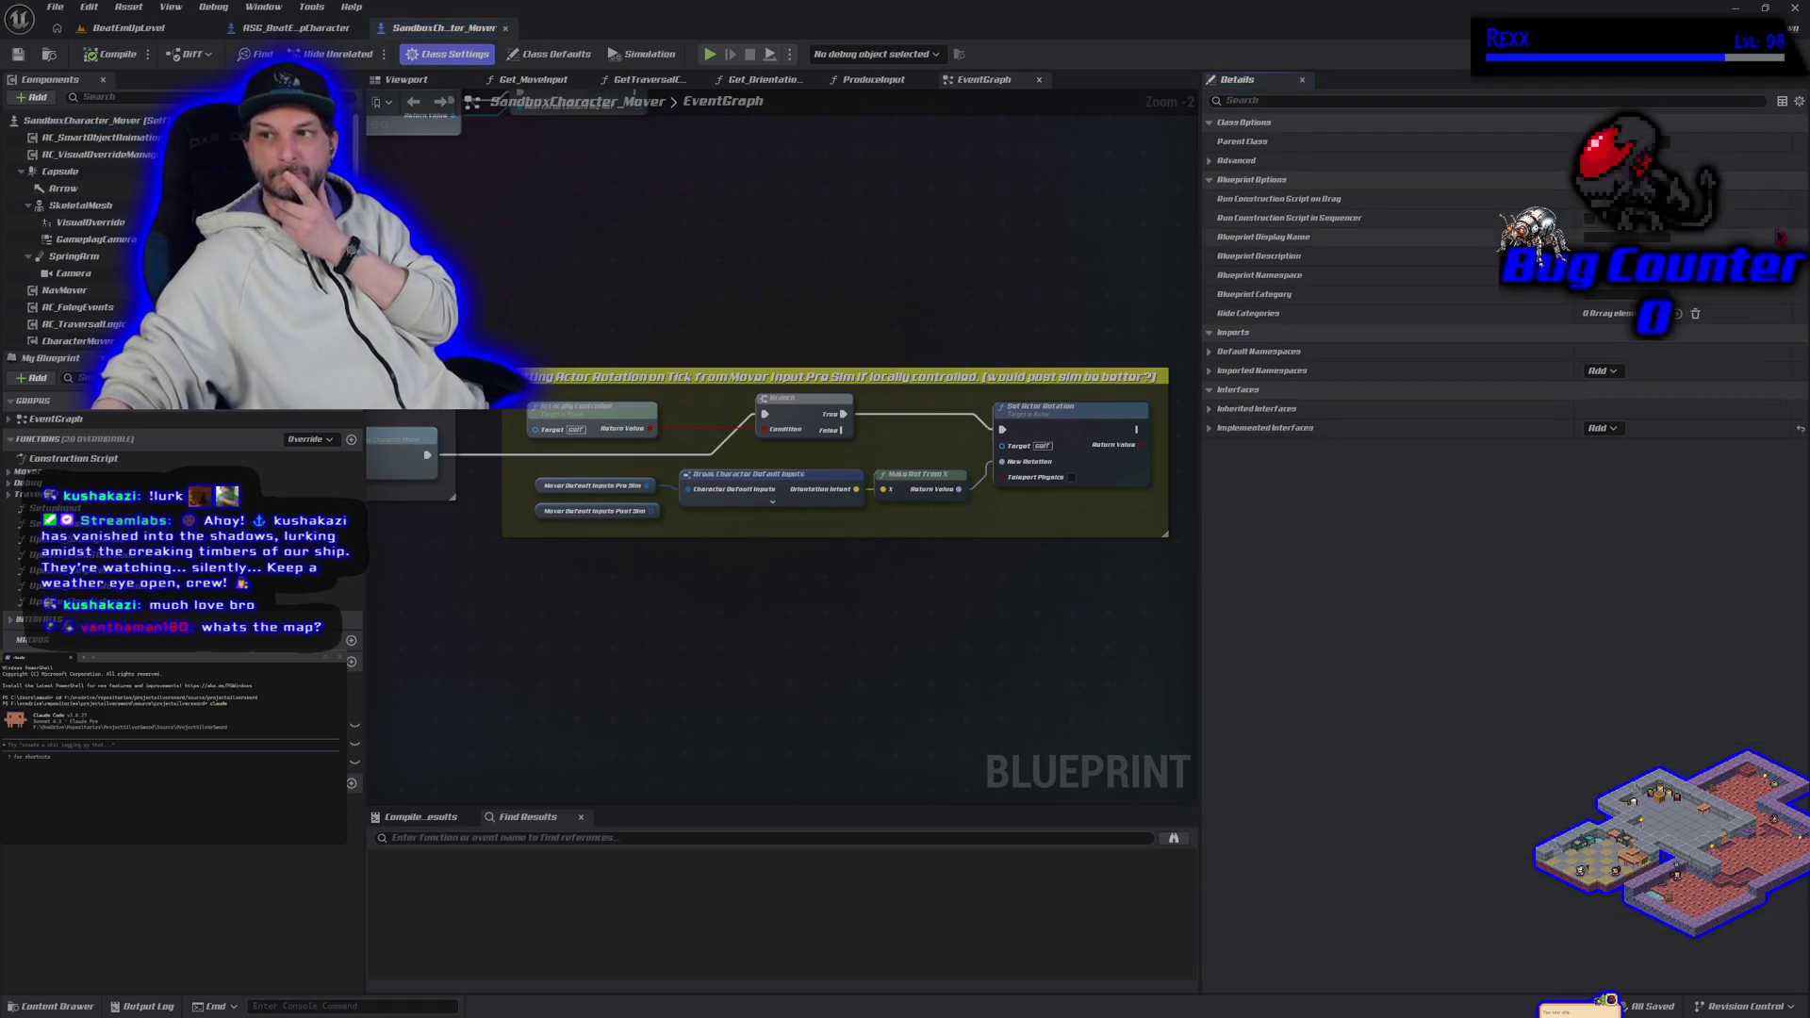
left_click(1660, 141)
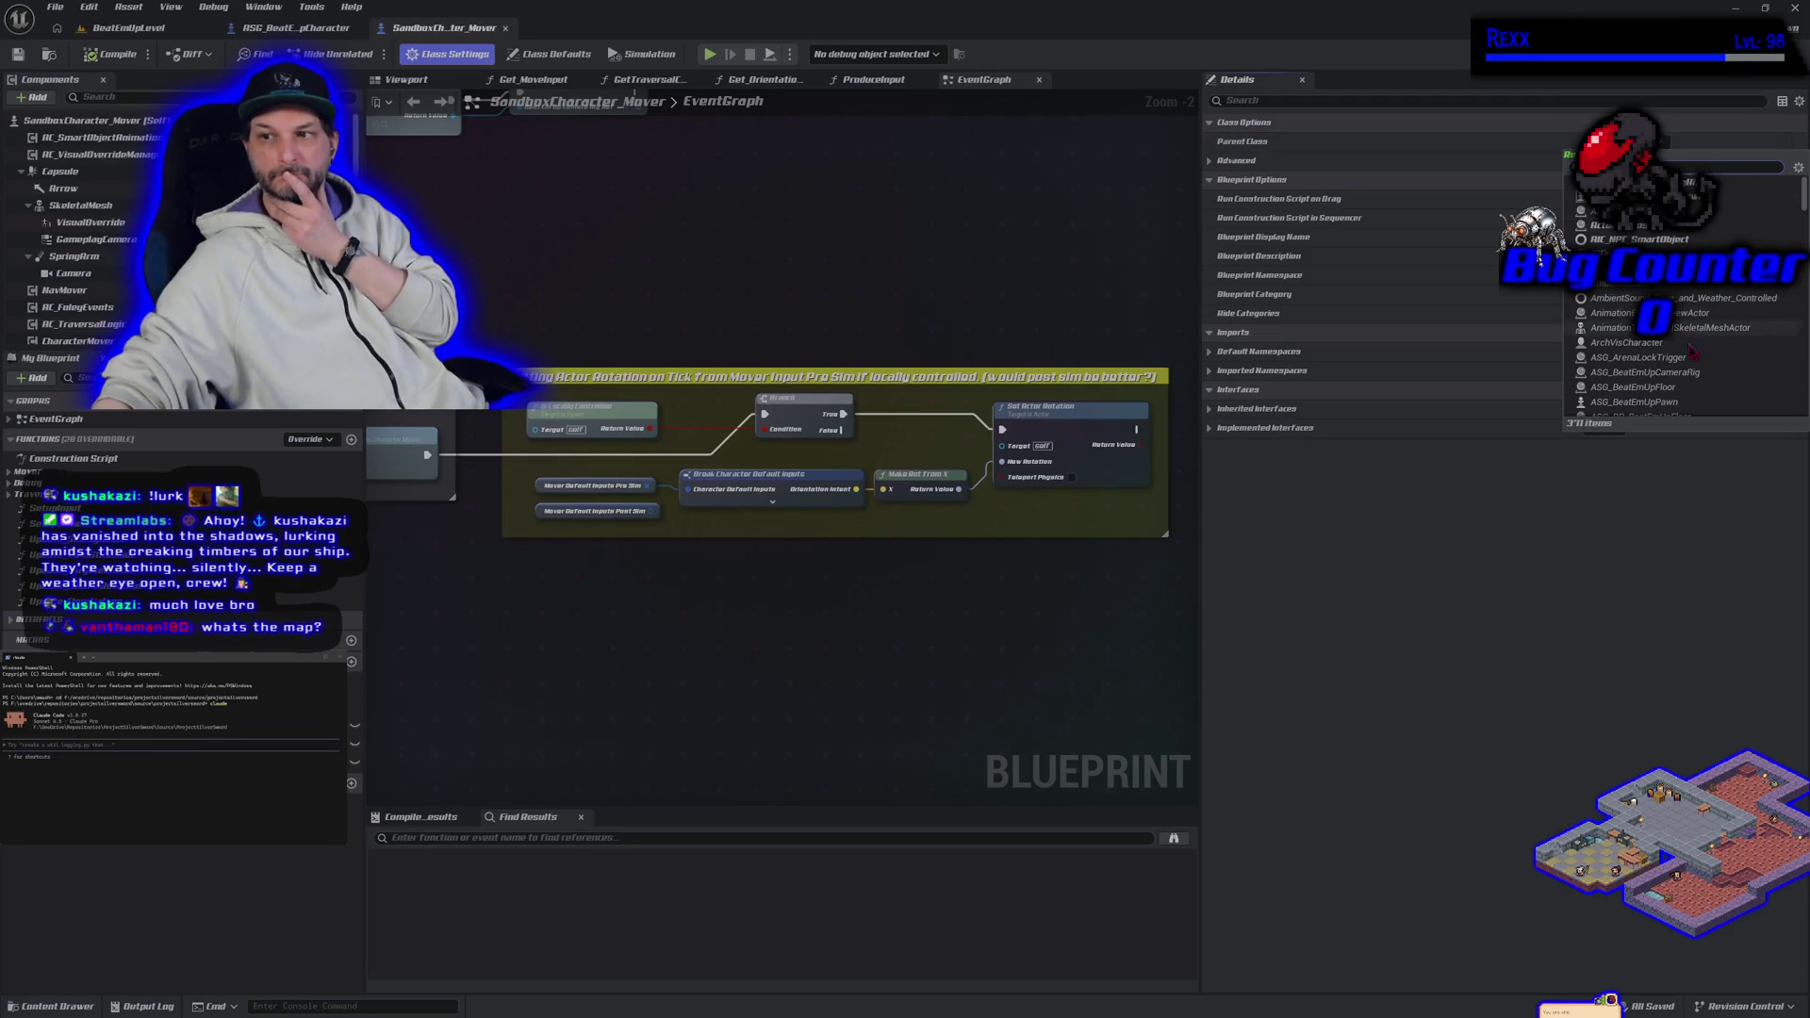
scroll(1694, 390, "down", 1)
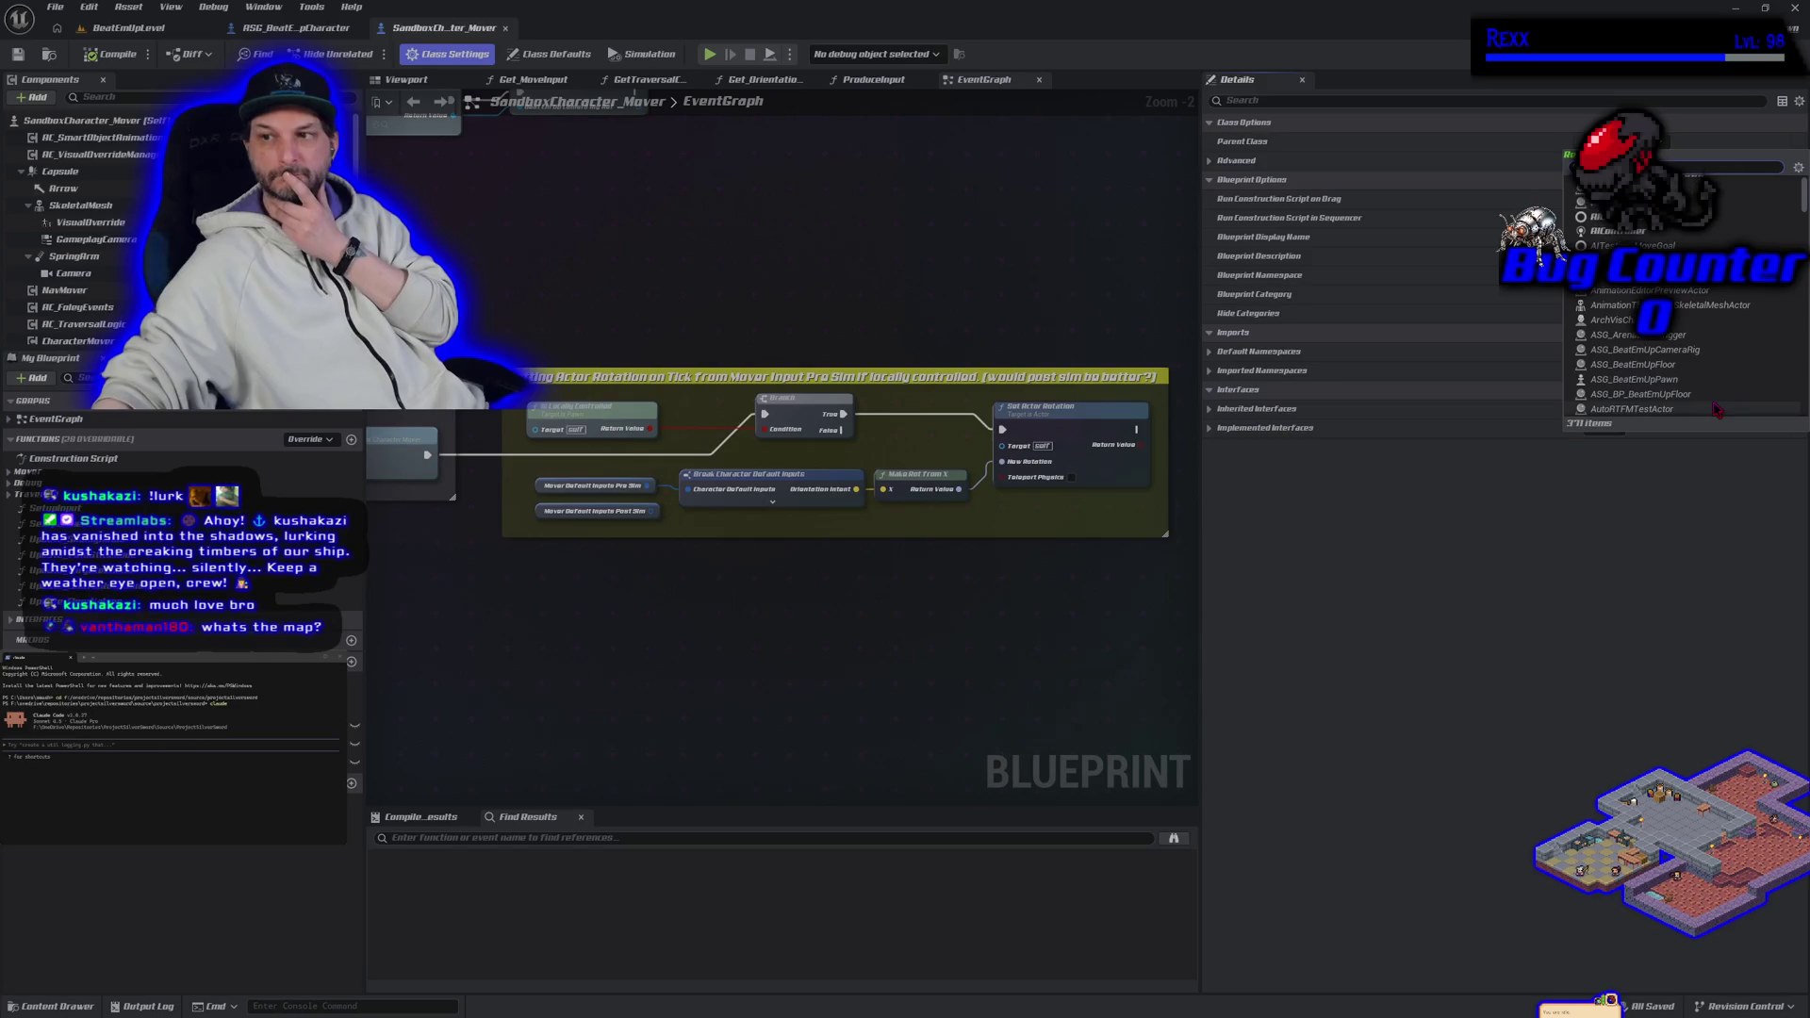
left_click(1651, 381)
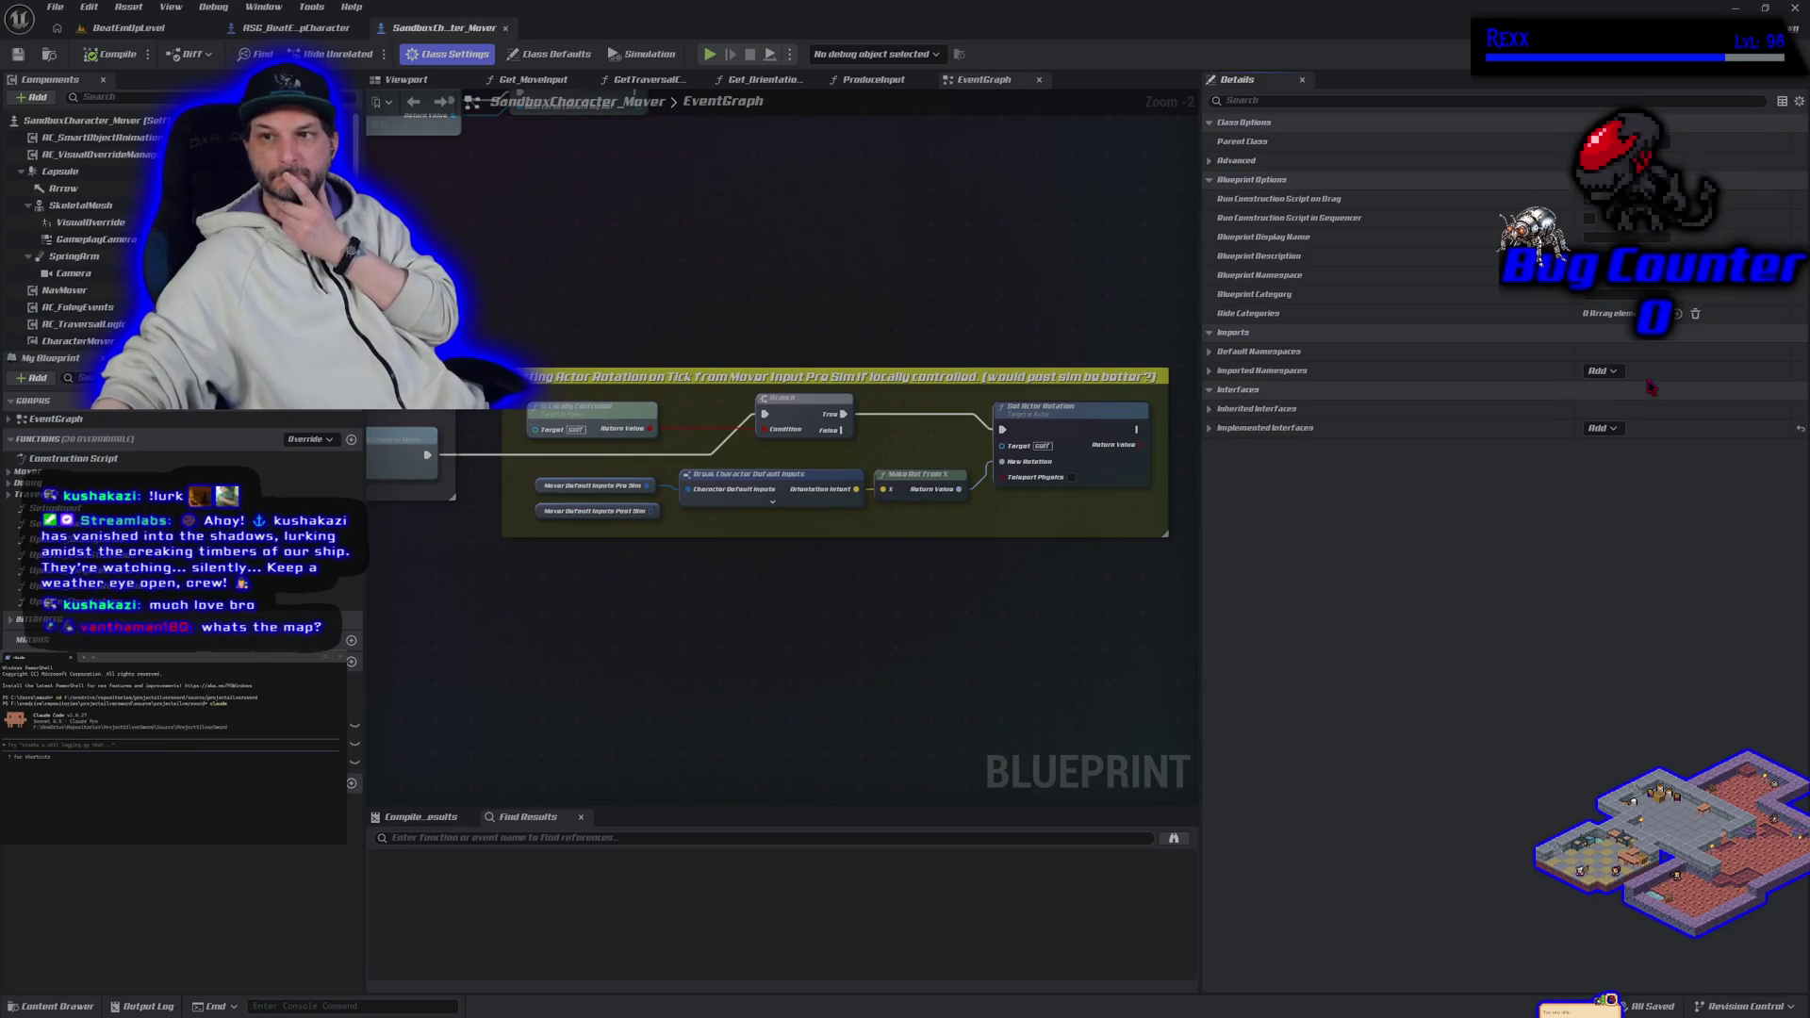
left_click(113, 56)
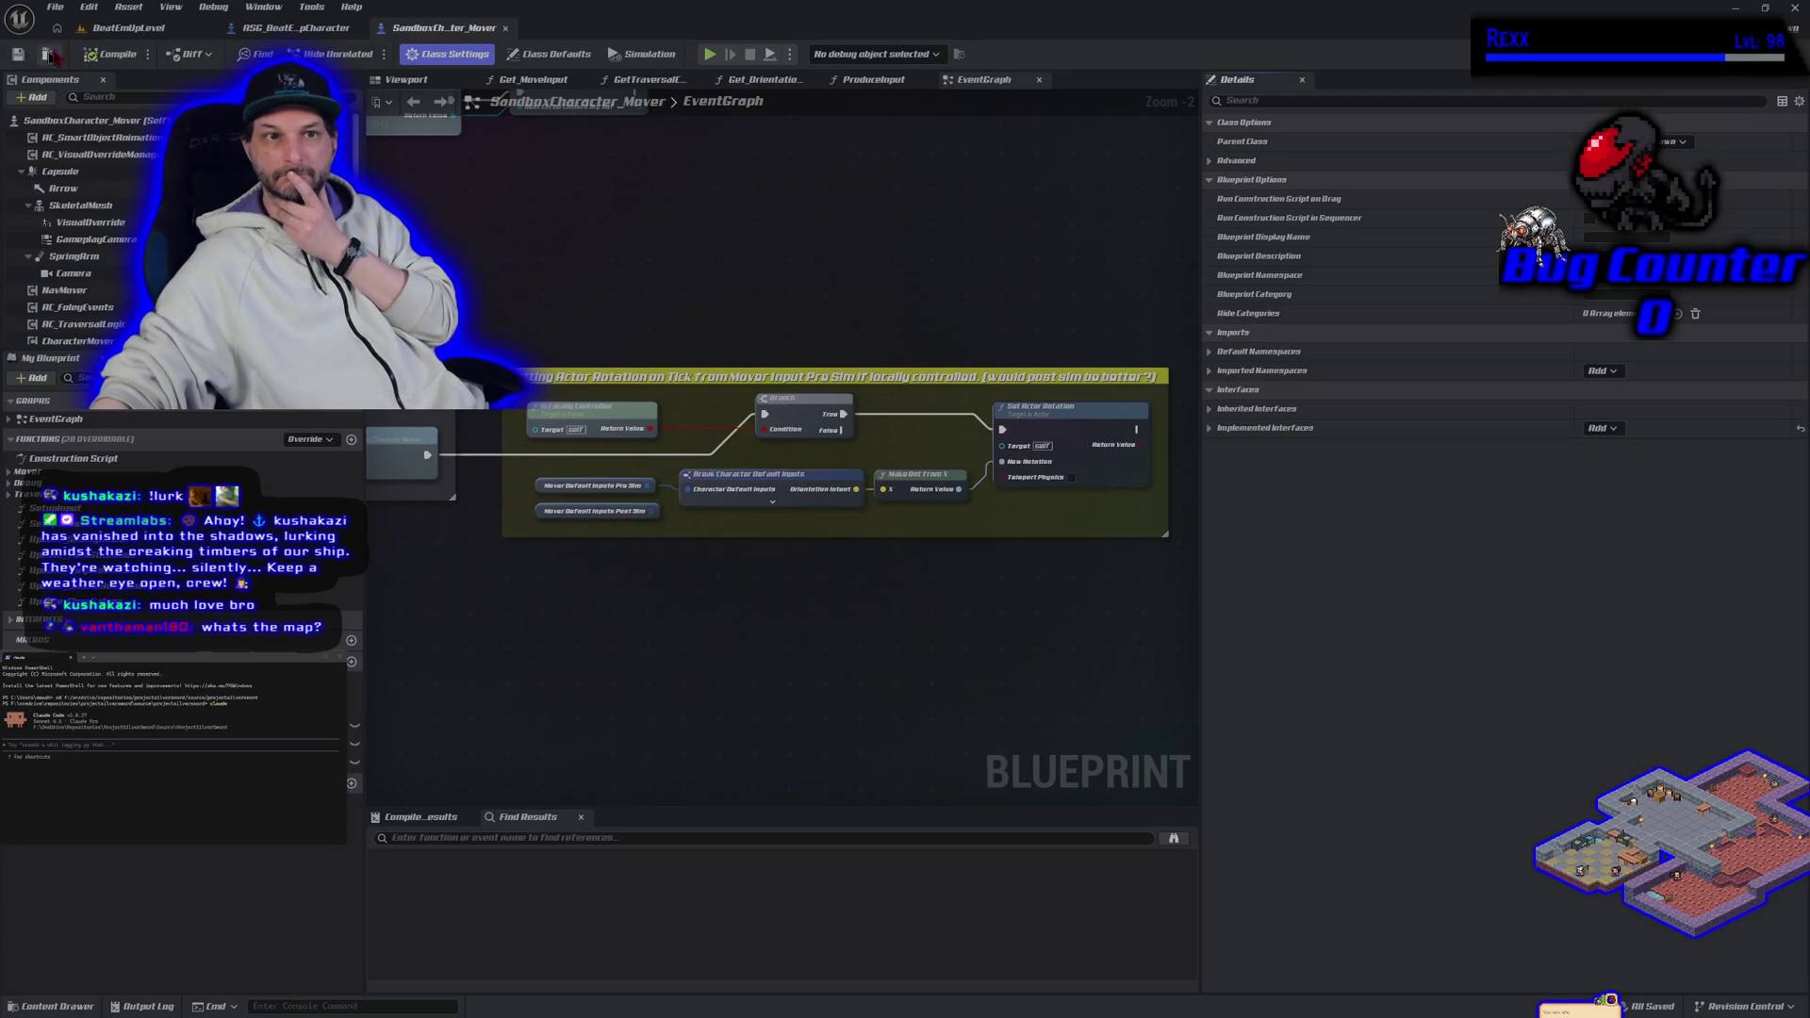
left_click(115, 33)
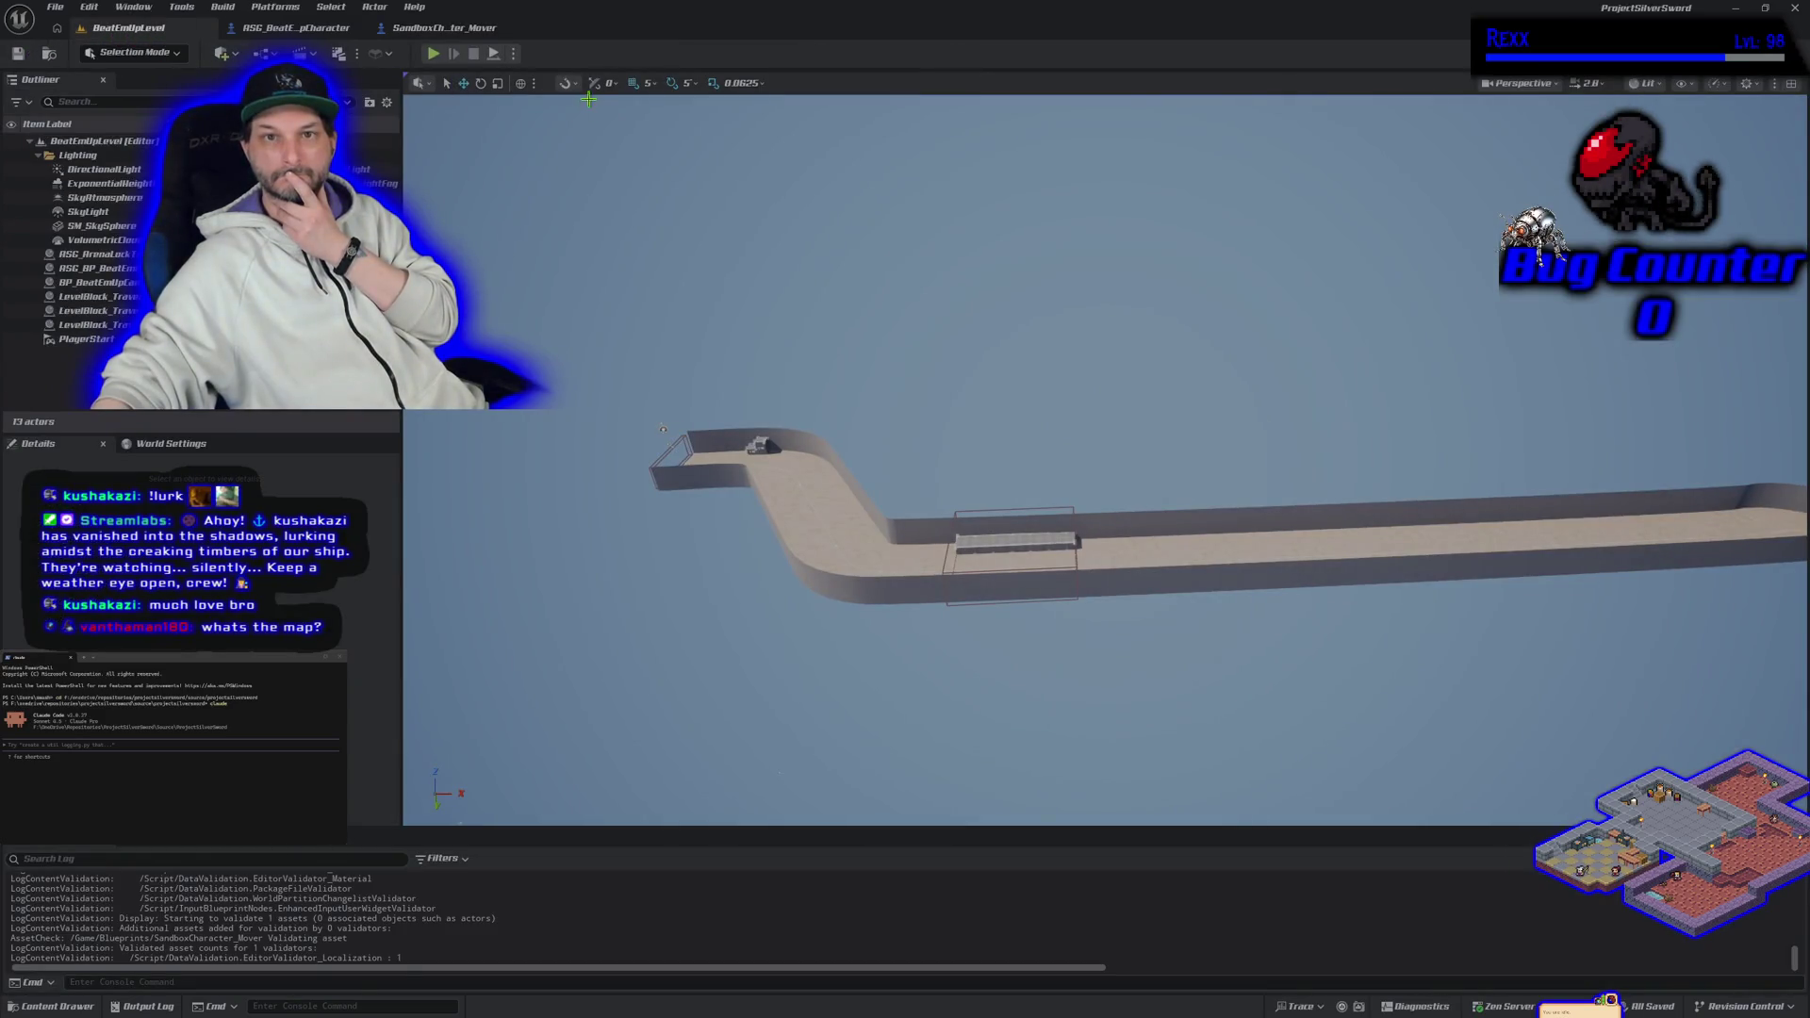
Step: Play-test the level, jumping onto the 1M and 2M blocks, then select the LogMover warnings
left_click(430, 53)
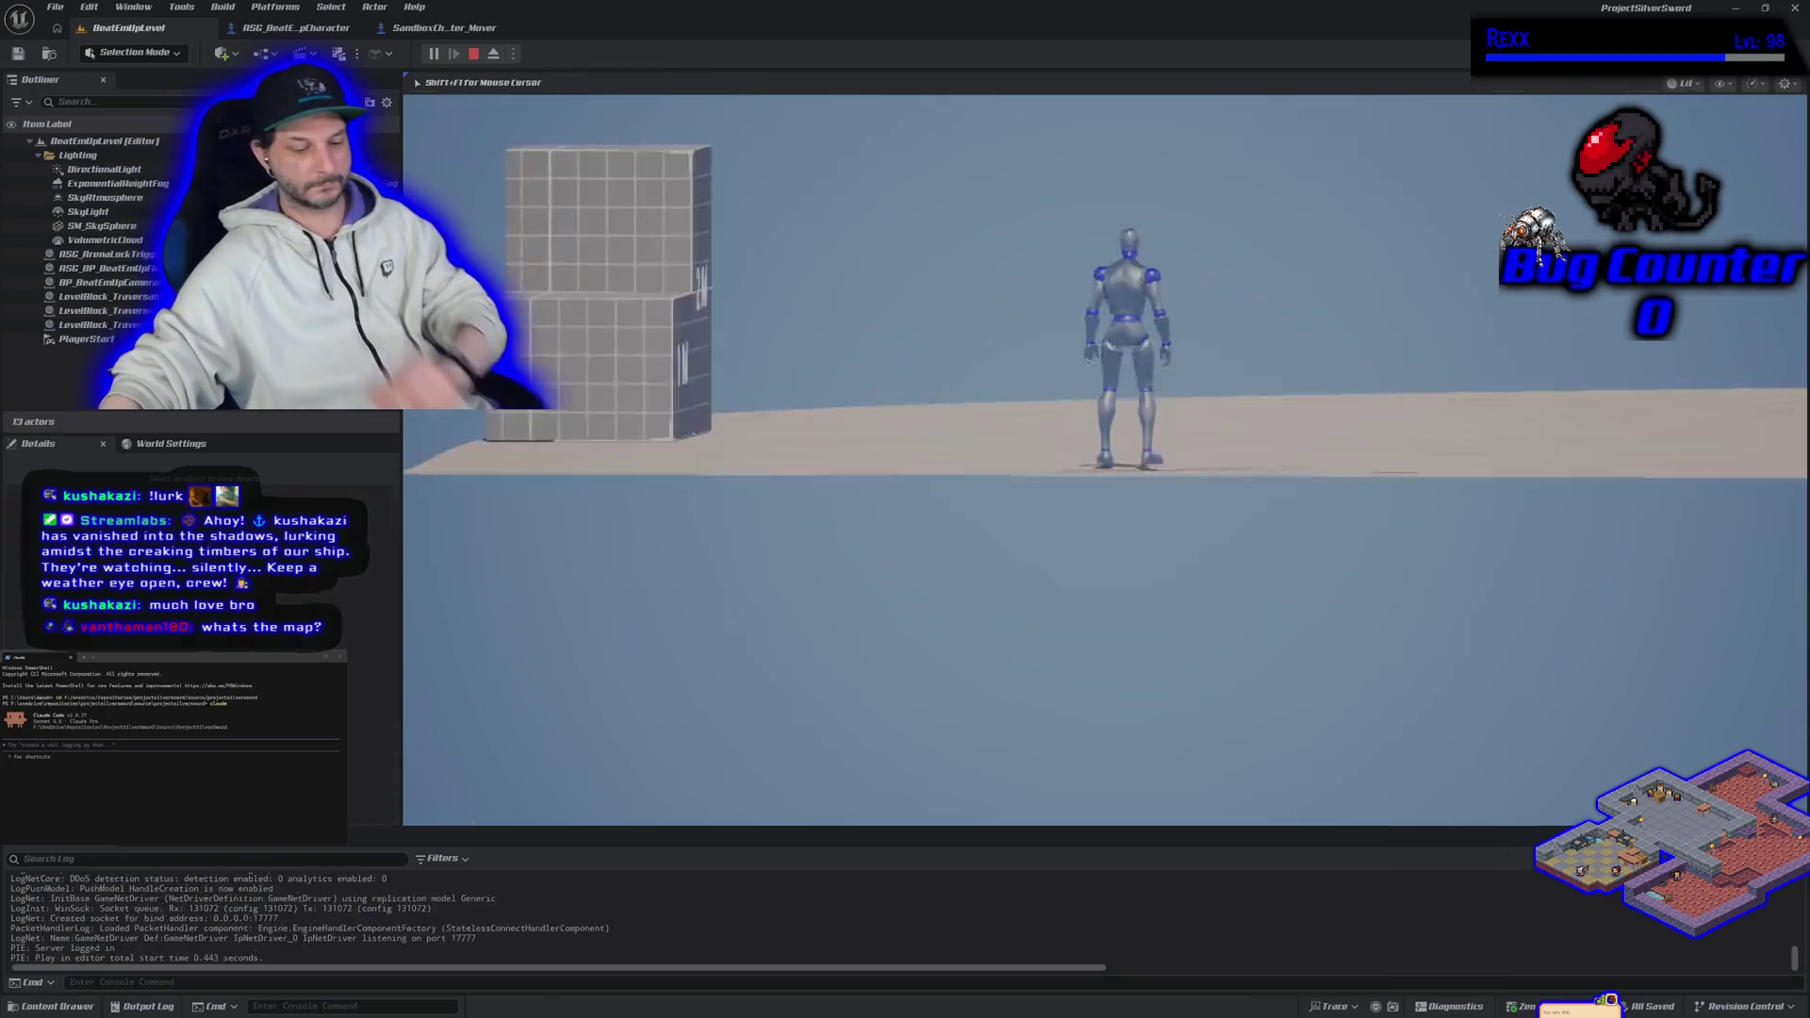
key("d")
key("w")
key("a")
key("d")
key("w")
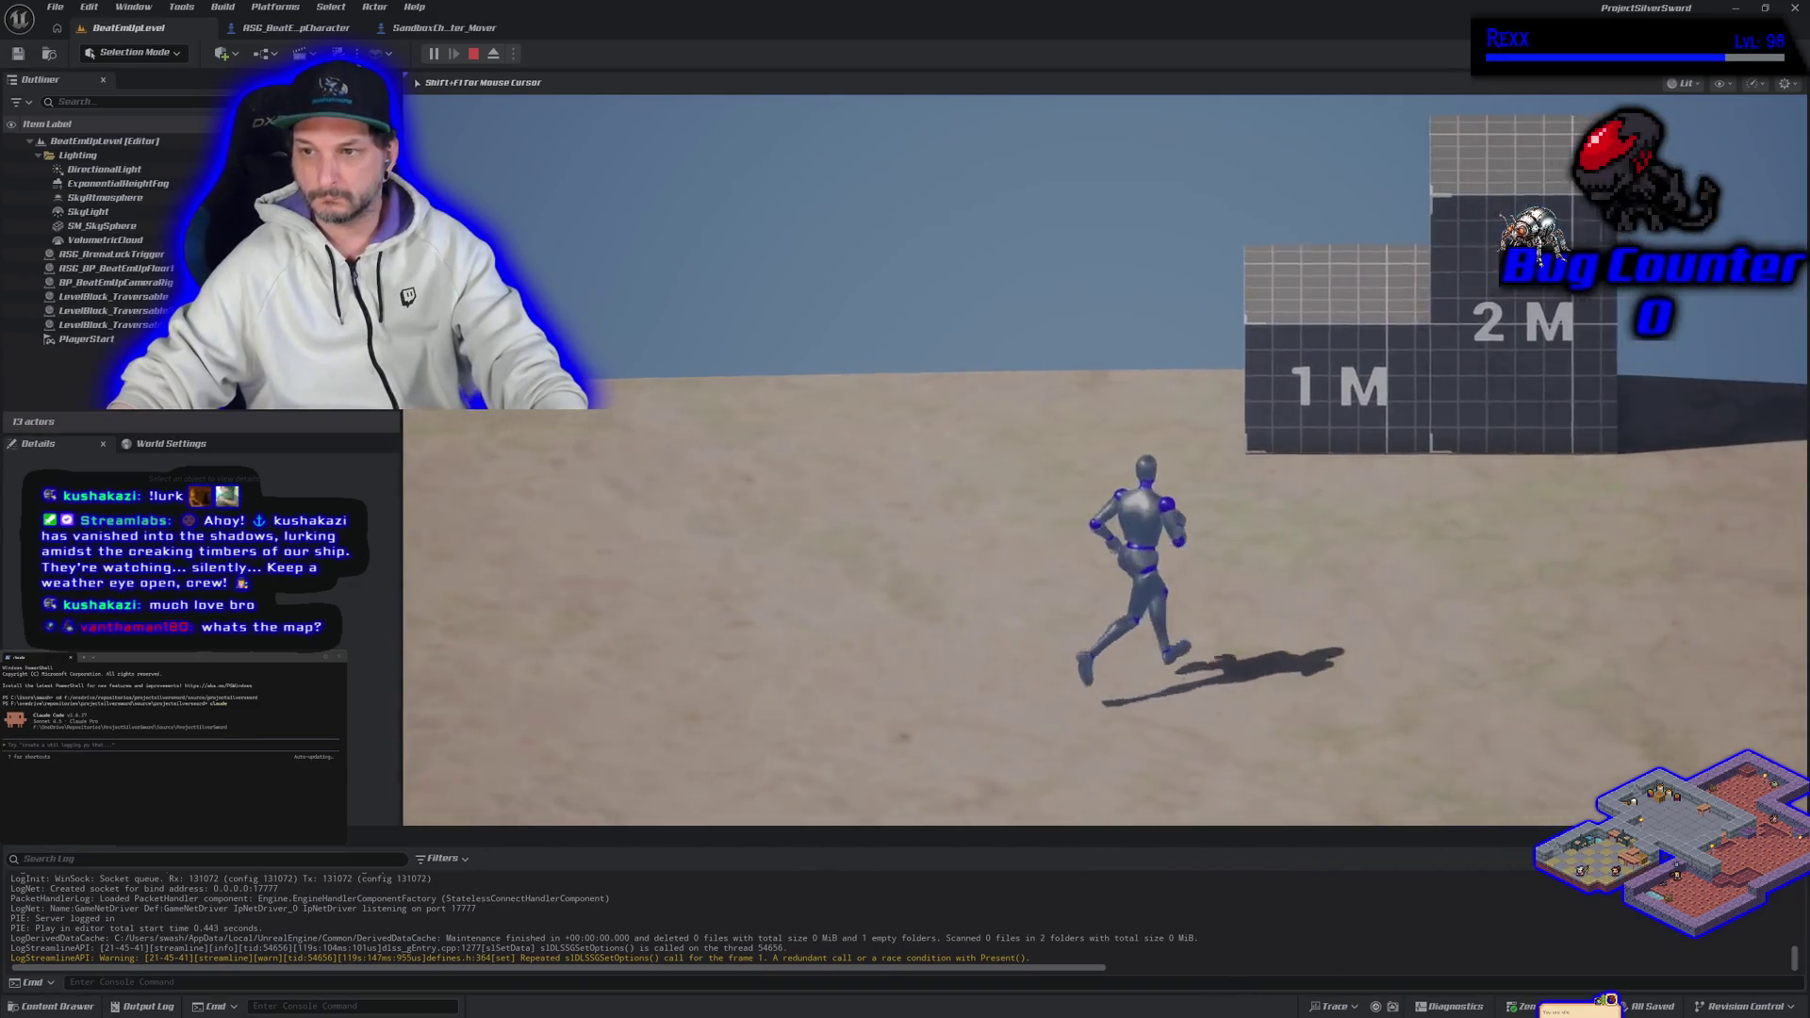
key("space")
key("space")
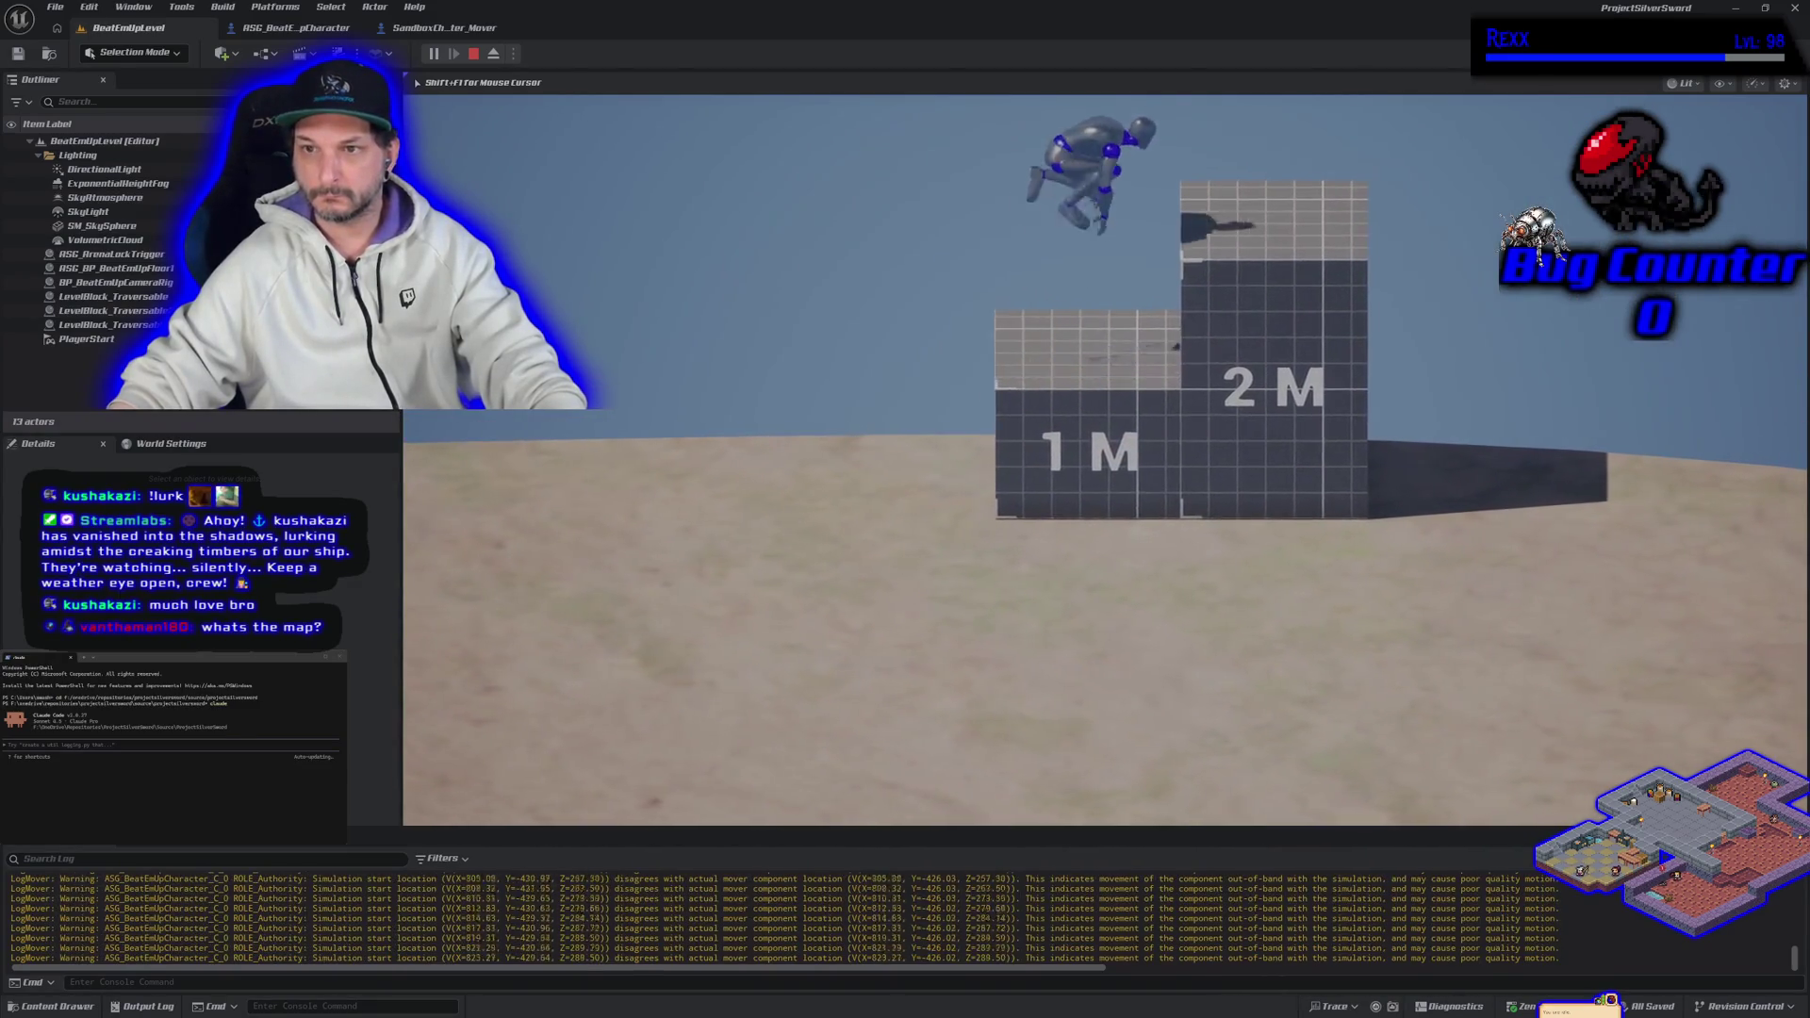
key("Escape")
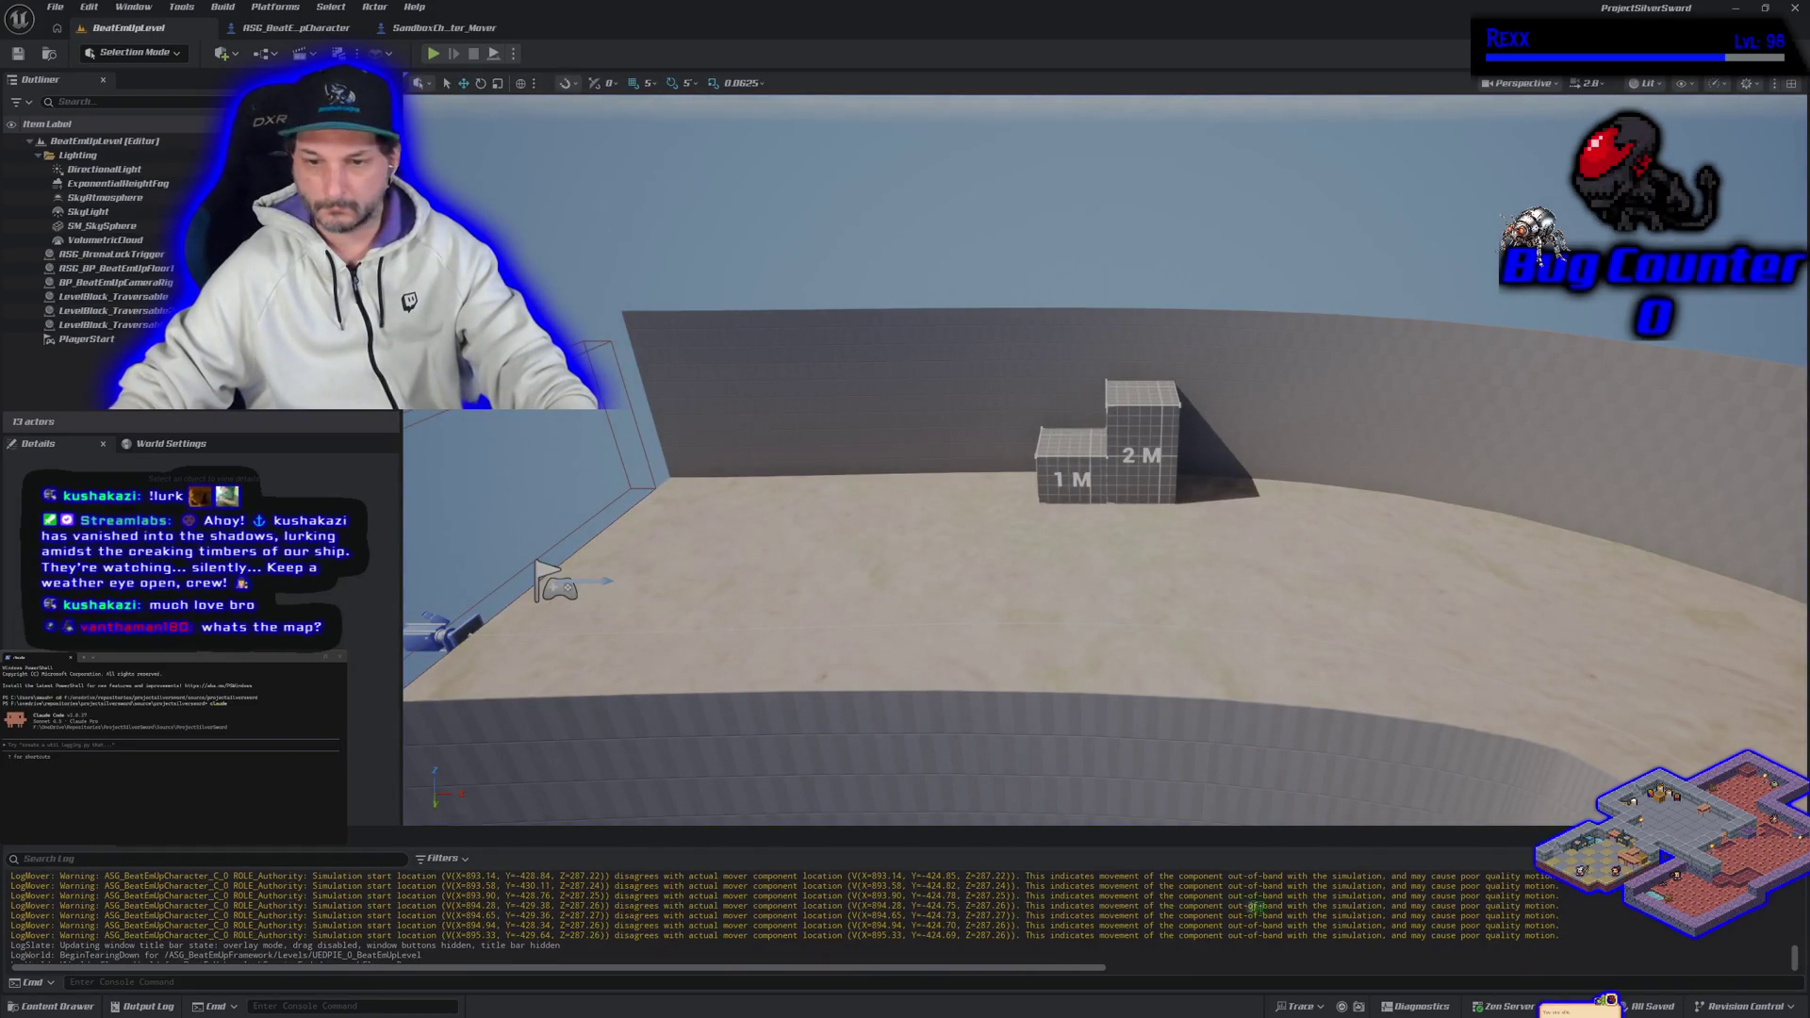
mouse_move(1556, 940)
left_mouse_down()
mouse_move(754, 901)
mouse_move(11, 907)
left_mouse_up()
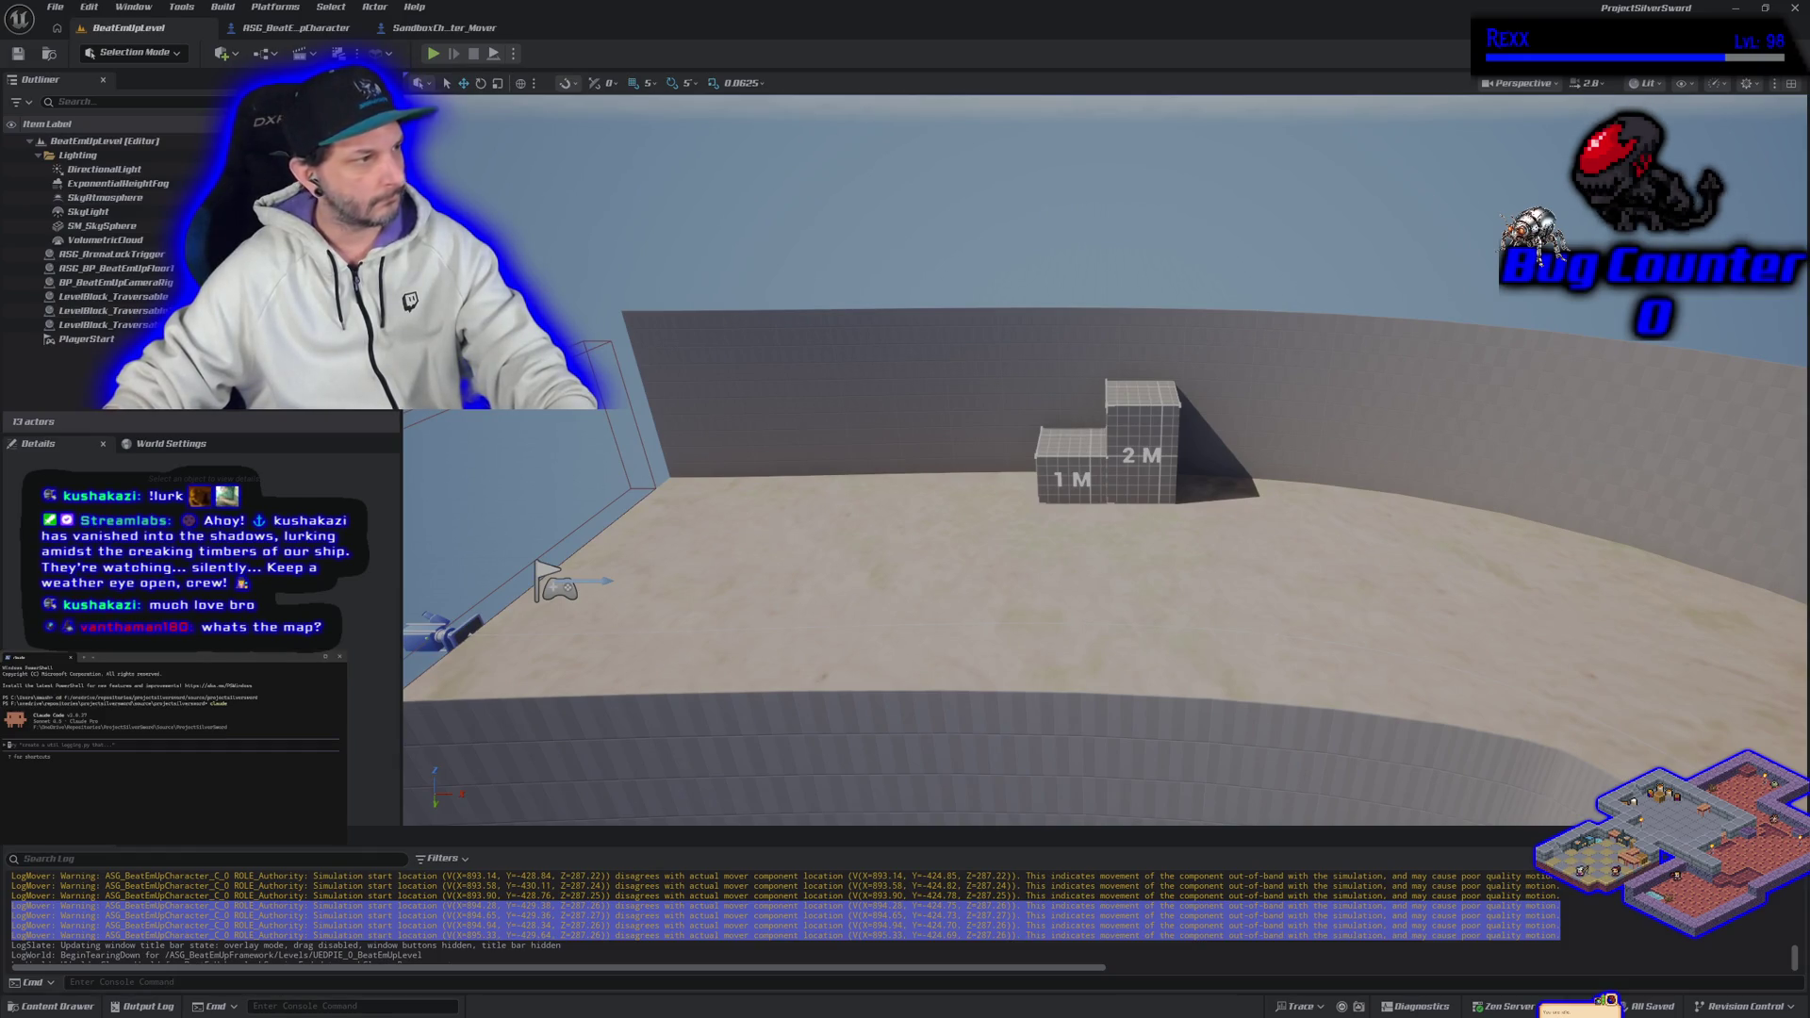
Step: Send the LogMover warnings to Claude Code, approve its two commands, and reopen SandboxCharacter_Mover
left_click(93, 770)
key("ctrl+v")
key("Return")
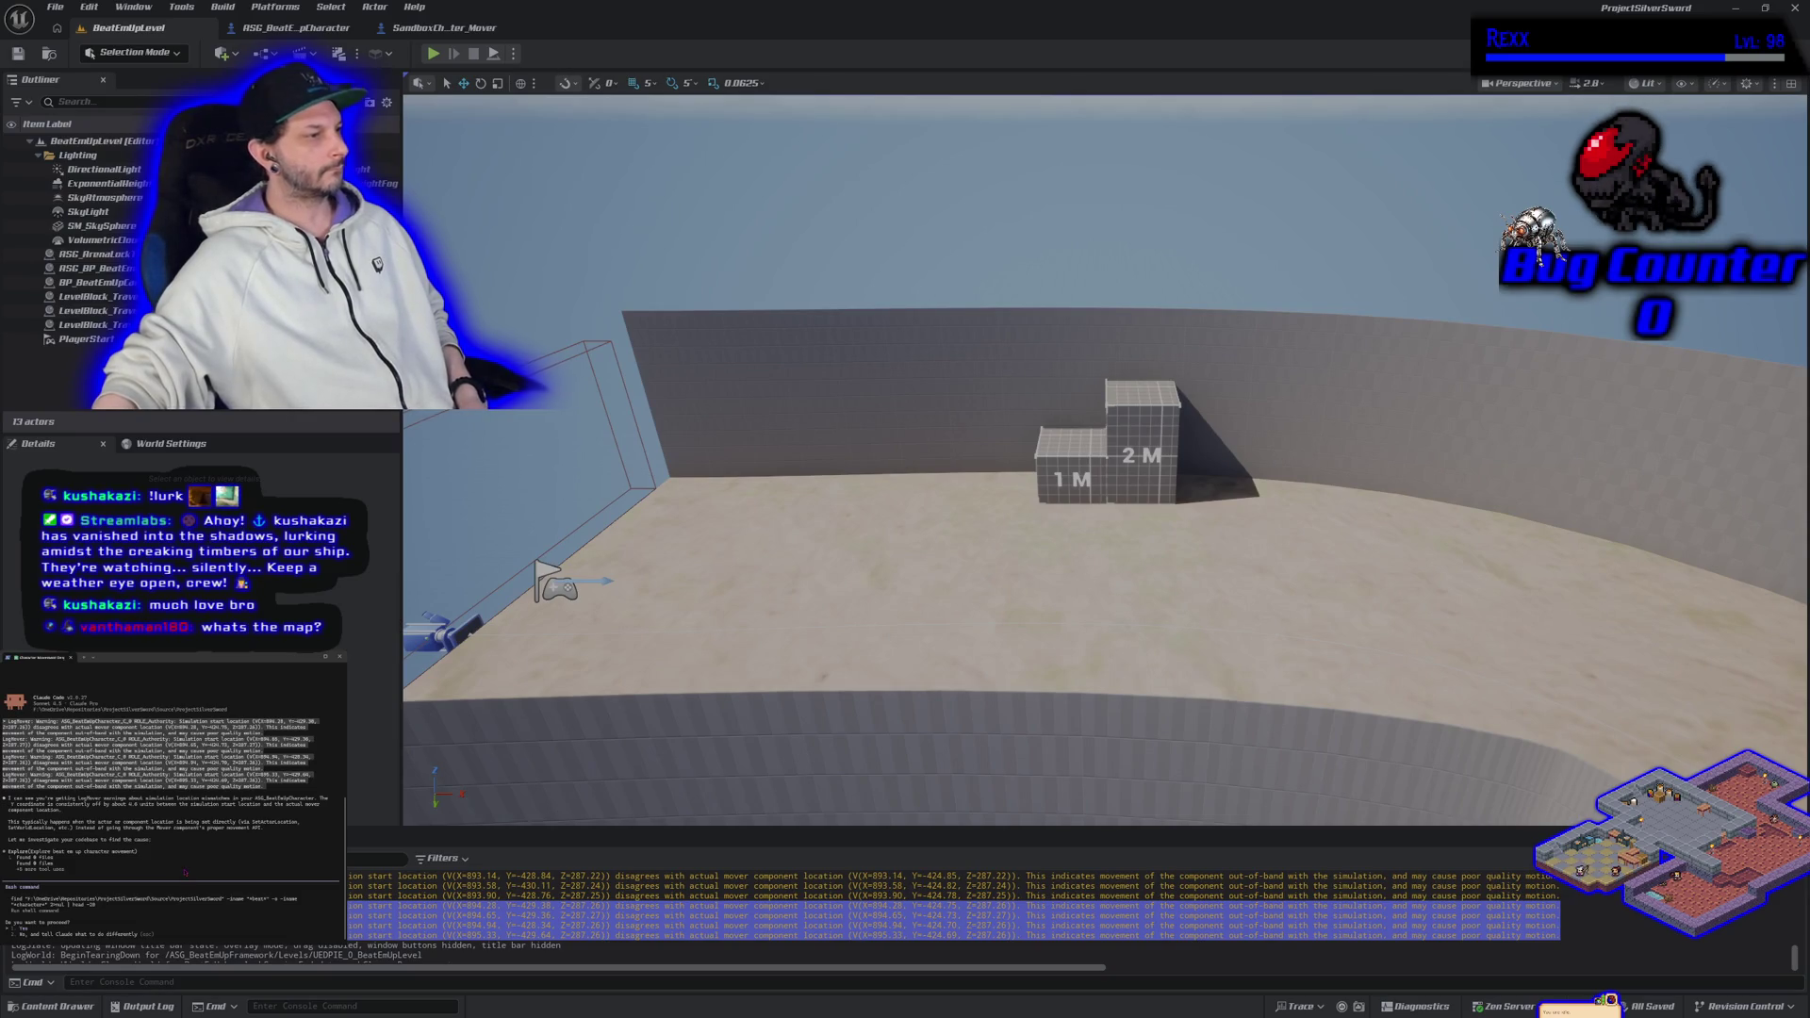
key("Return")
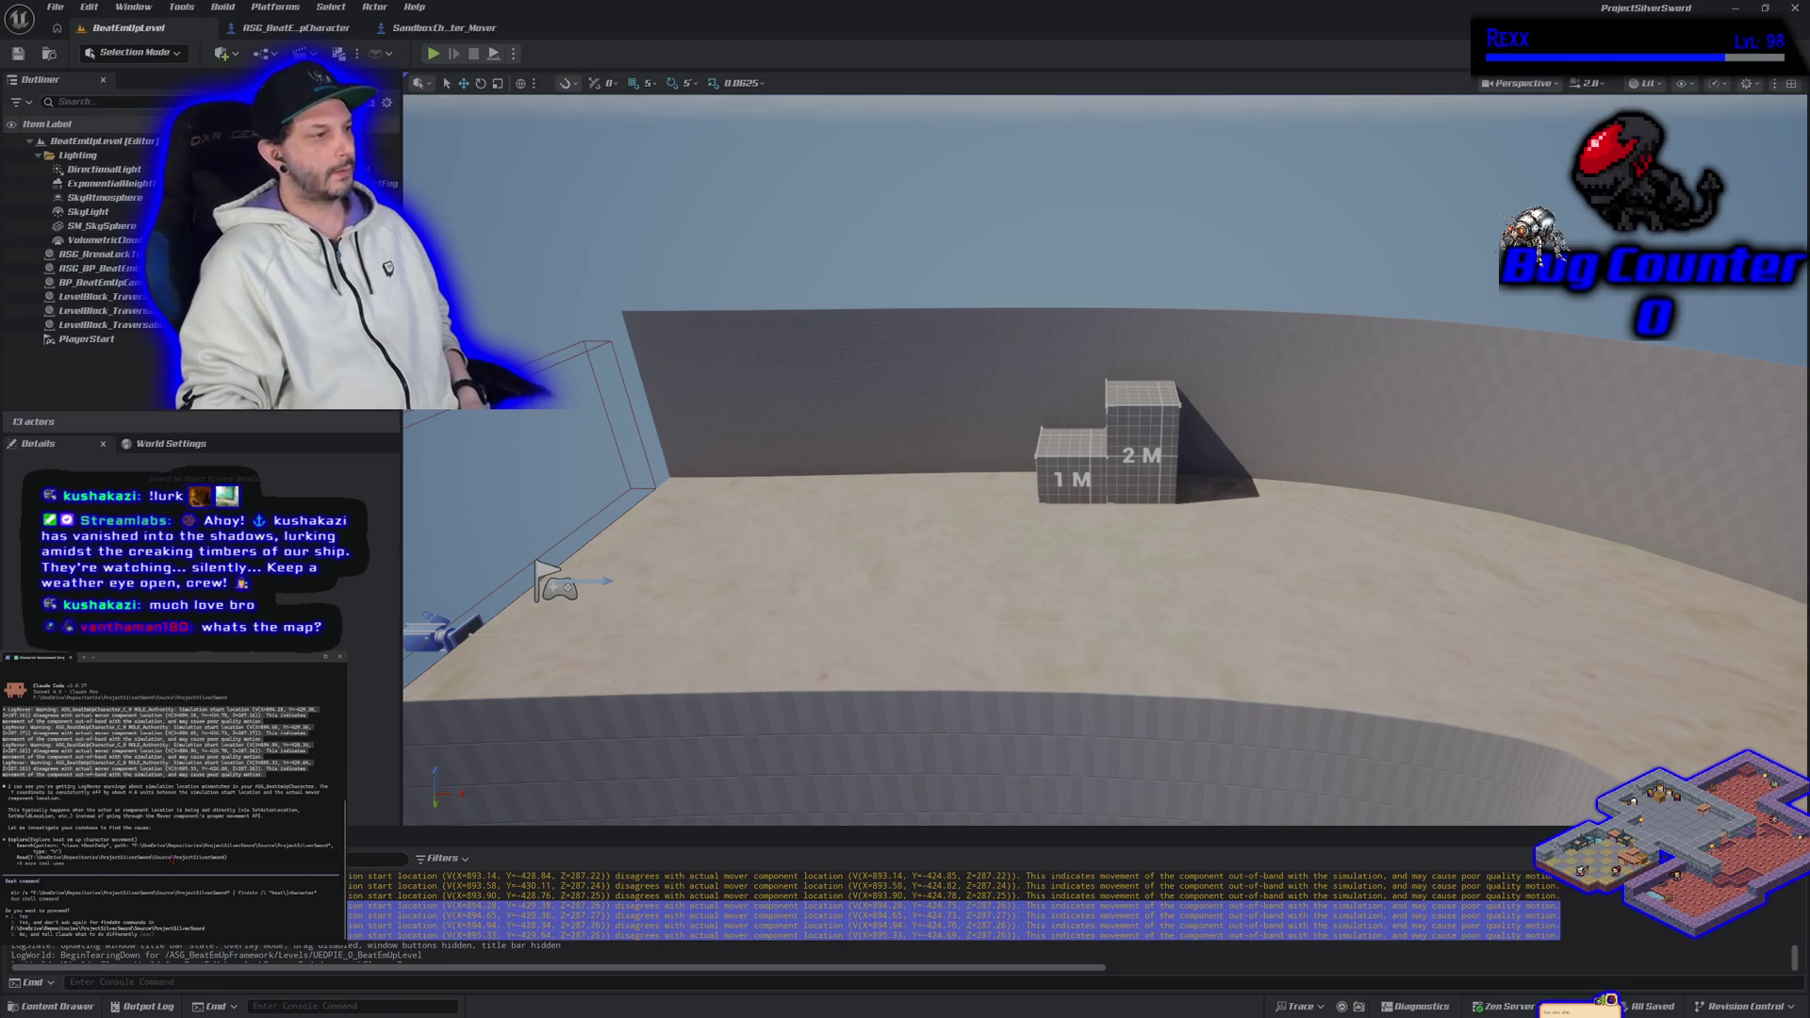
key("Return")
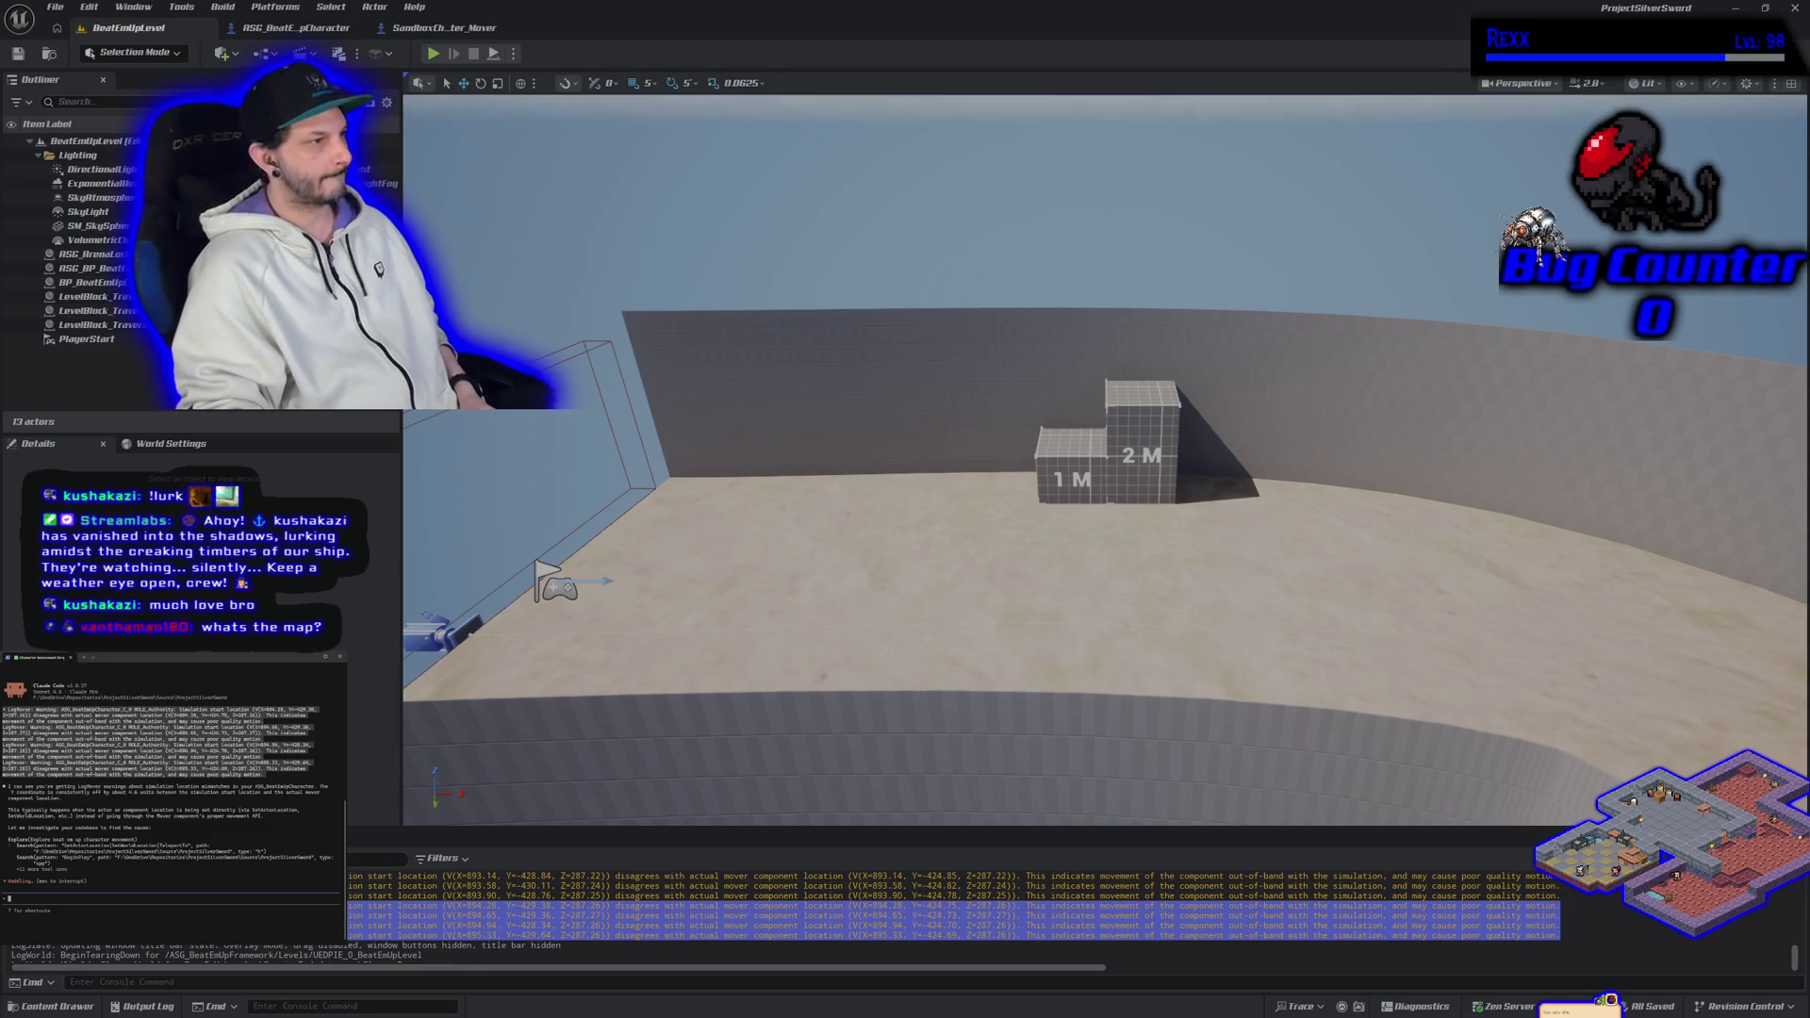
left_click(467, 35)
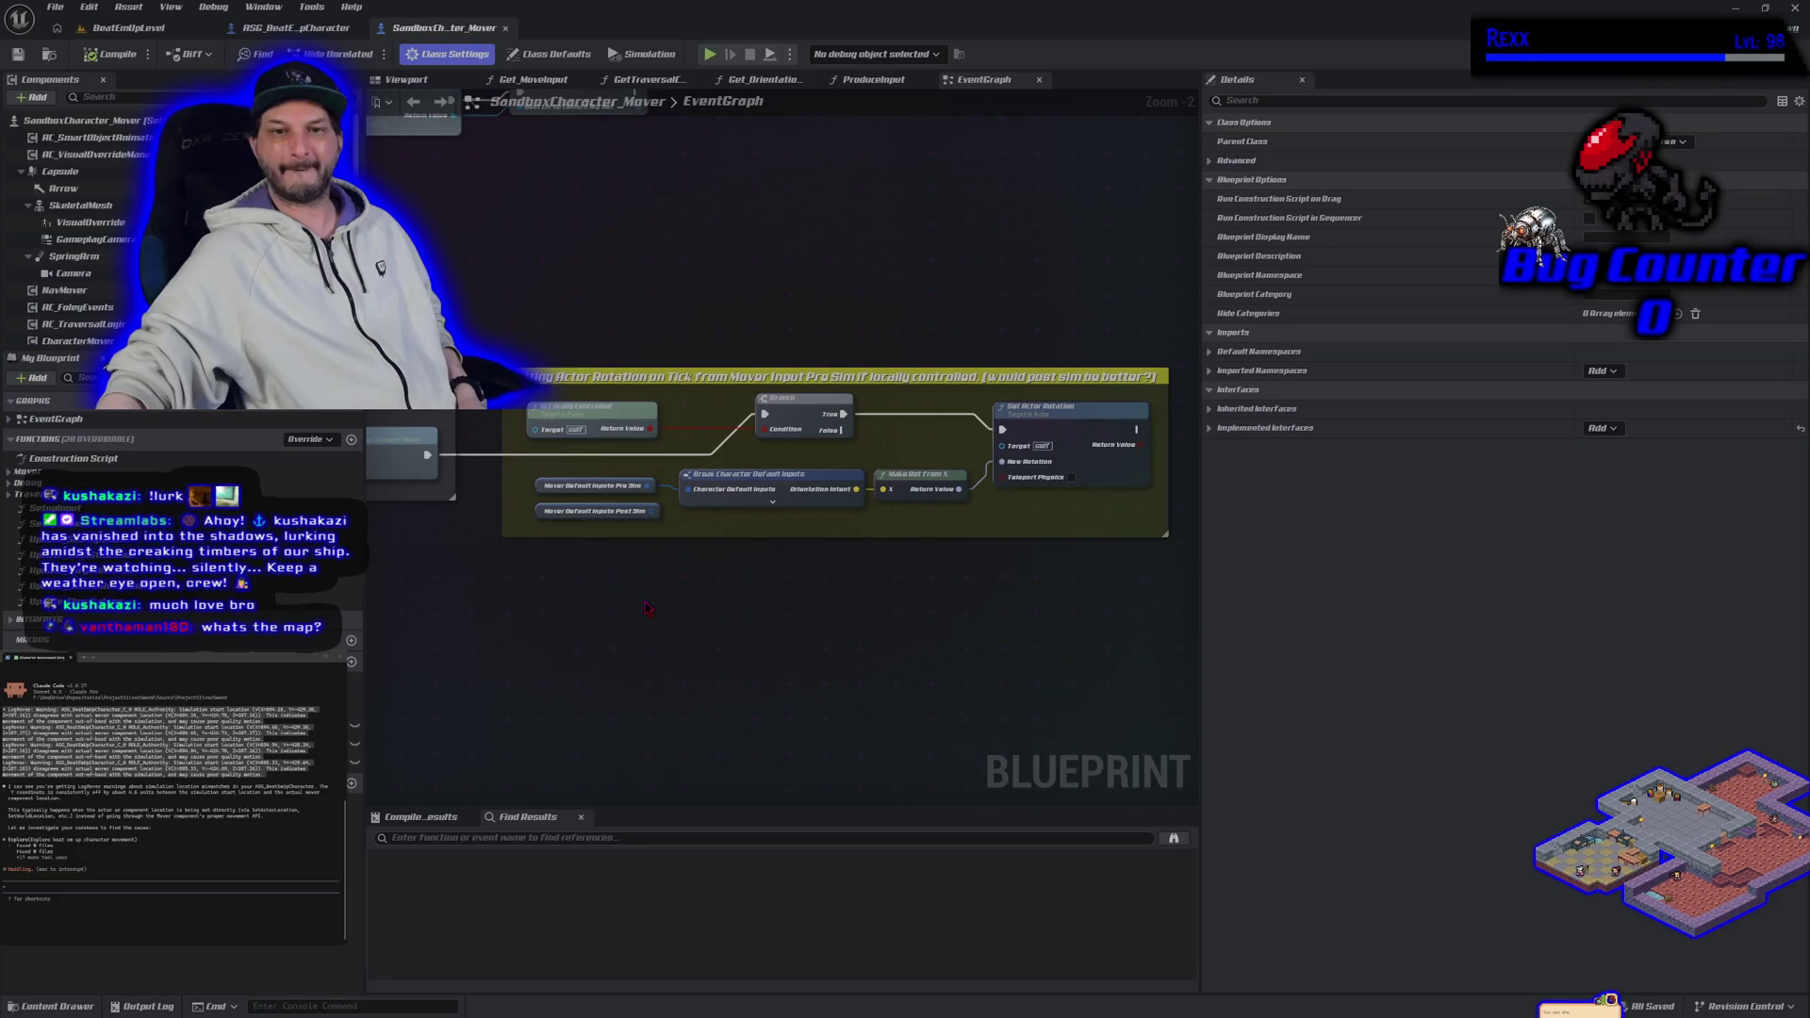
Step: Zoom the EventGraph to 1:1 and select the Mover Default Inputs Post Sim node
left_click_drag(647, 608, 615, 603)
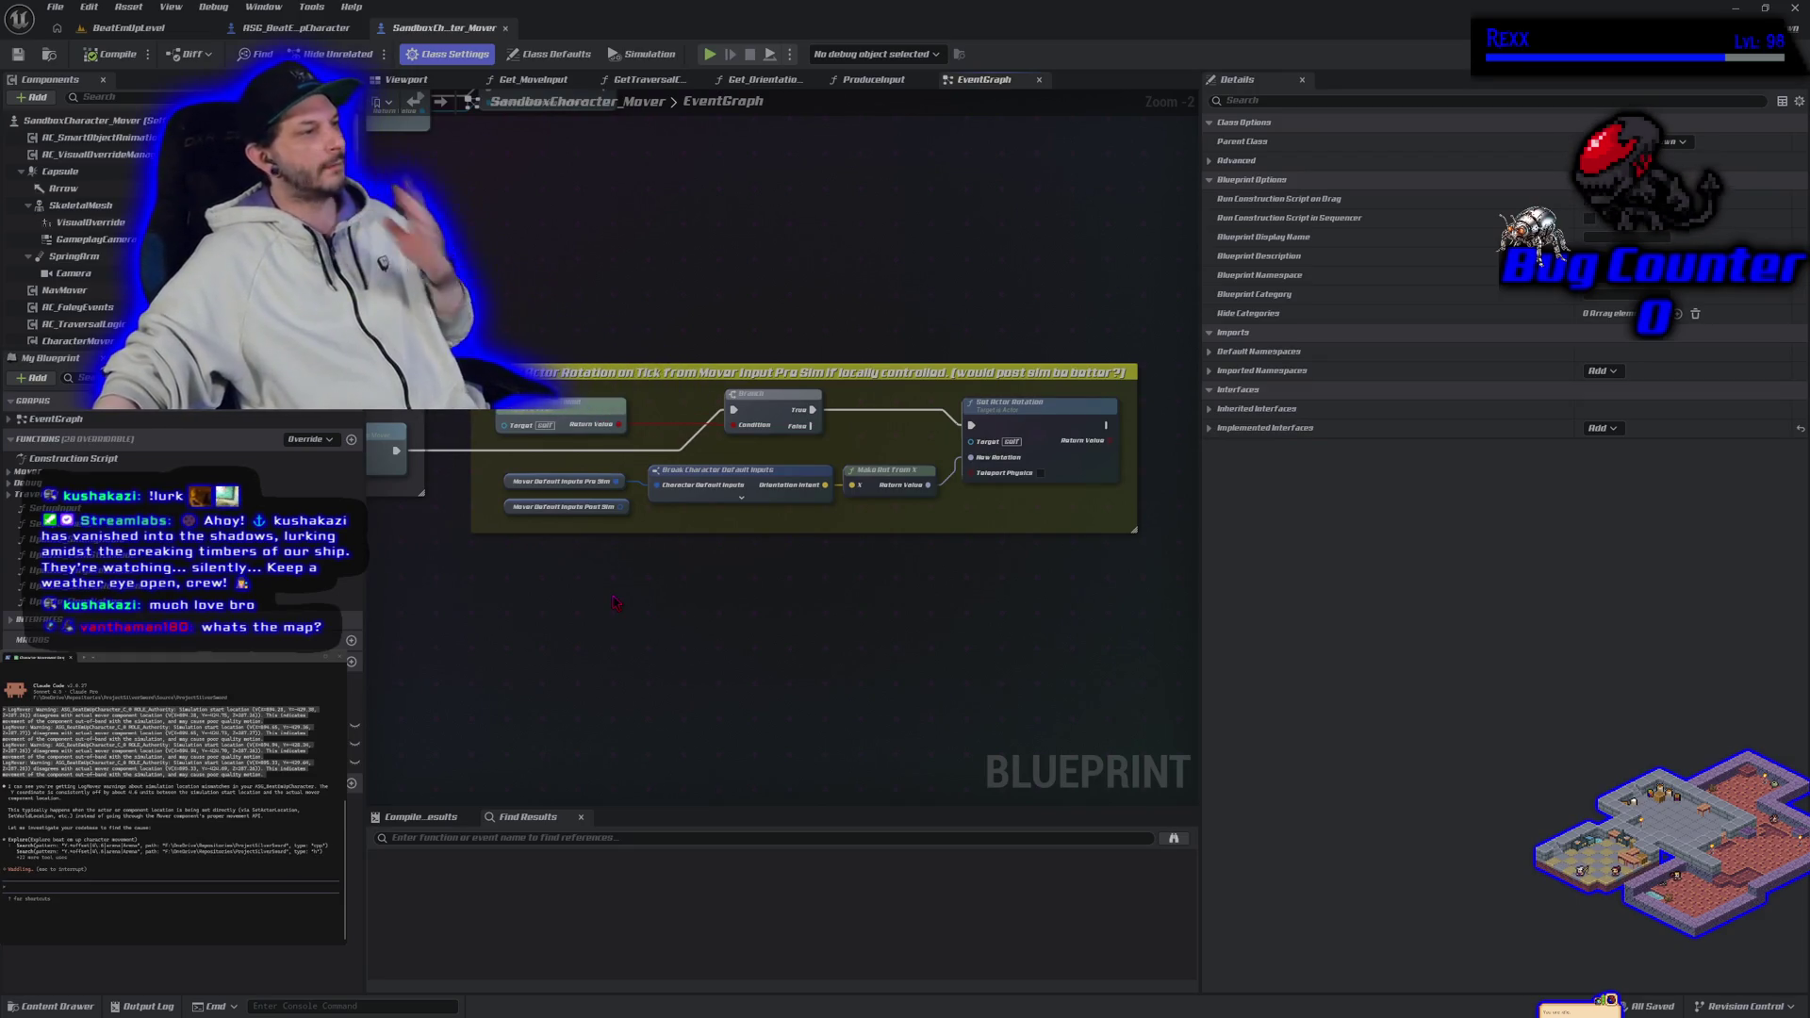
scroll(585, 569, "up", 2)
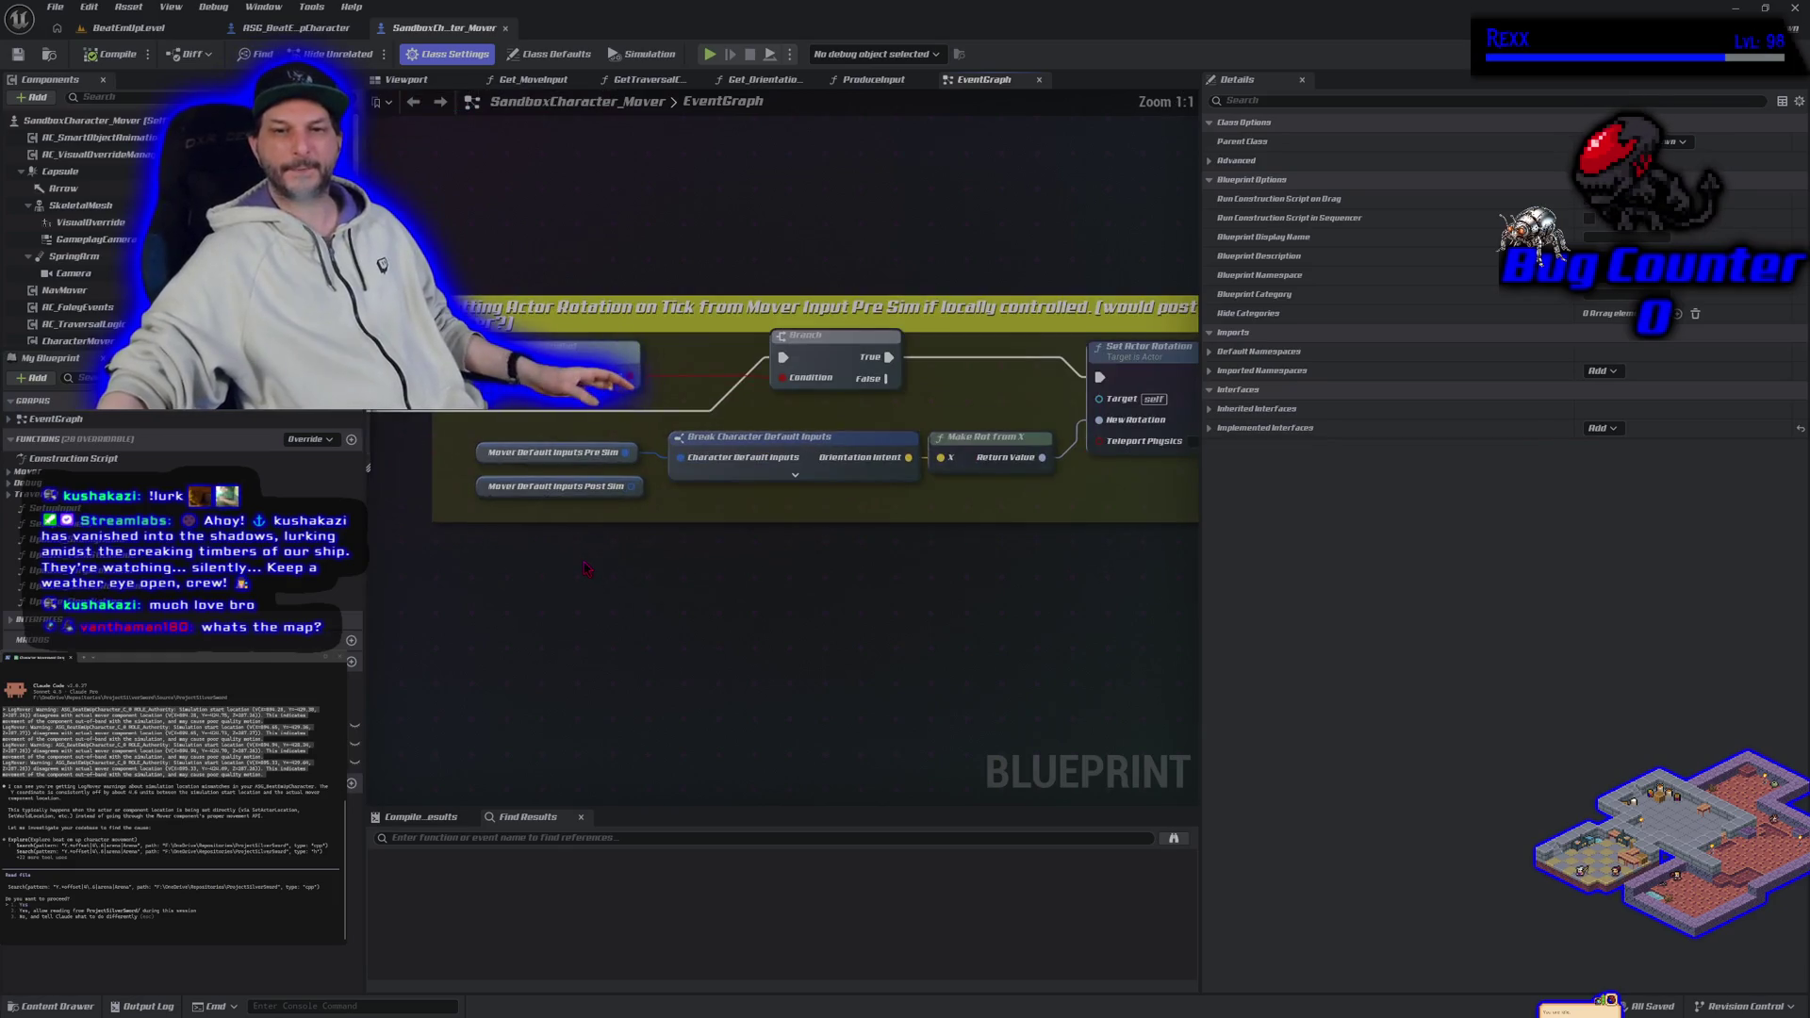
left_click(528, 486)
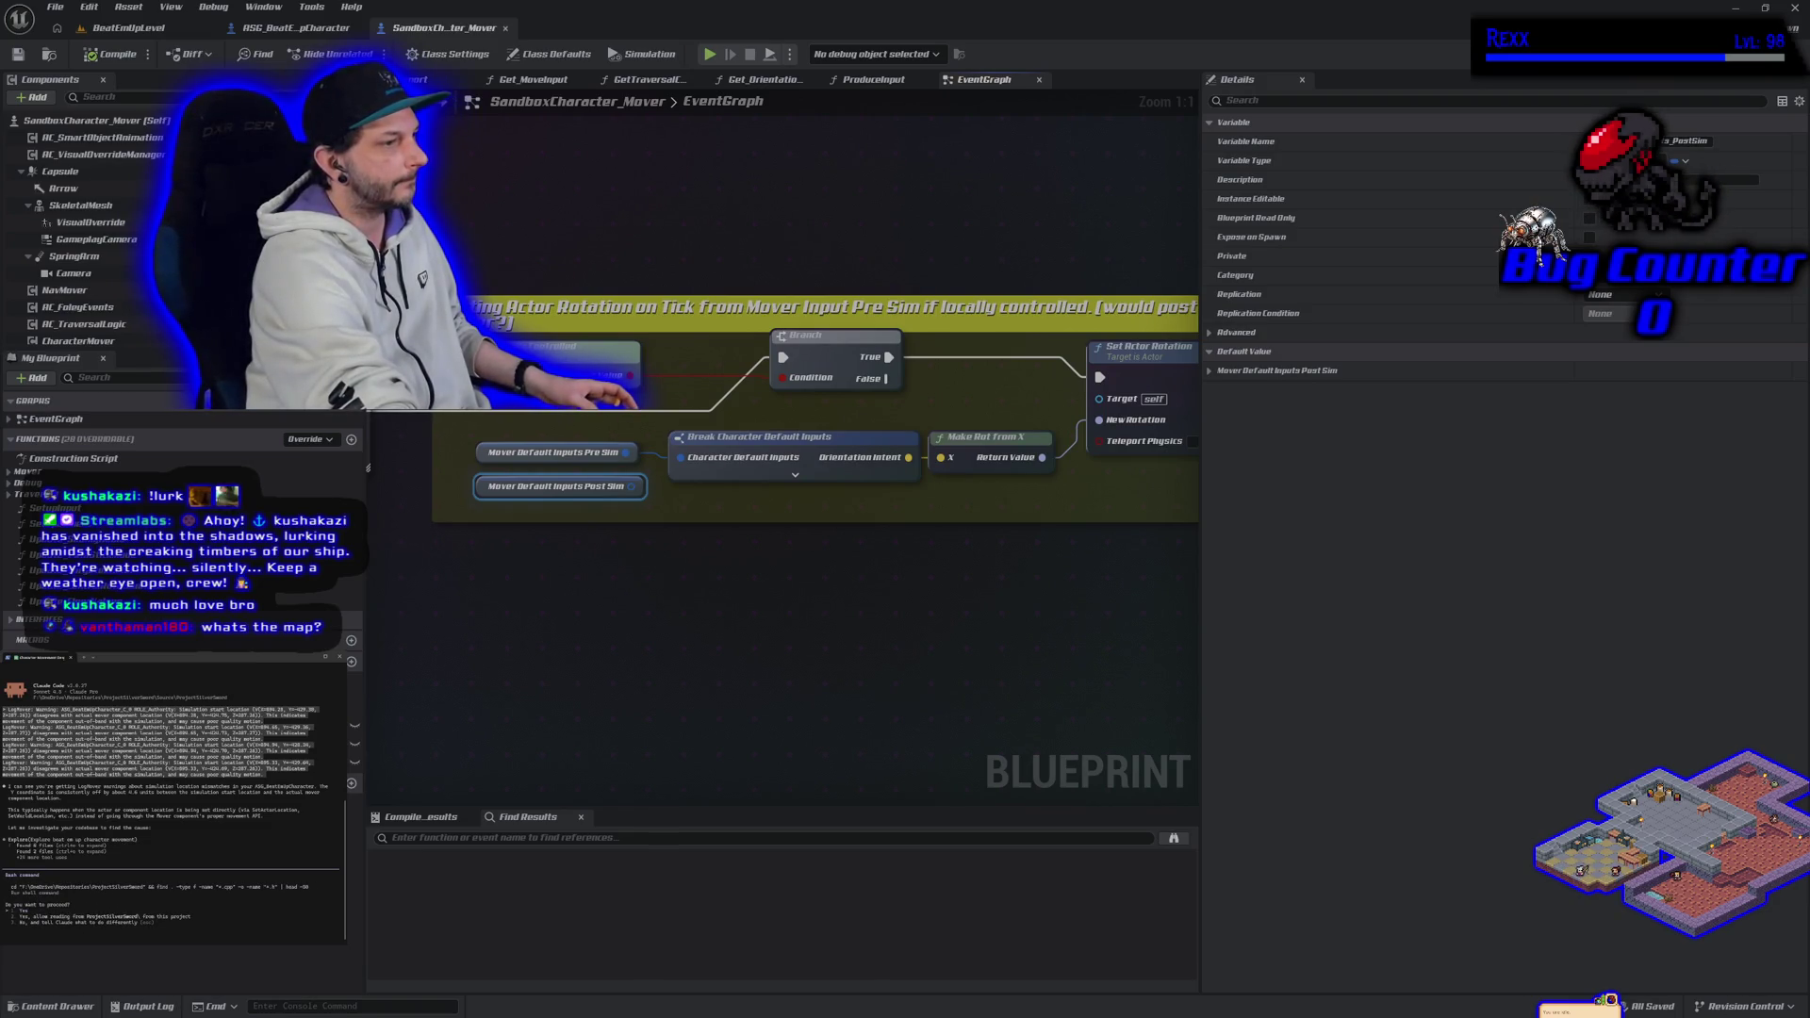
Step: Approve Claude Code's three pending requests, including reading a project source file
key("Return")
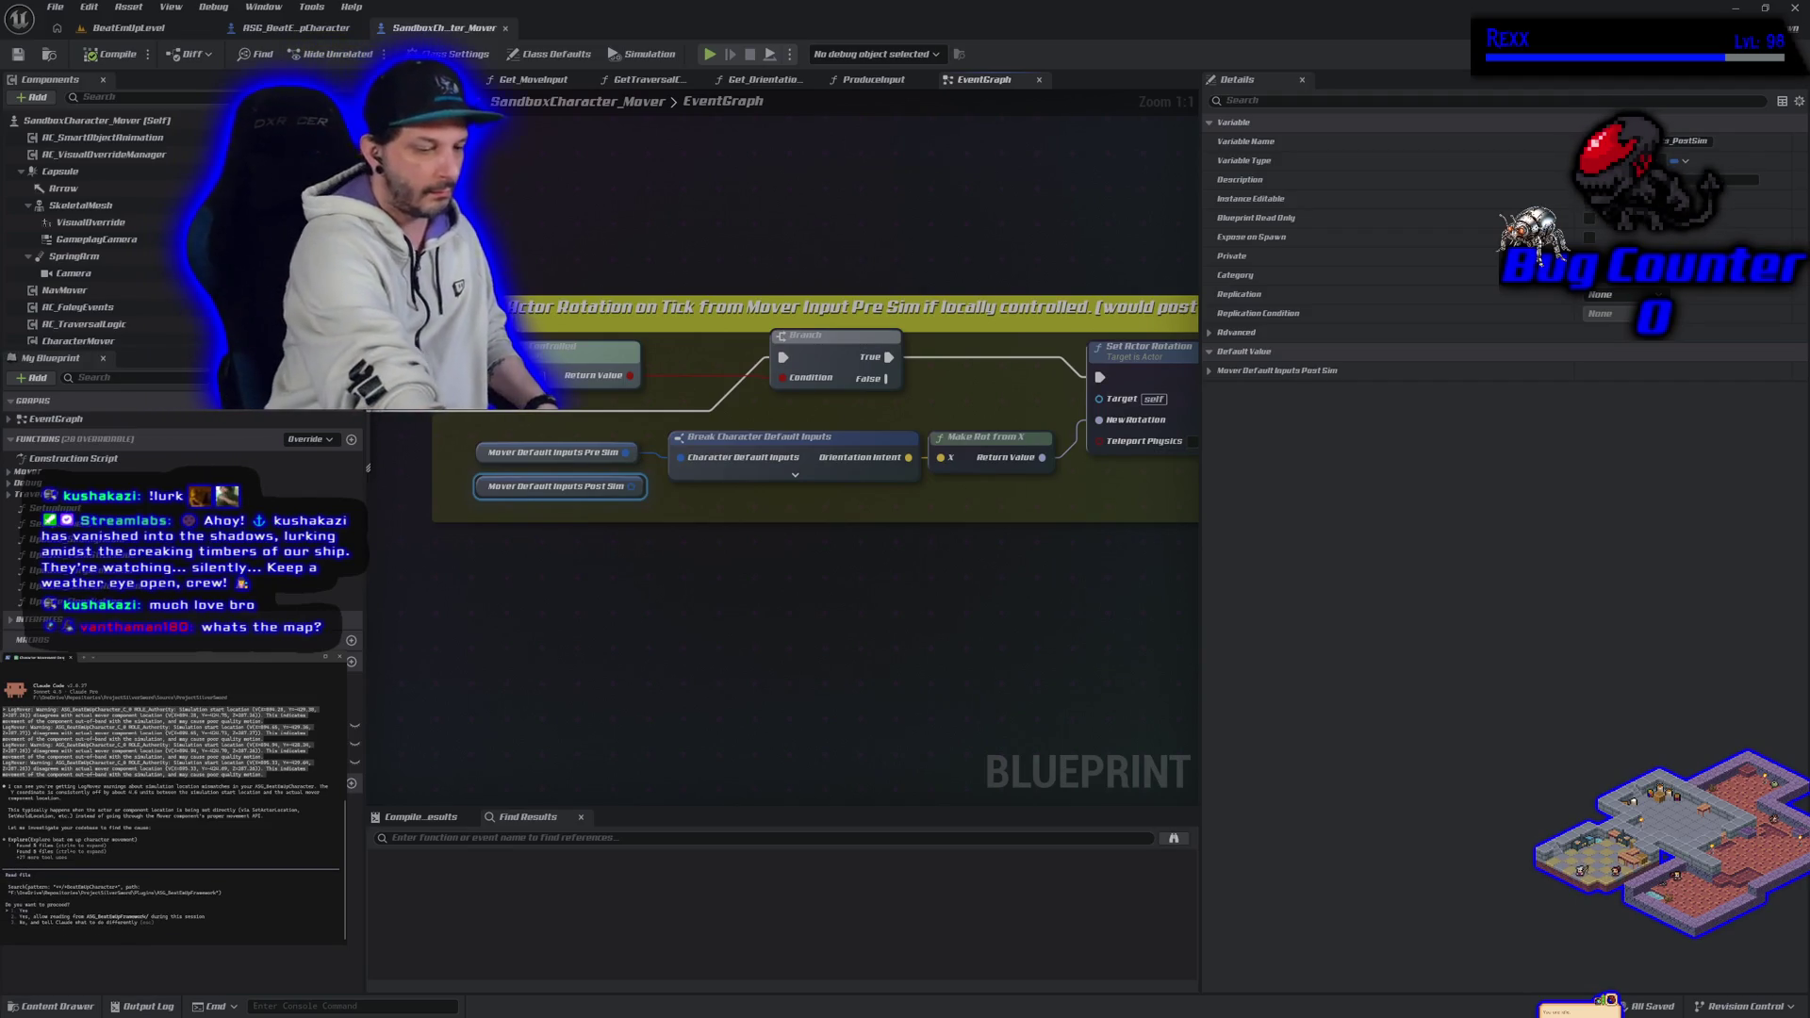
key("Return")
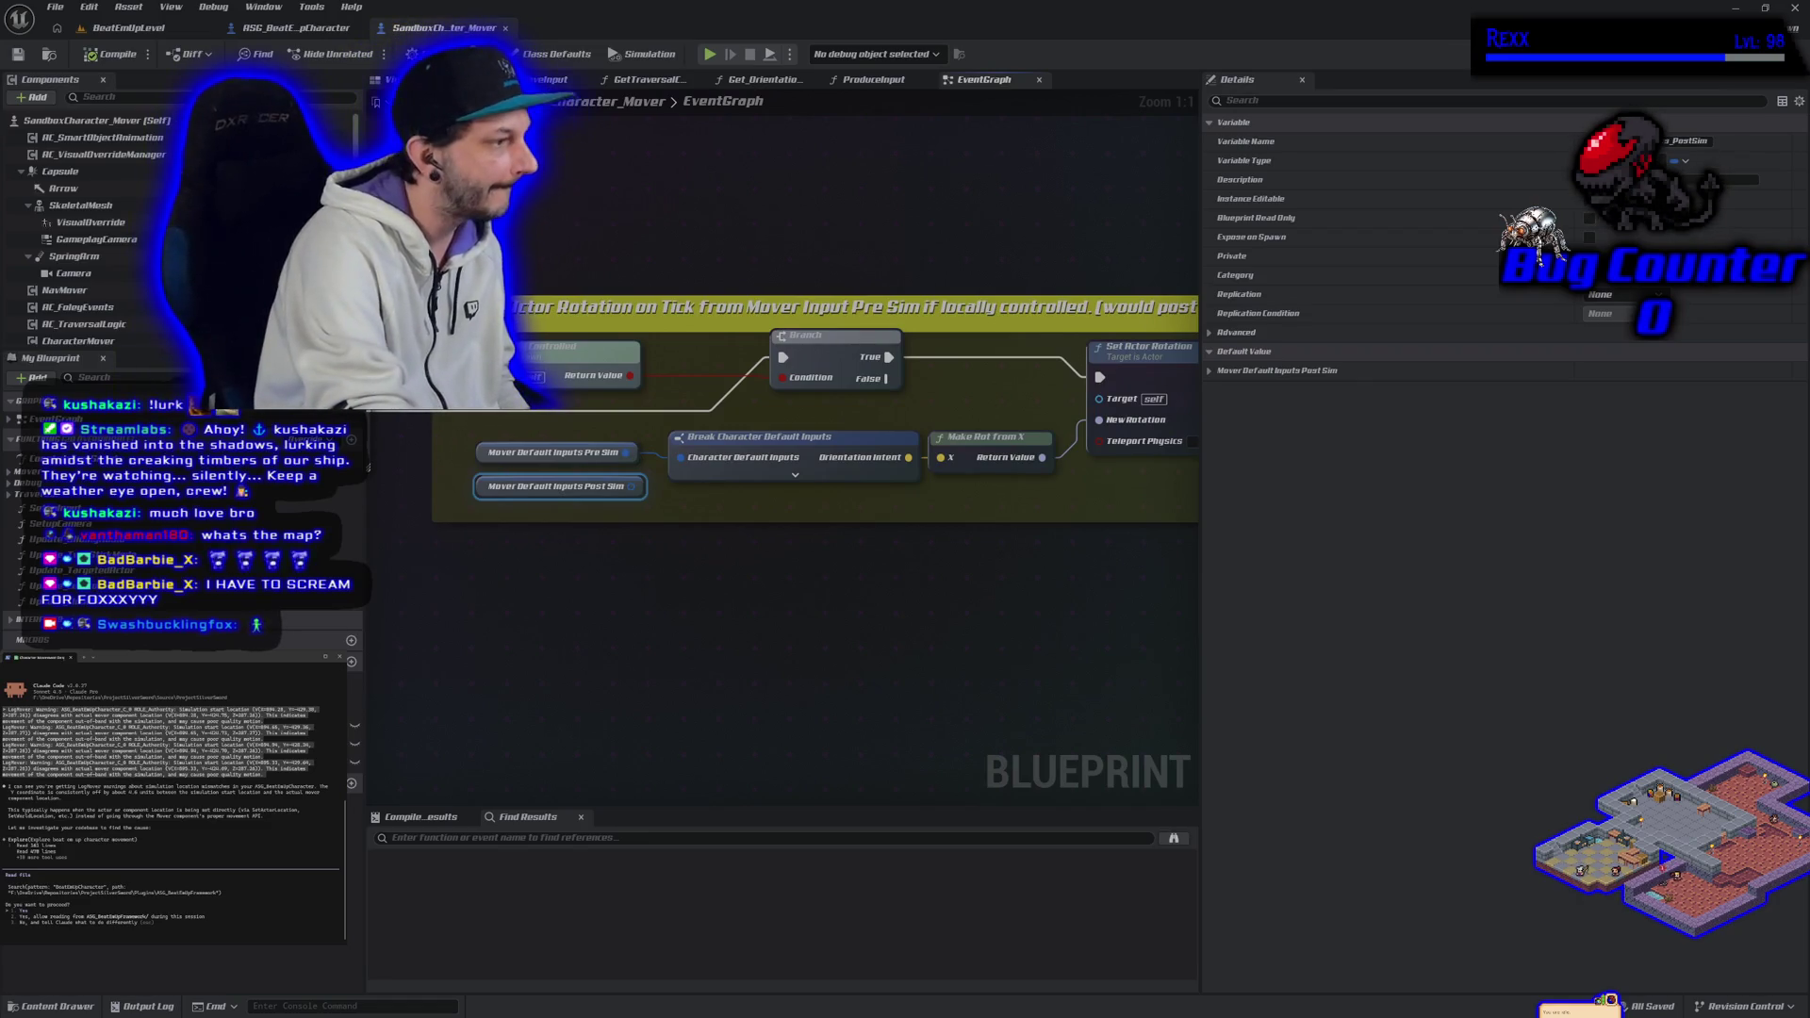
key("Return")
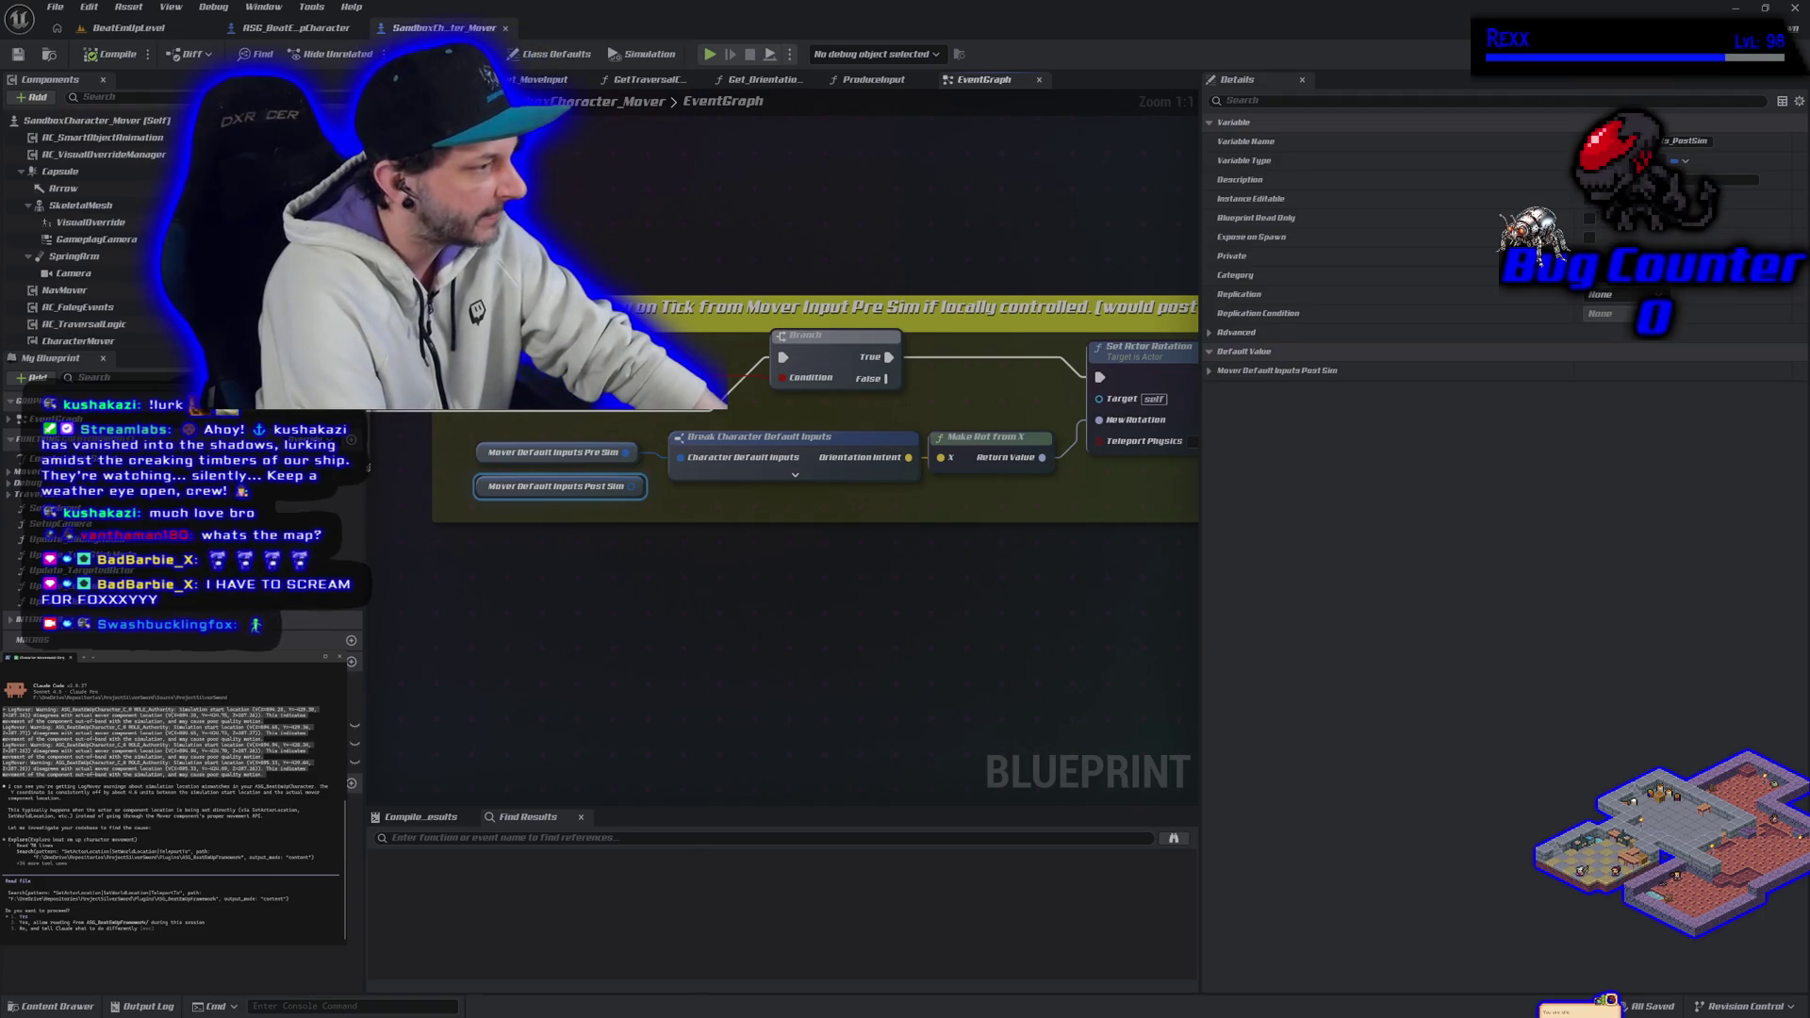
Step: Approve Claude Code's action, return to BeatEmUpLevel, and ask Claude Code which fix it recommends
key("Return")
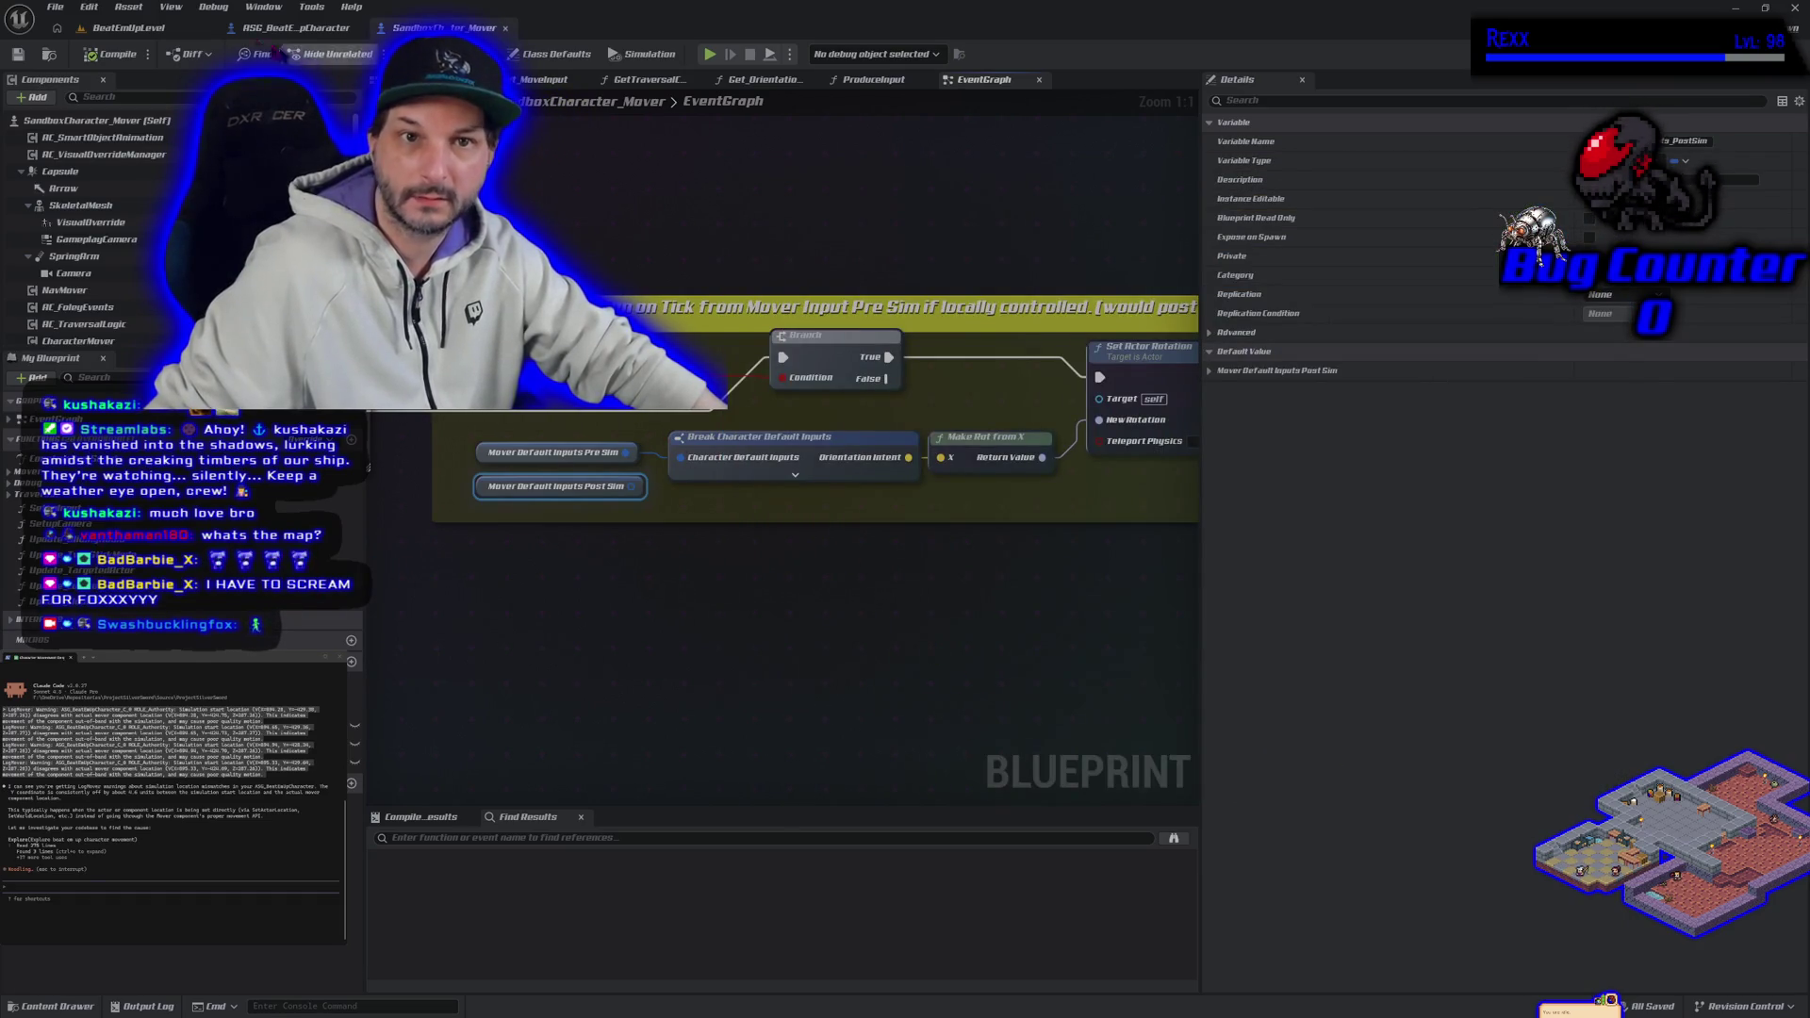
left_click(167, 30)
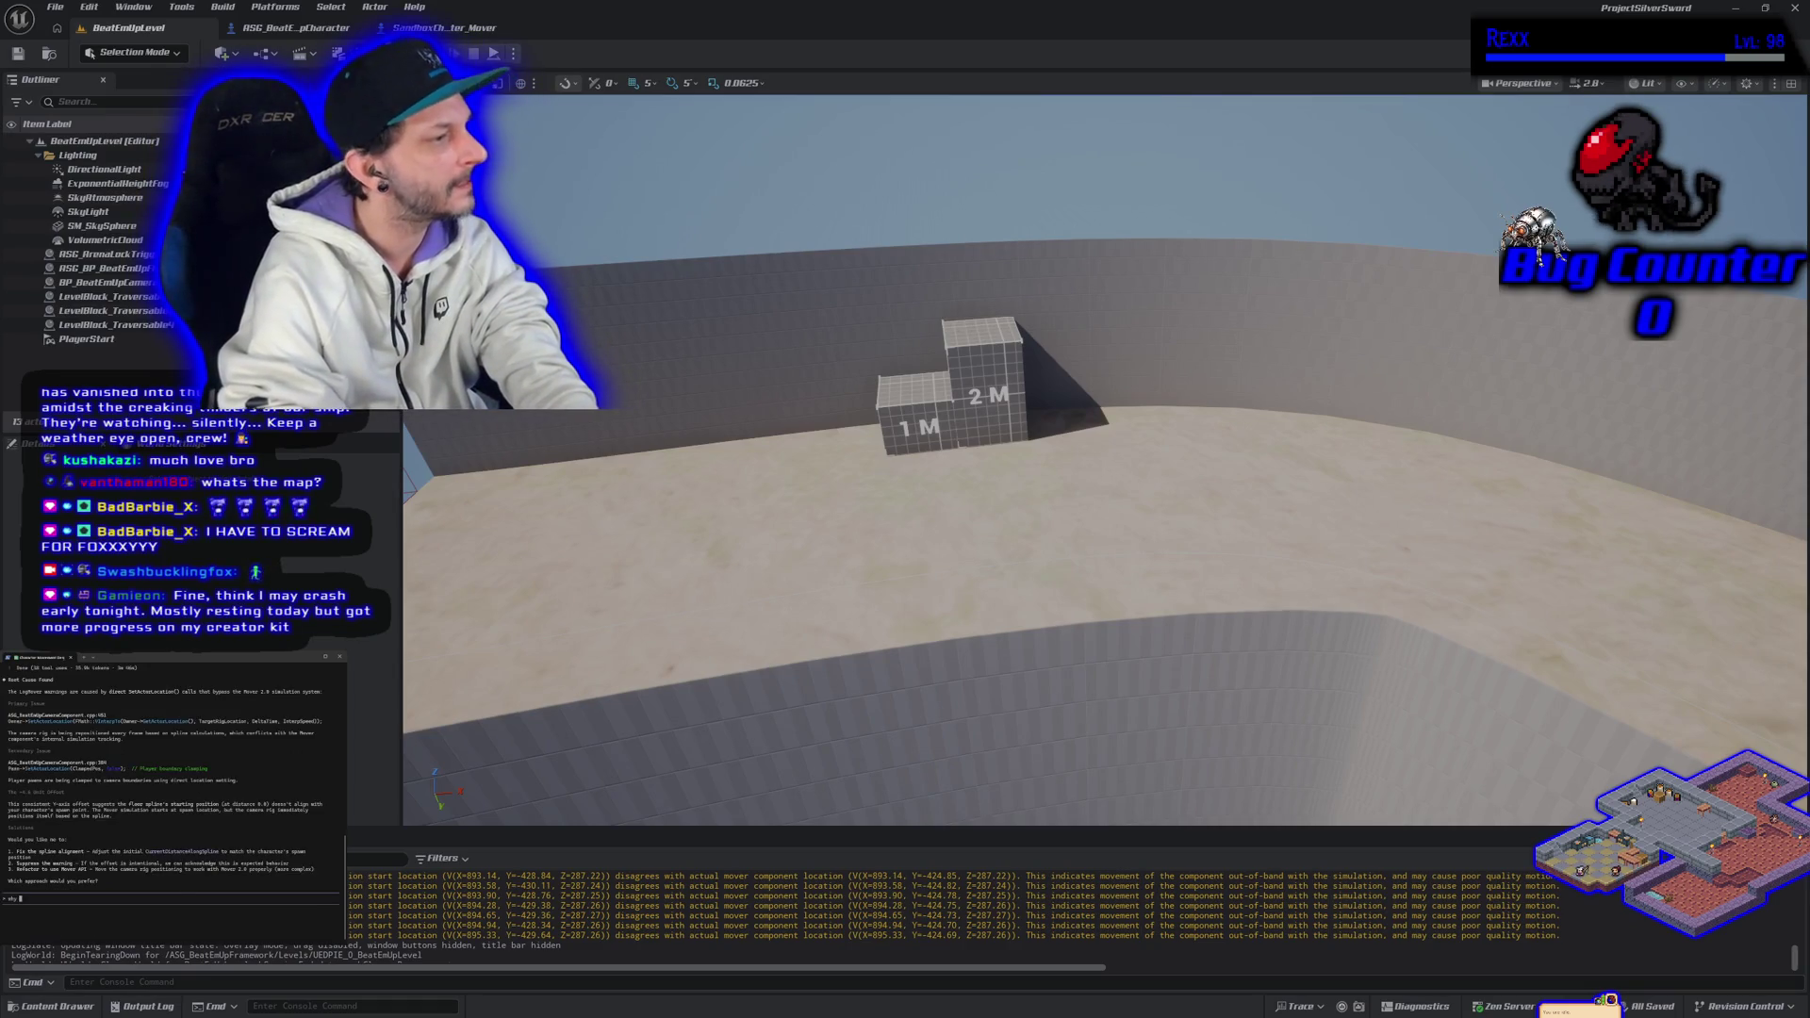
type(" would we a")
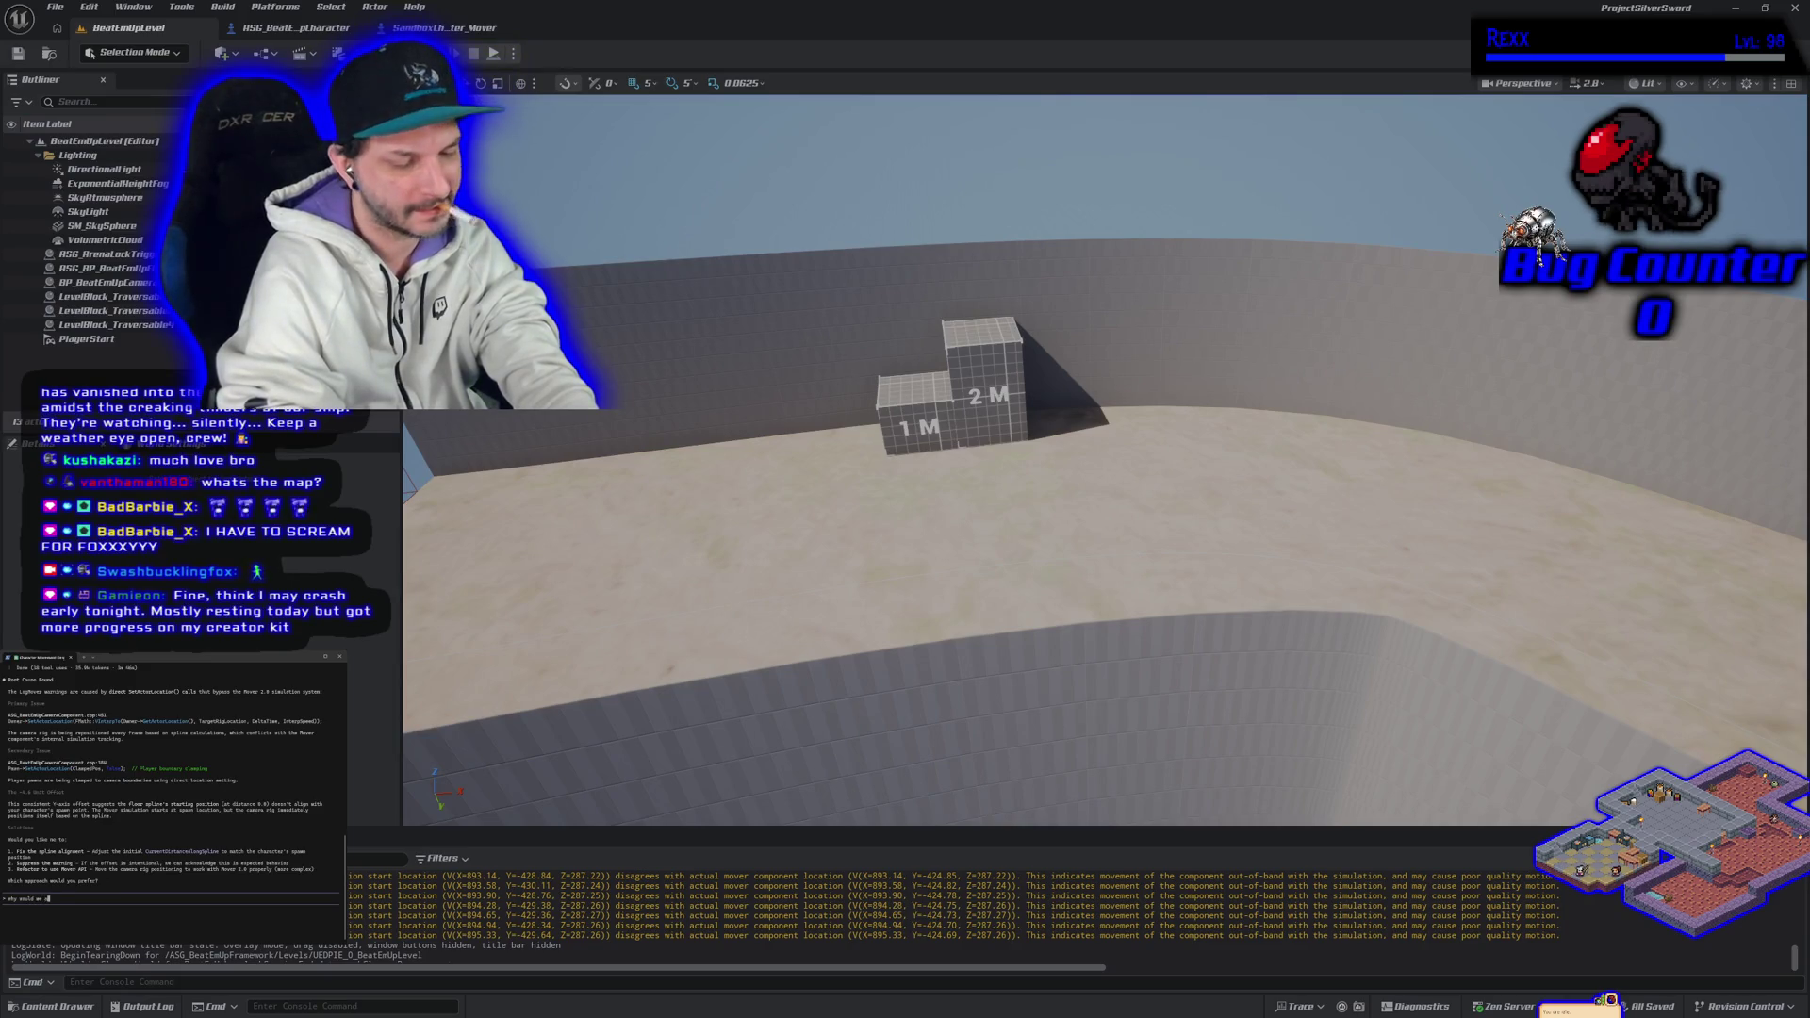
type("djust it")
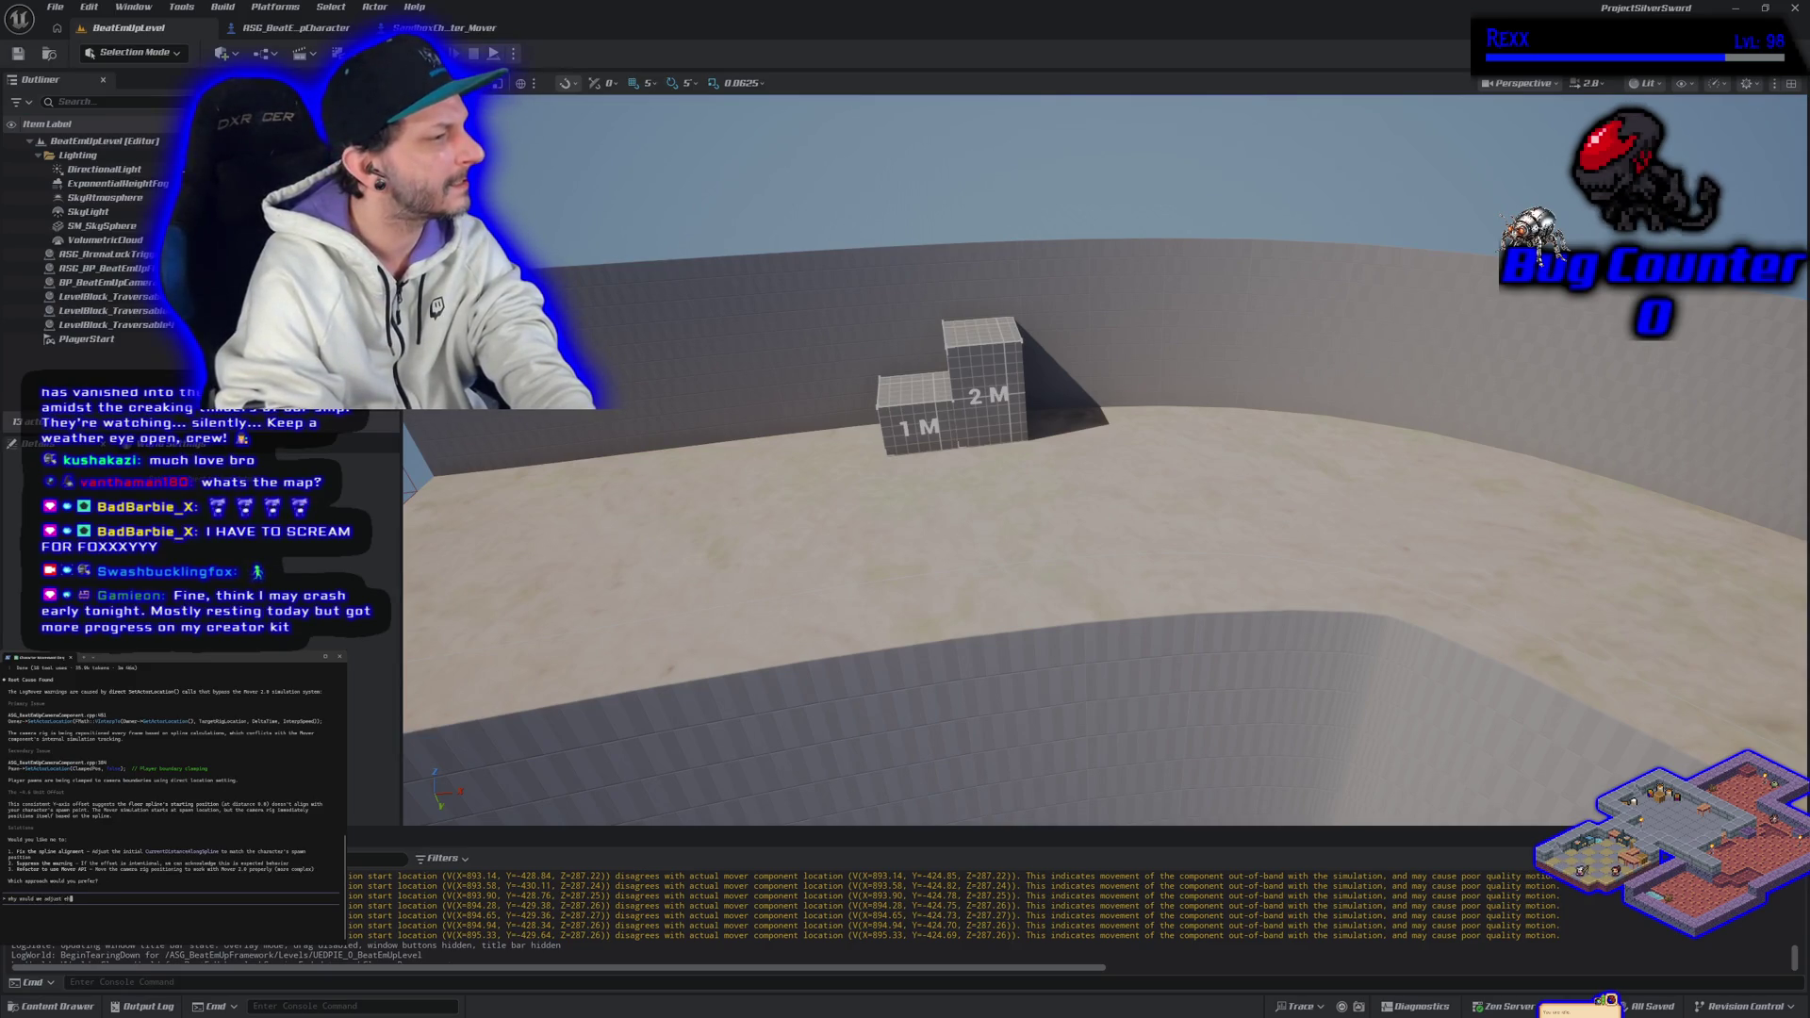
key("ctrl+c")
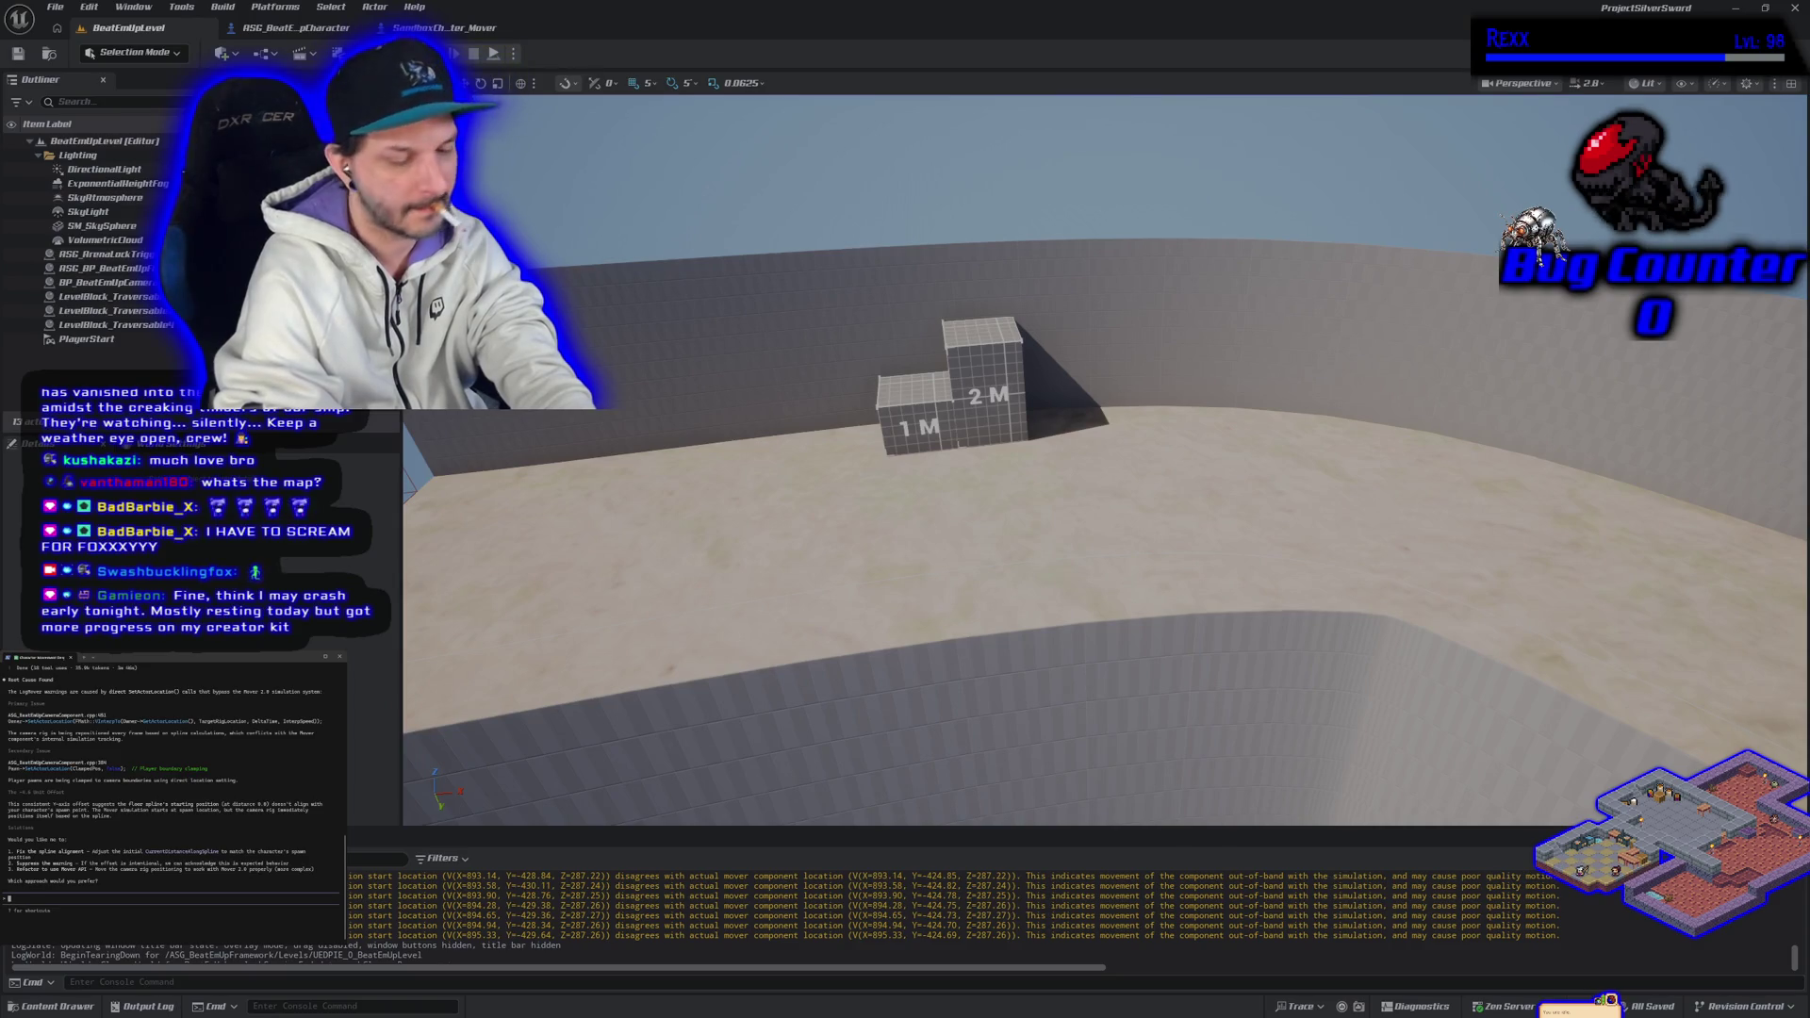
type("ske")
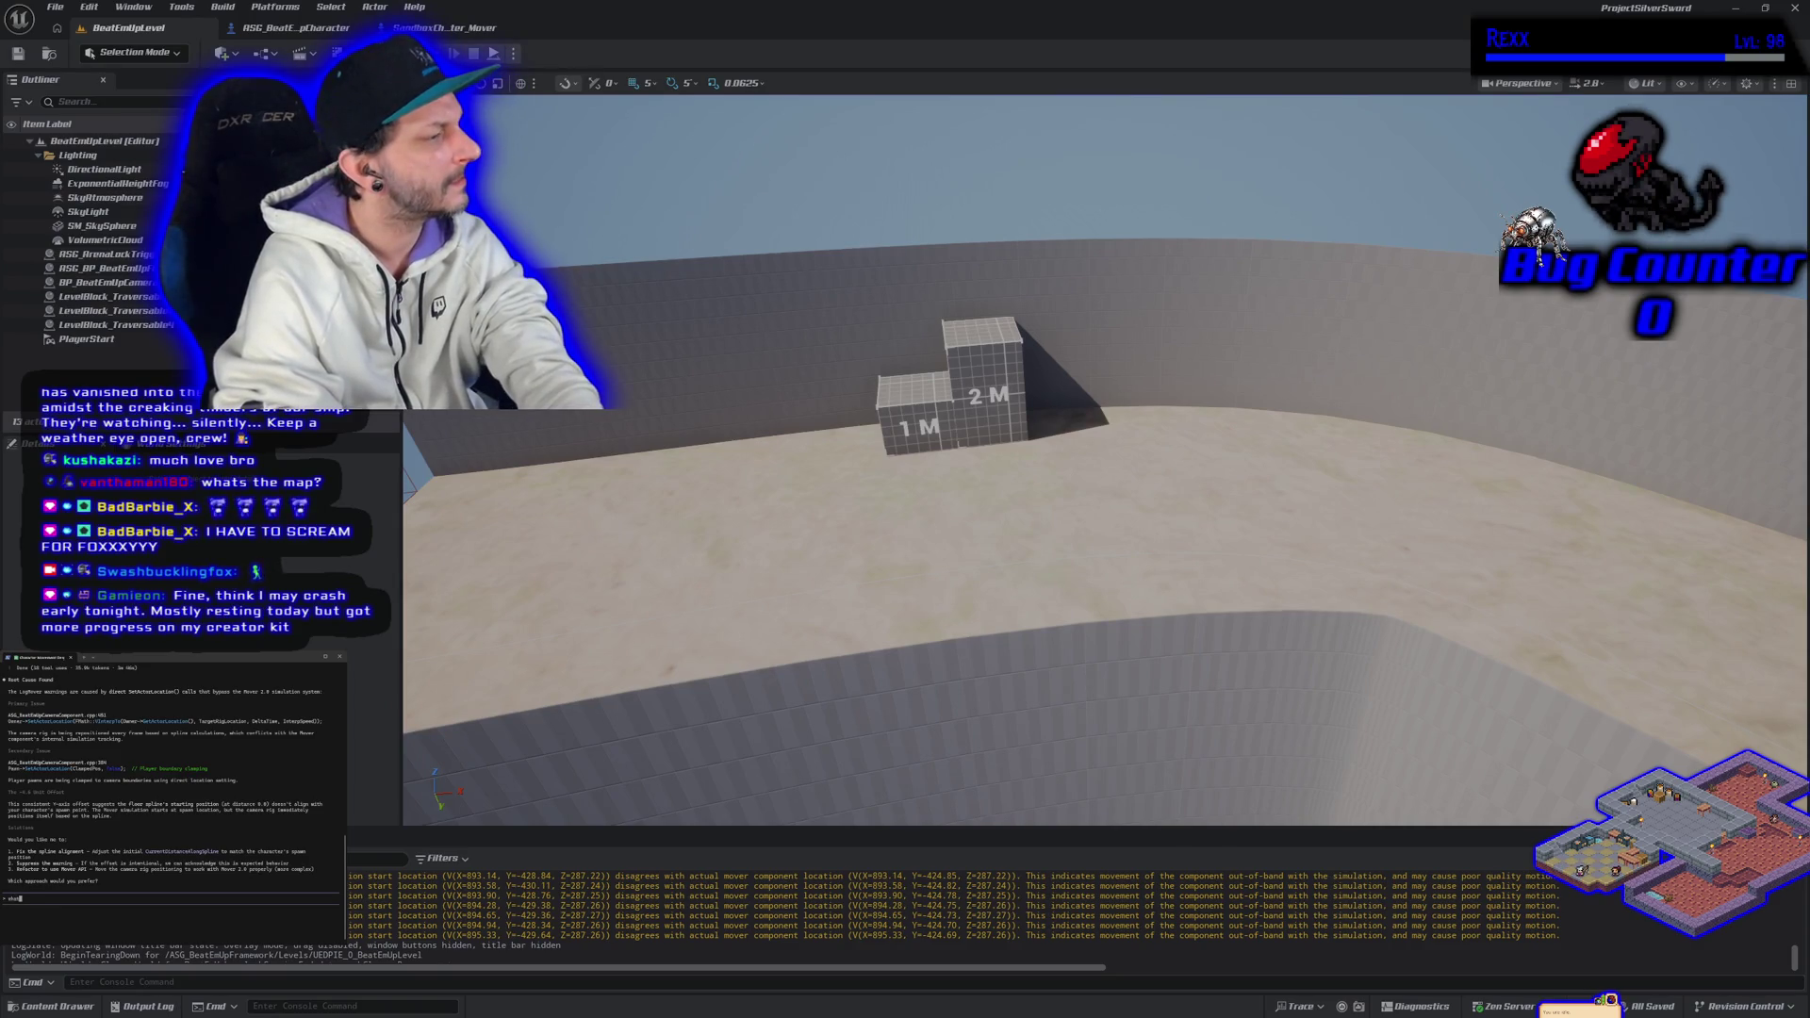
type("you pr")
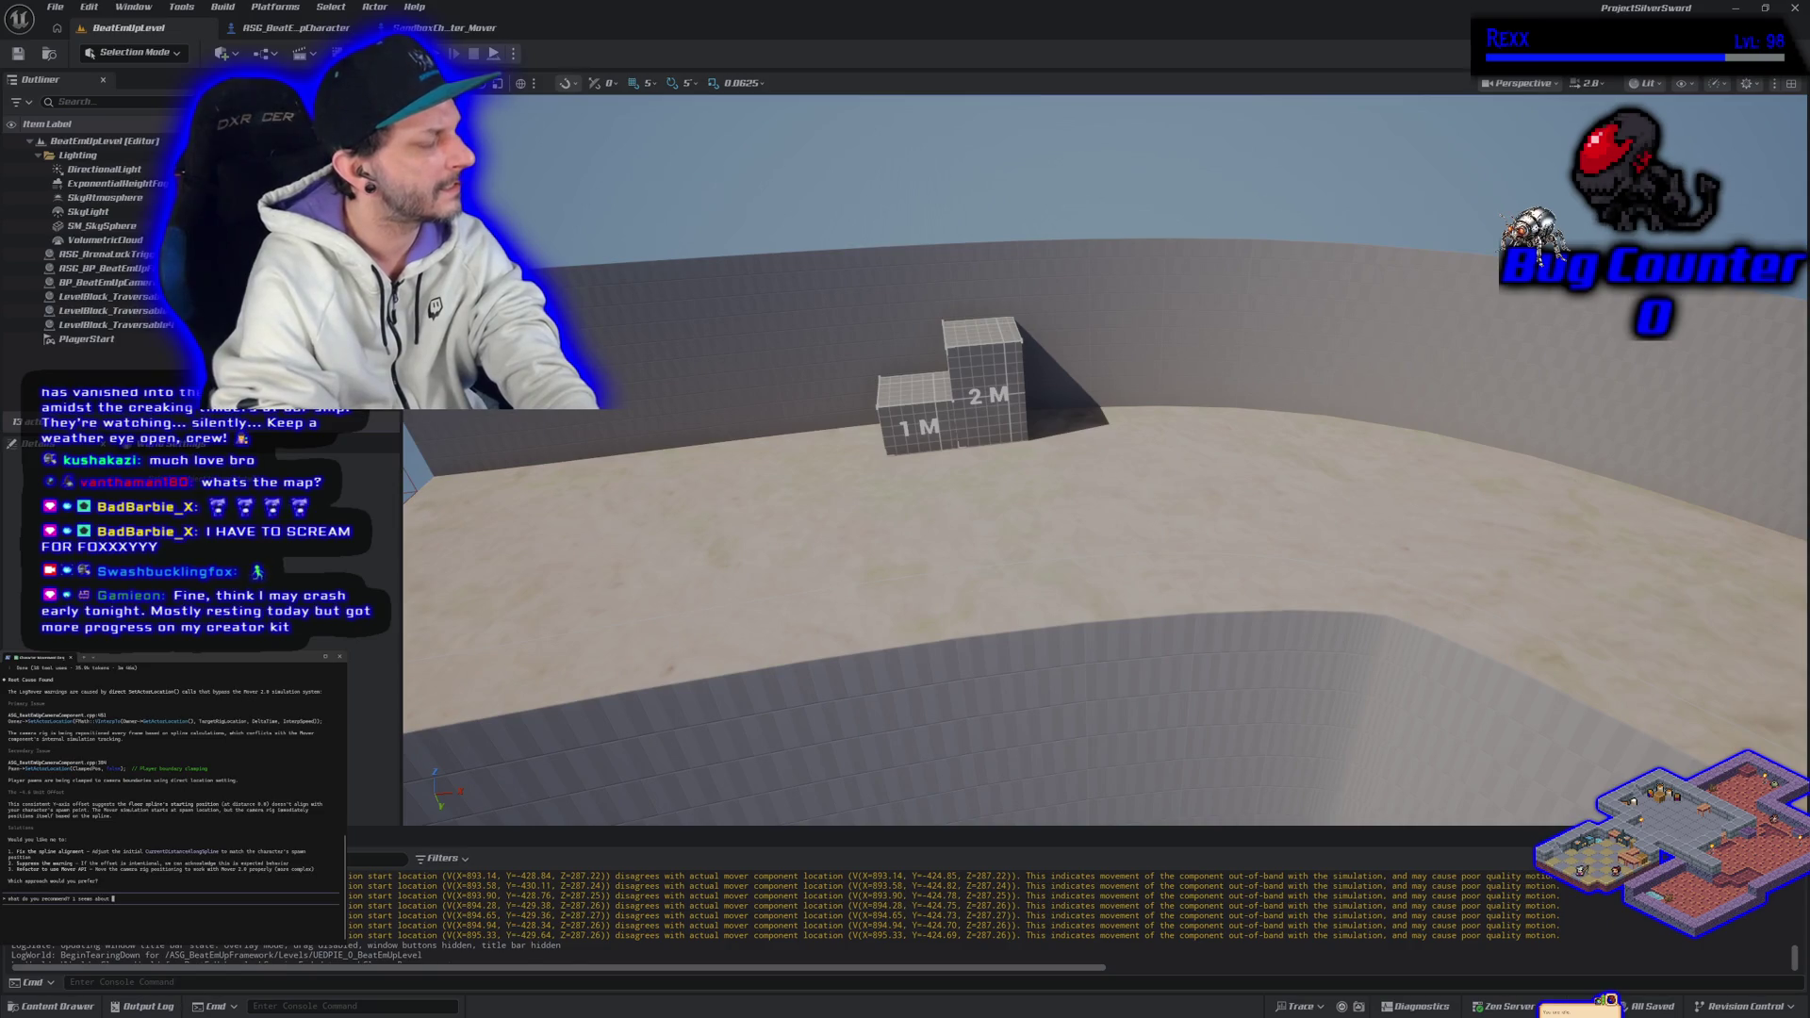
key("BackSpace")
key("BackSpace")
key("BackSpace")
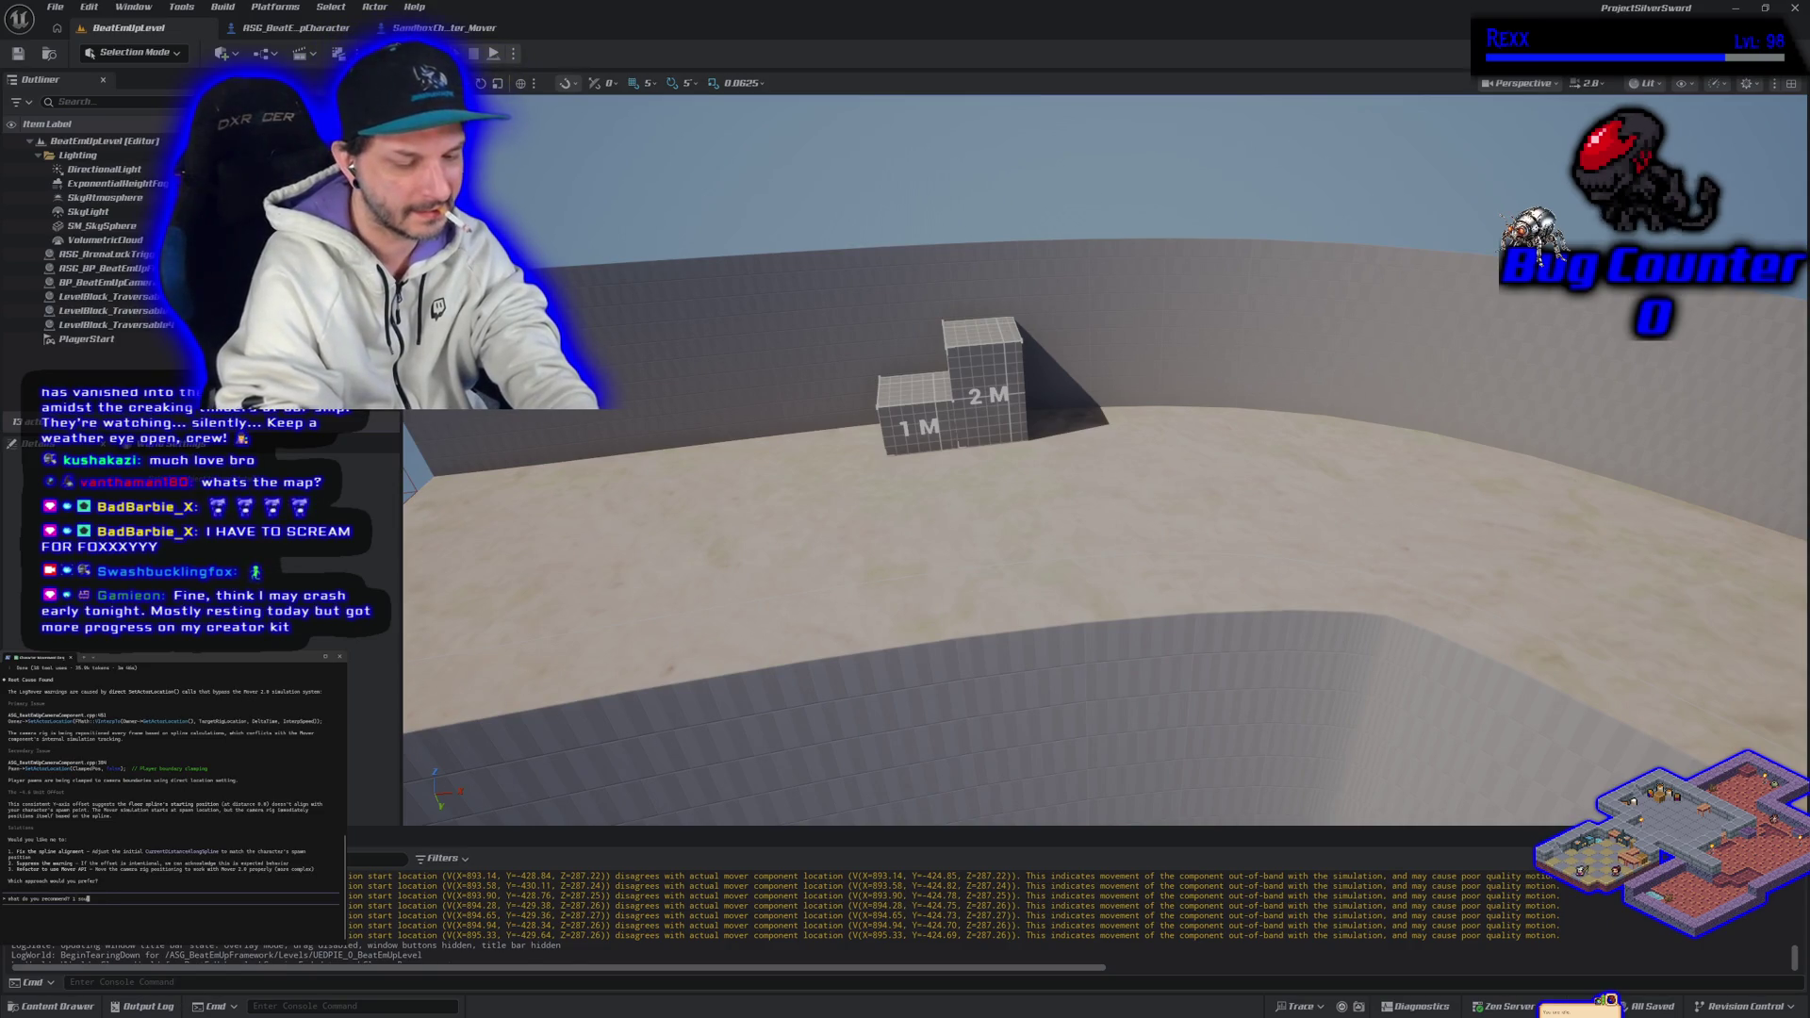
type("nds good but im not")
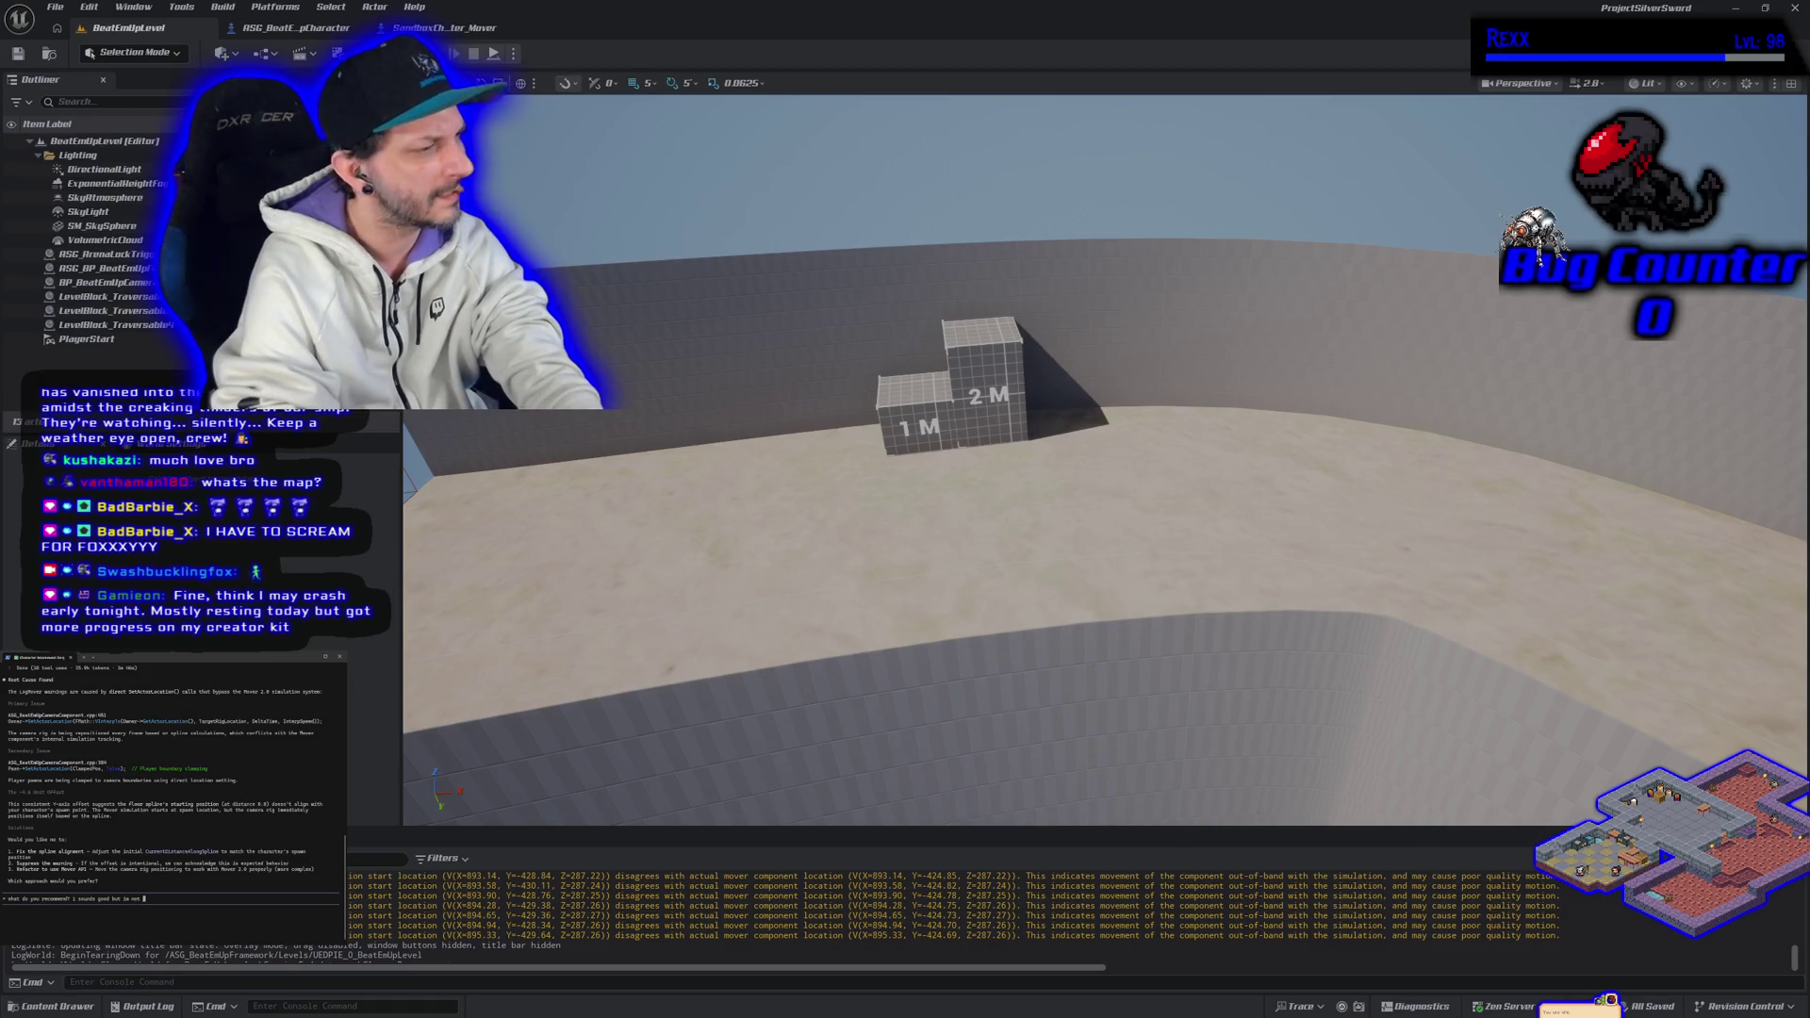
key("Return")
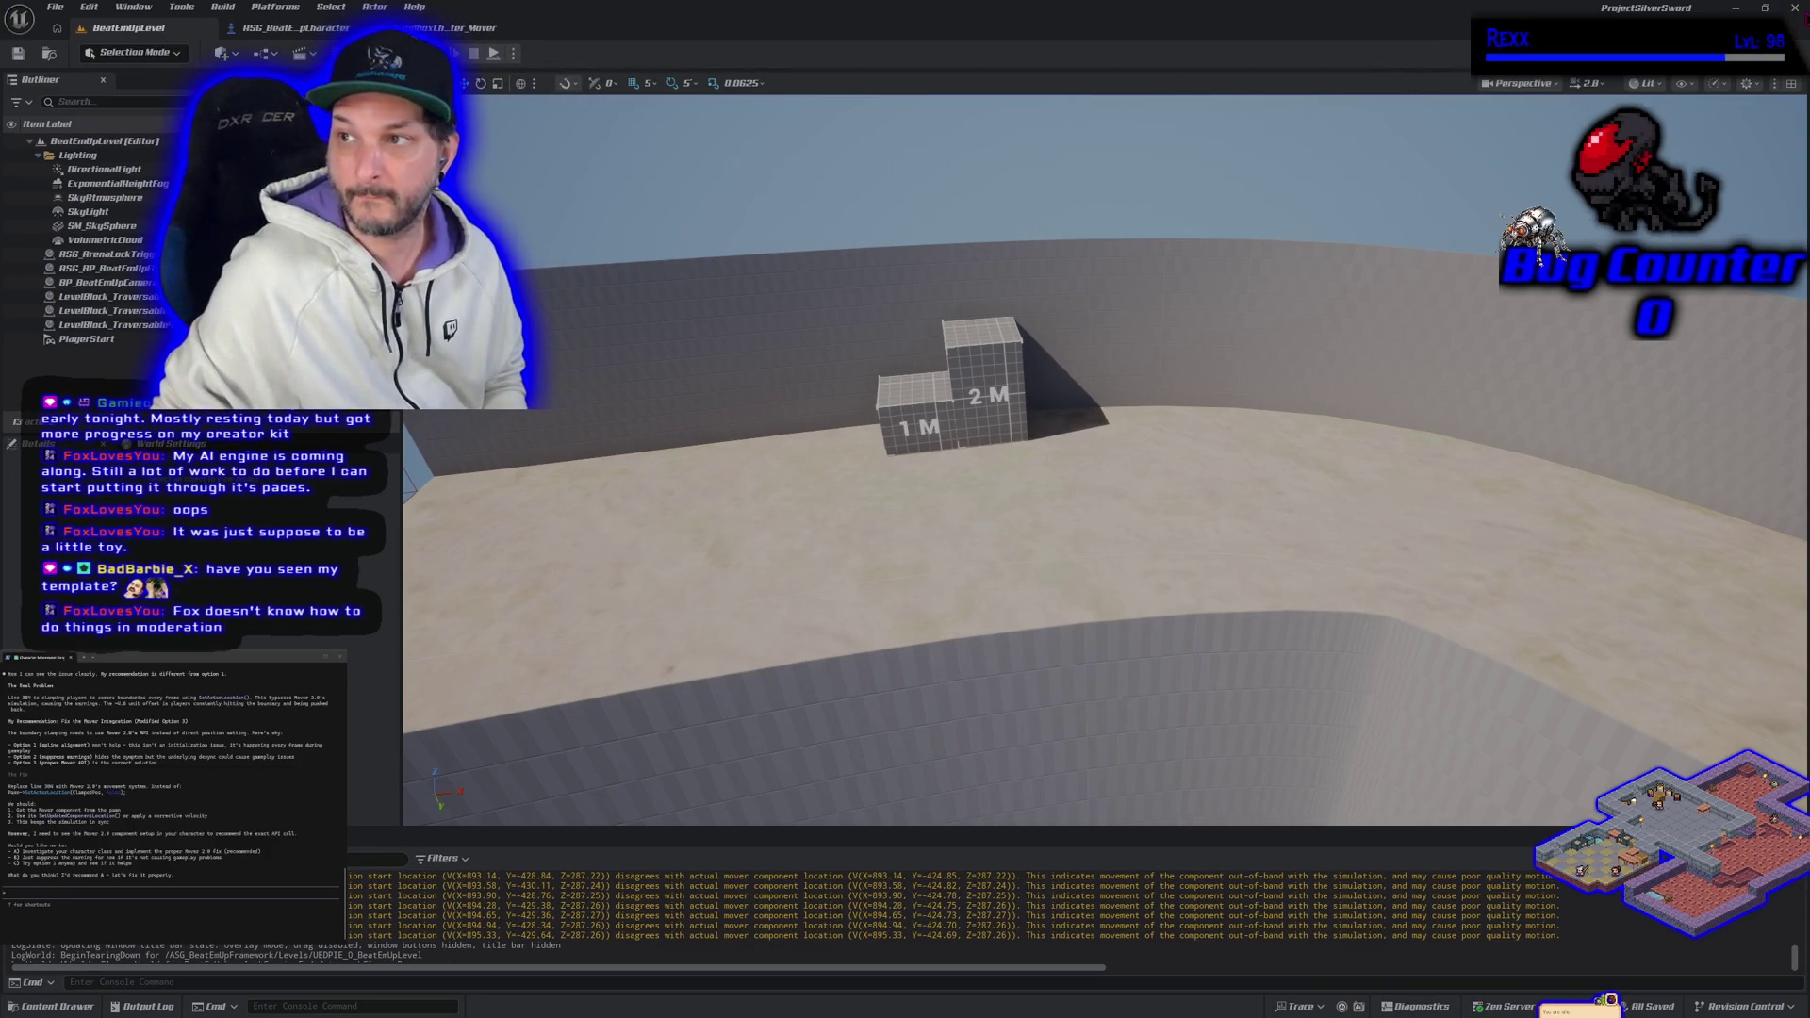
Step: Close the Unreal Editor after reading Claude Code's recommended Mover integration fix
left_click(1794, 8)
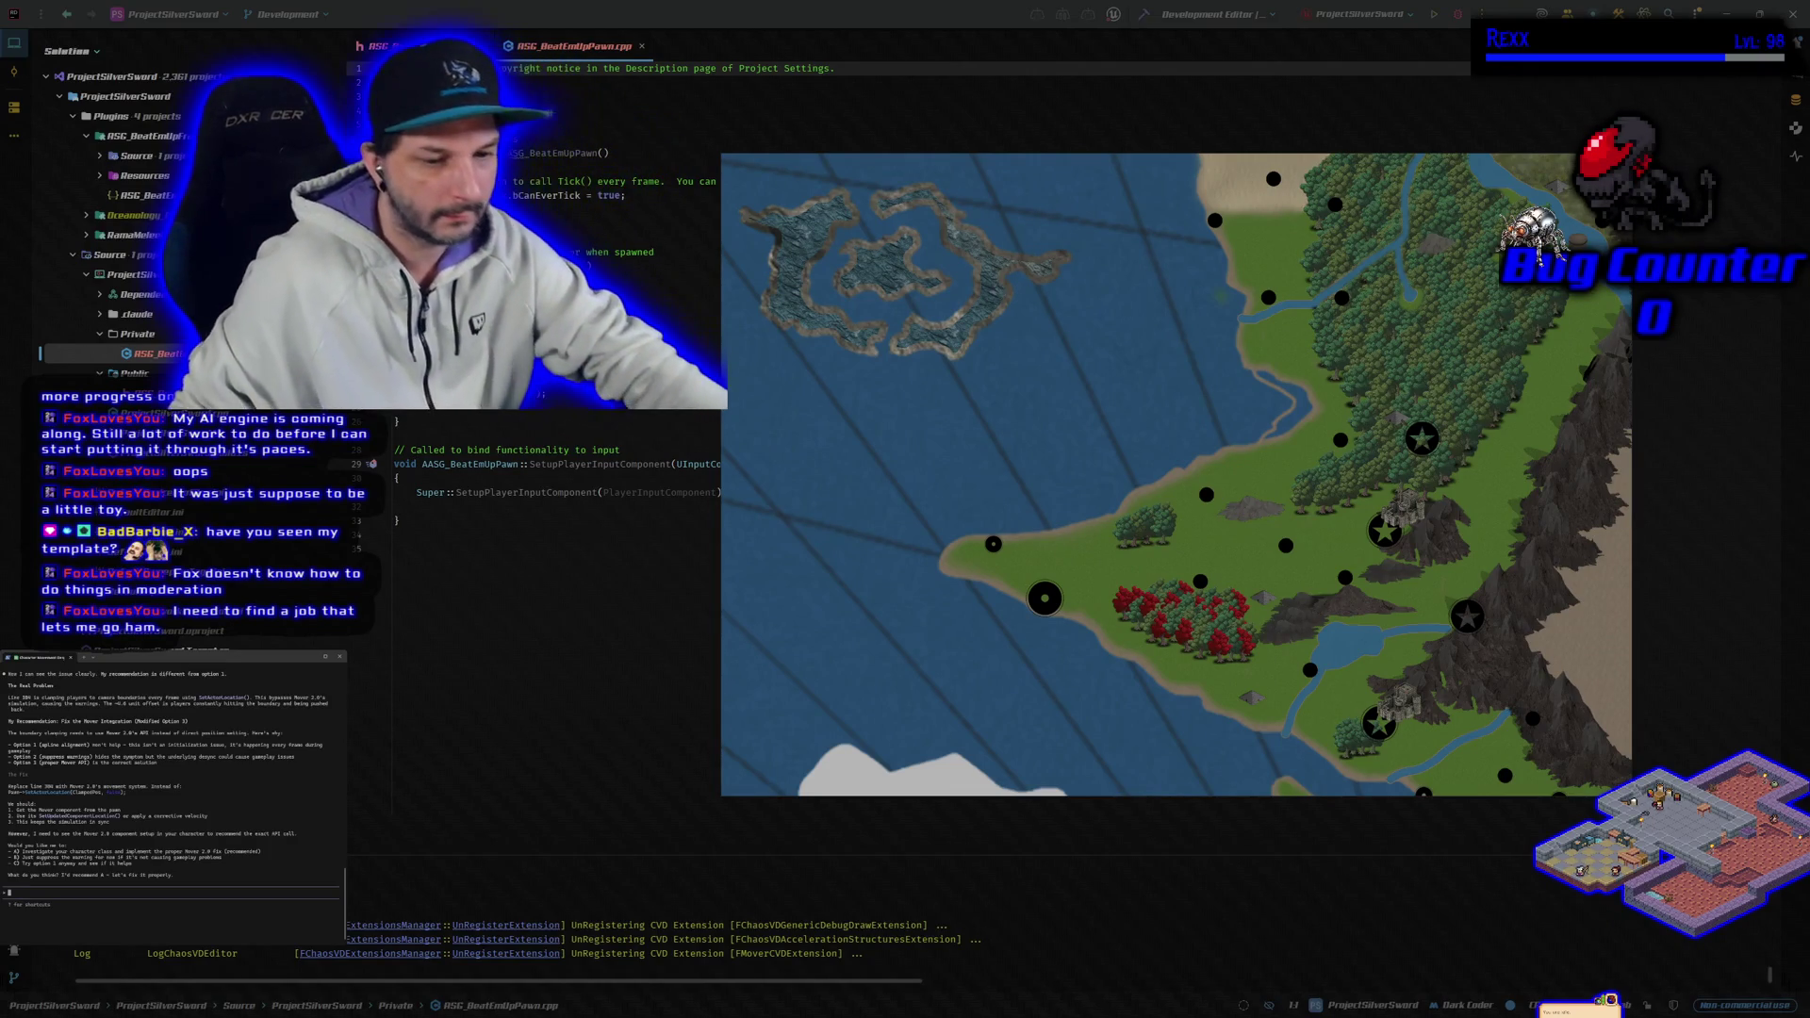
Step: Switch to GitHub Desktop's Changes list, which shows 9 changed files on Development
key("alt+Tab")
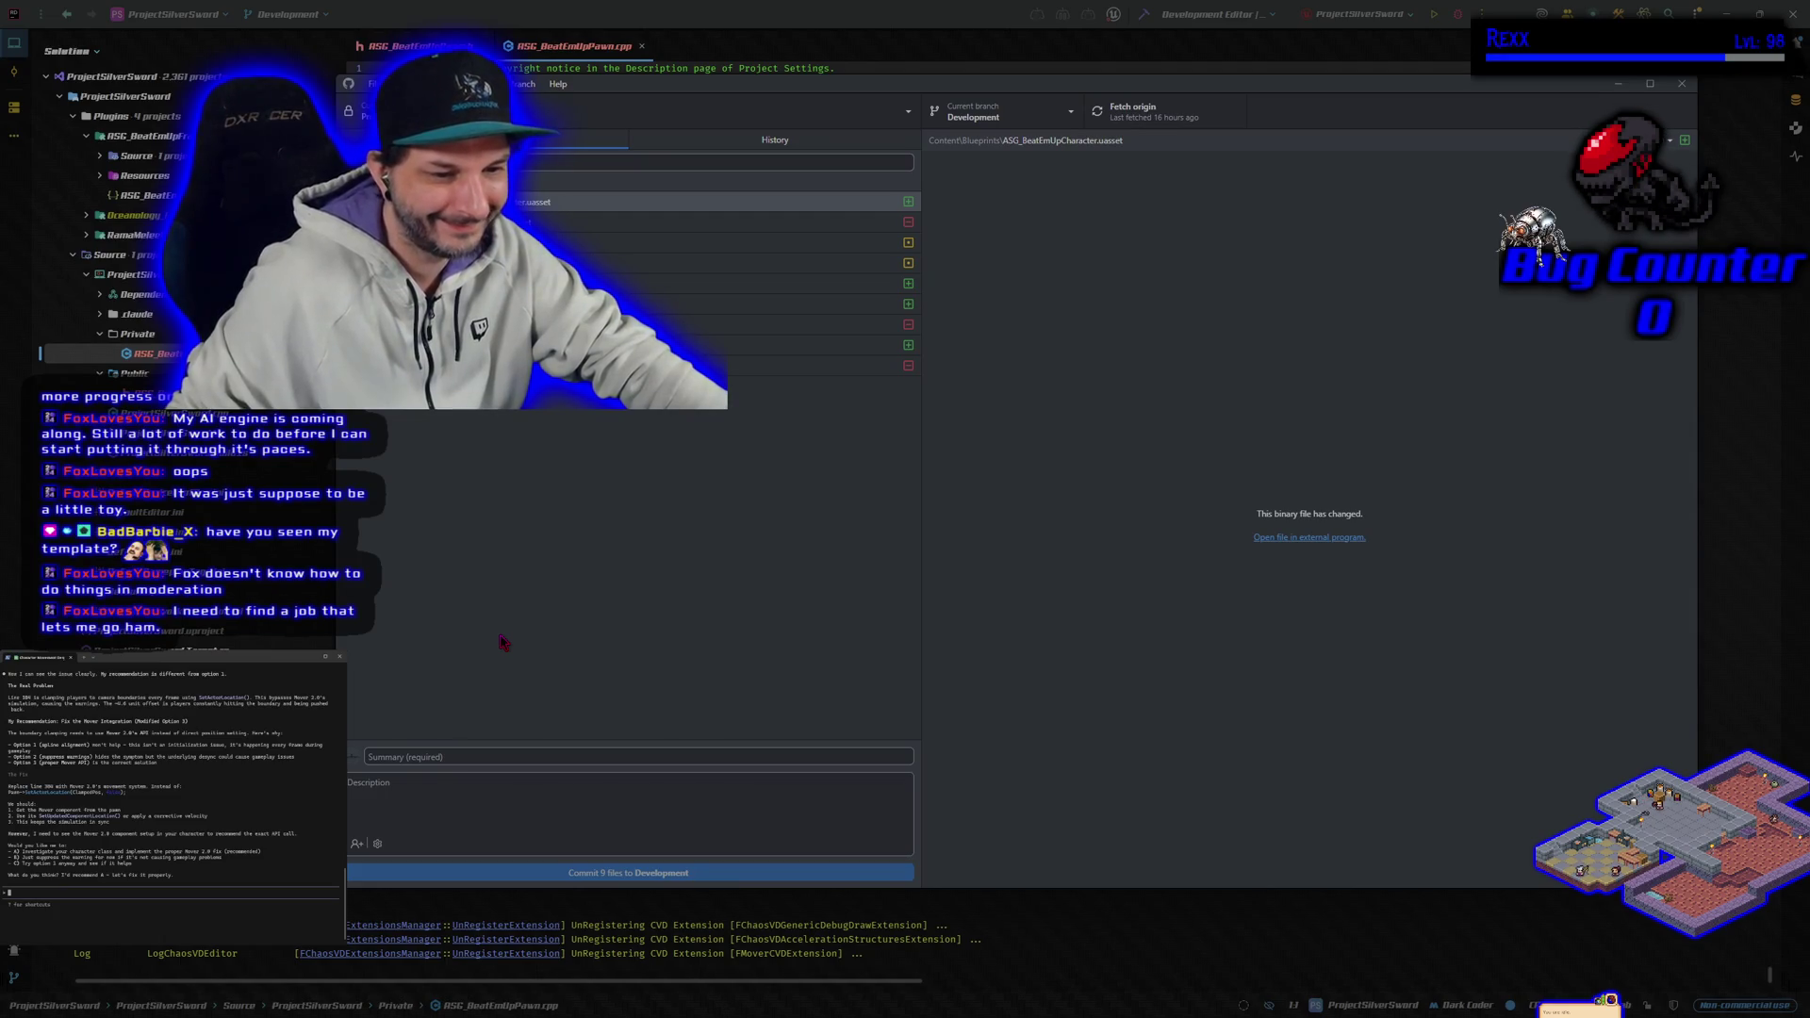
Step: Type a commit summary on removing the CharacterMaster class, with a new pawn parenting the mover character
left_click(596, 573)
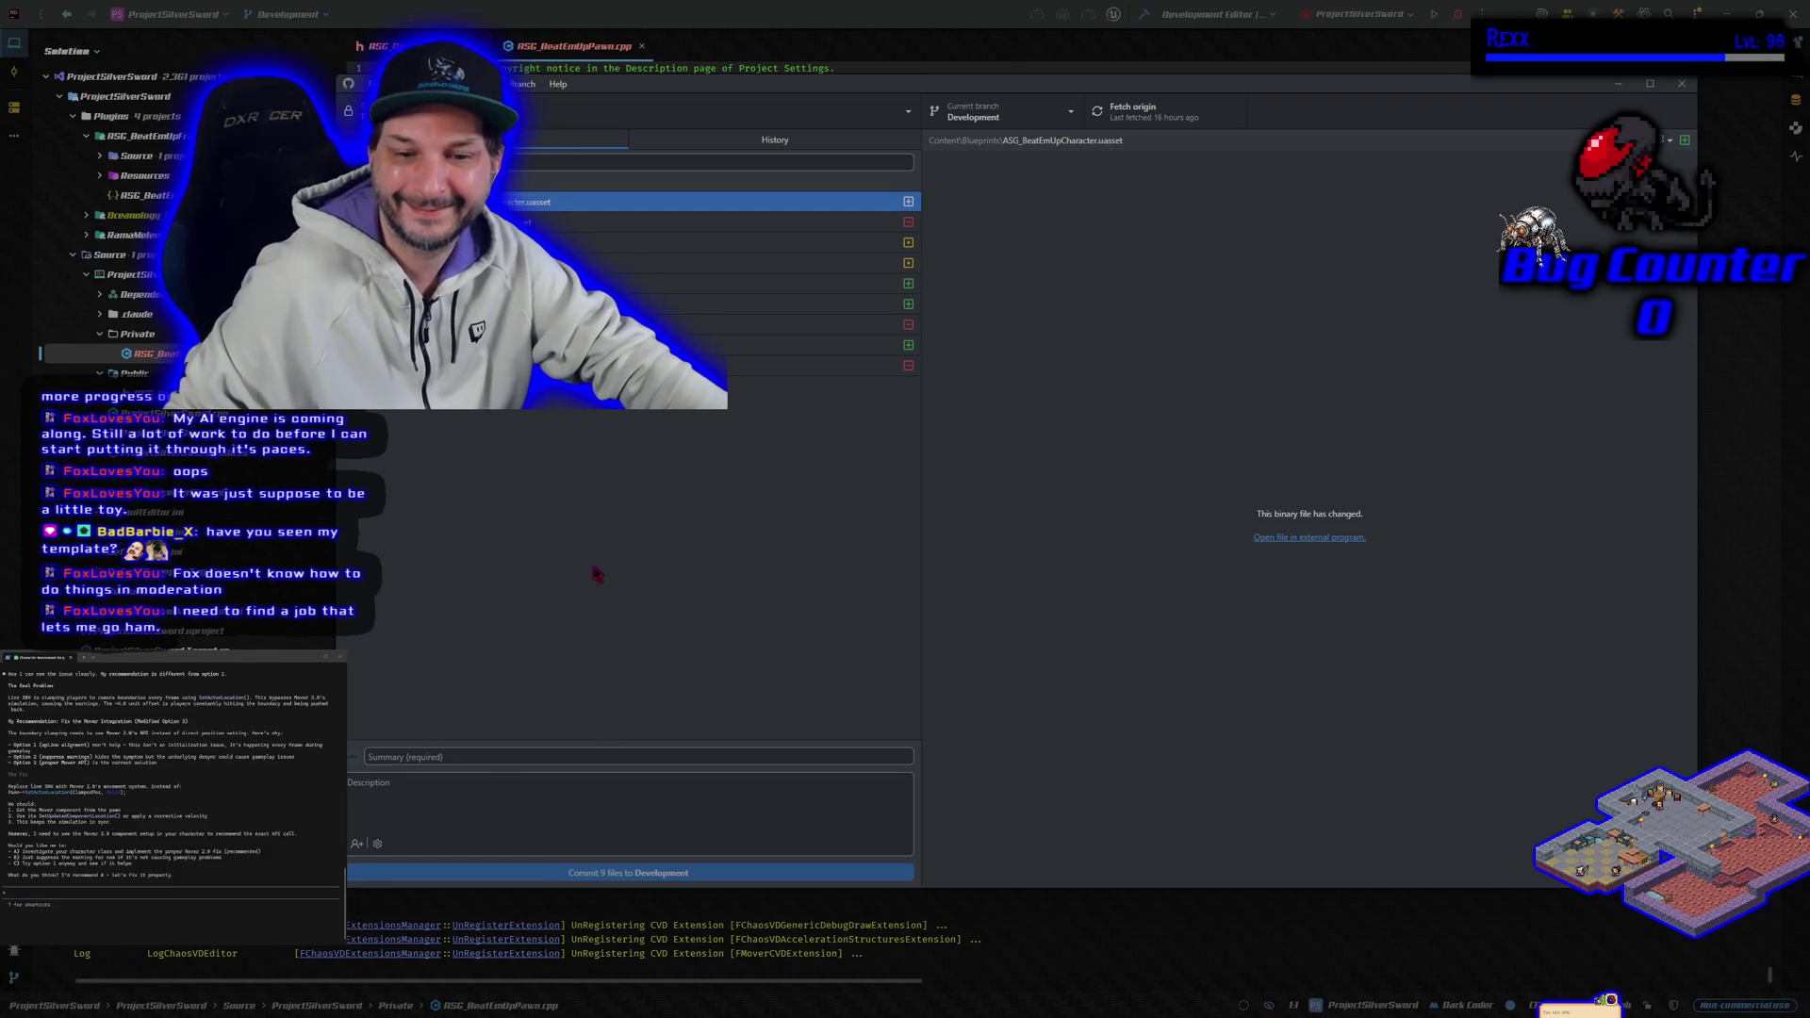
left_click(496, 757)
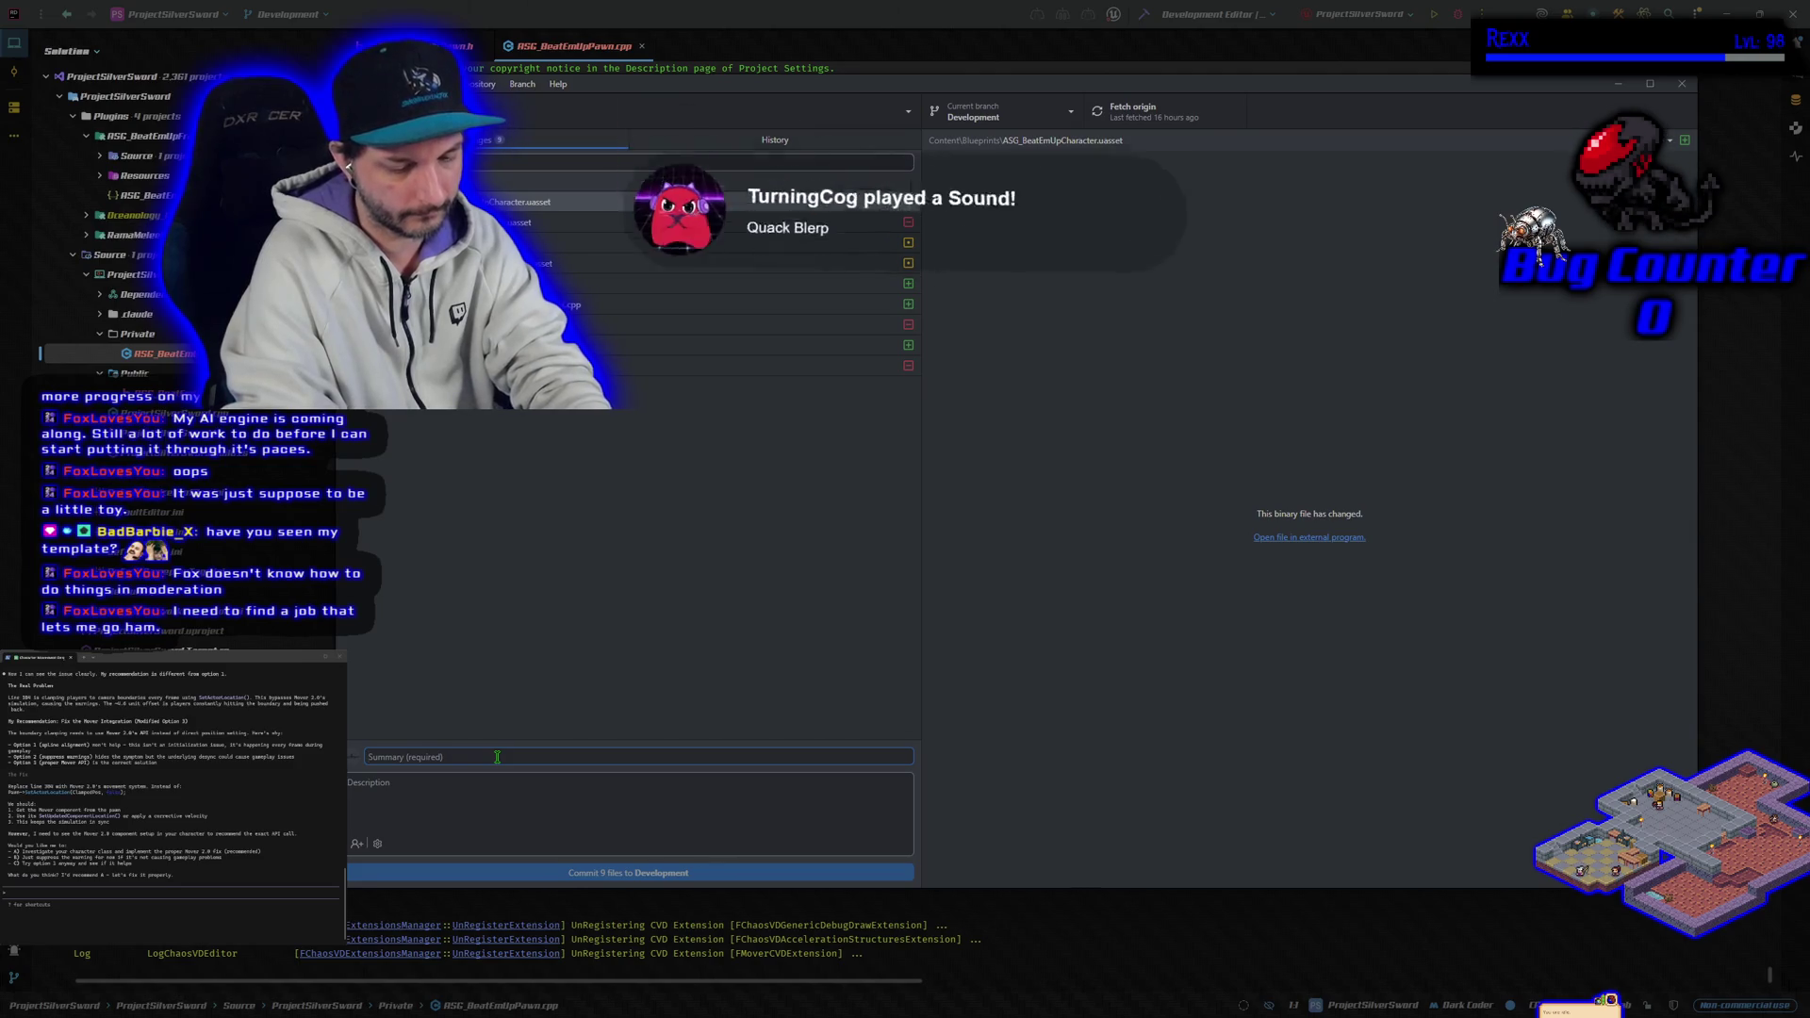
type("Removed character mast")
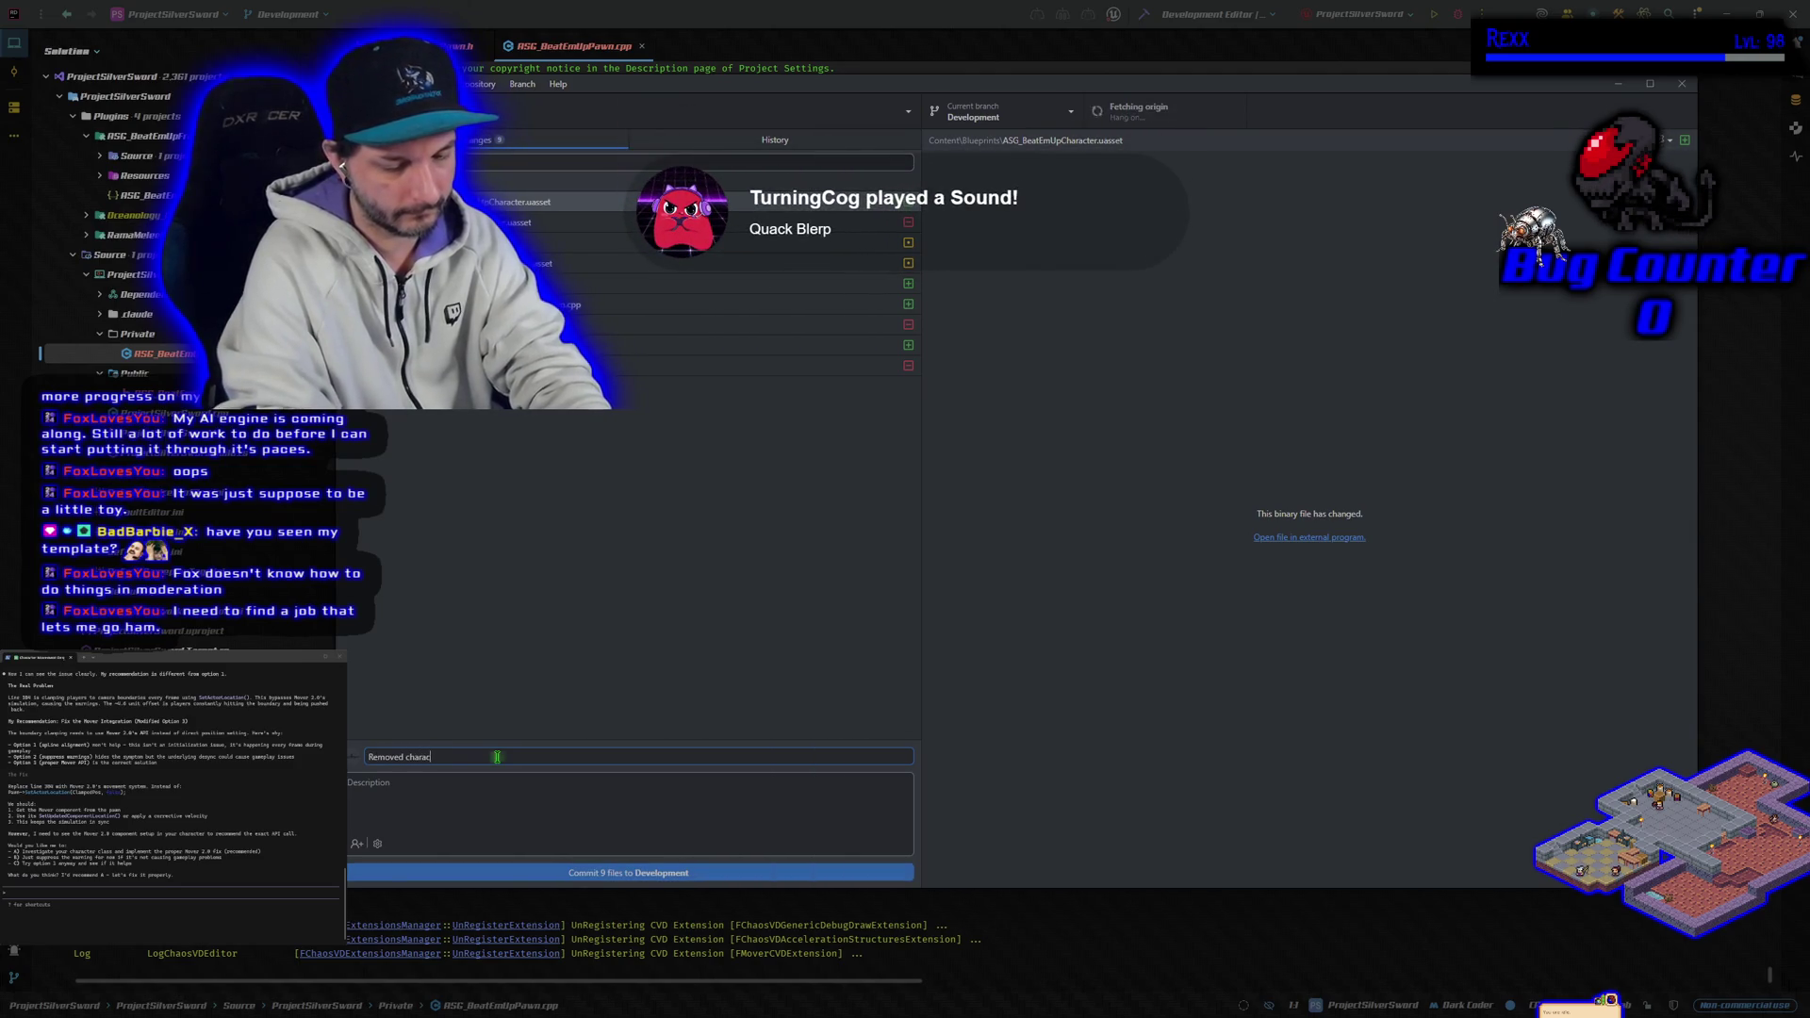
type("er")
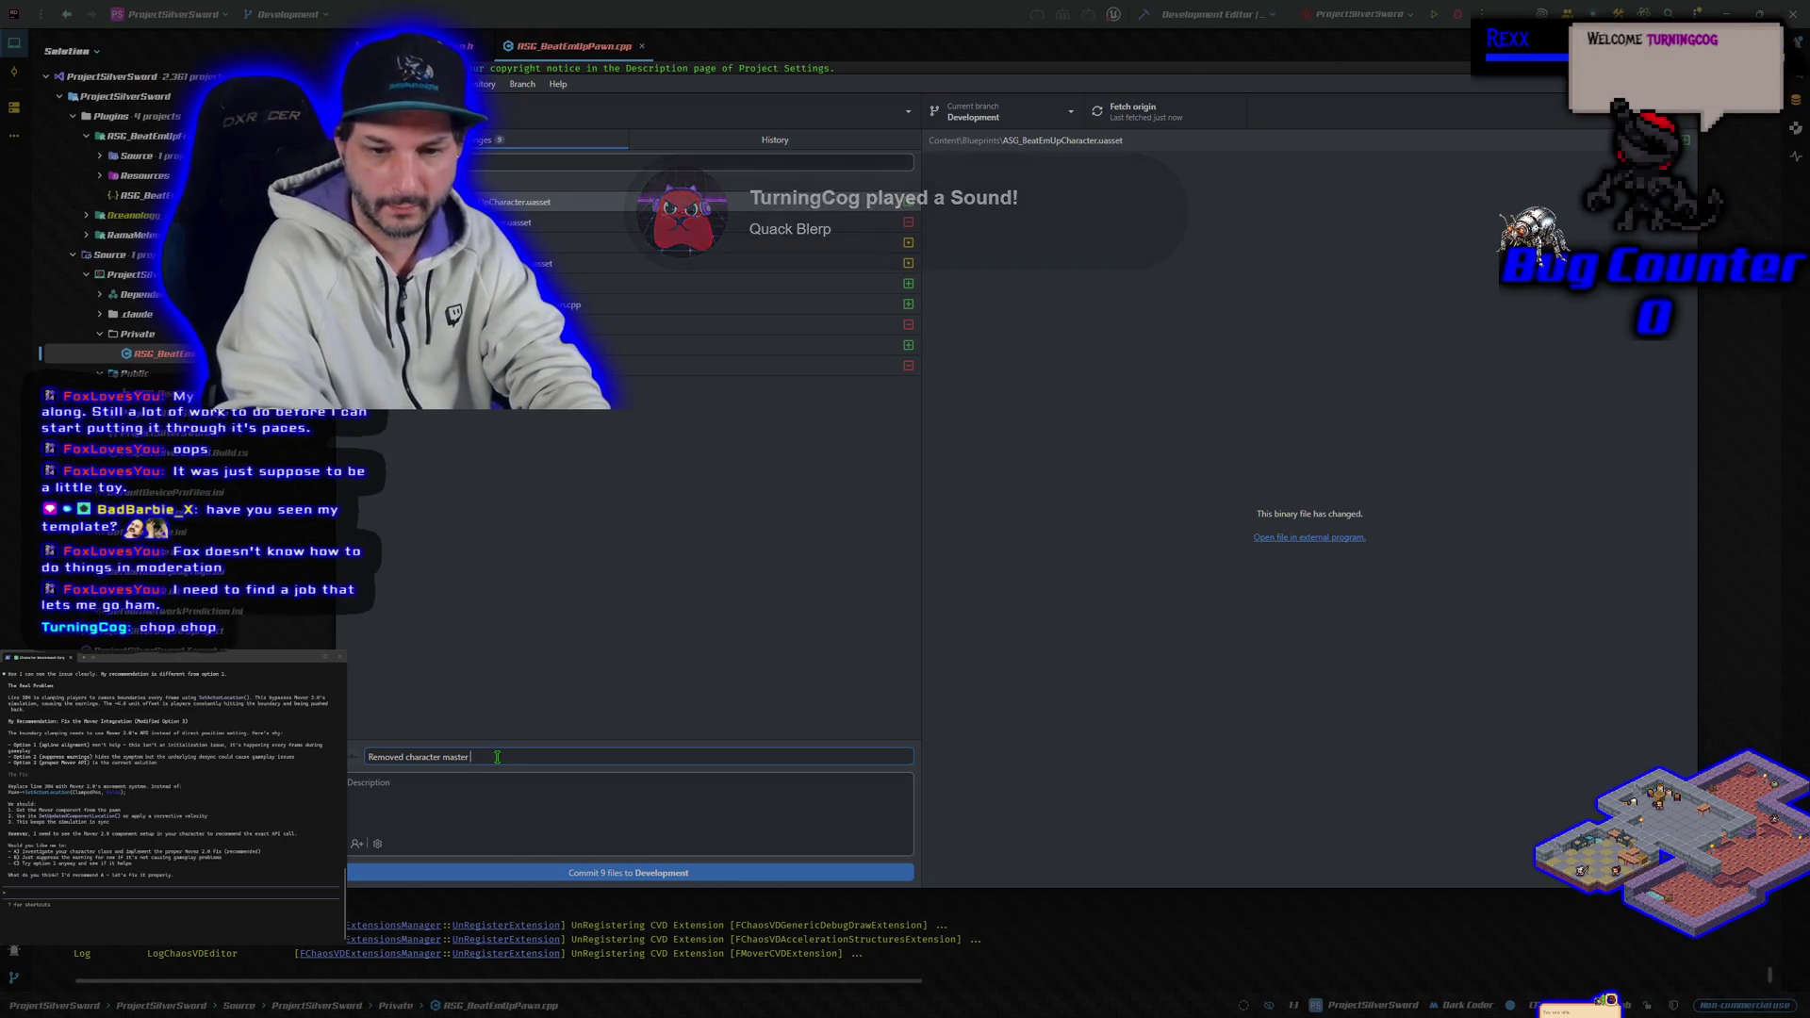
key("BackSpace")
key("BackSpace")
key("BackSpace")
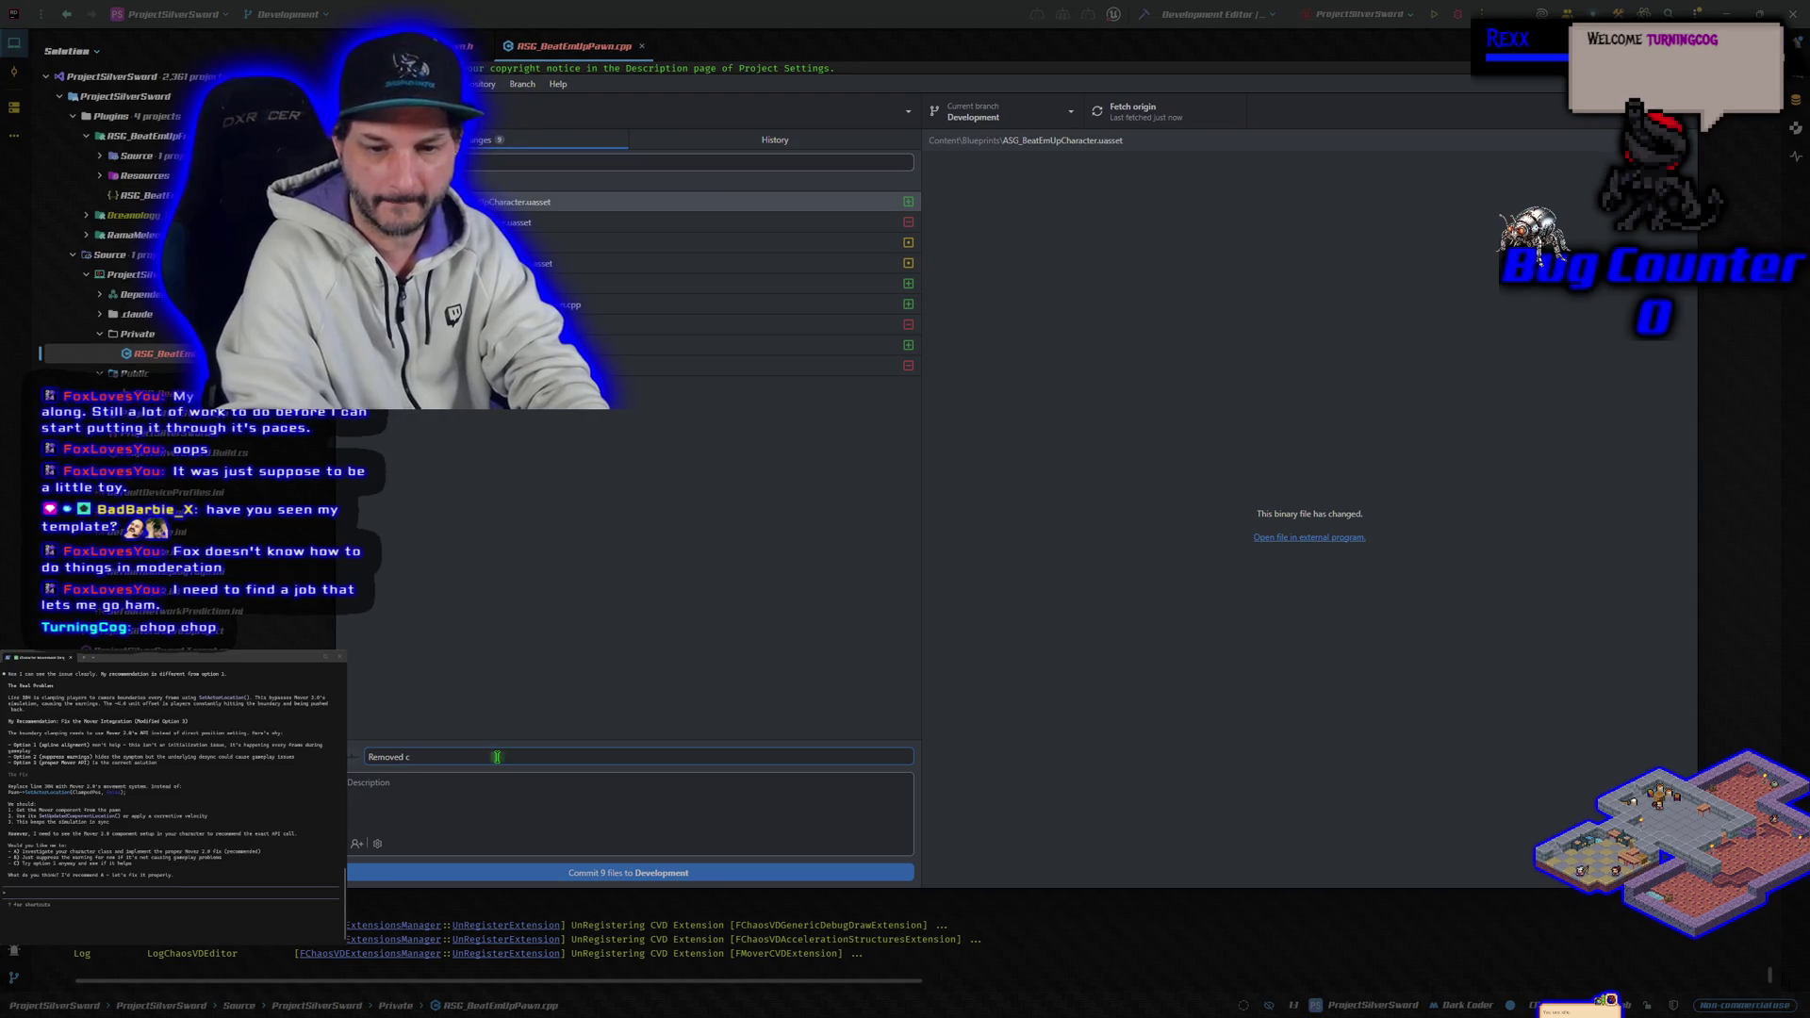
type("Character")
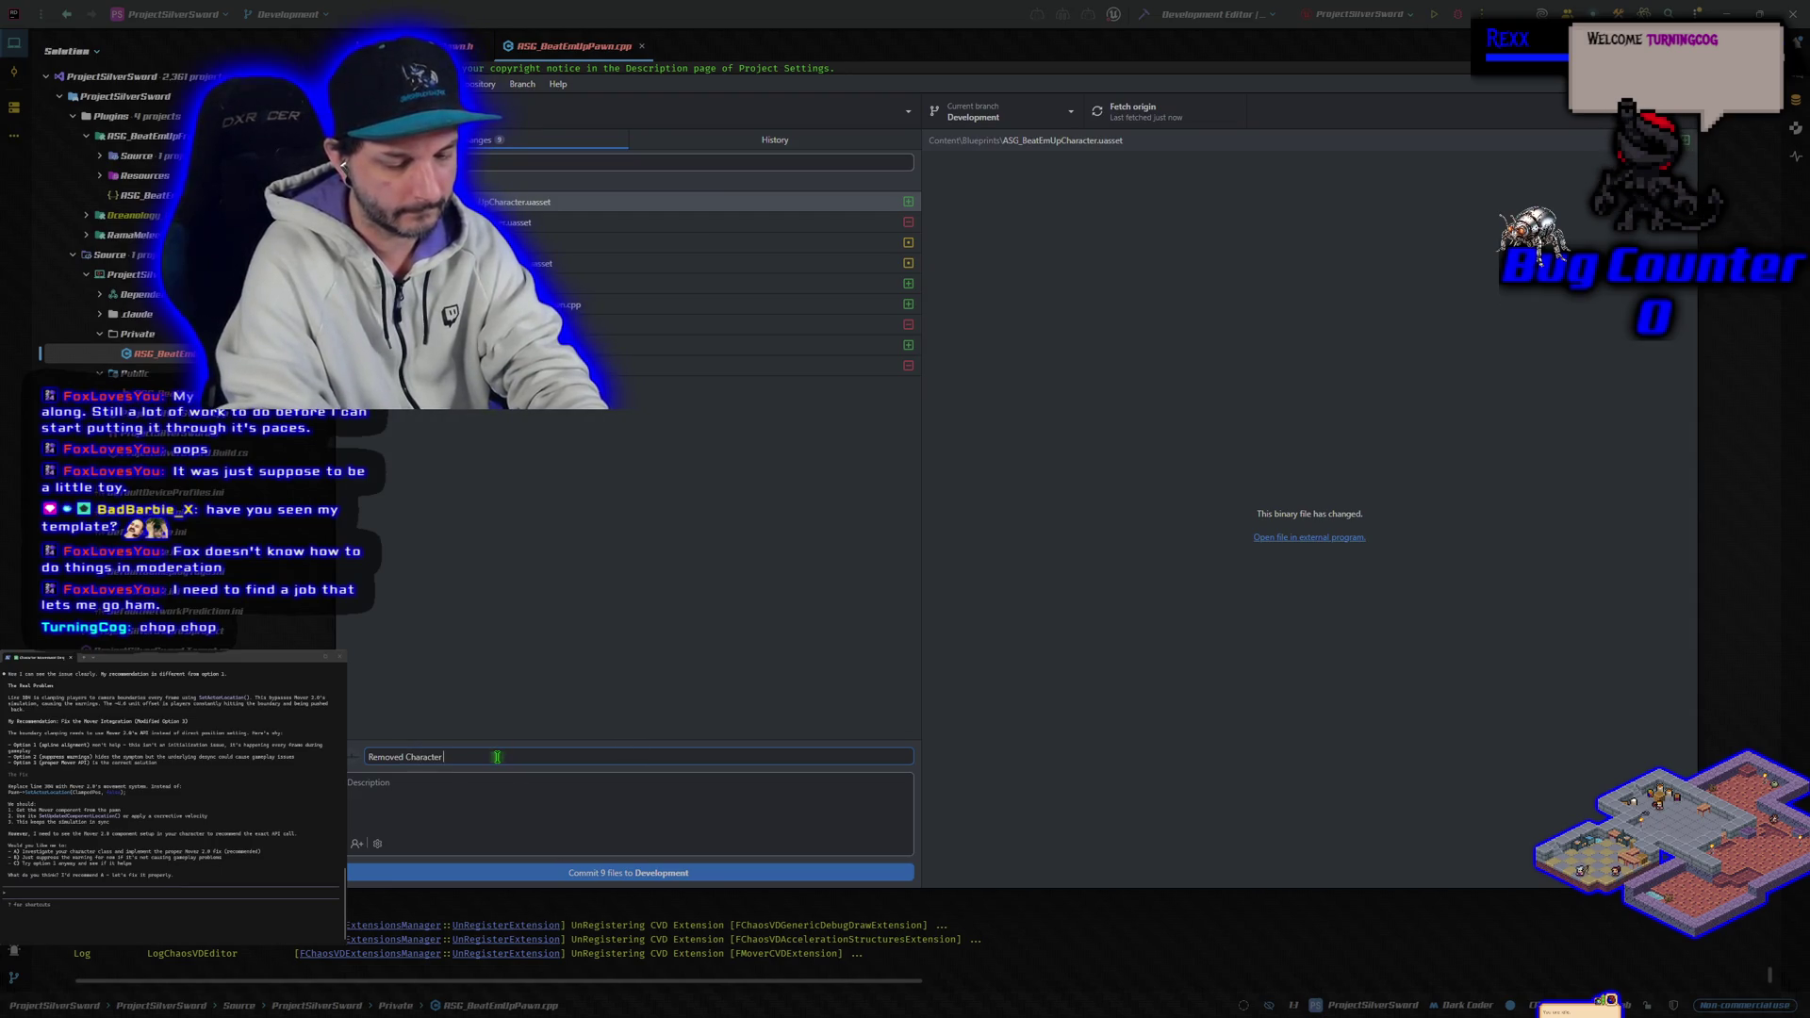
type("Master c")
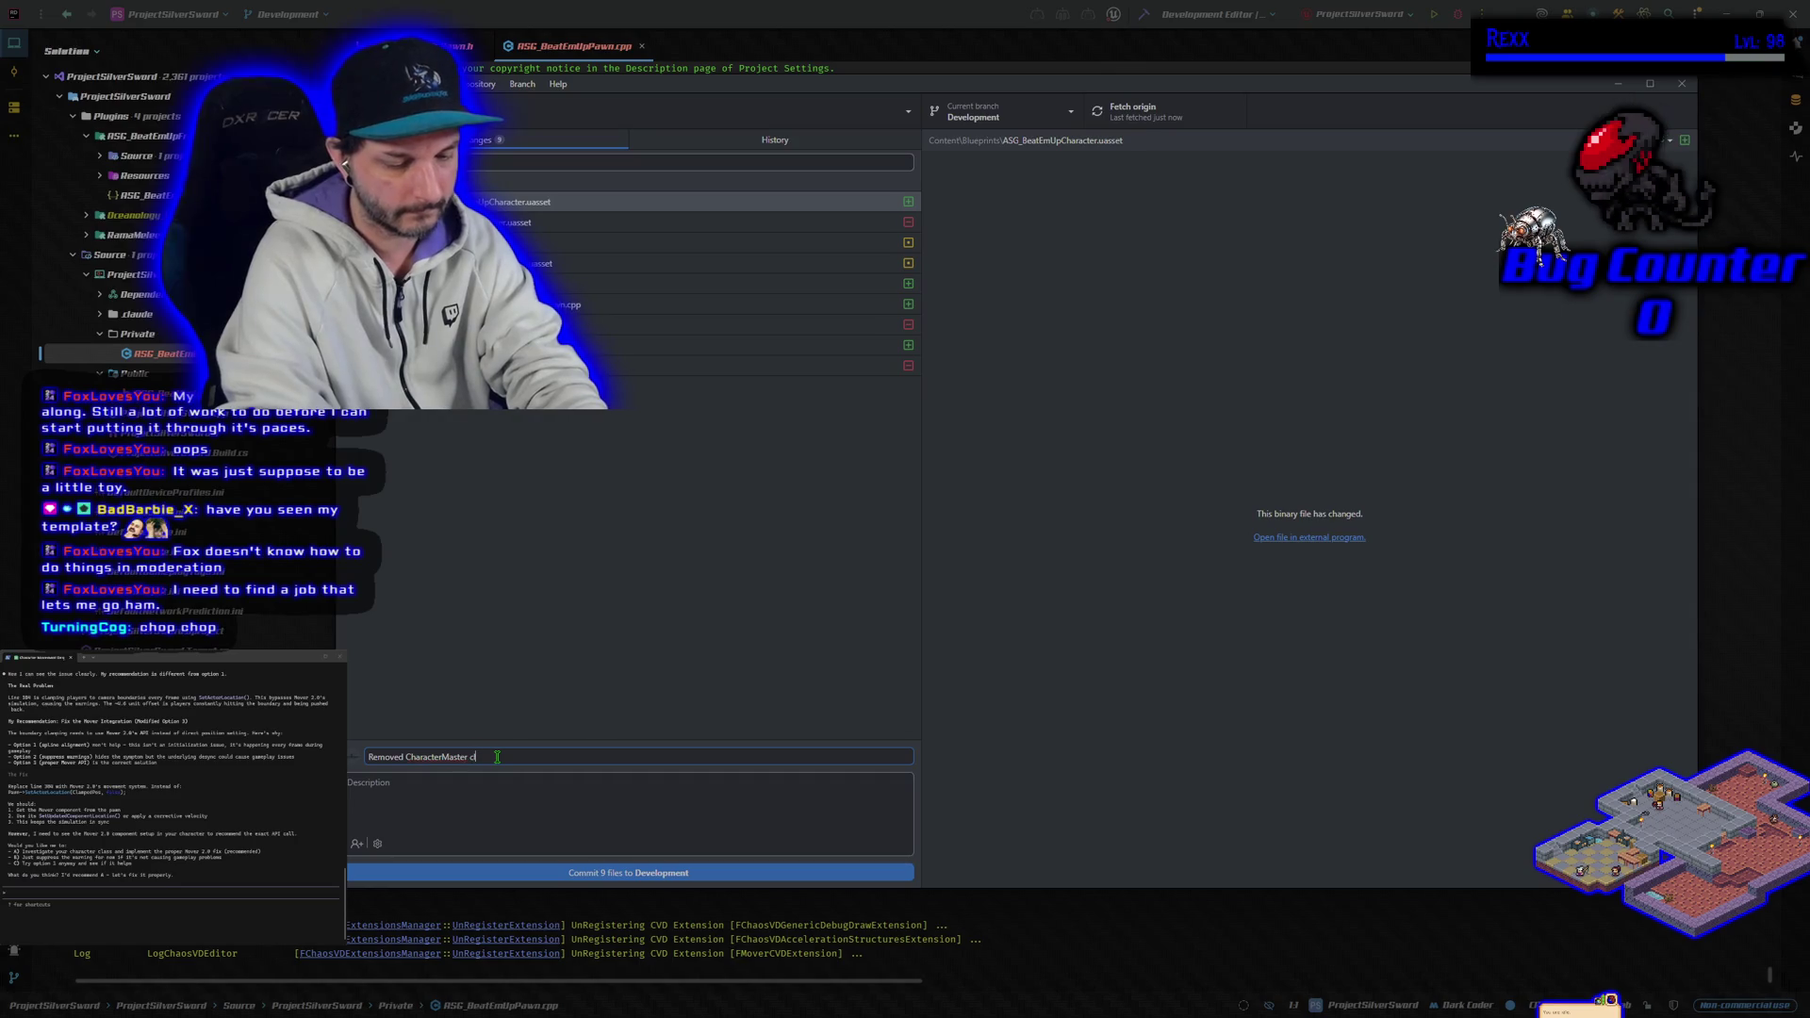
type("lass h")
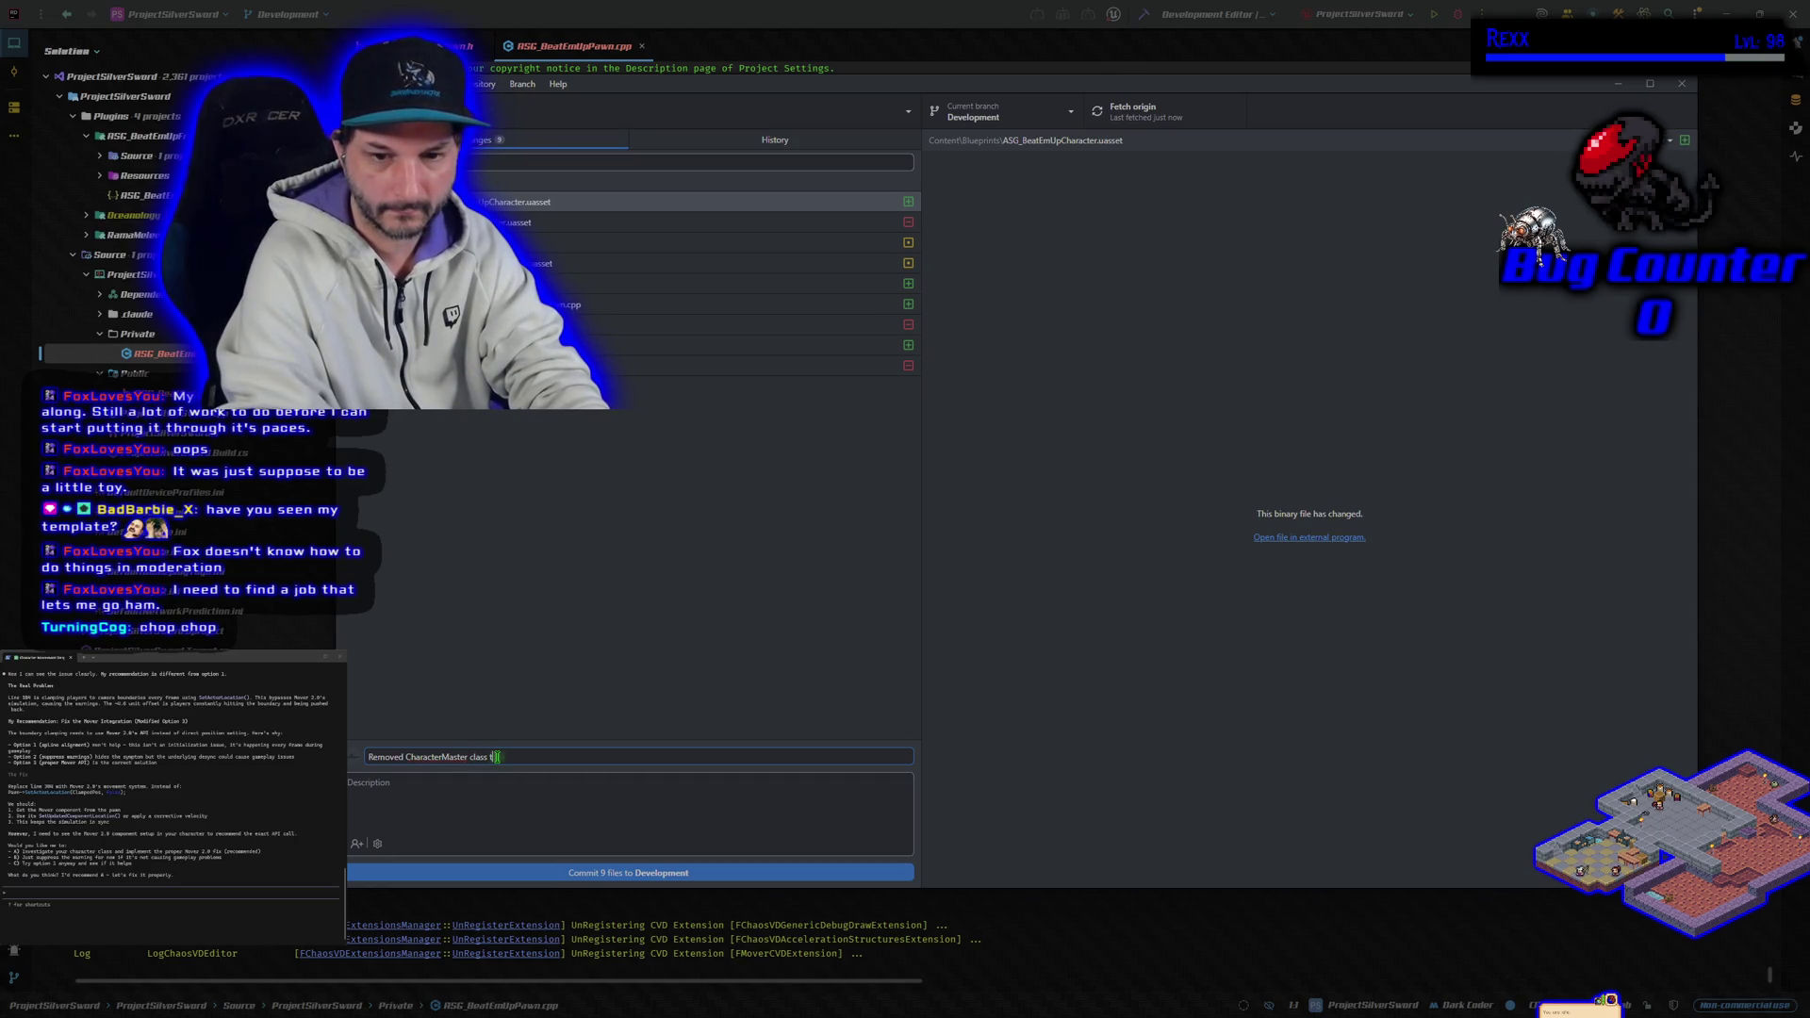
type(" we needed a pa")
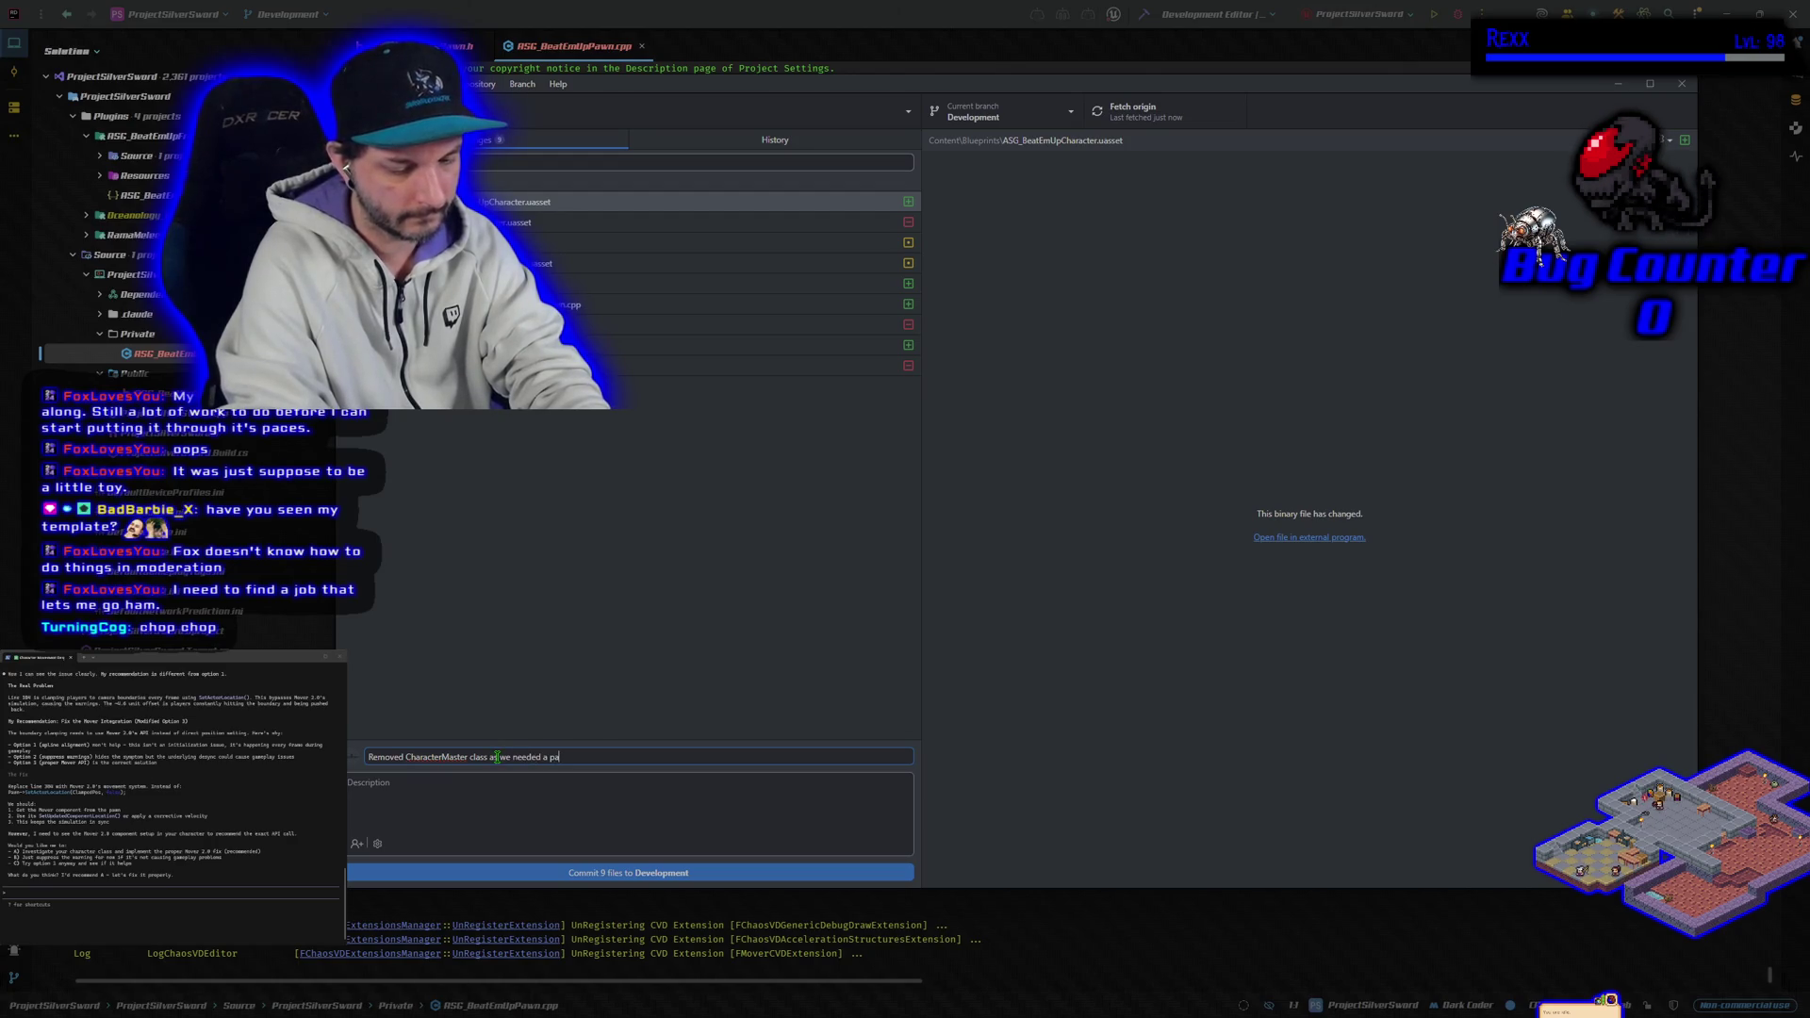
type(" to t be the parent o")
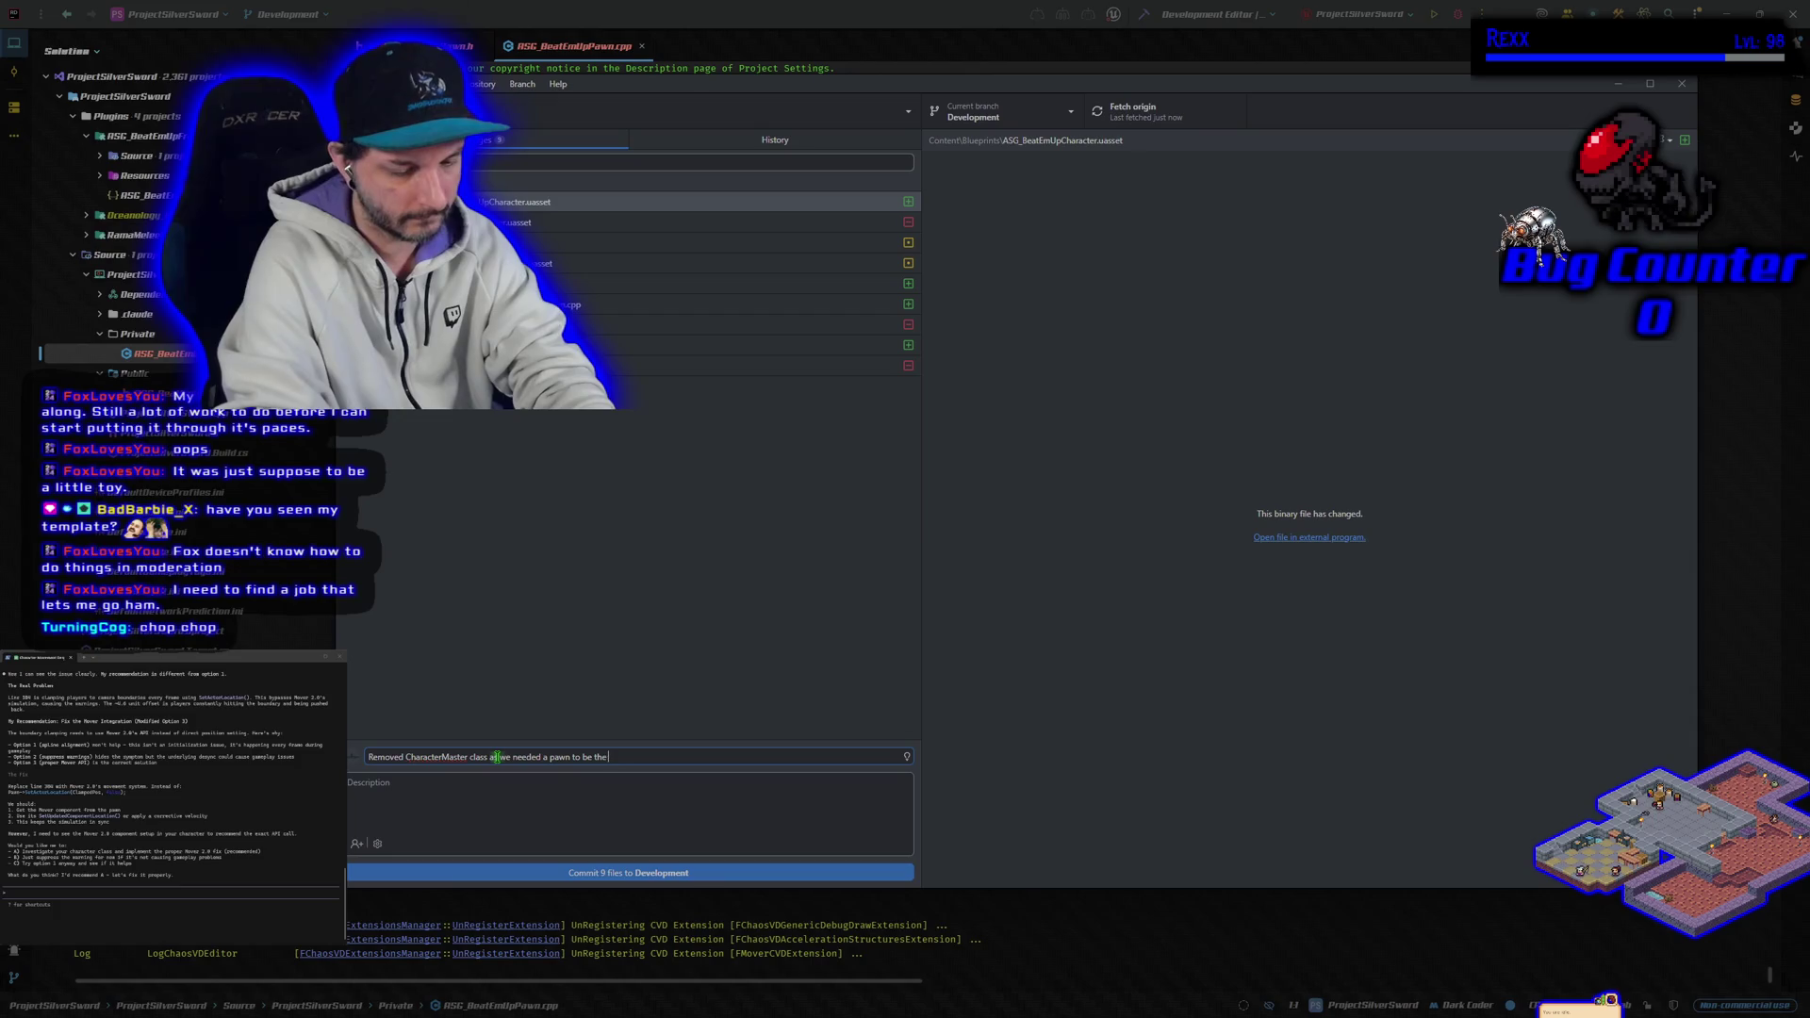
type(" the mover pa")
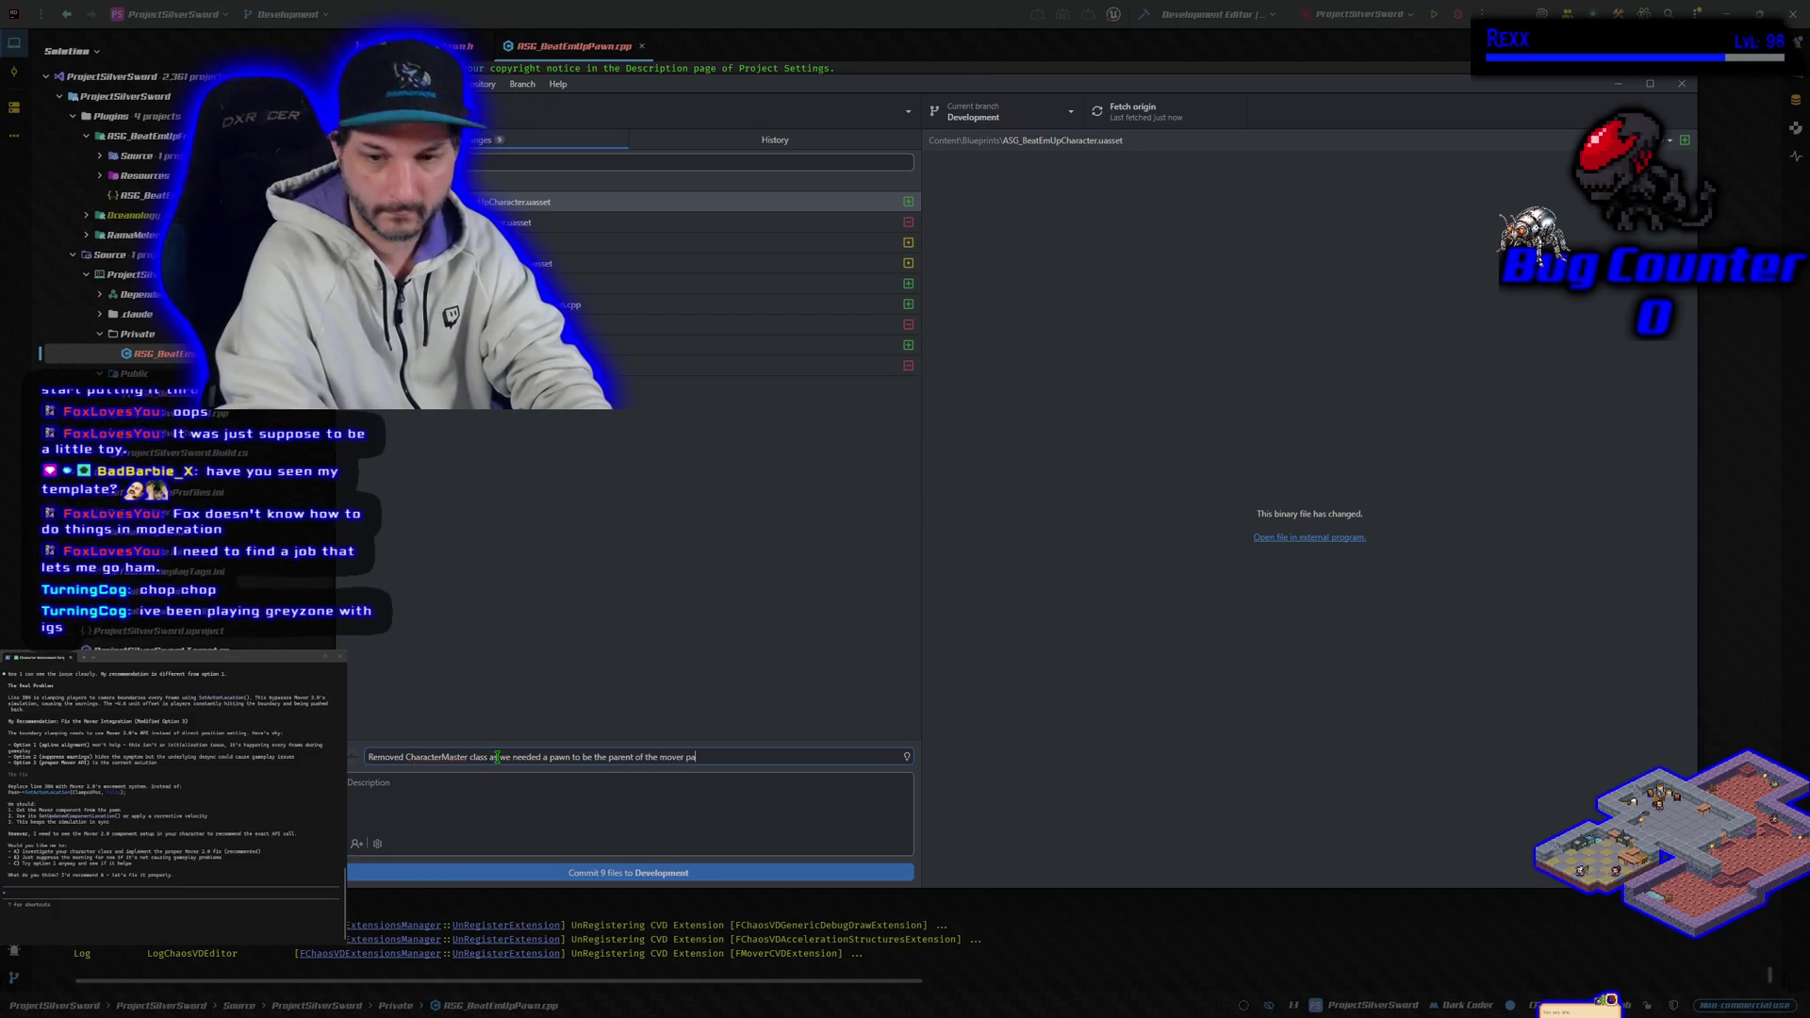
key("BackSpace")
key("BackSpace")
type("character.")
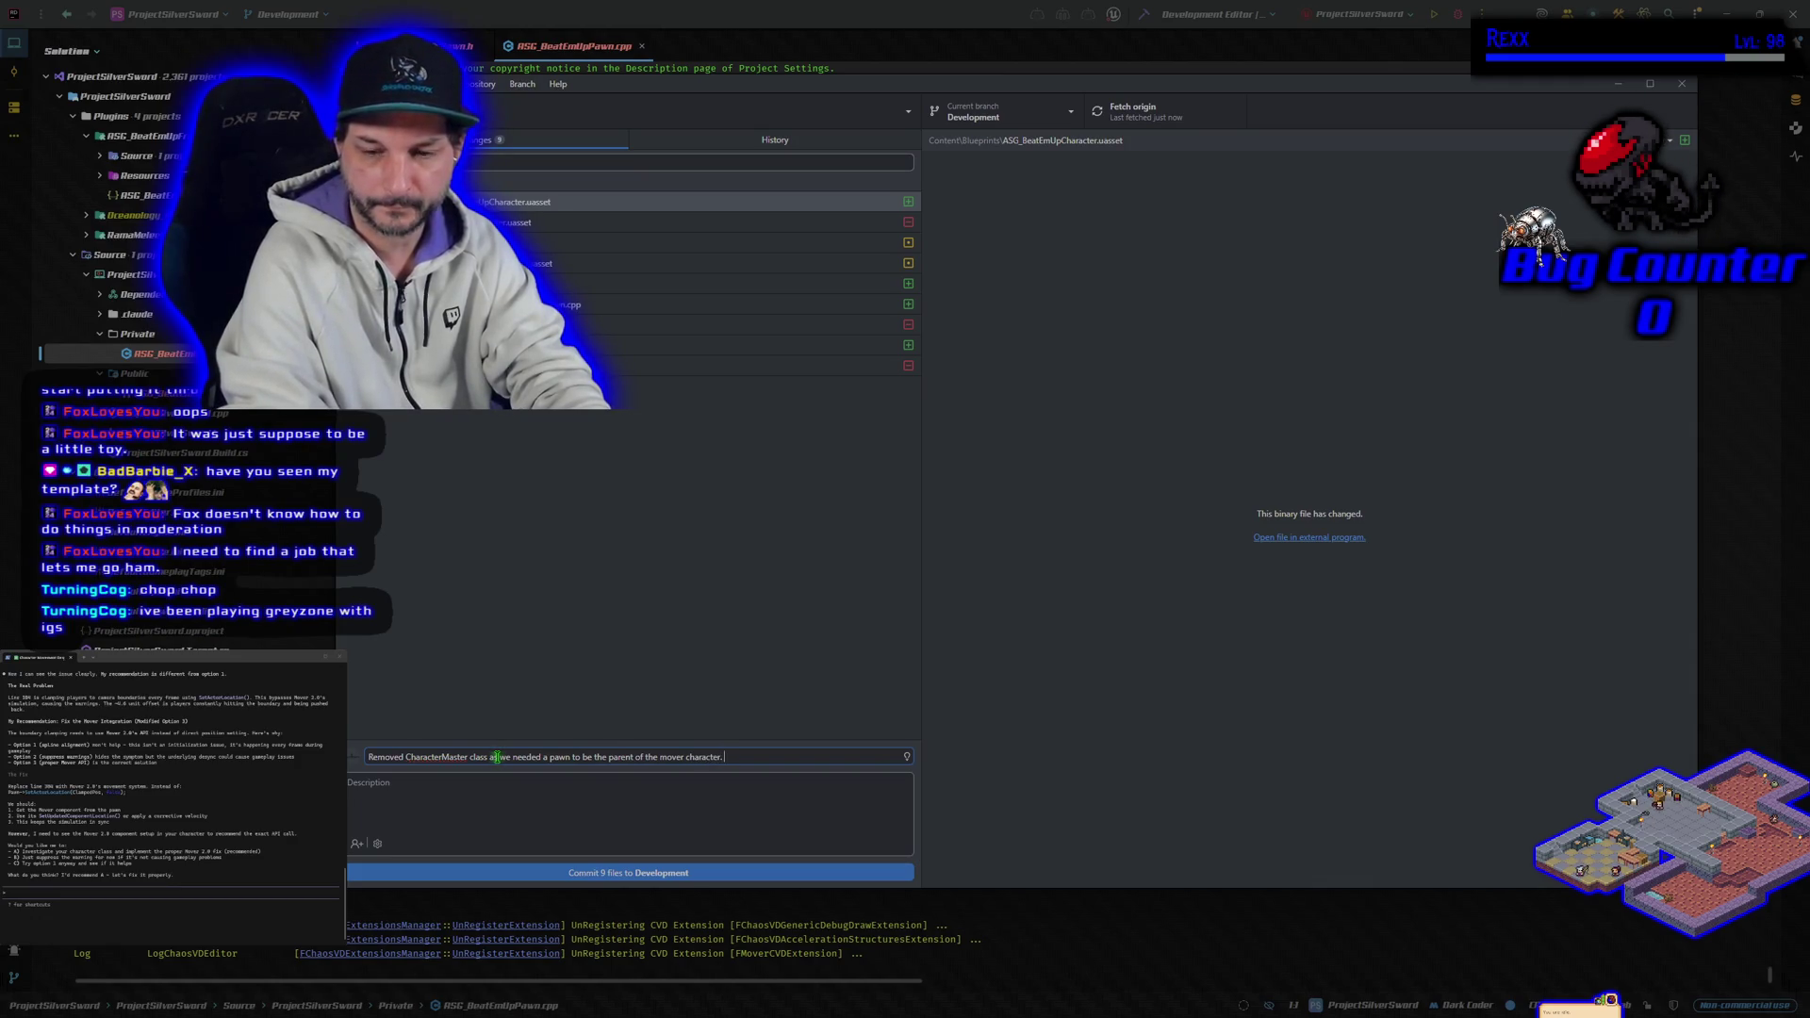
type(" paren")
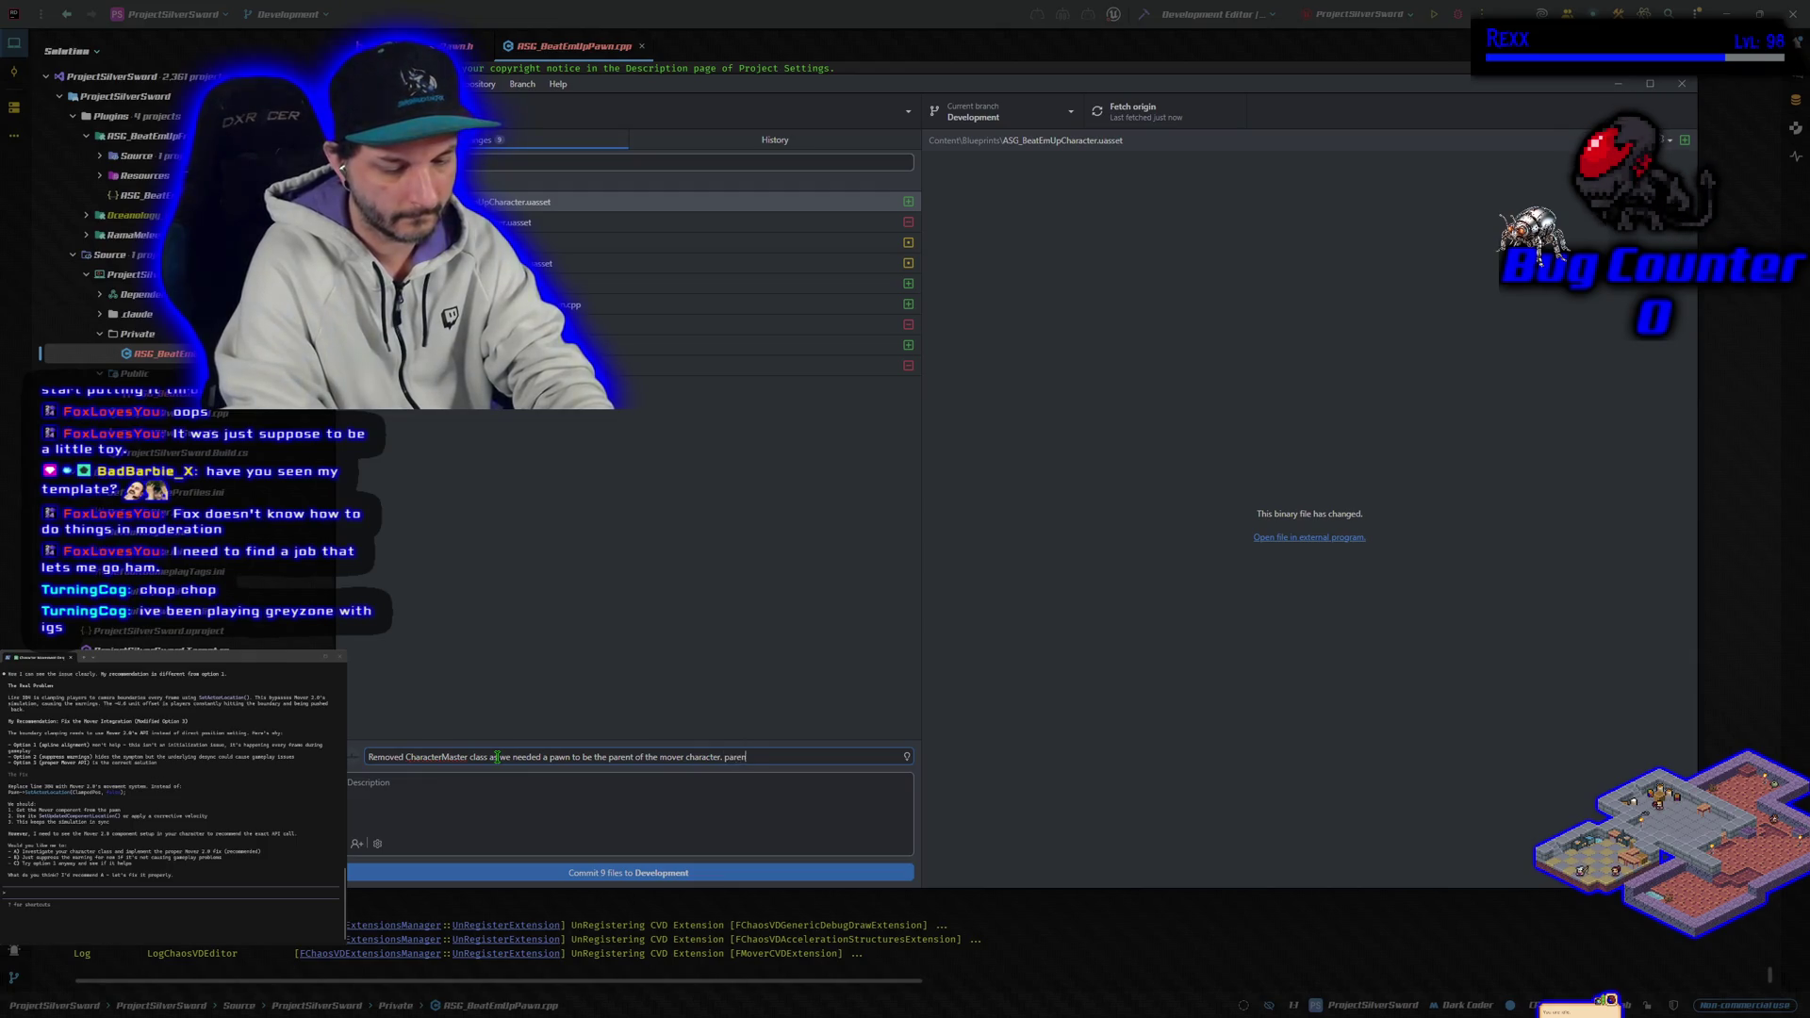
type("ted the ")
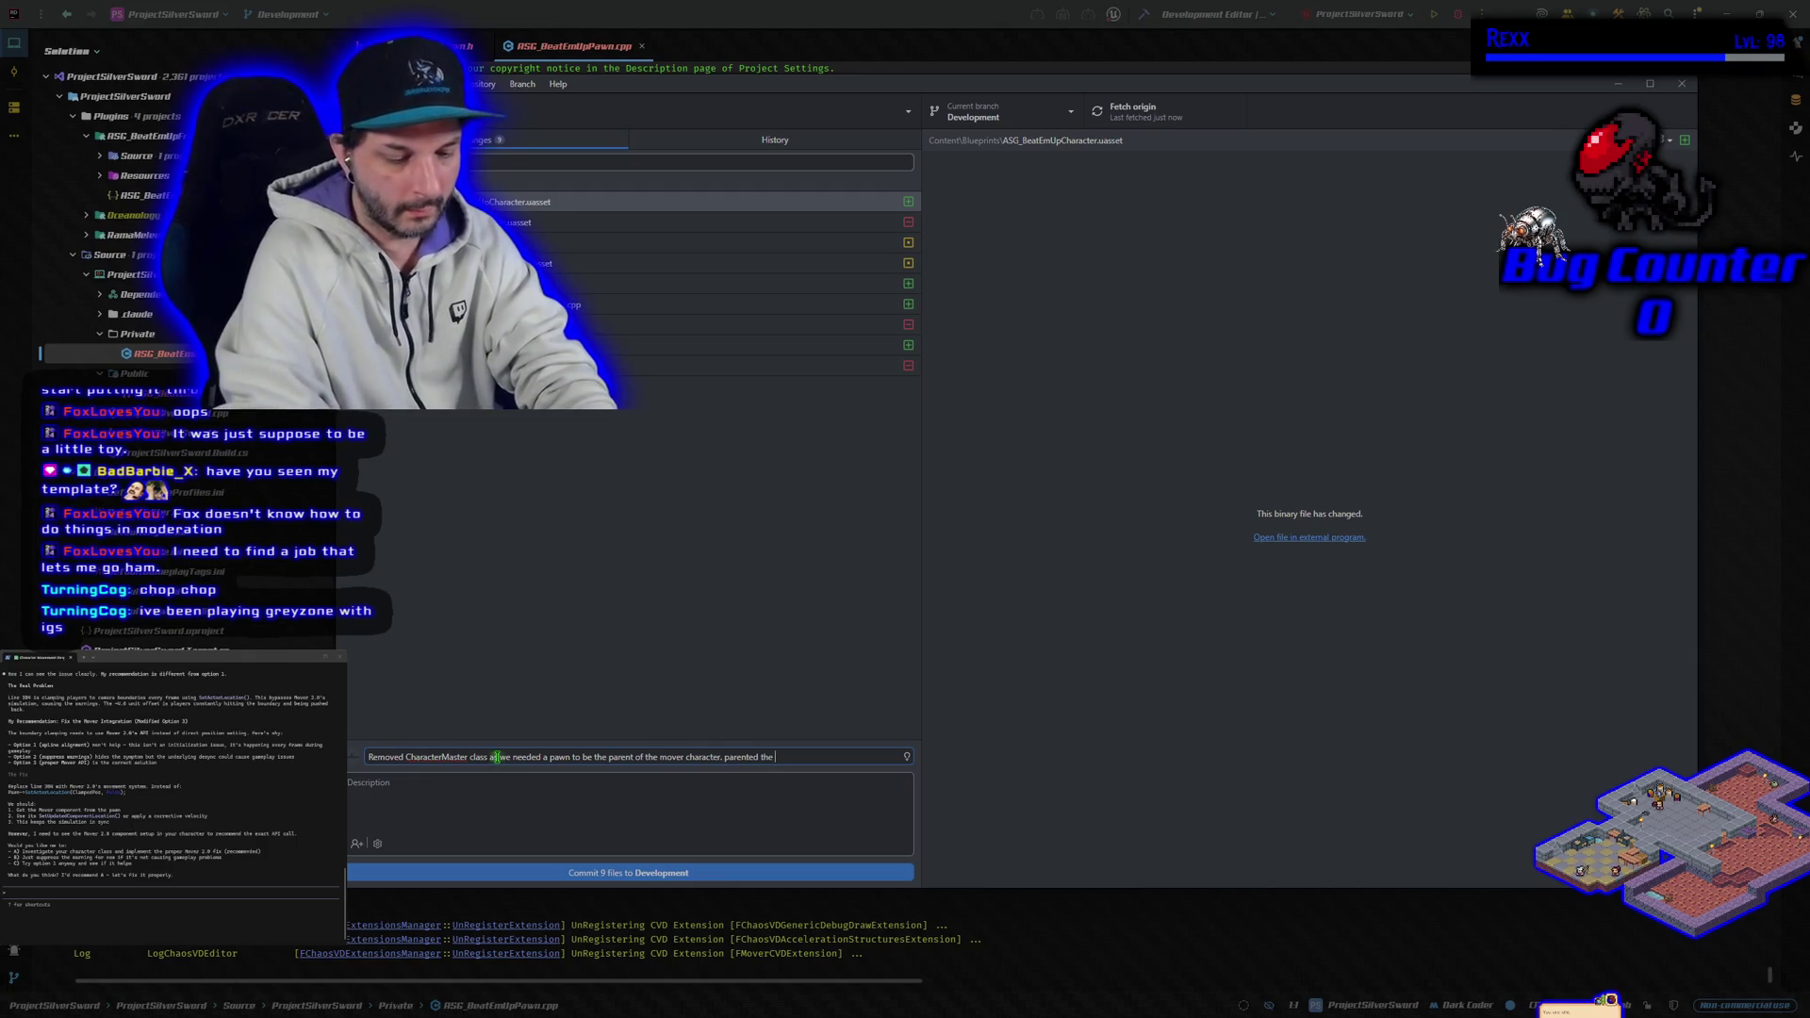
type("new pawn to the mo")
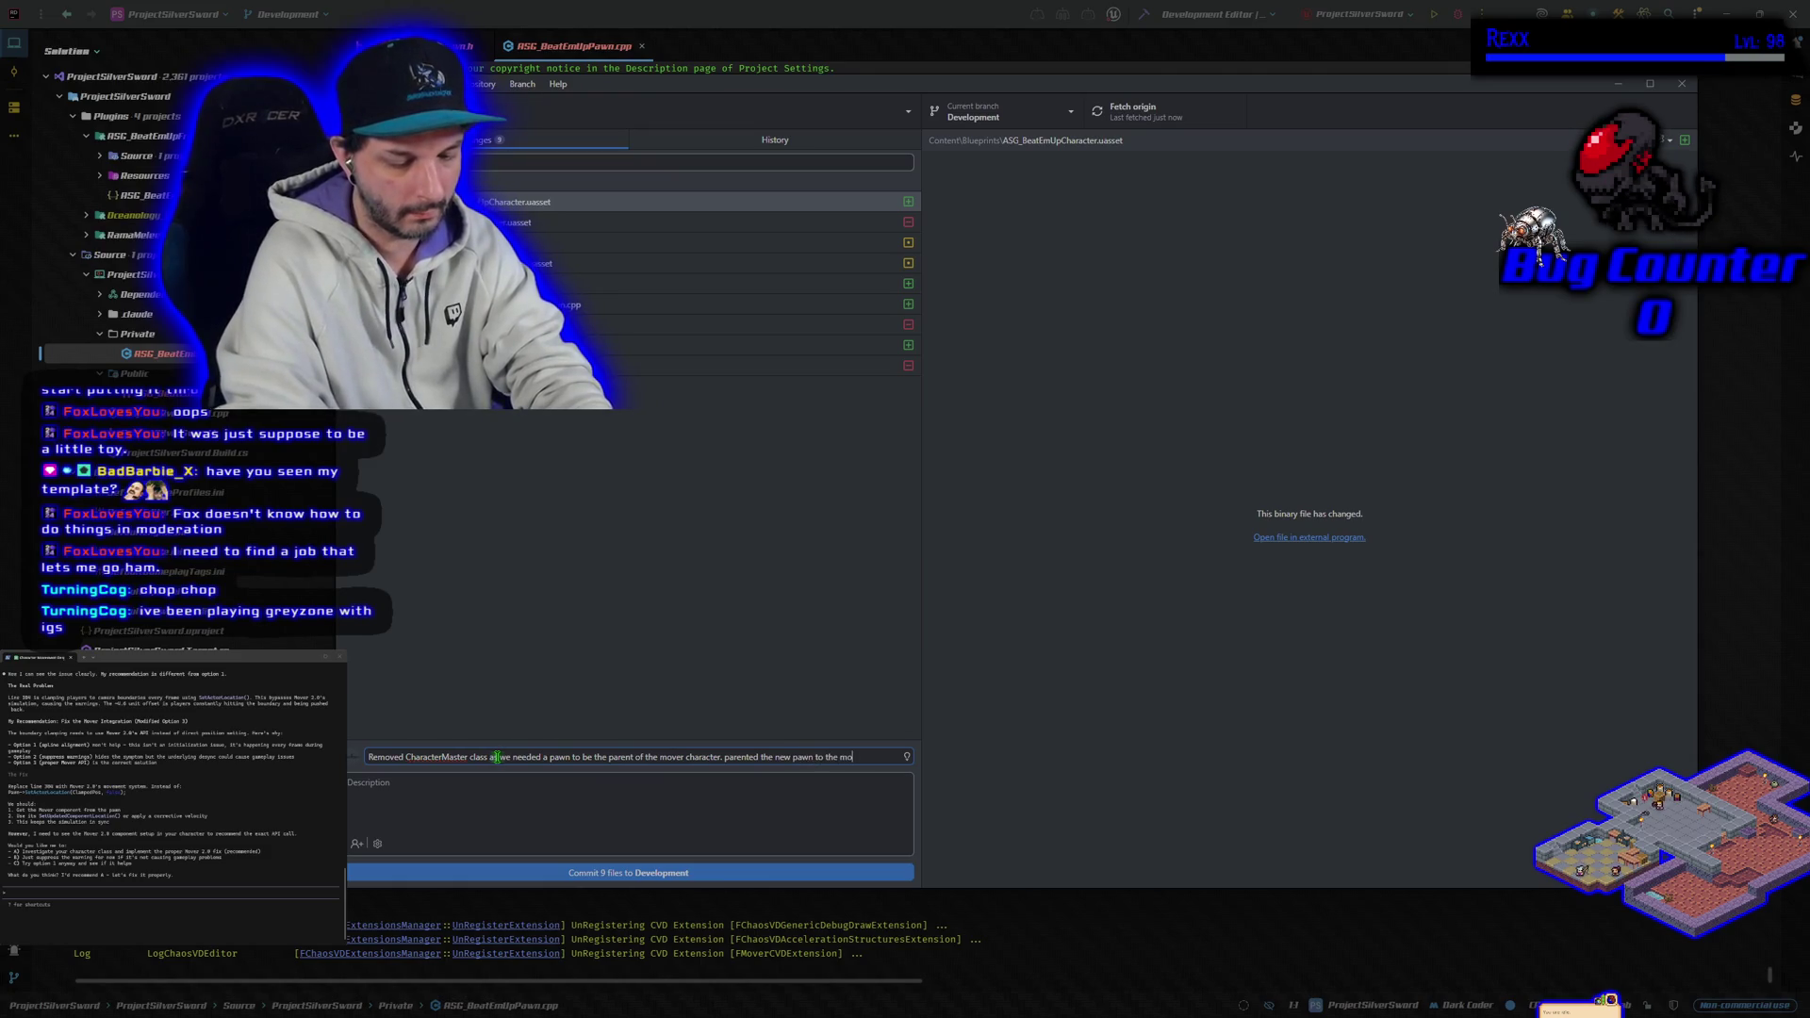
type("ver character characte")
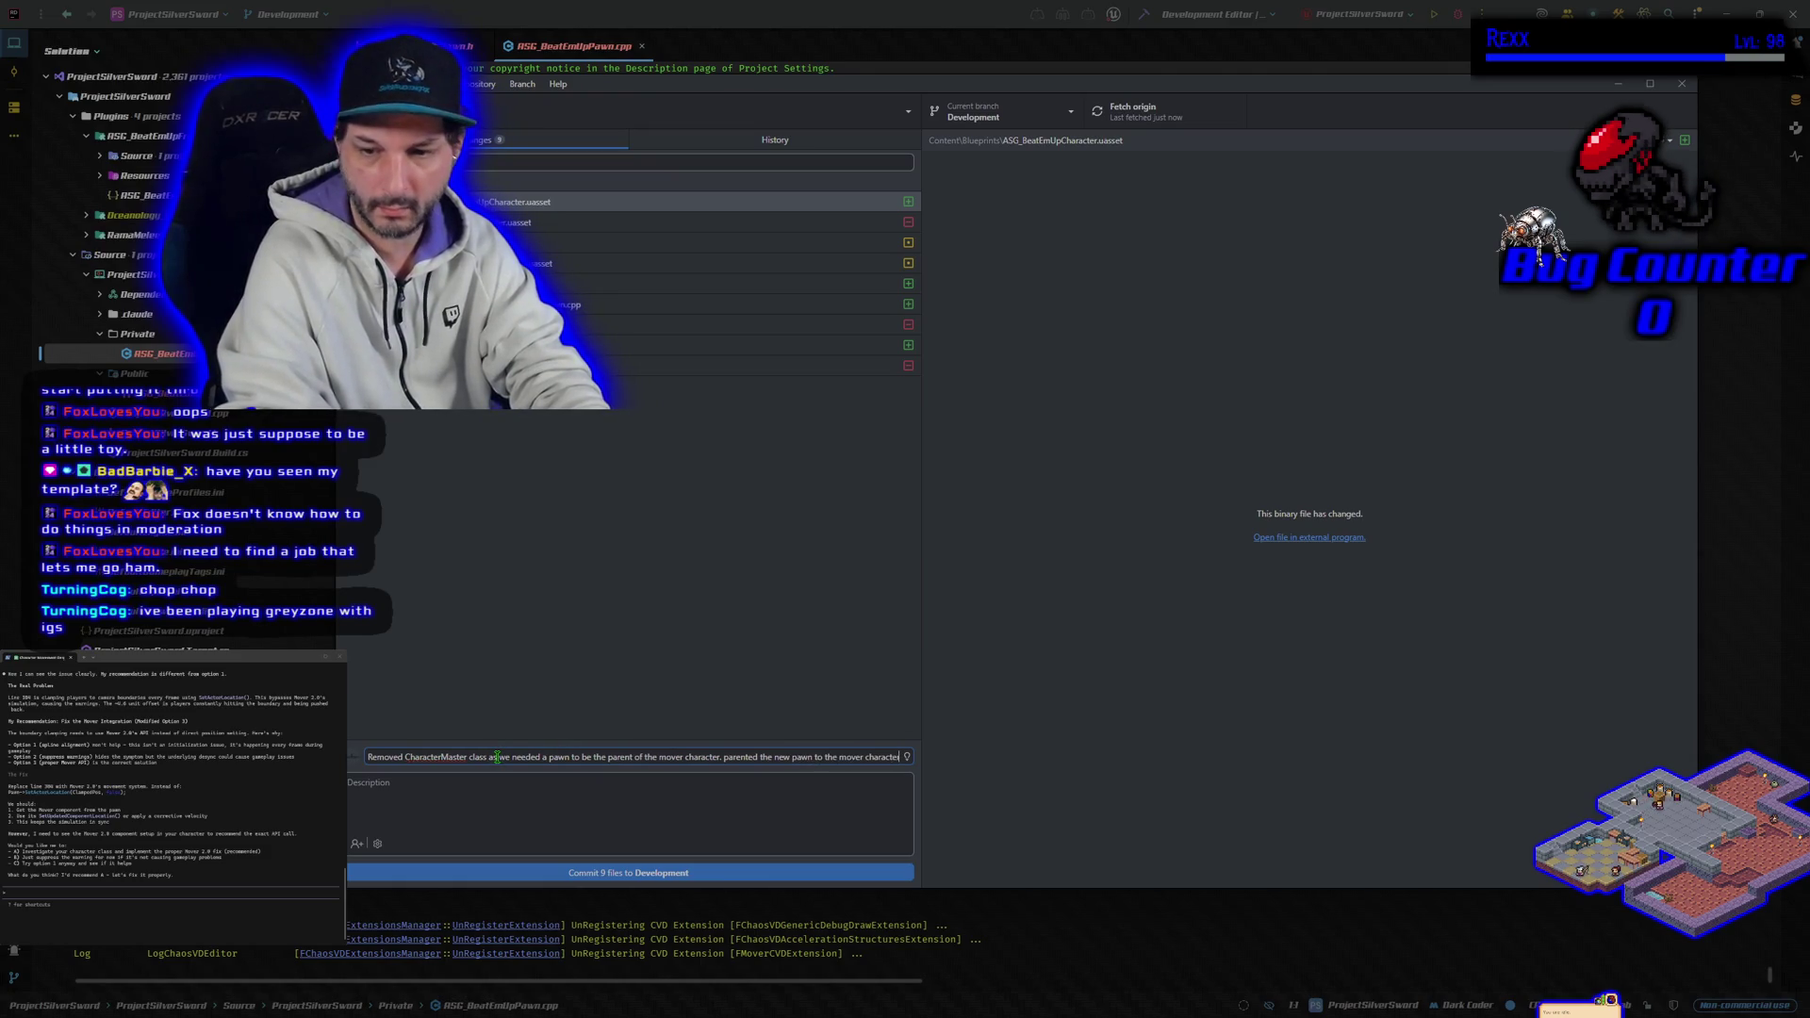
type(".")
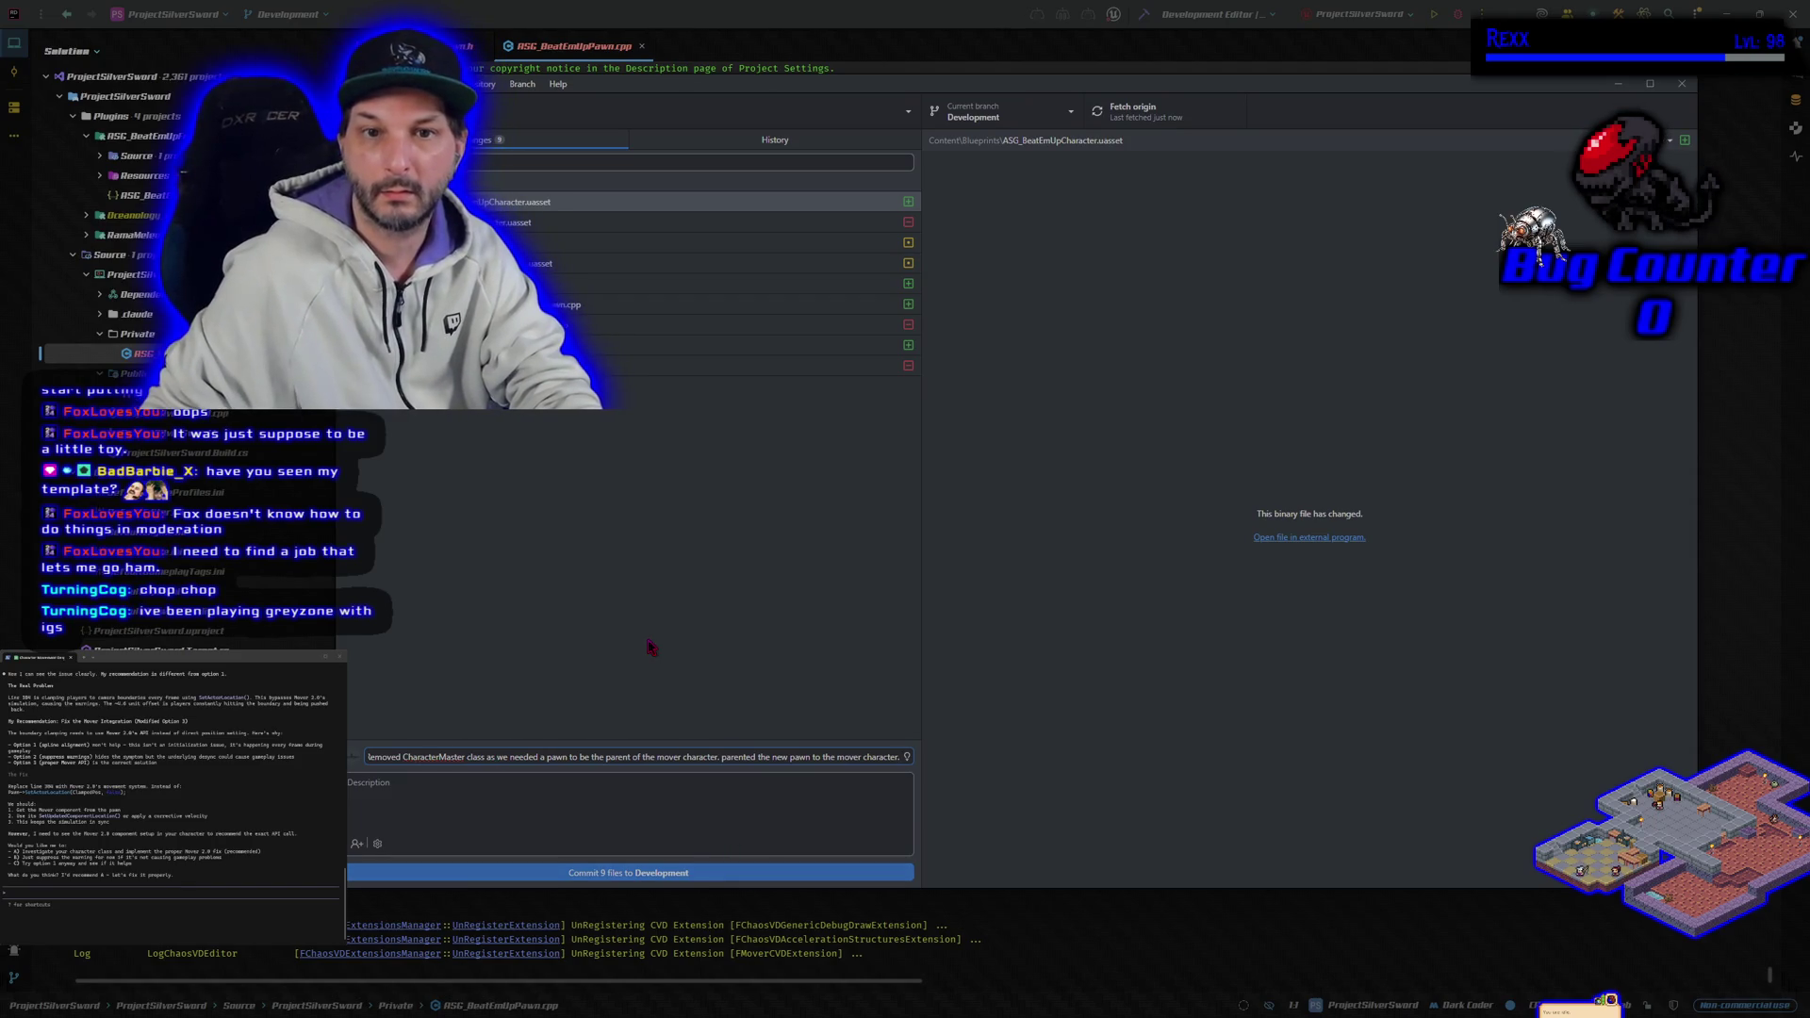
Step: Permanently discard the stray nul file's changes, then review GM_Sandbox.uasset
right_click(651, 284)
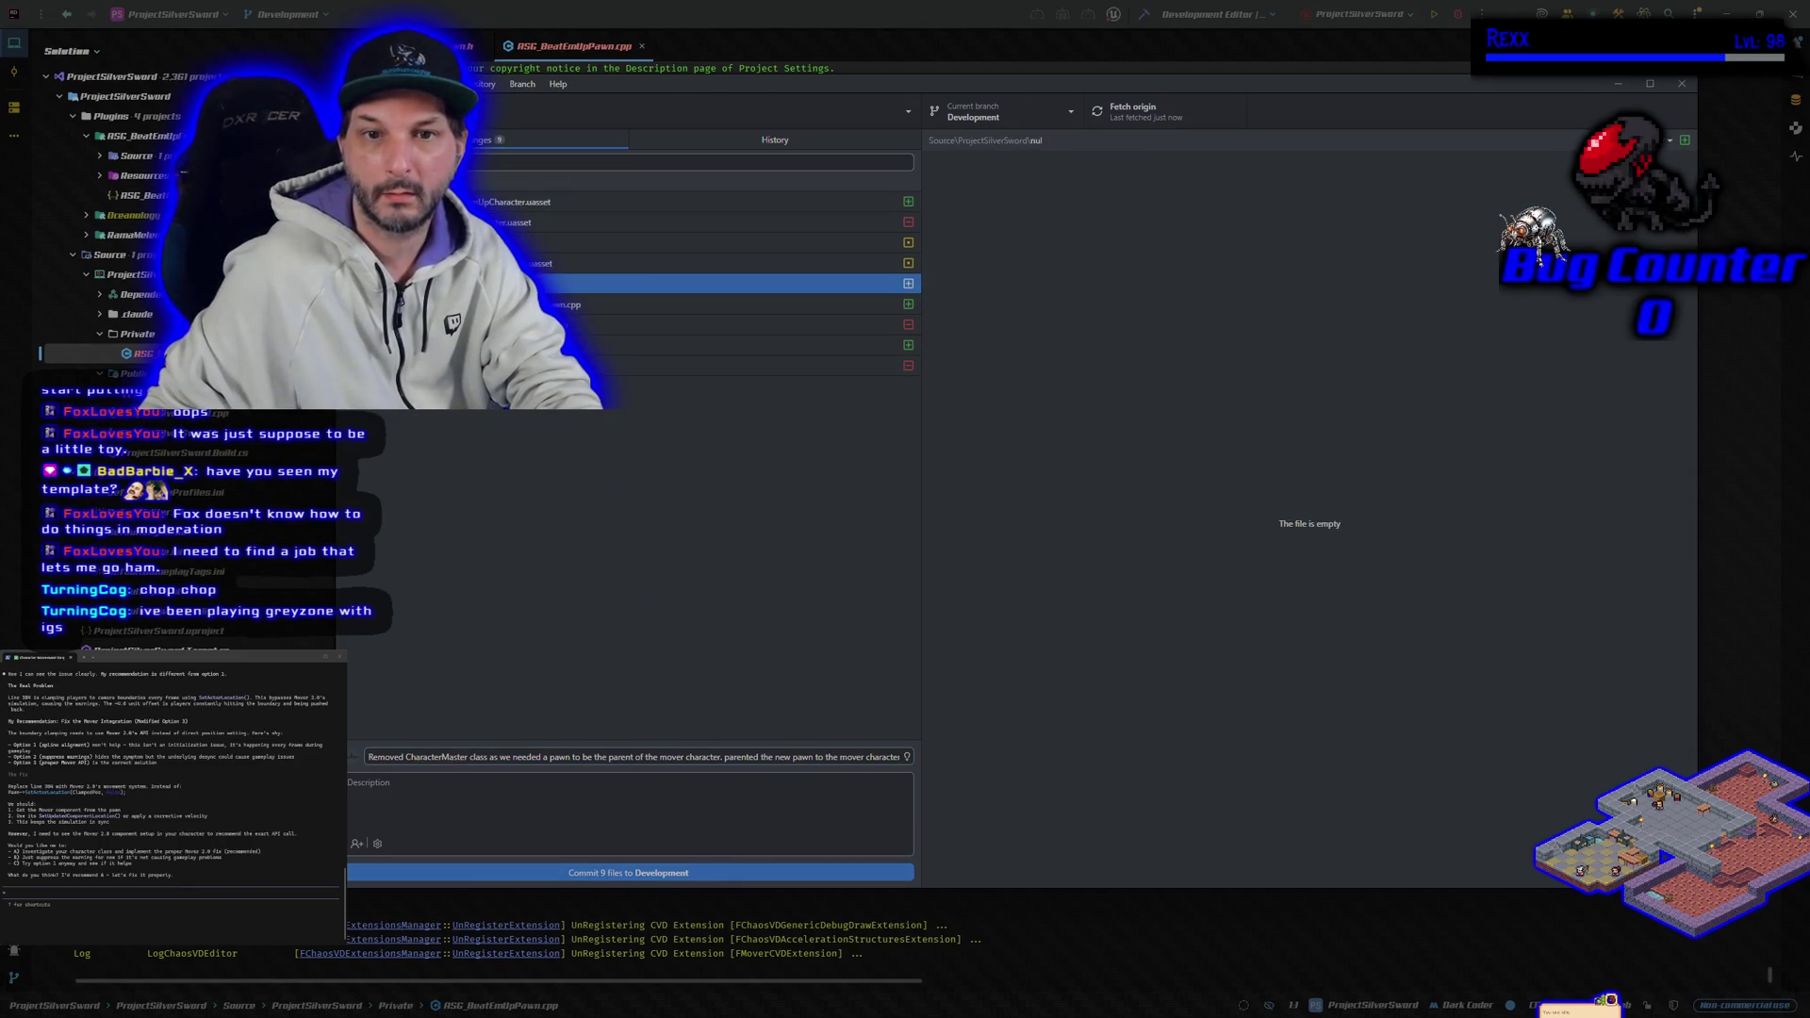
left_click(646, 300)
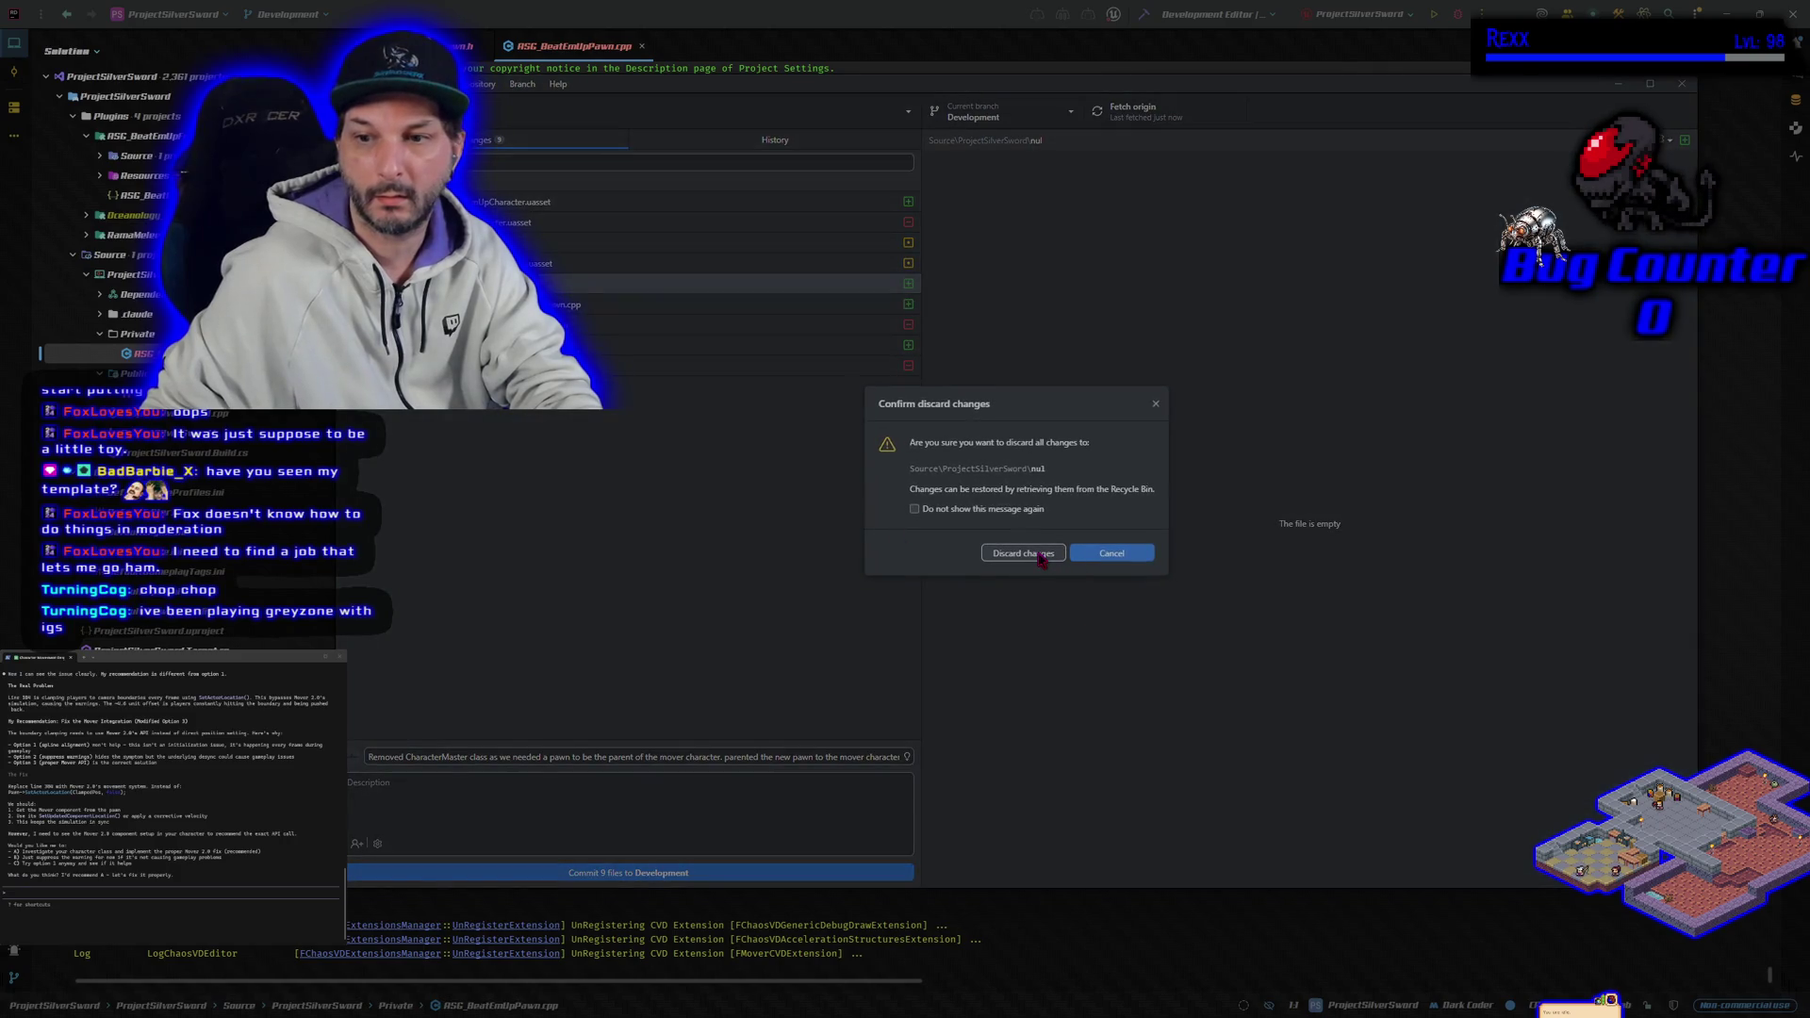
left_click(943, 563)
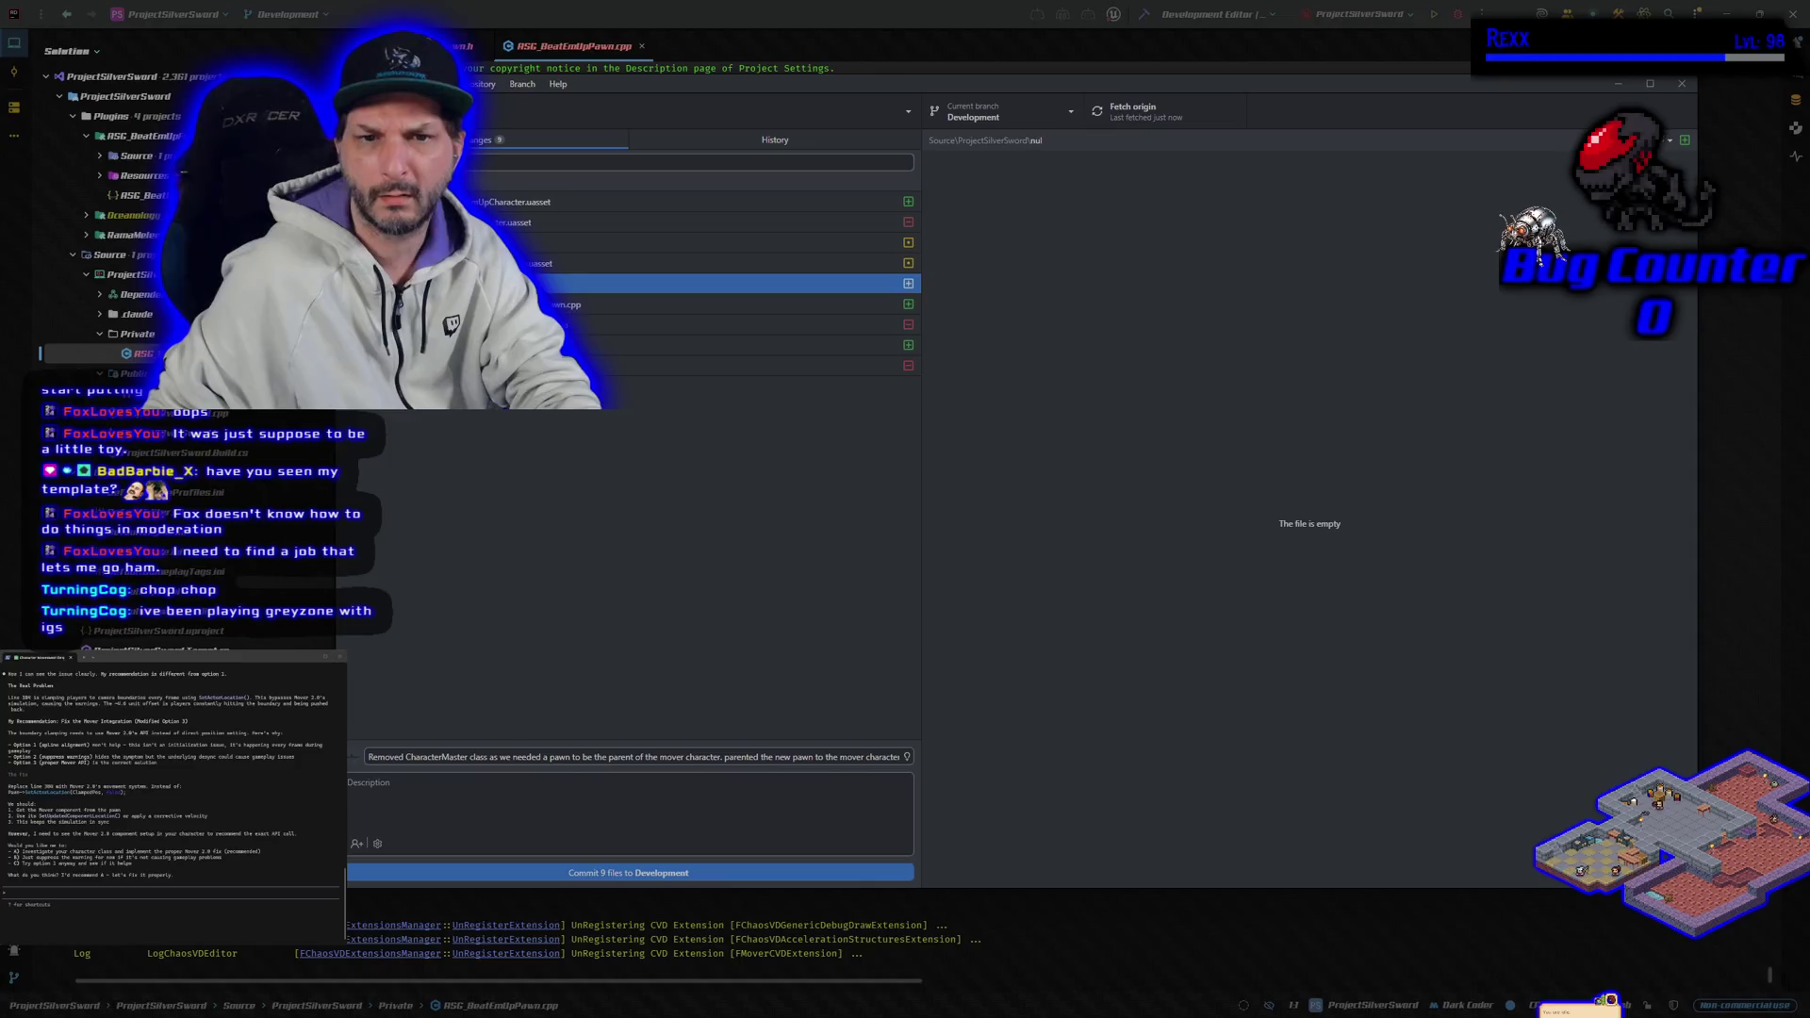
right_click(651, 283)
left_click(646, 300)
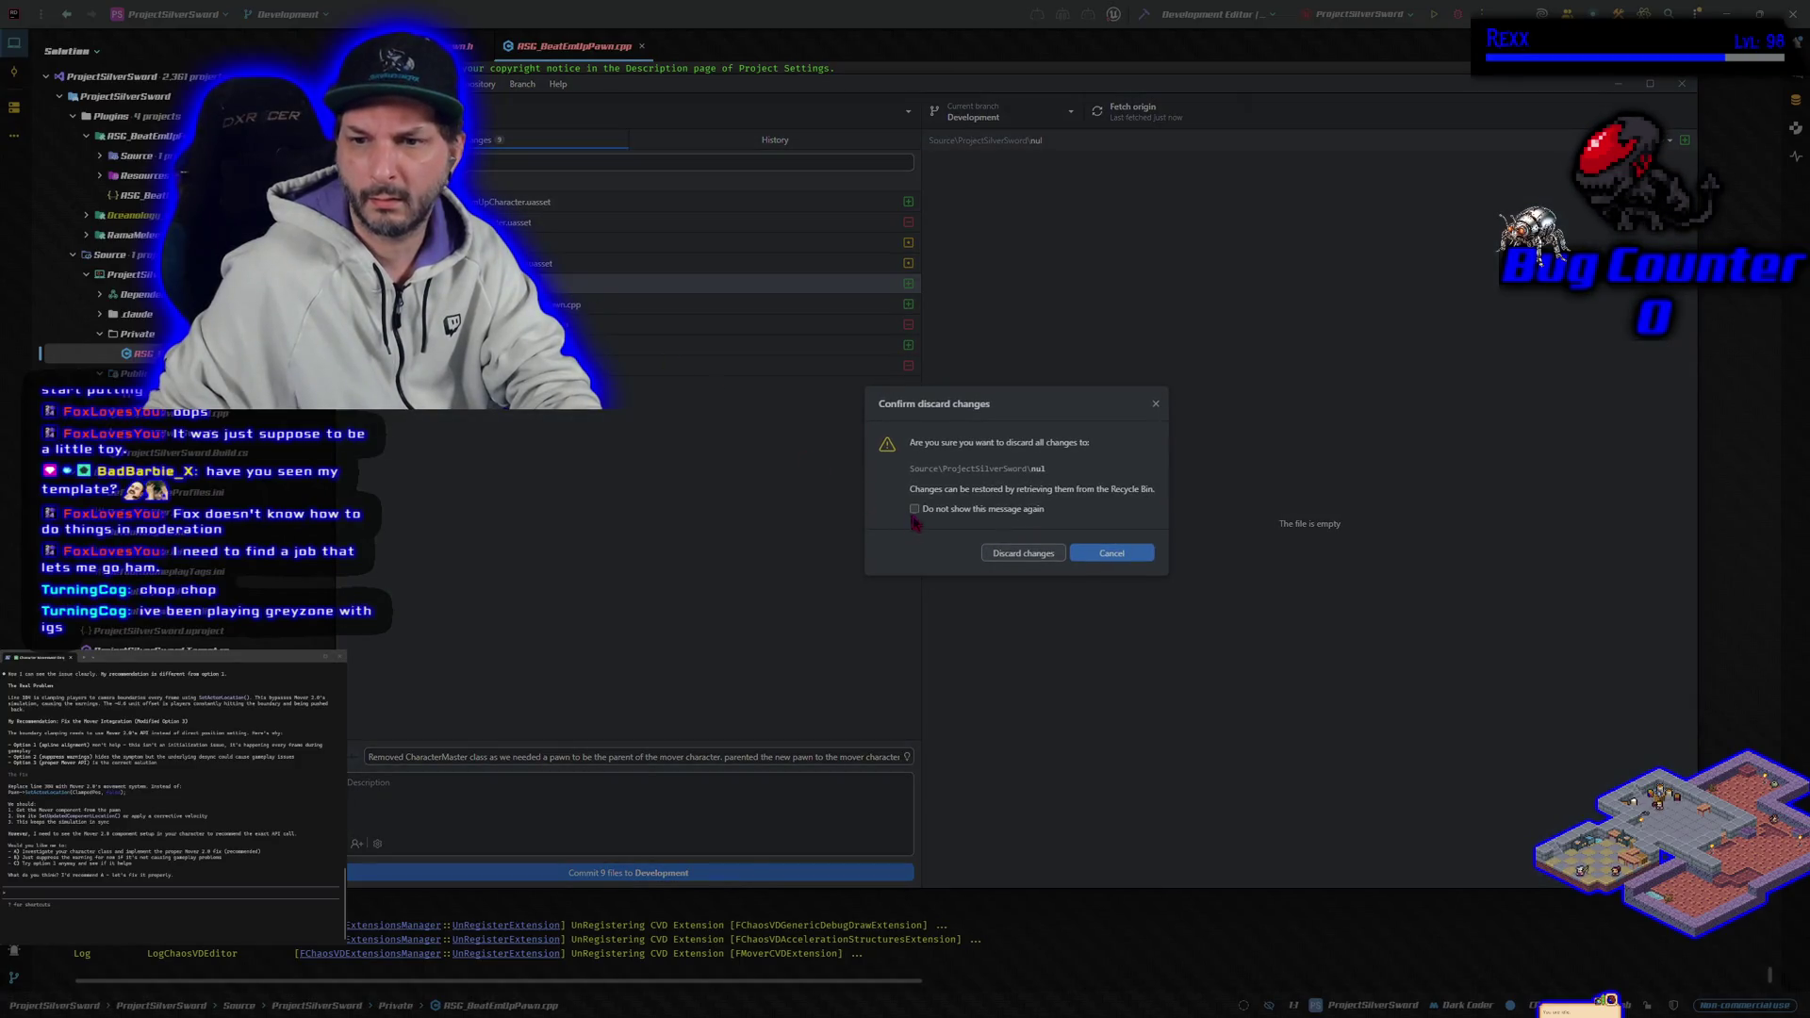
left_click(1002, 556)
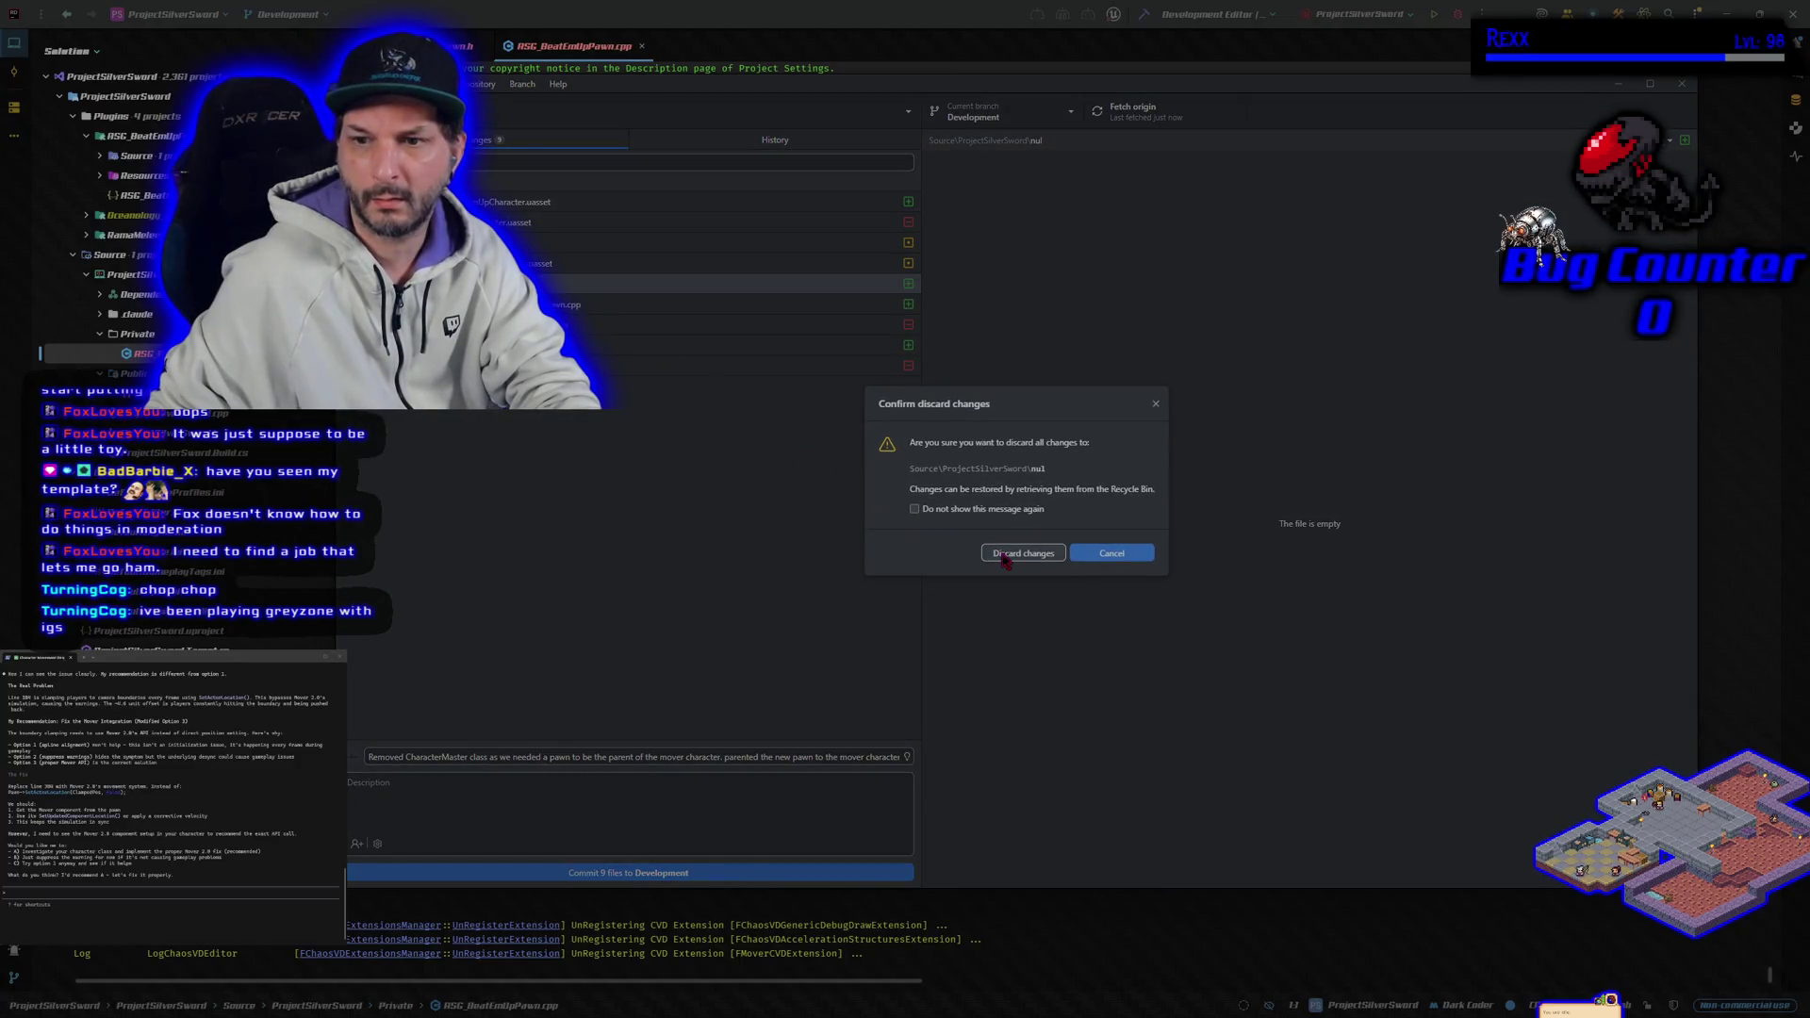
left_click(1004, 562)
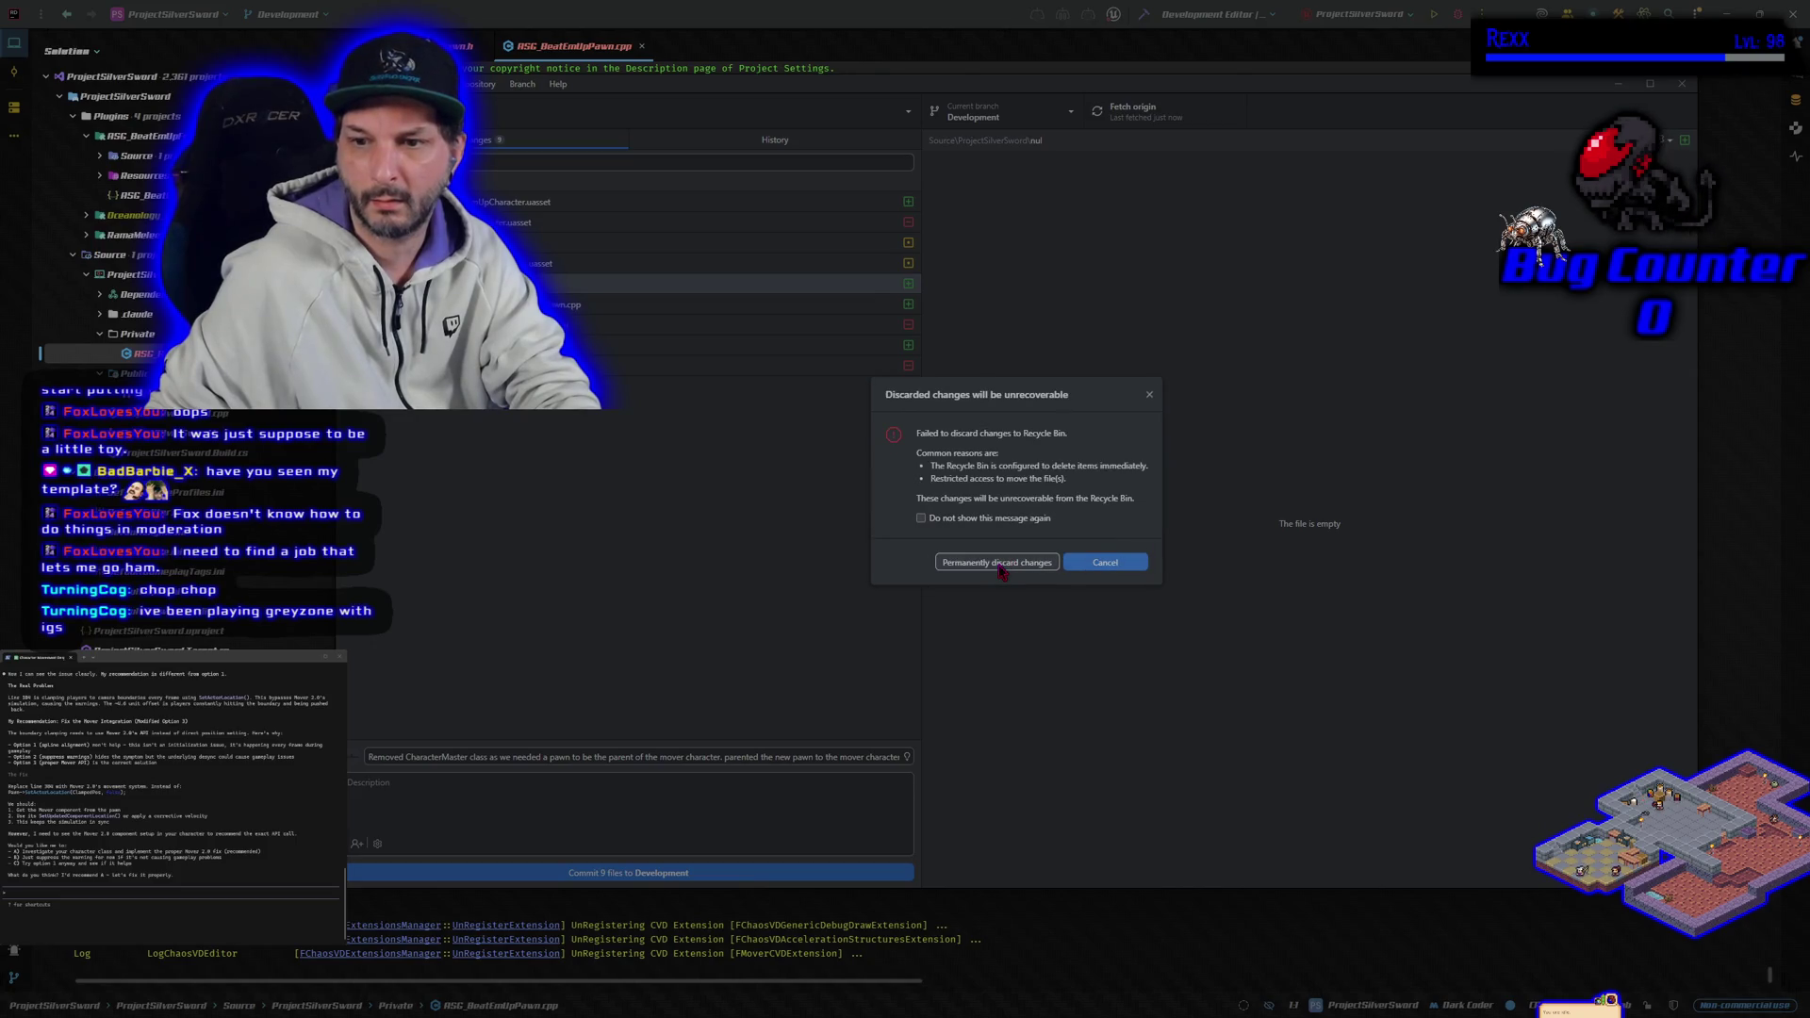
left_click(1002, 569)
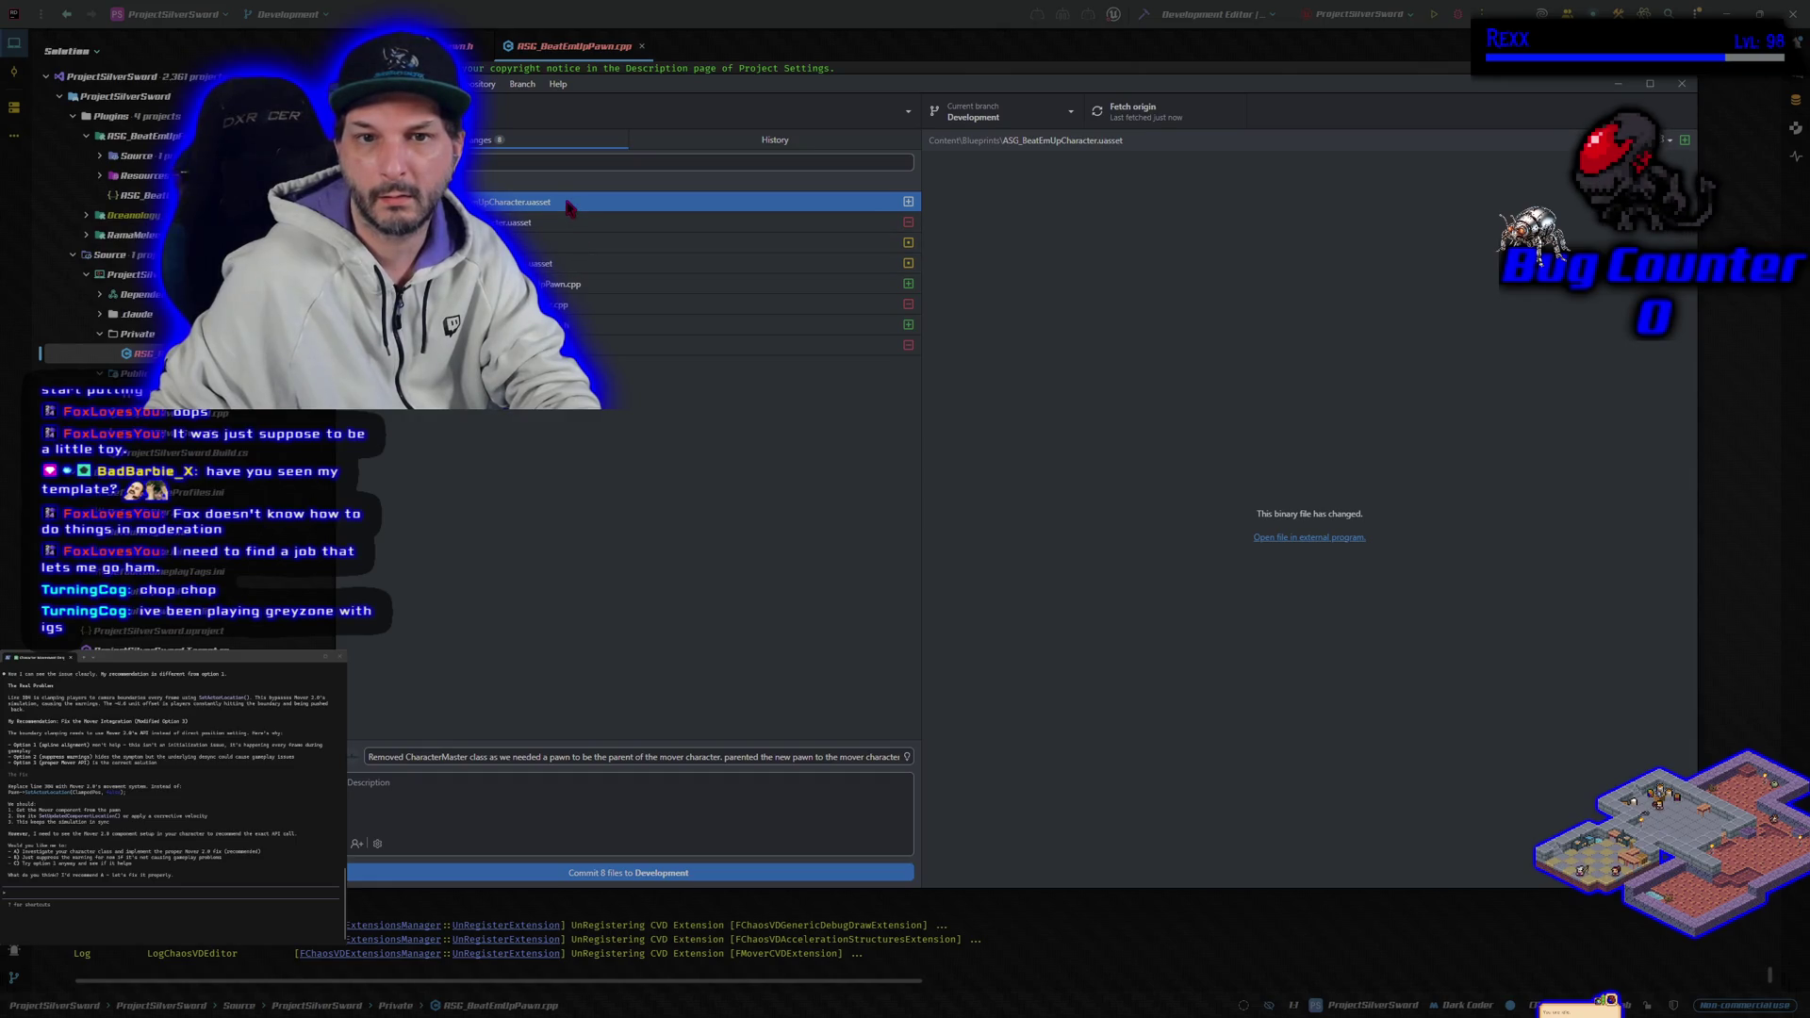
left_click(575, 244)
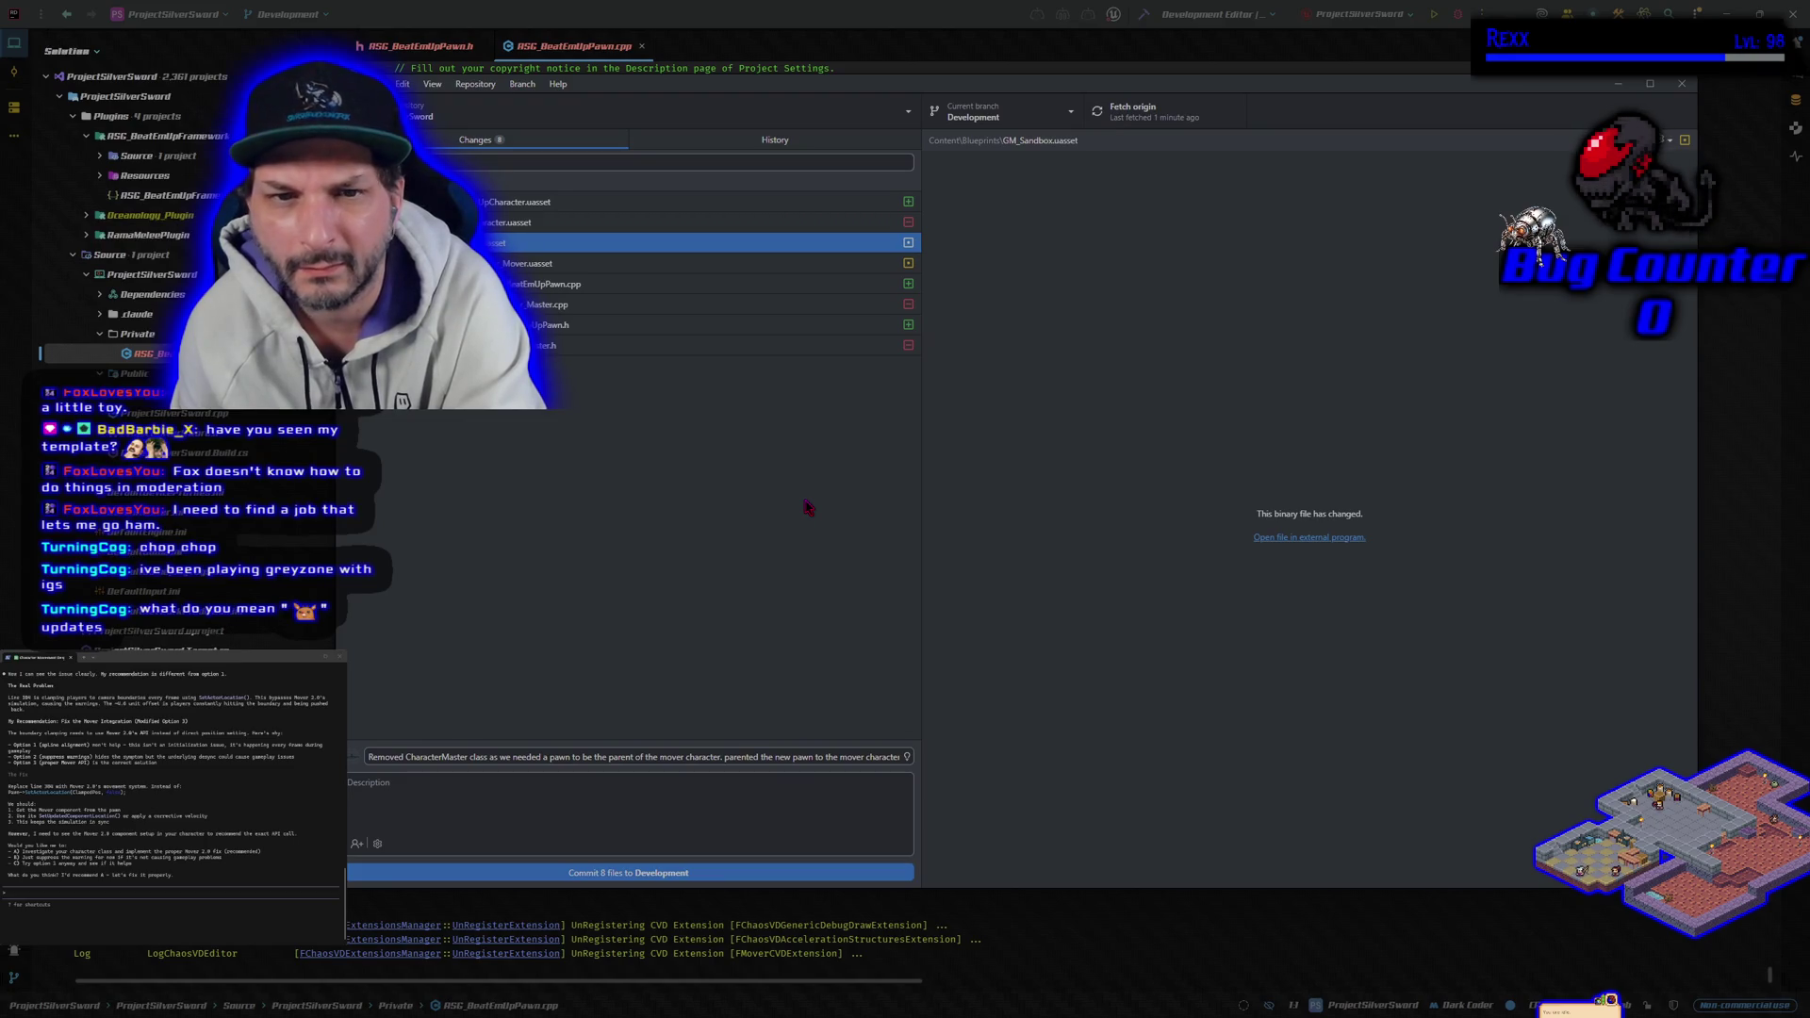
left_click(1461, 14)
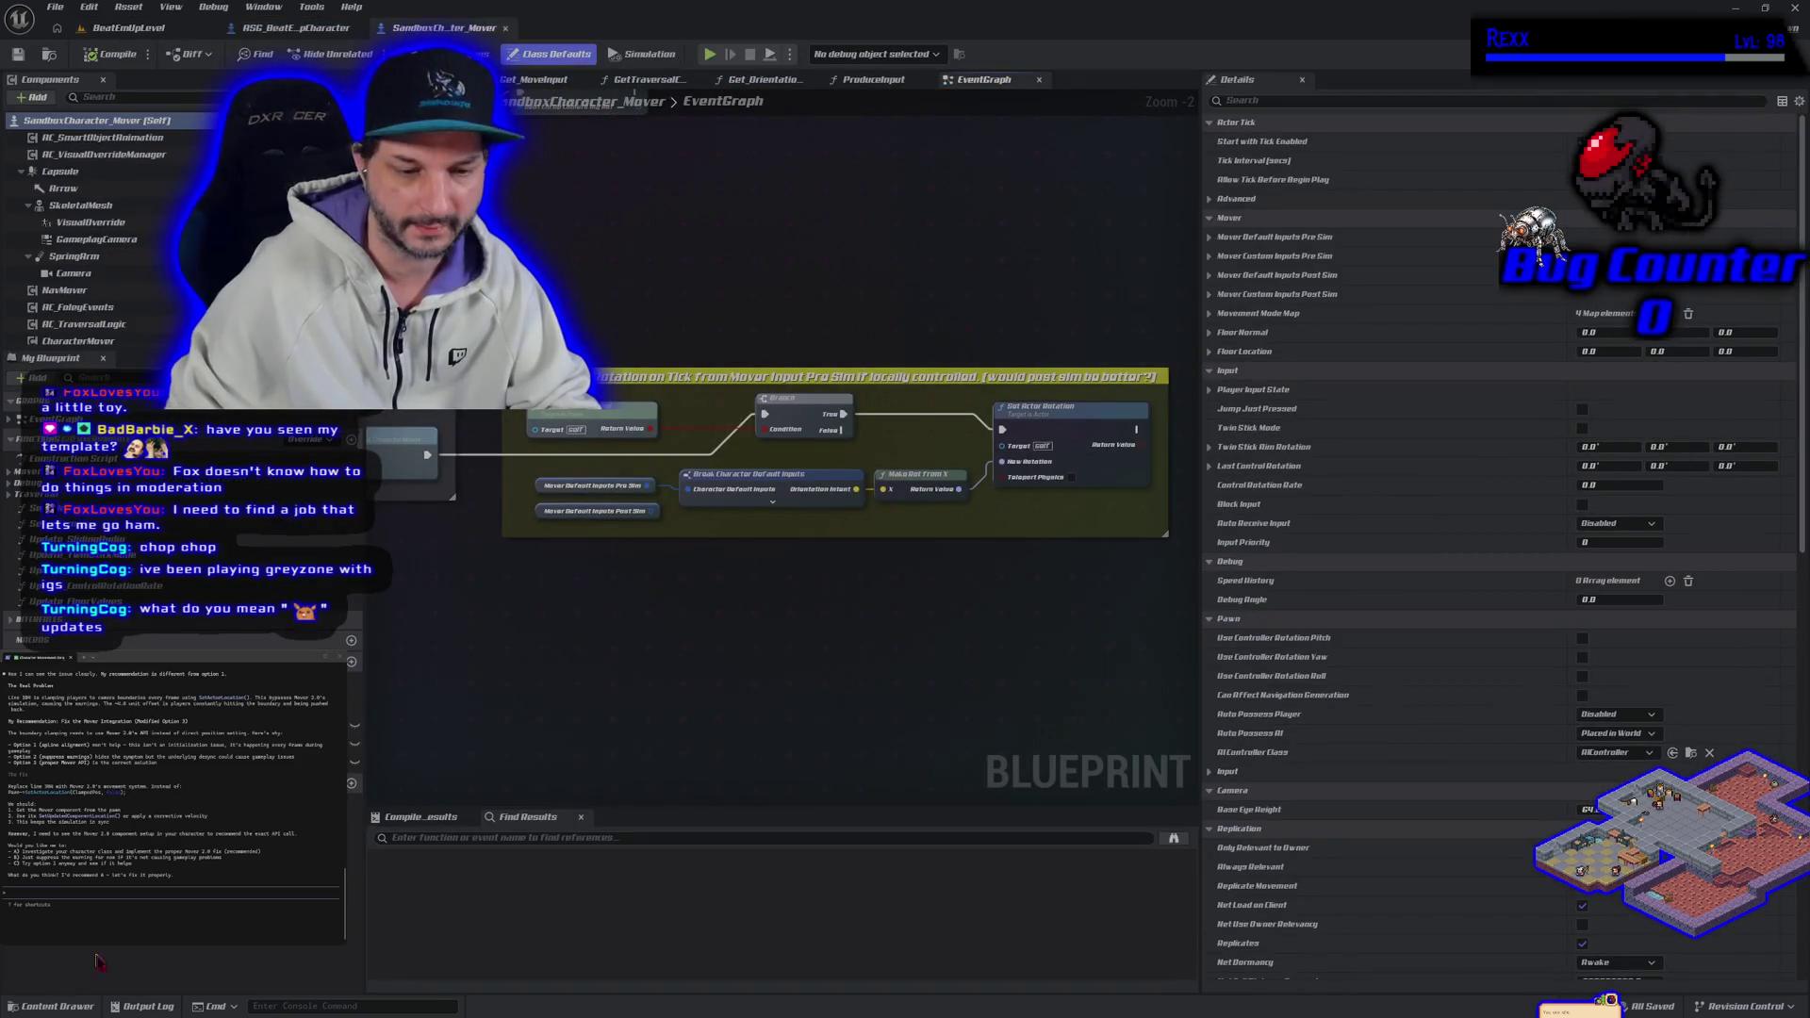
Step: Inspect GM_Sandbox's class defaults from the Content Drawer, close the blueprint, and quit Unreal Editor
key("ctrl+space")
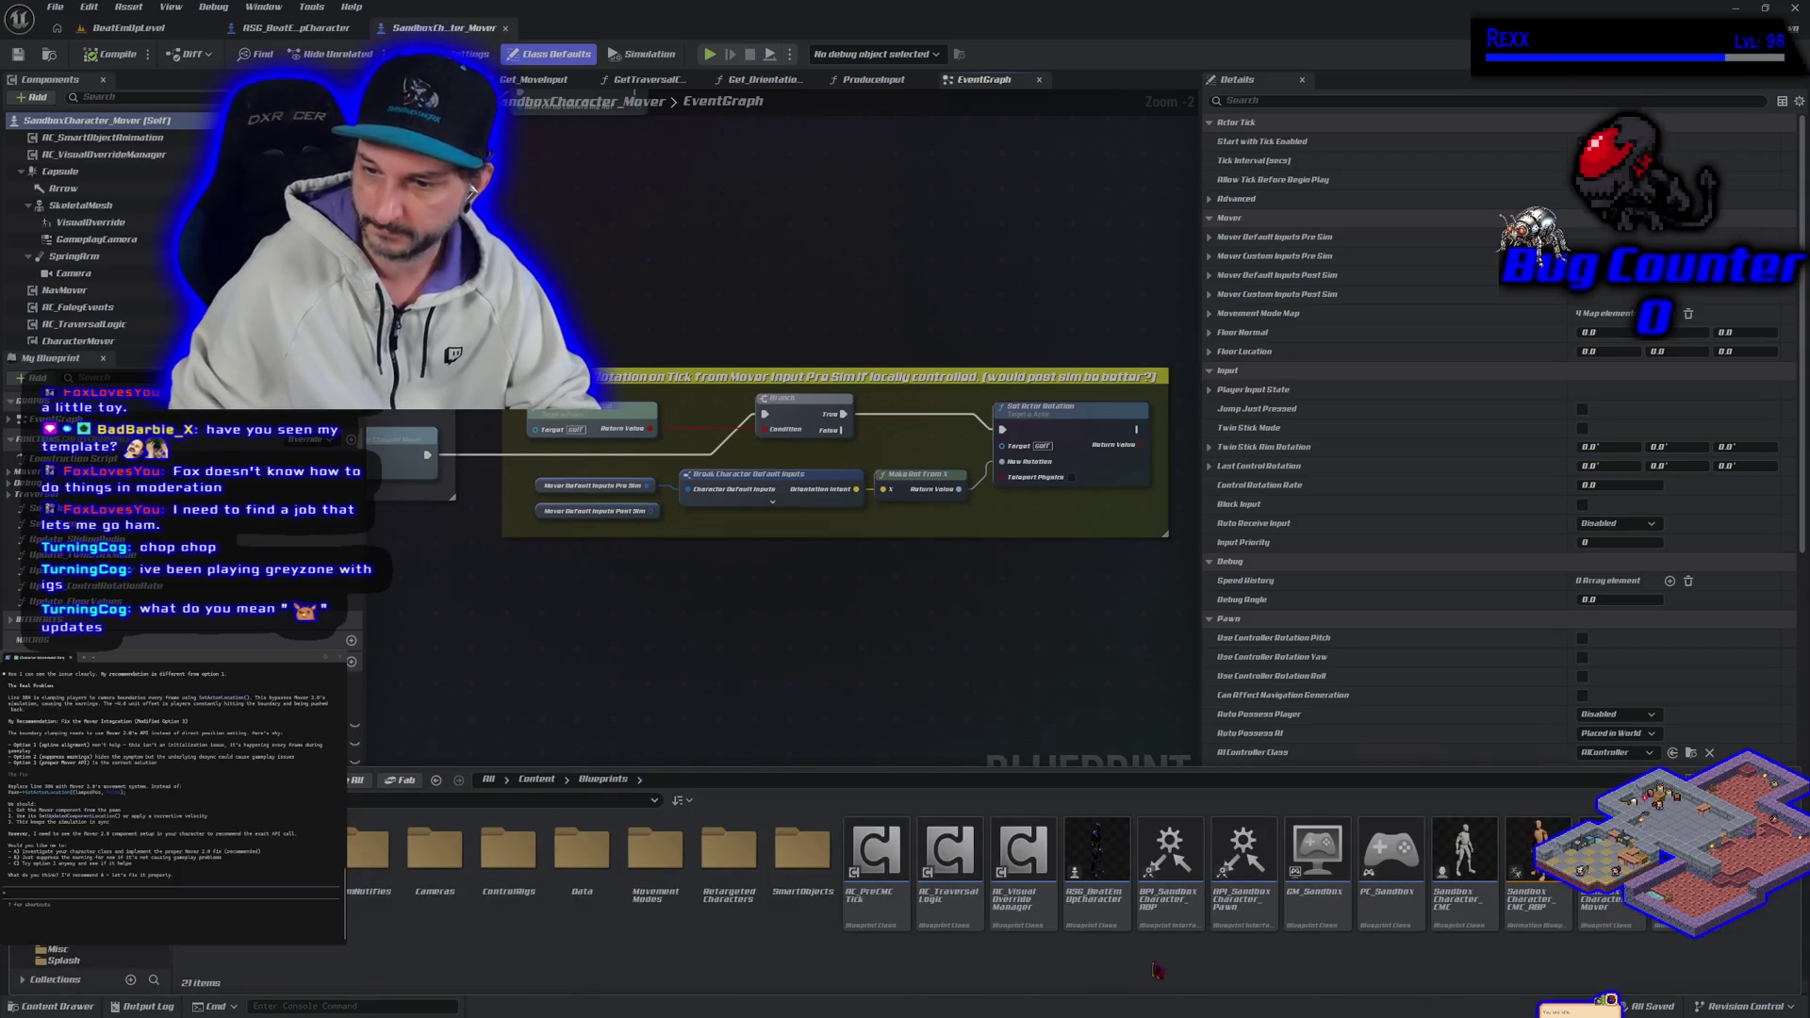
double_click(1318, 853)
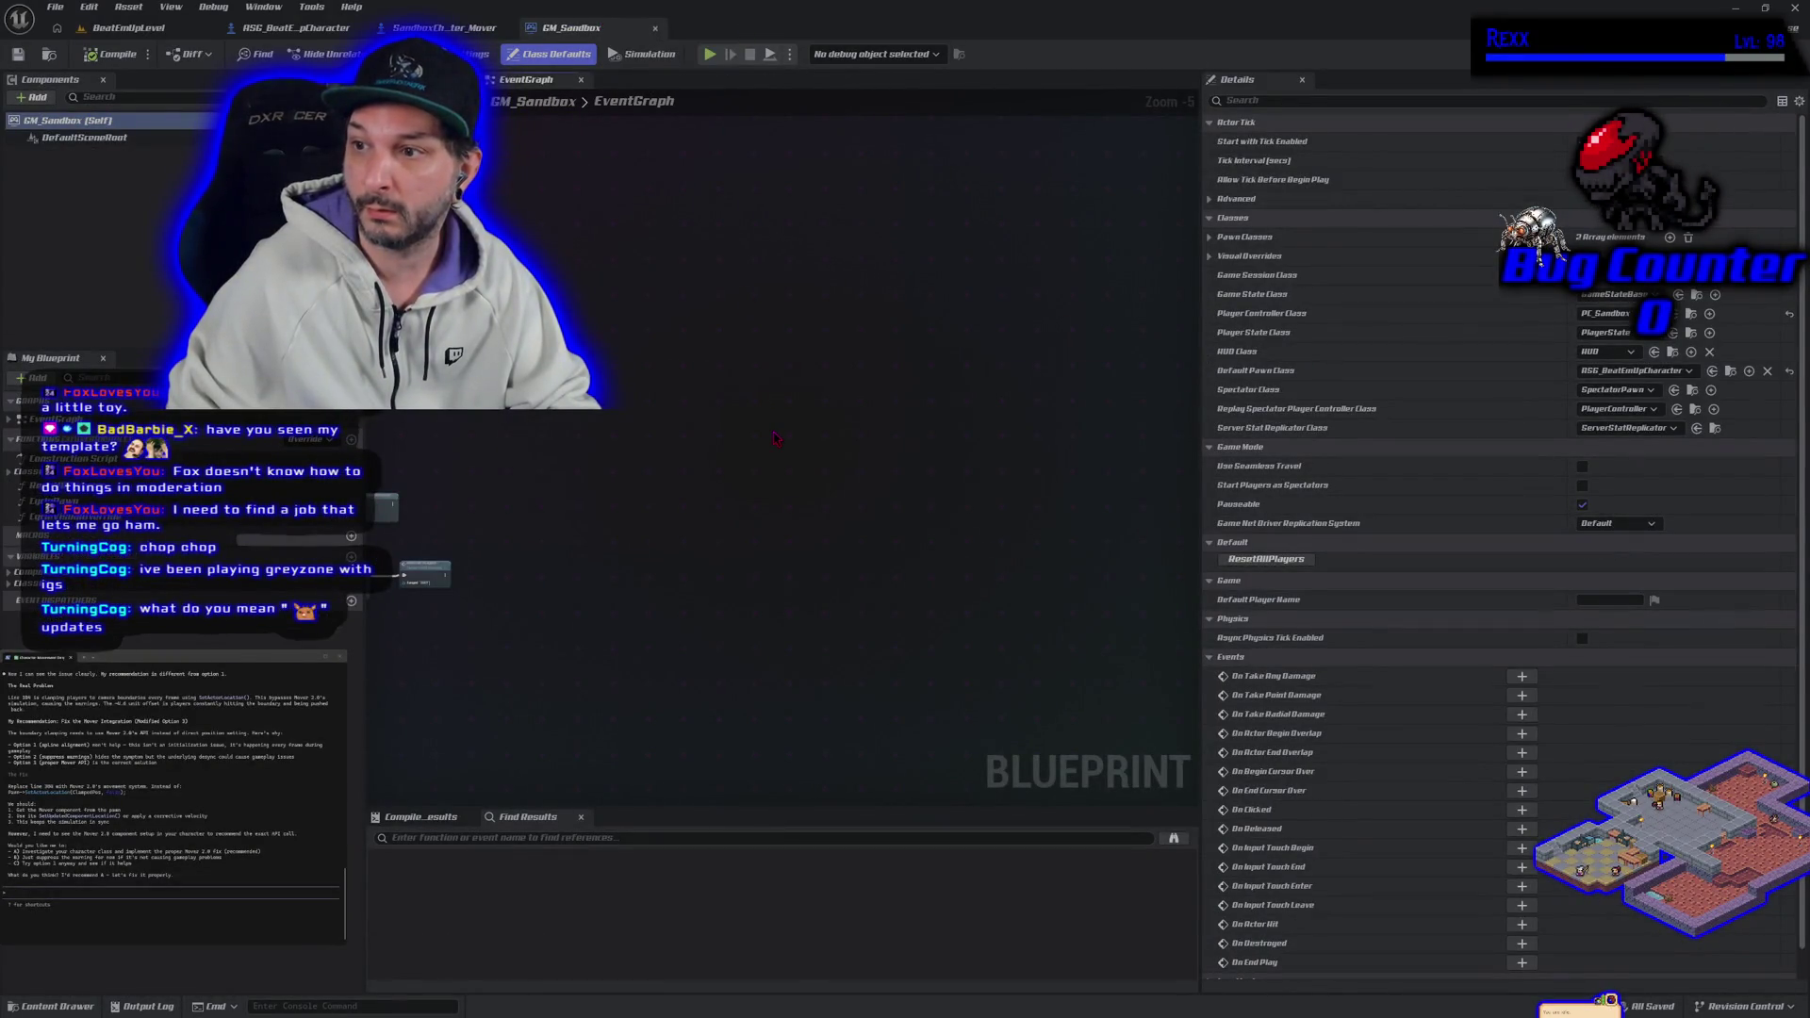
scroll(618, 566, "up", 3)
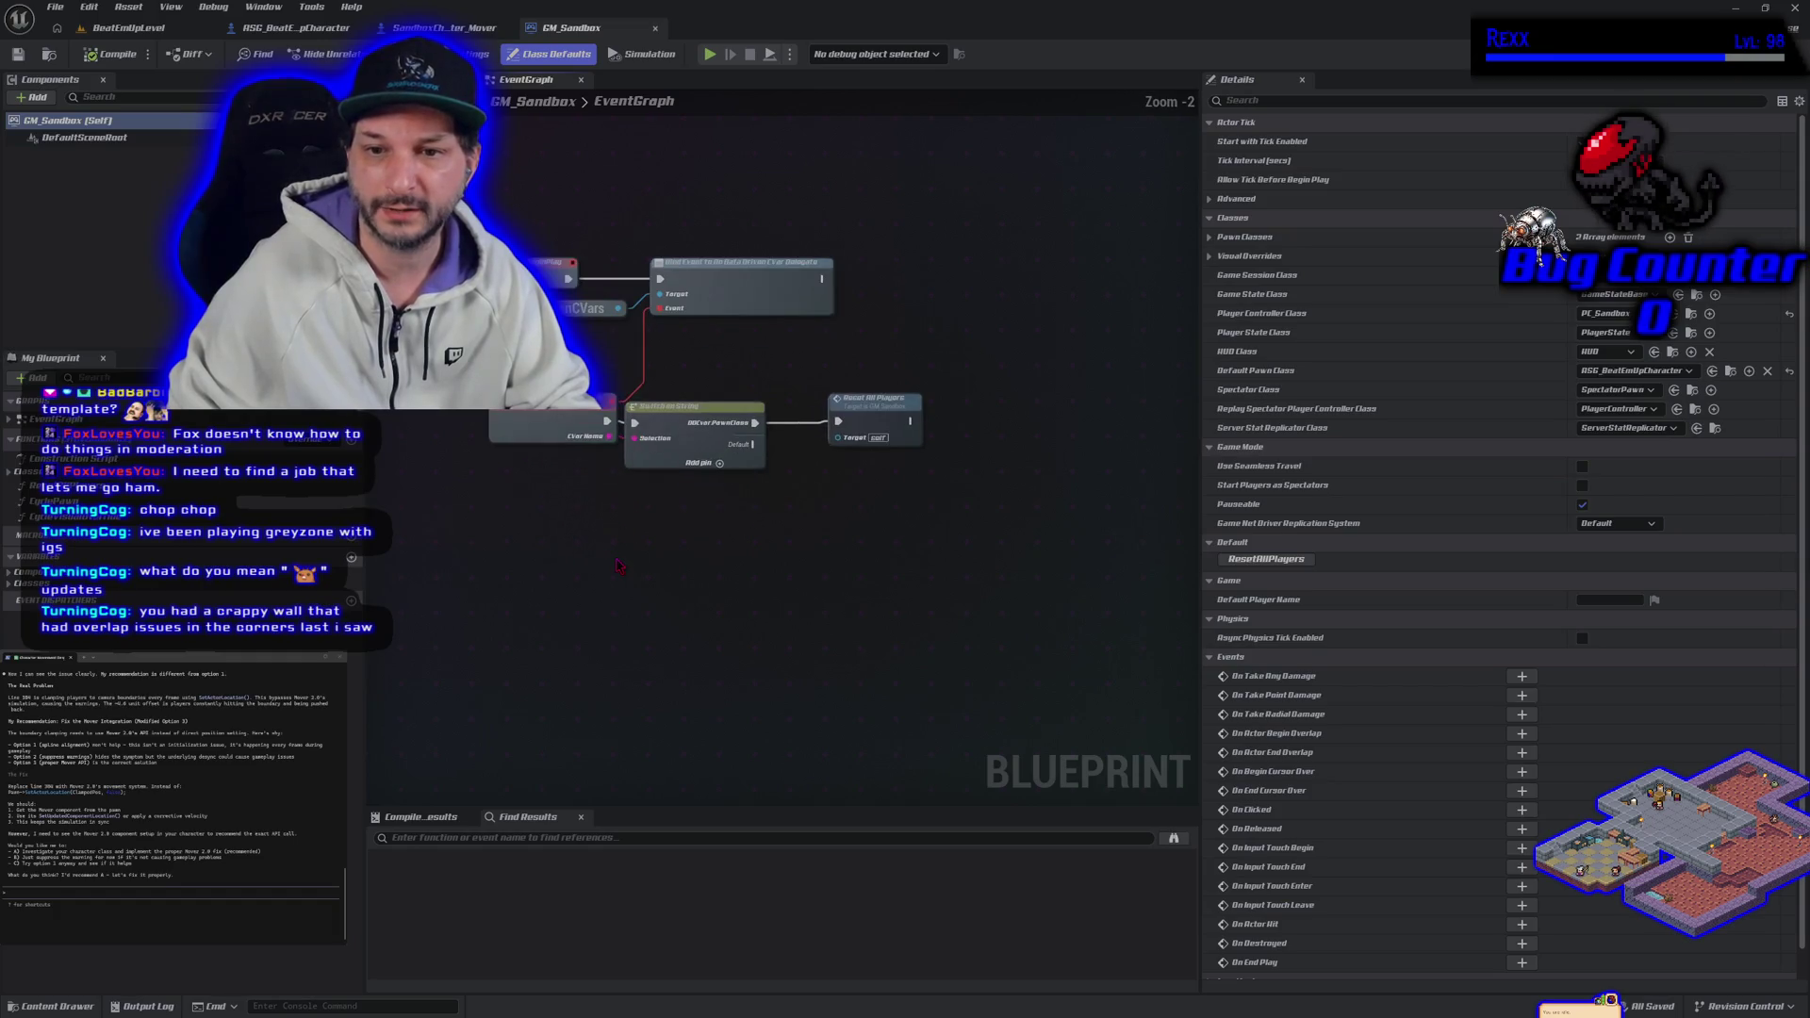
scroll(727, 632, "up", 1)
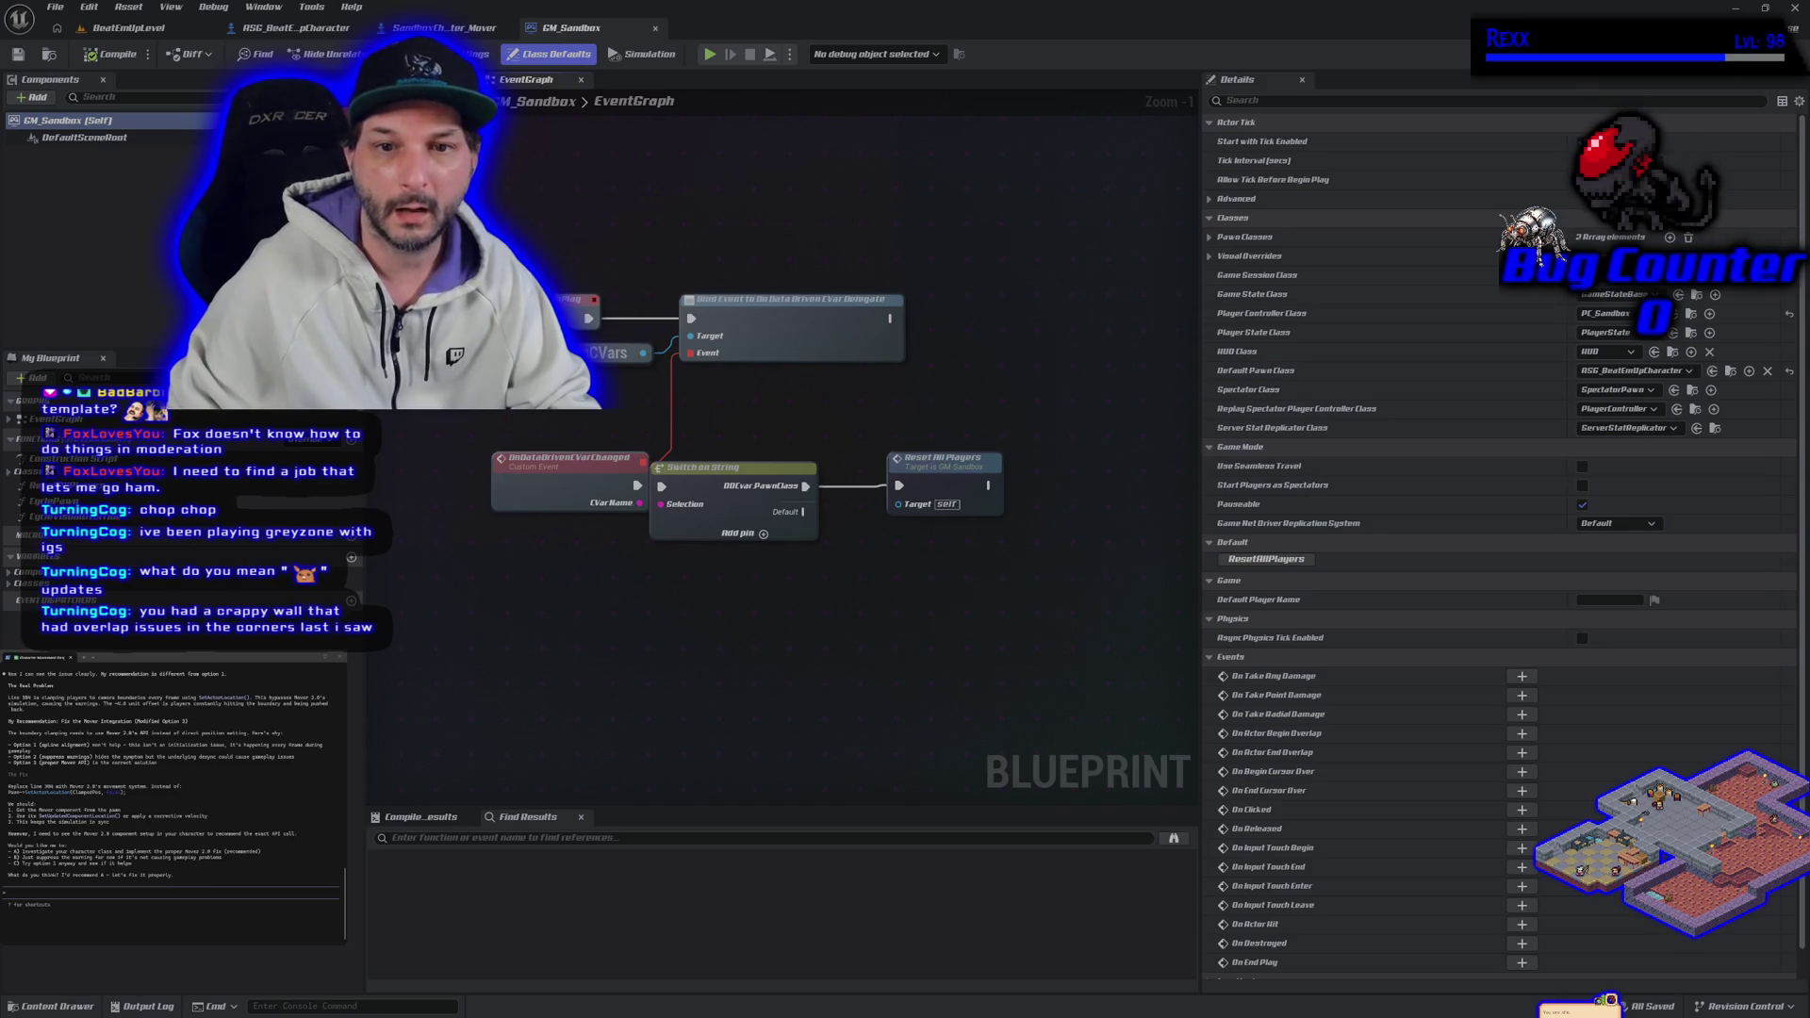
left_click(605, 616)
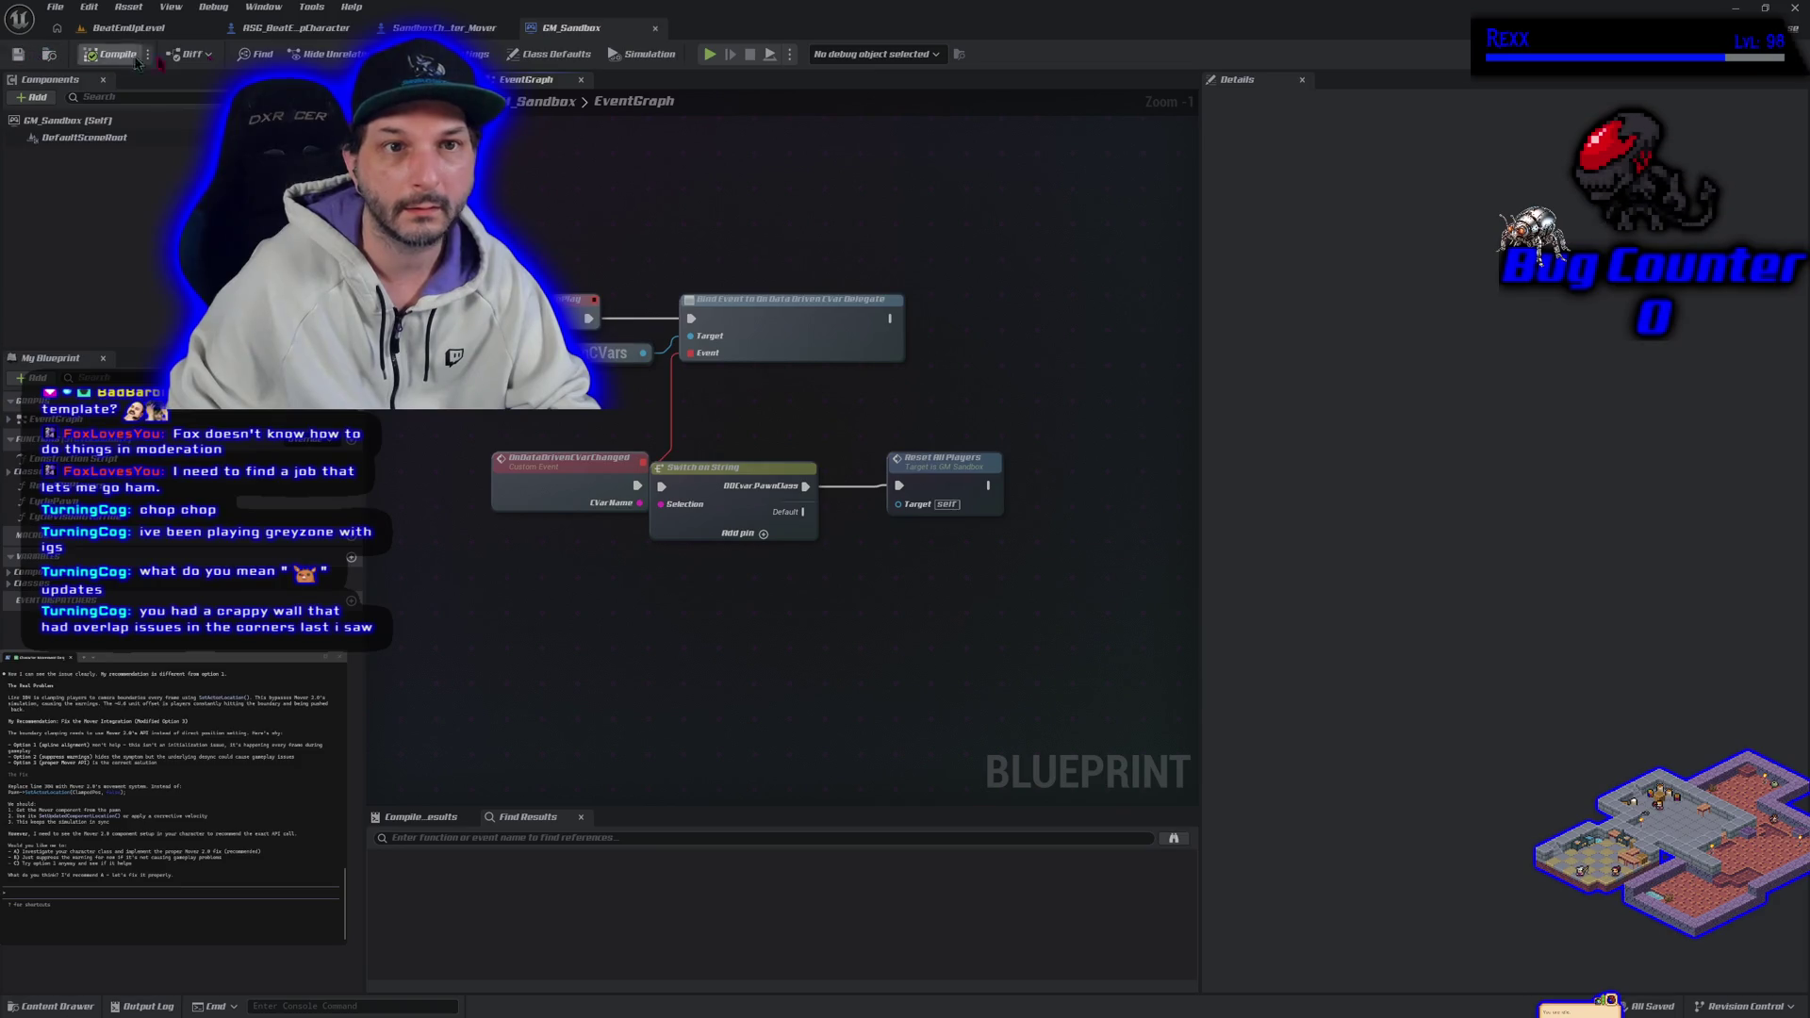
middle_click(552, 29)
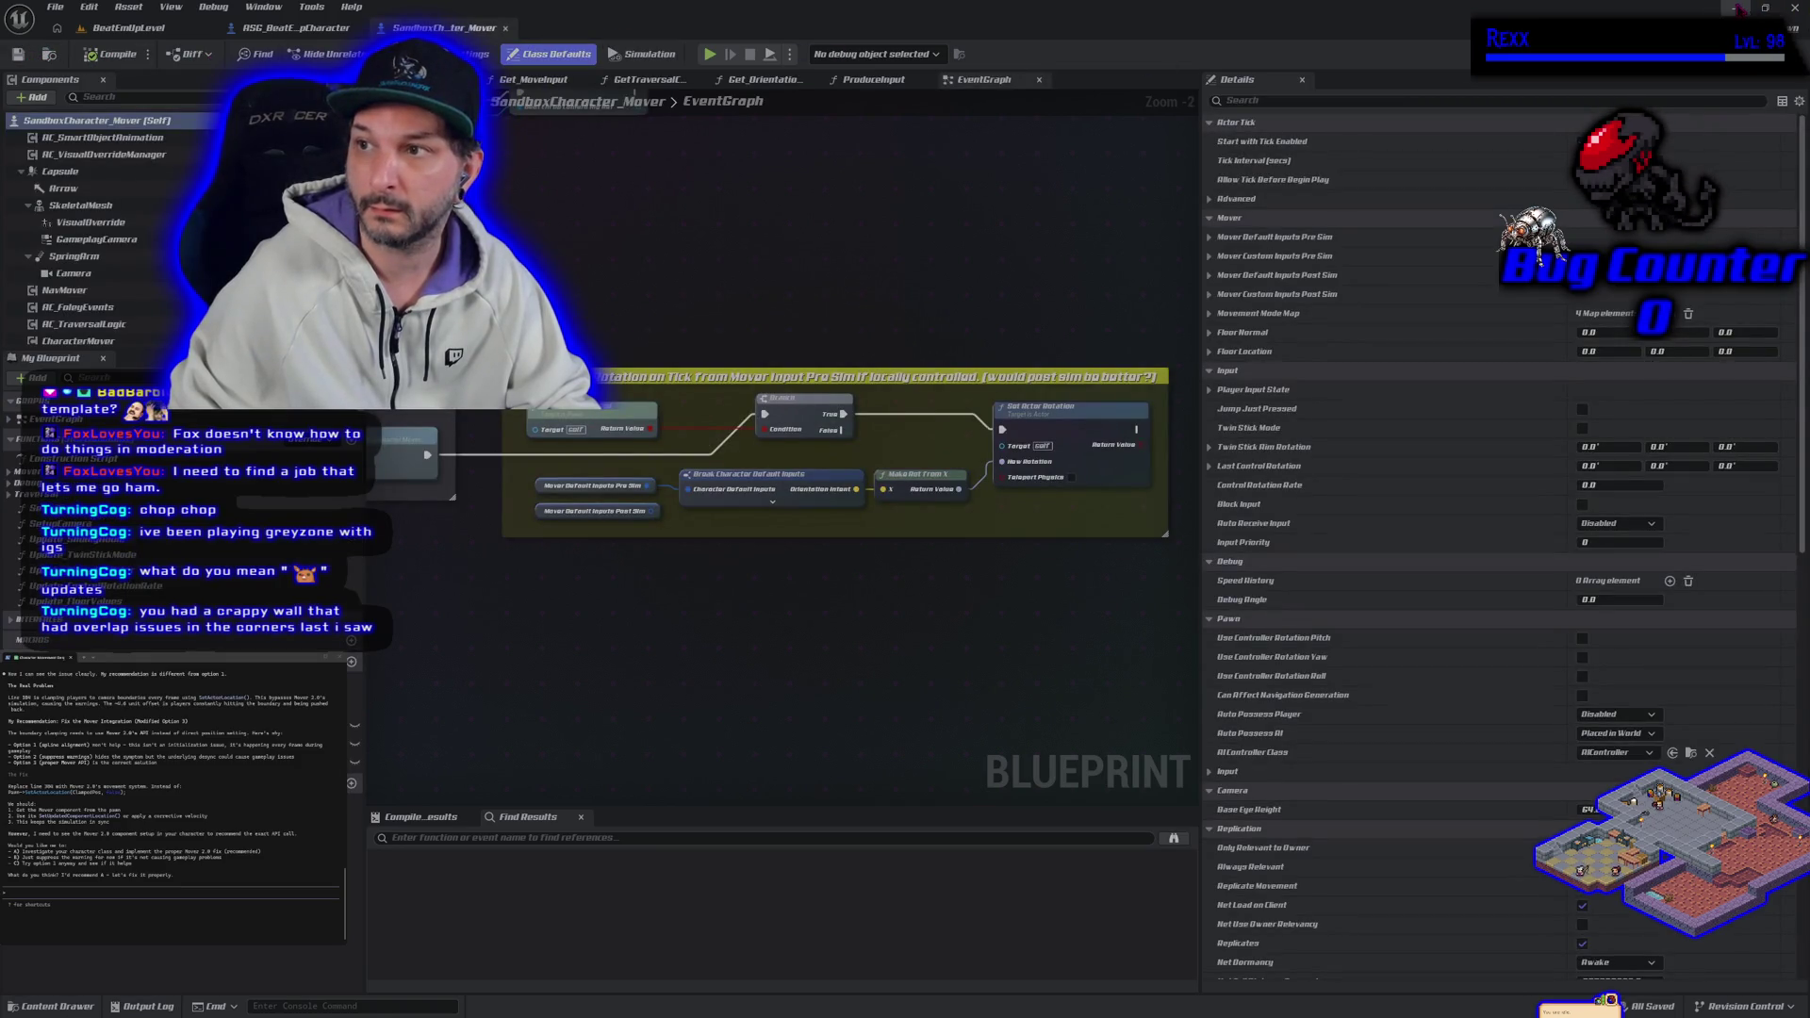
left_click(1794, 7)
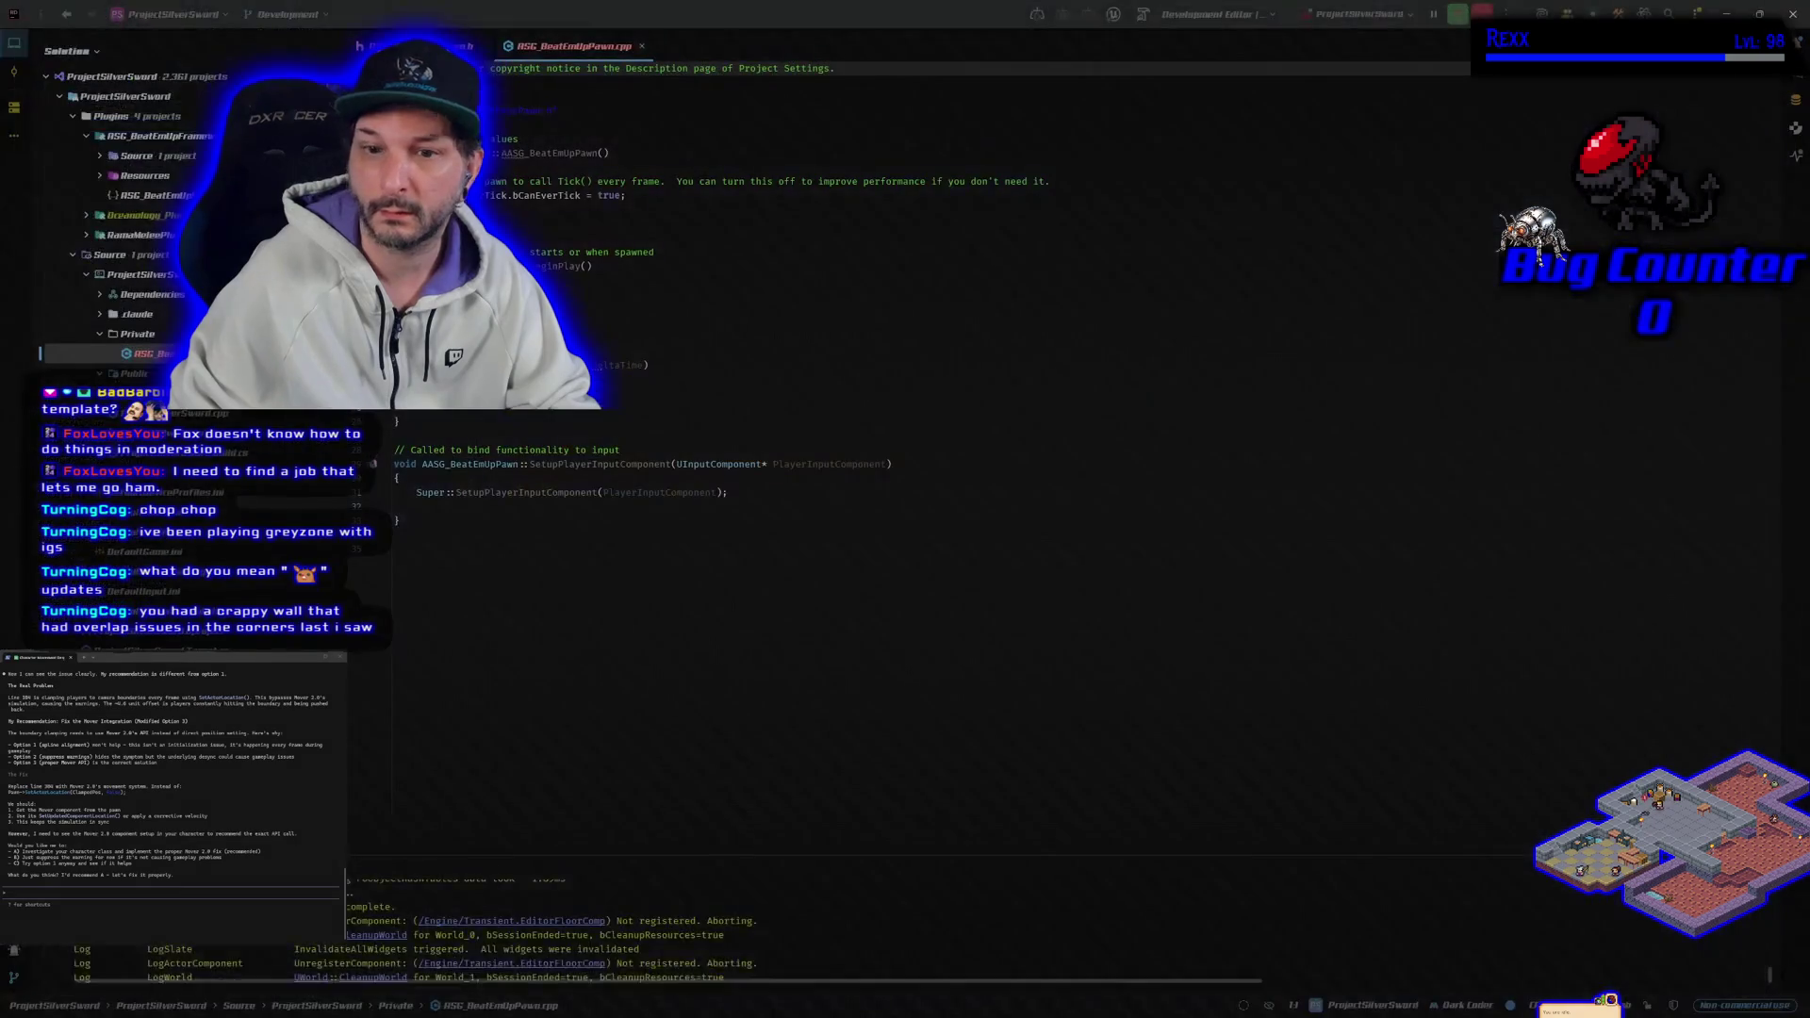
Step: Commit the 8 changed files to Development and push the commit to origin
key("alt+Tab")
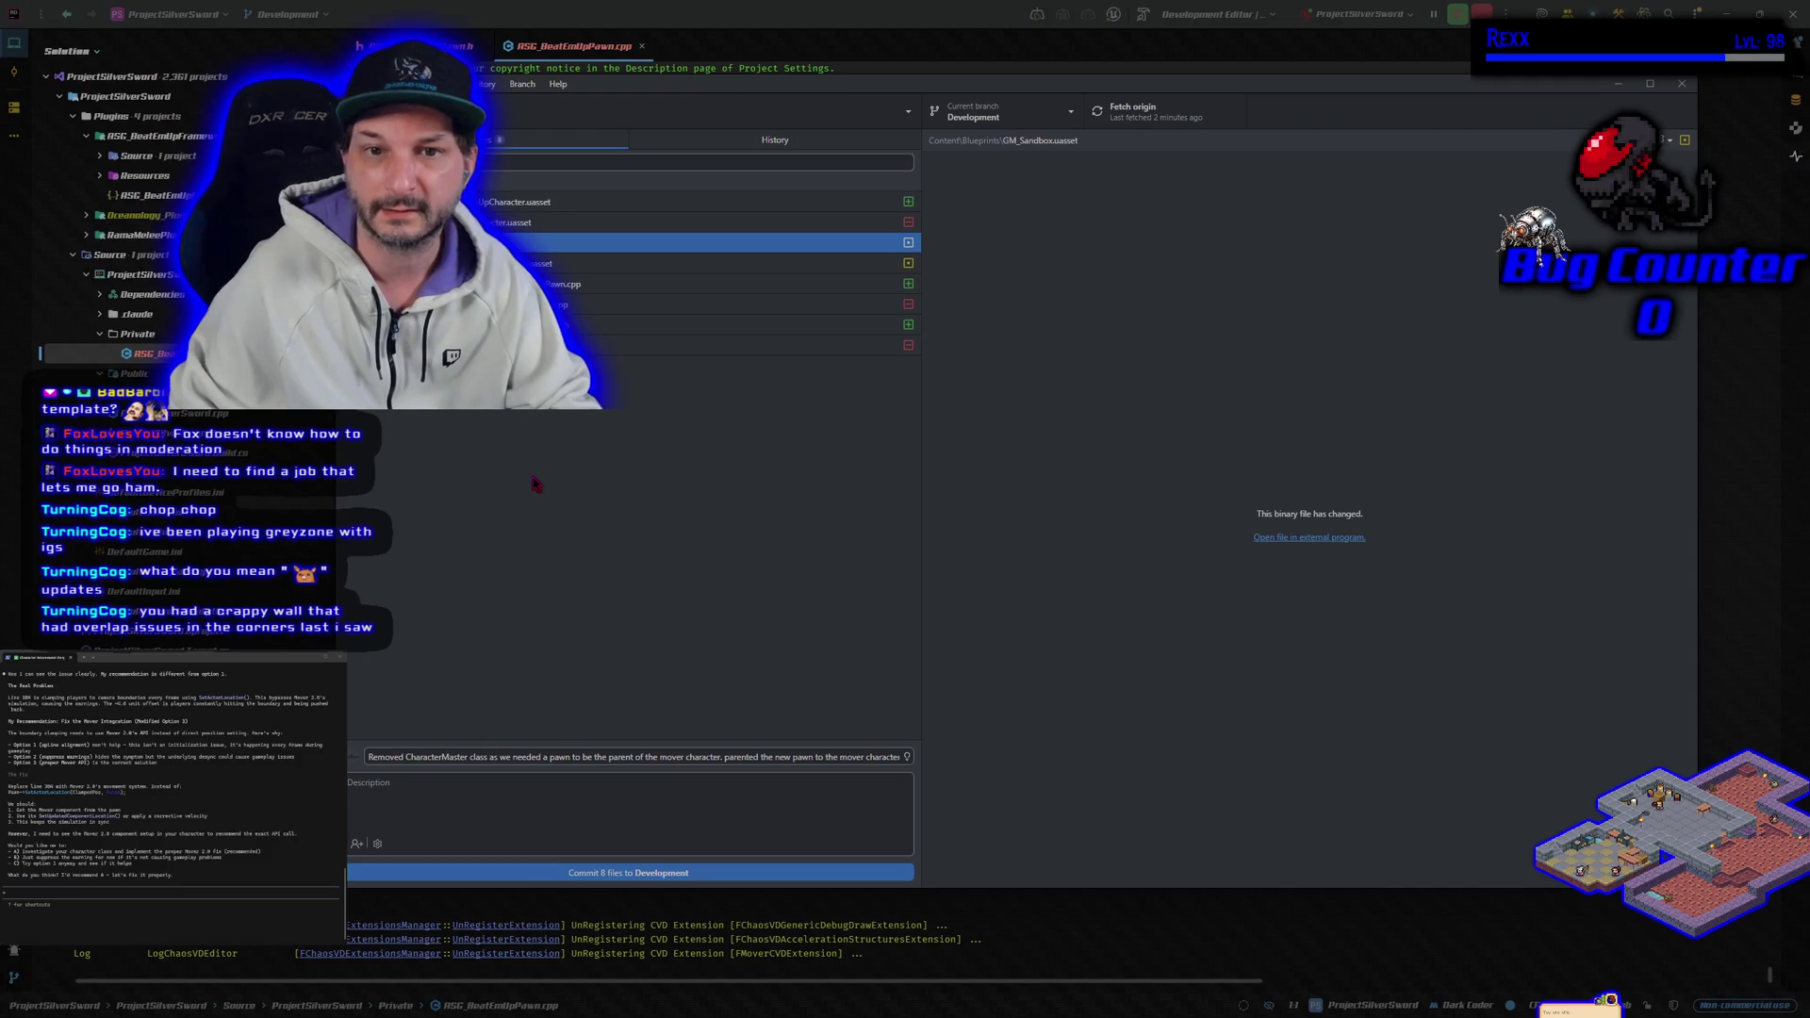
left_click(502, 874)
left_click(1488, 275)
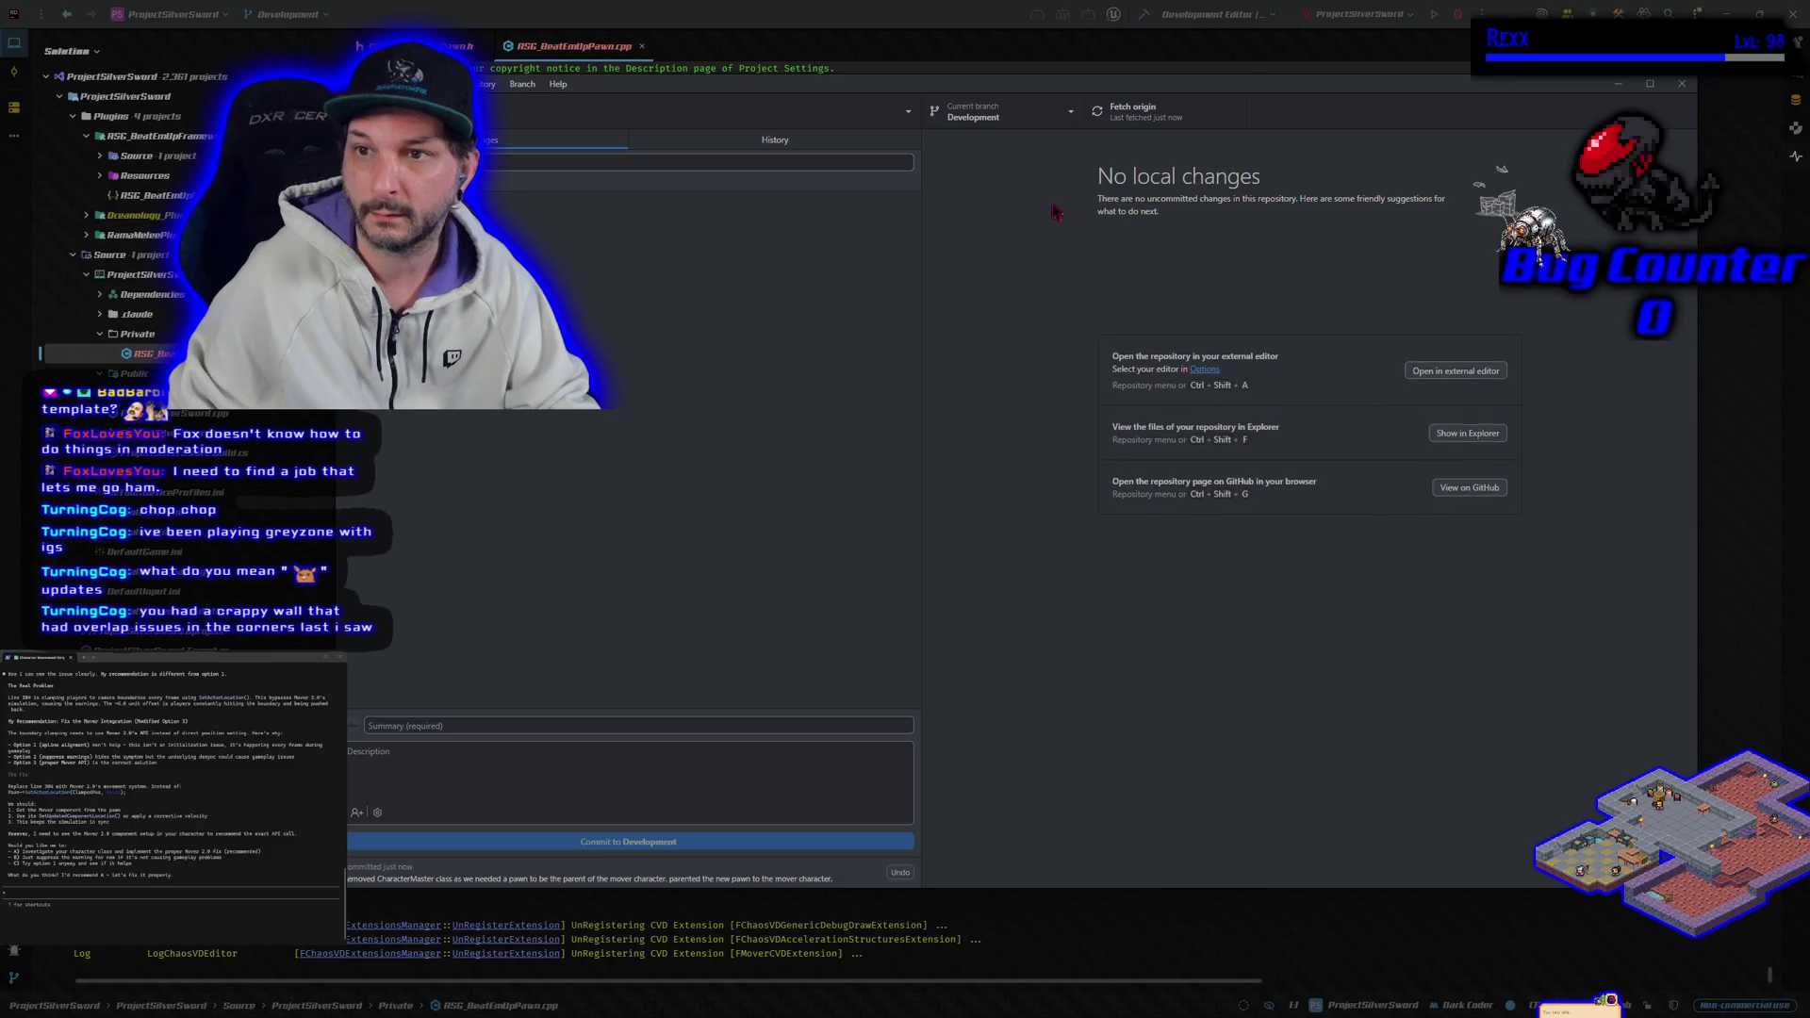
Step: Switch to main, merge Development into it with a merge commit, and push main
left_click(1001, 113)
left_click(981, 212)
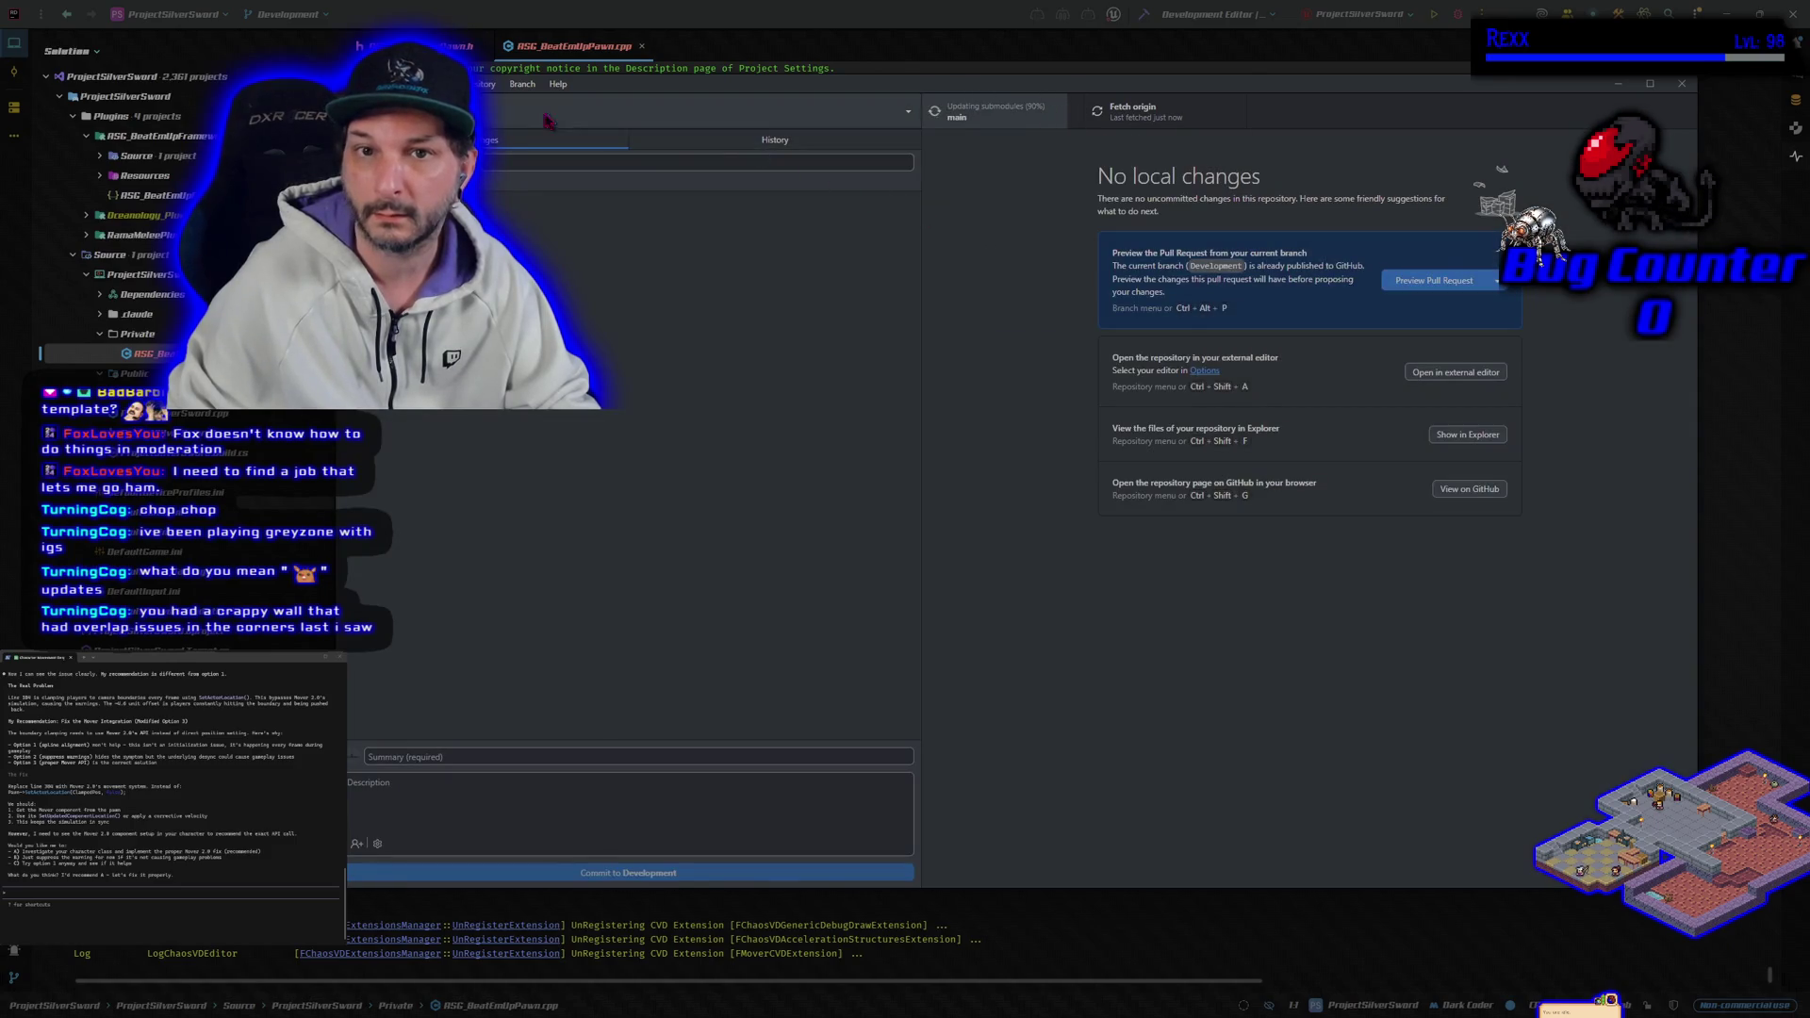
left_click(522, 84)
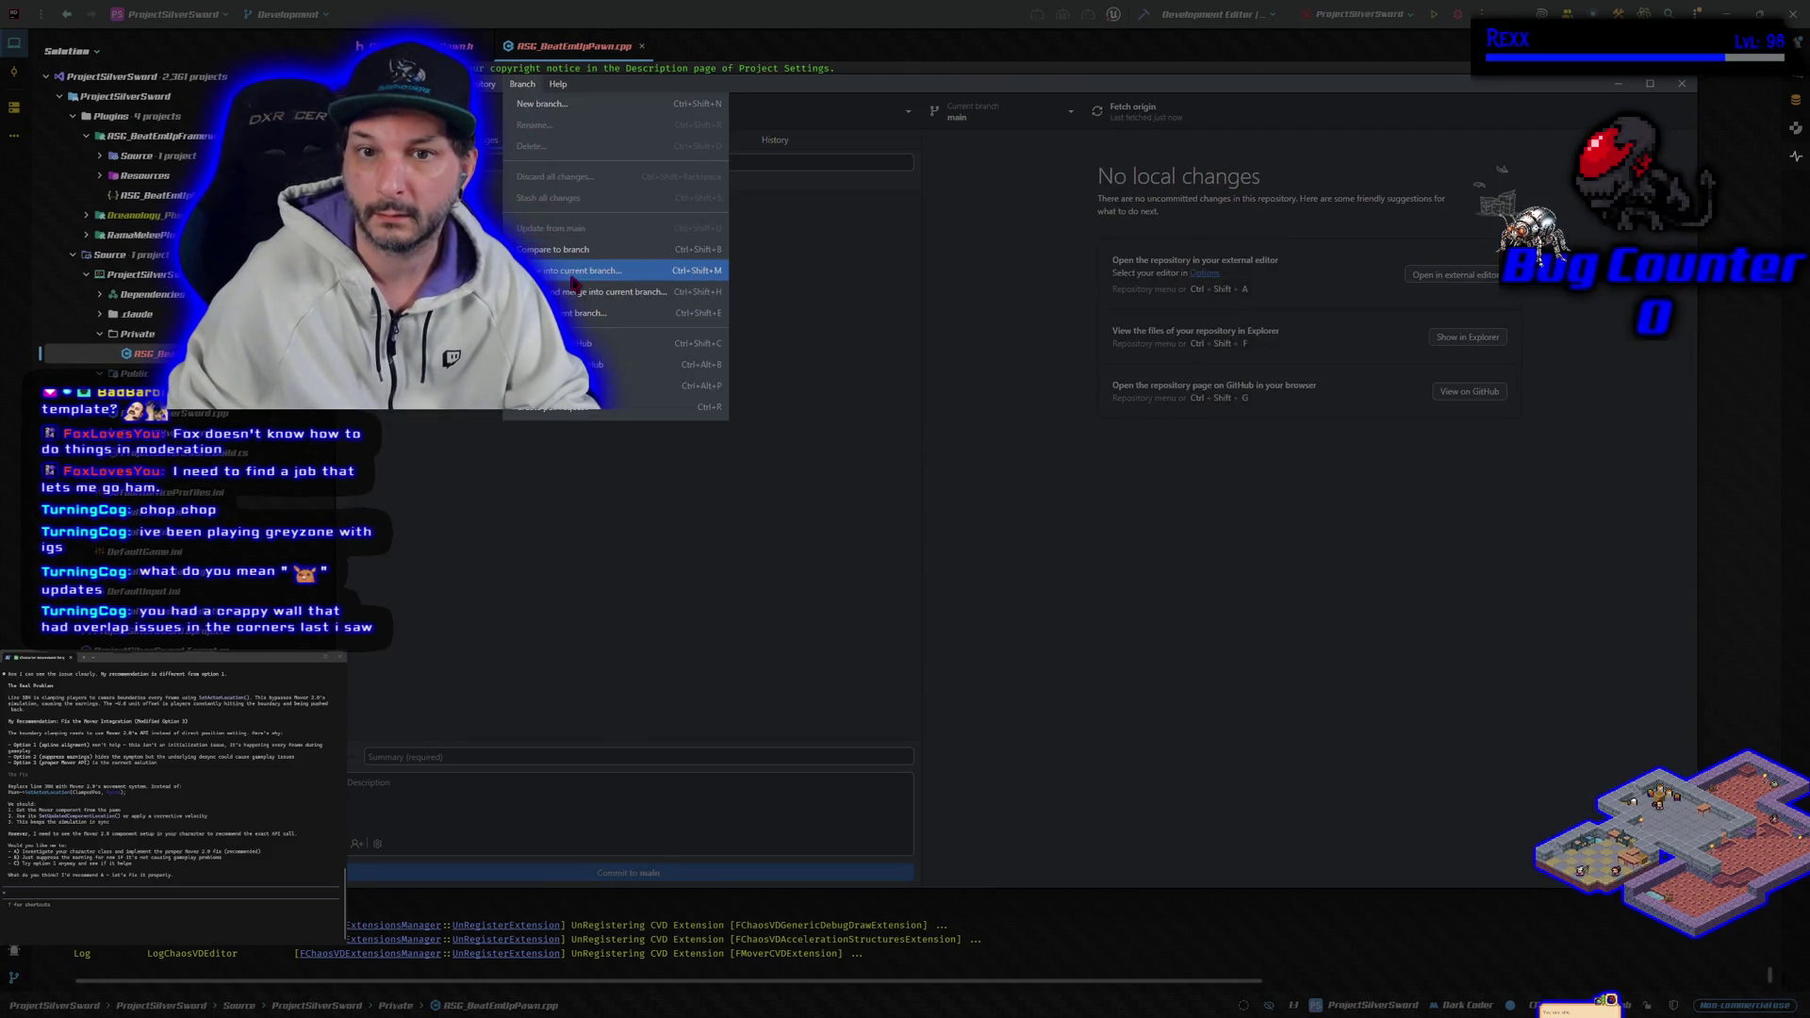
left_click(604, 271)
left_click(1003, 471)
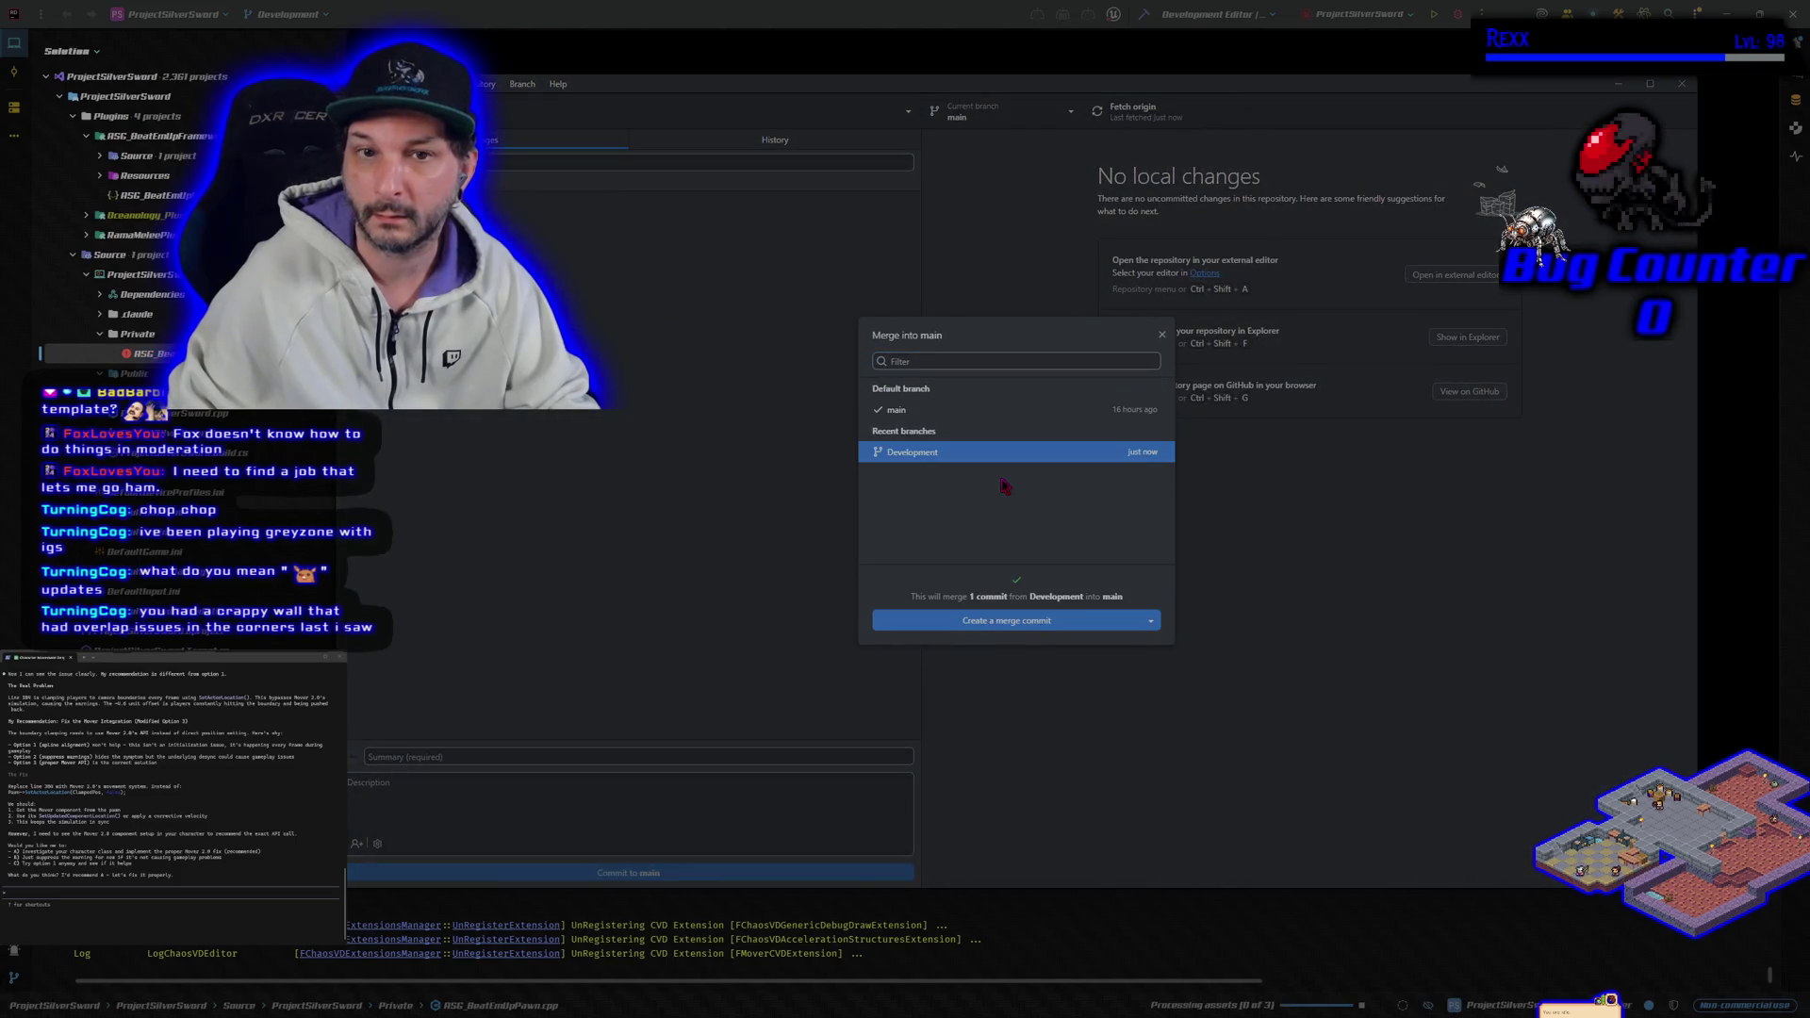
left_click(1031, 623)
key("ctrl+p")
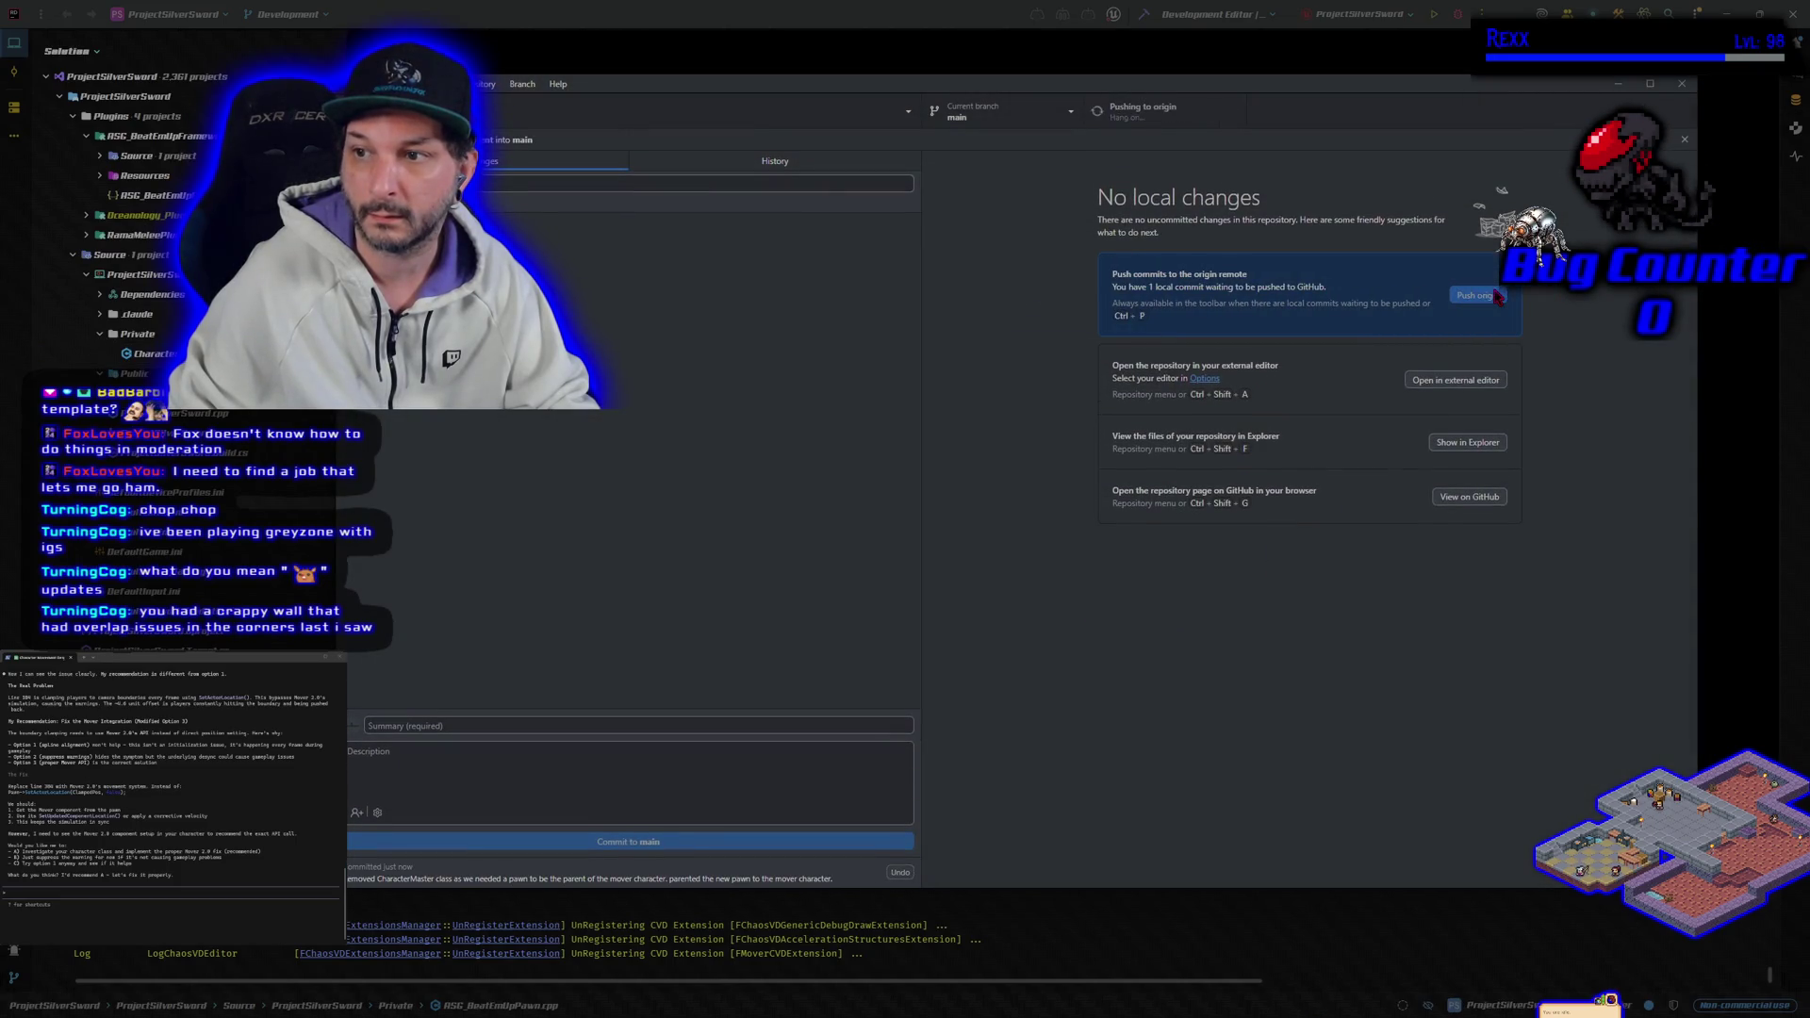
Step: Switch back to the Development branch and return to Rider
left_click(1008, 115)
left_click(1035, 260)
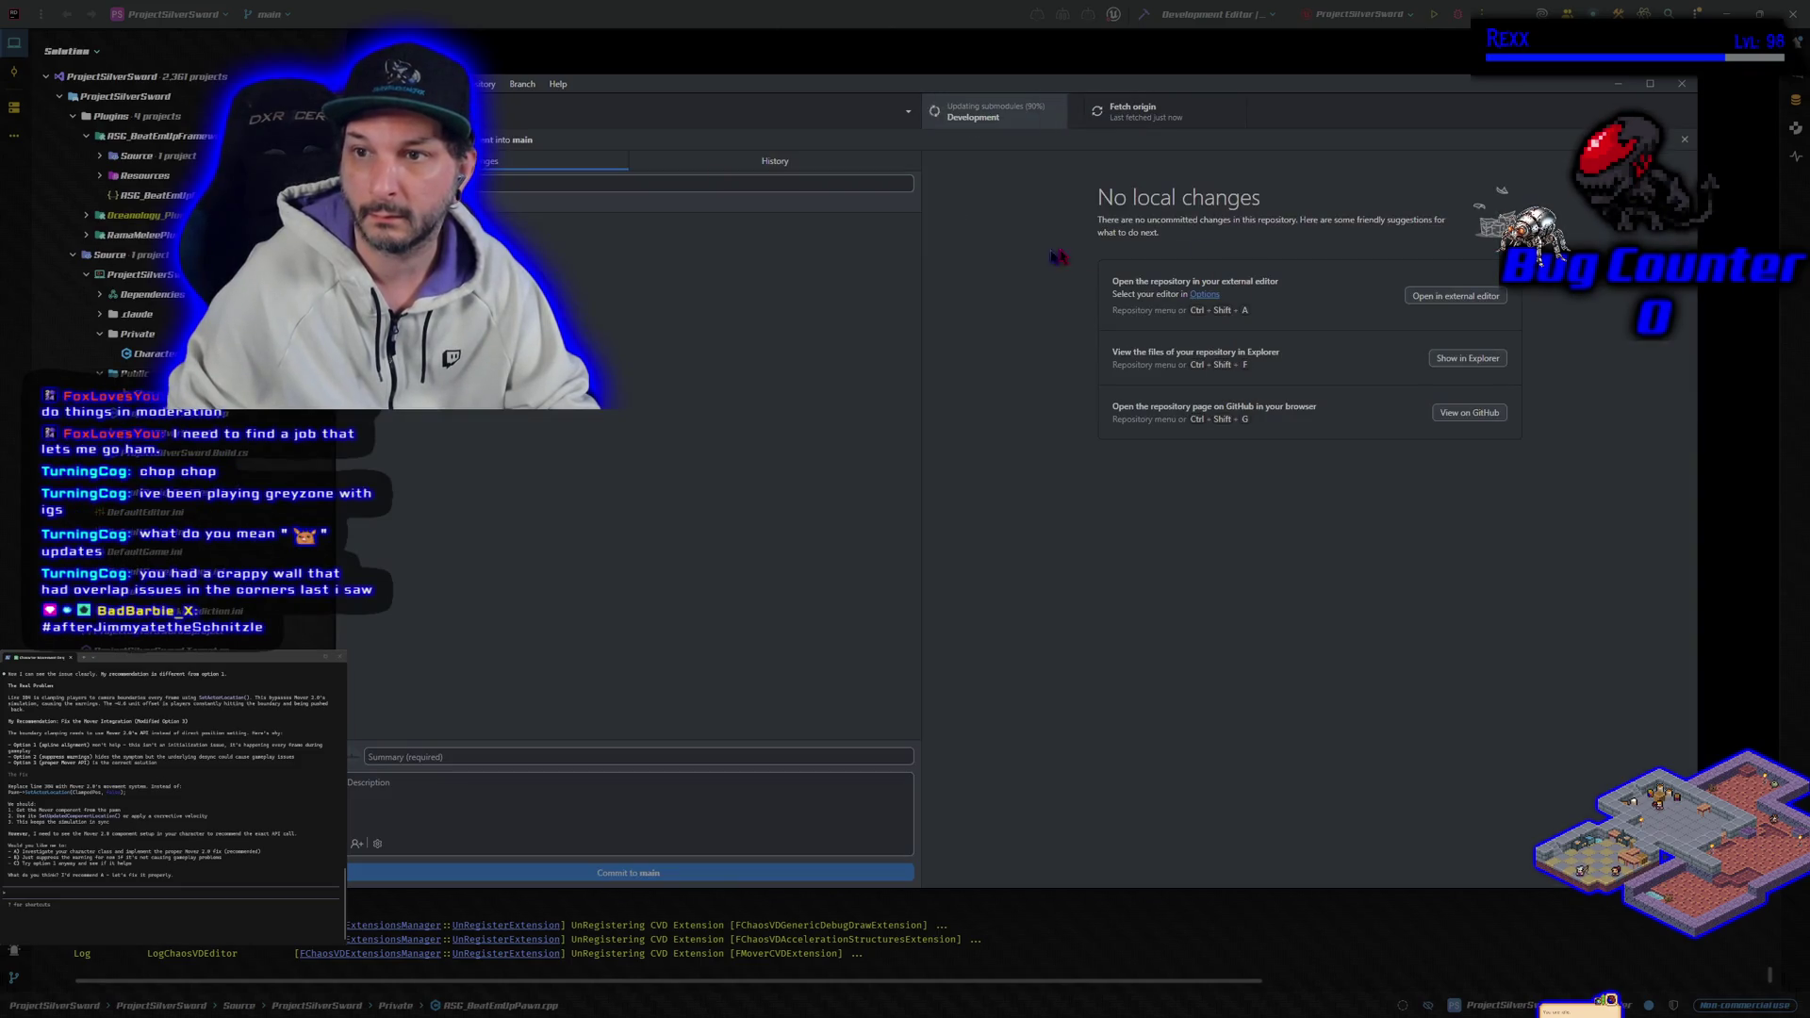
key("alt+Tab")
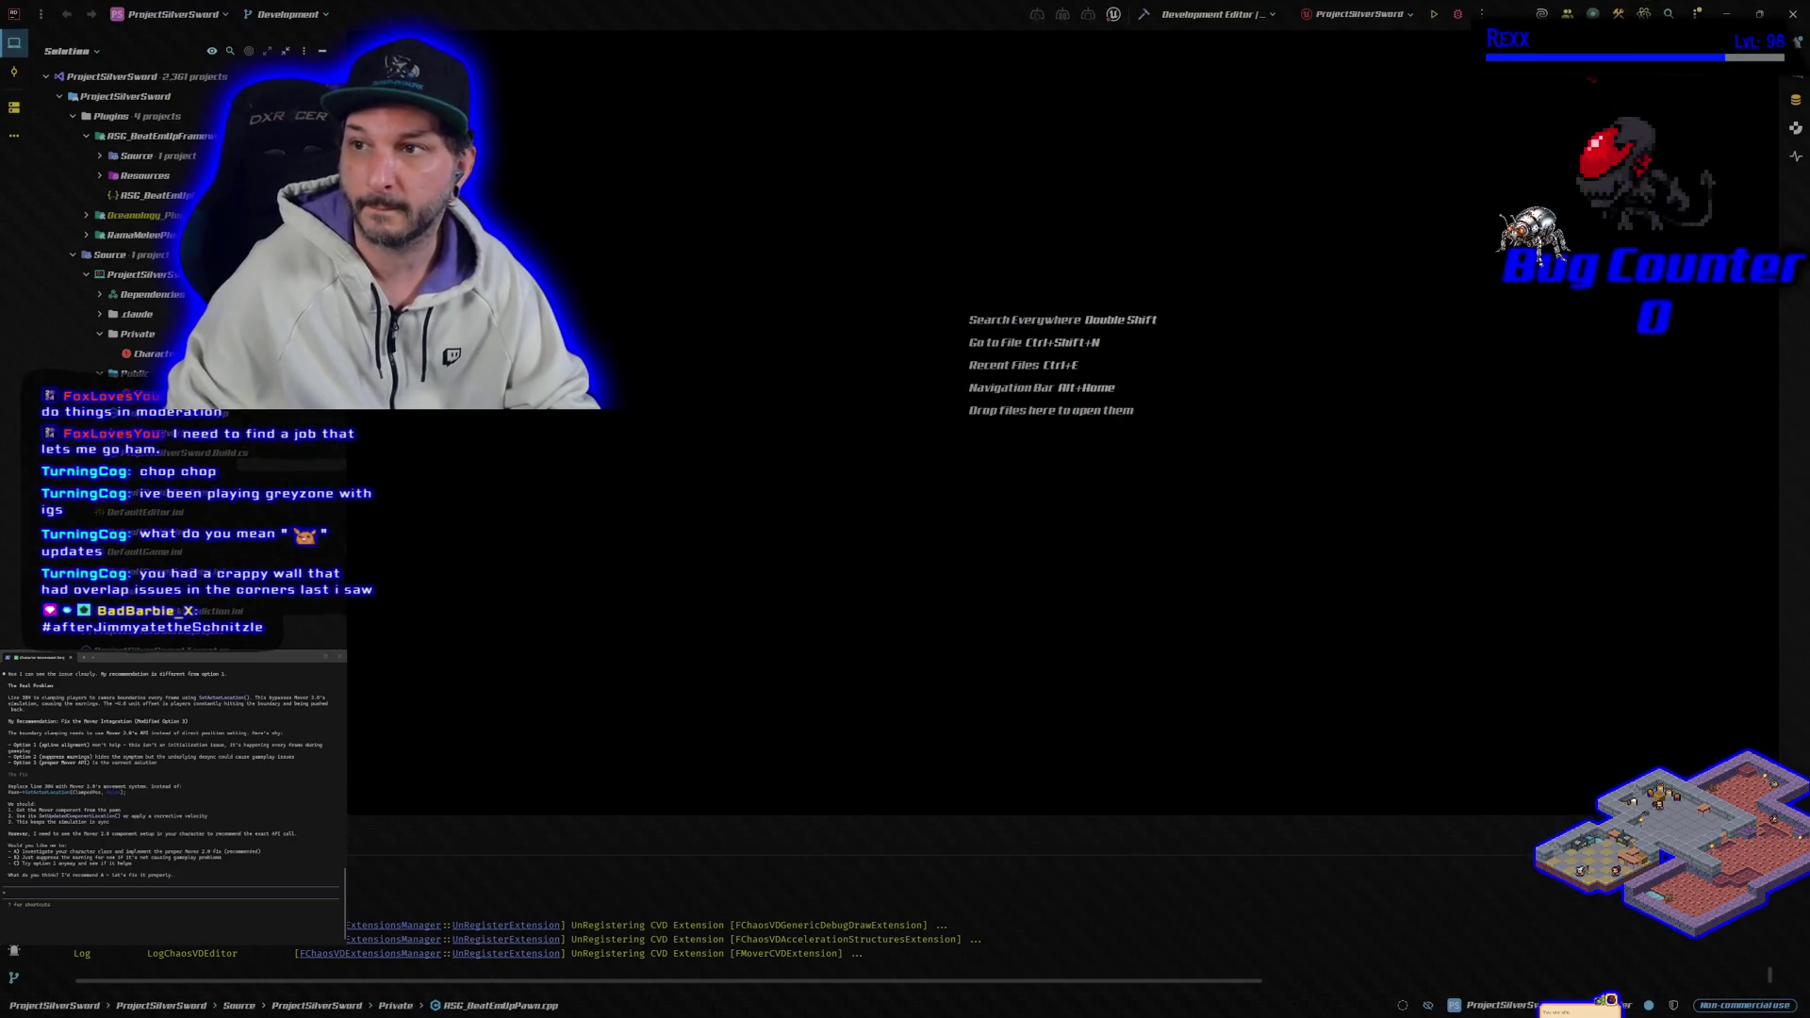
Step: Build the project from Rider's toolbar and switch to the launched Unreal Editor
left_click(1462, 16)
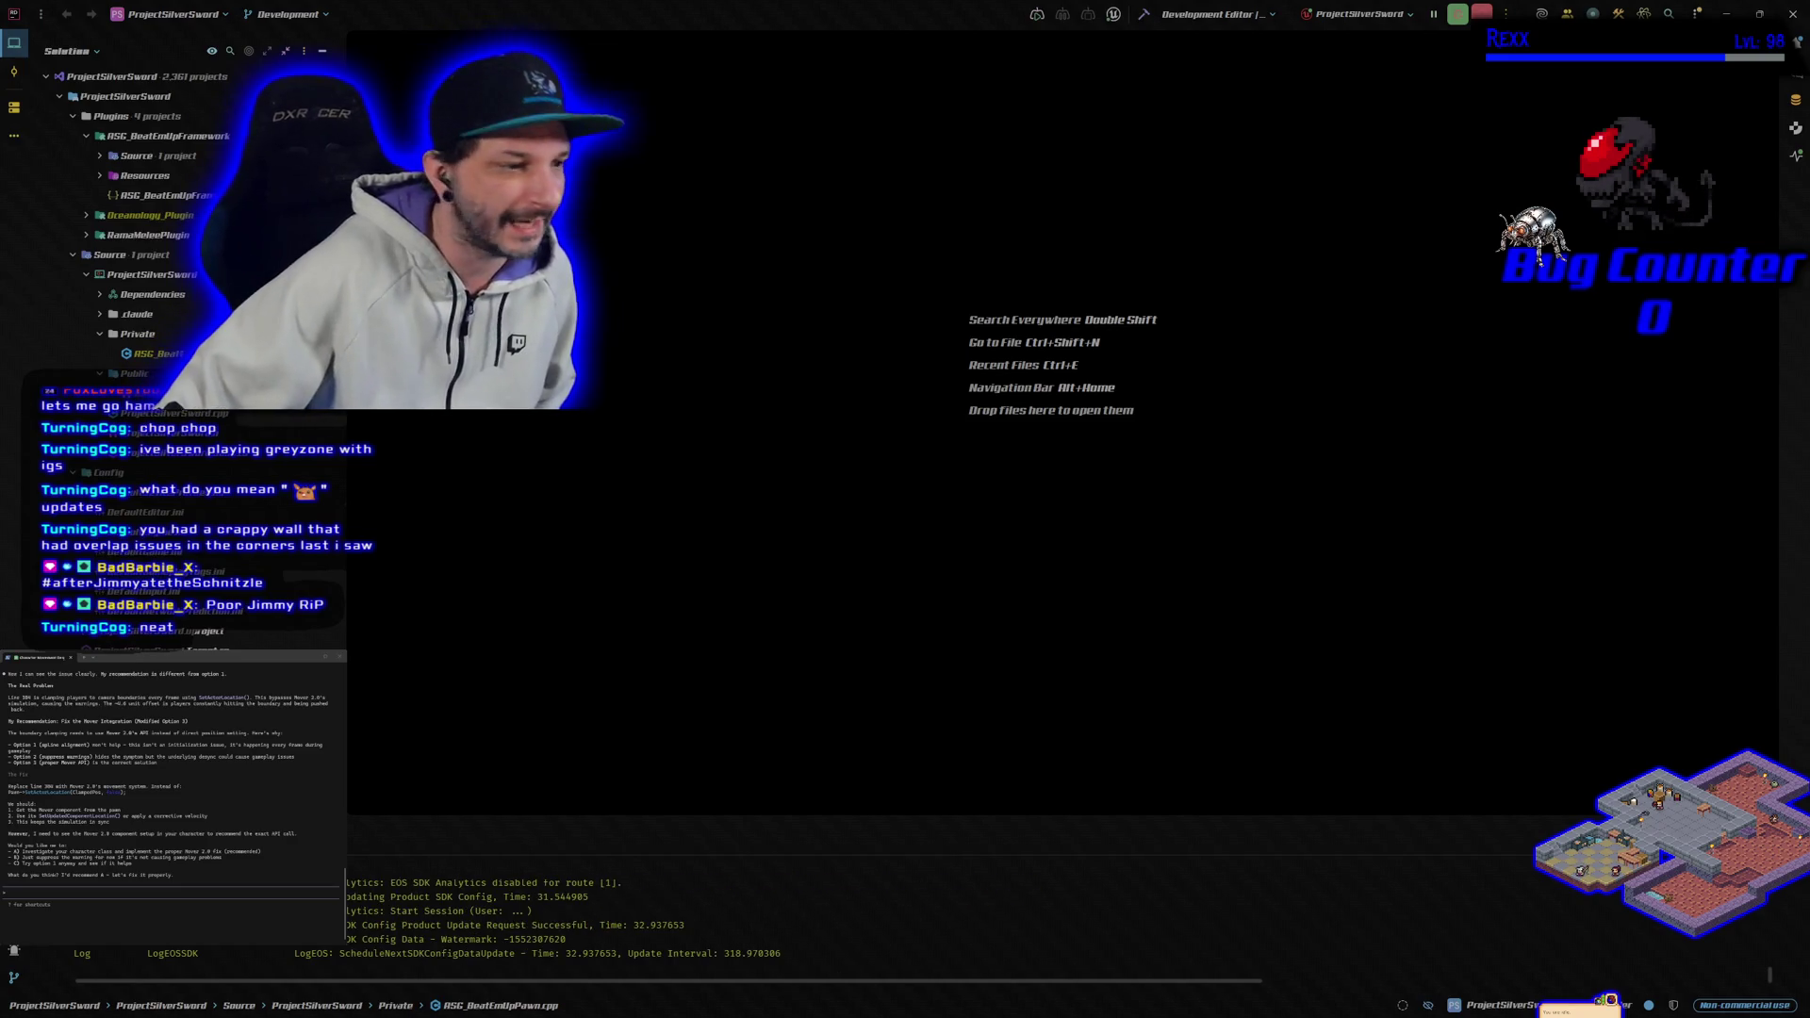
left_click(121, 660)
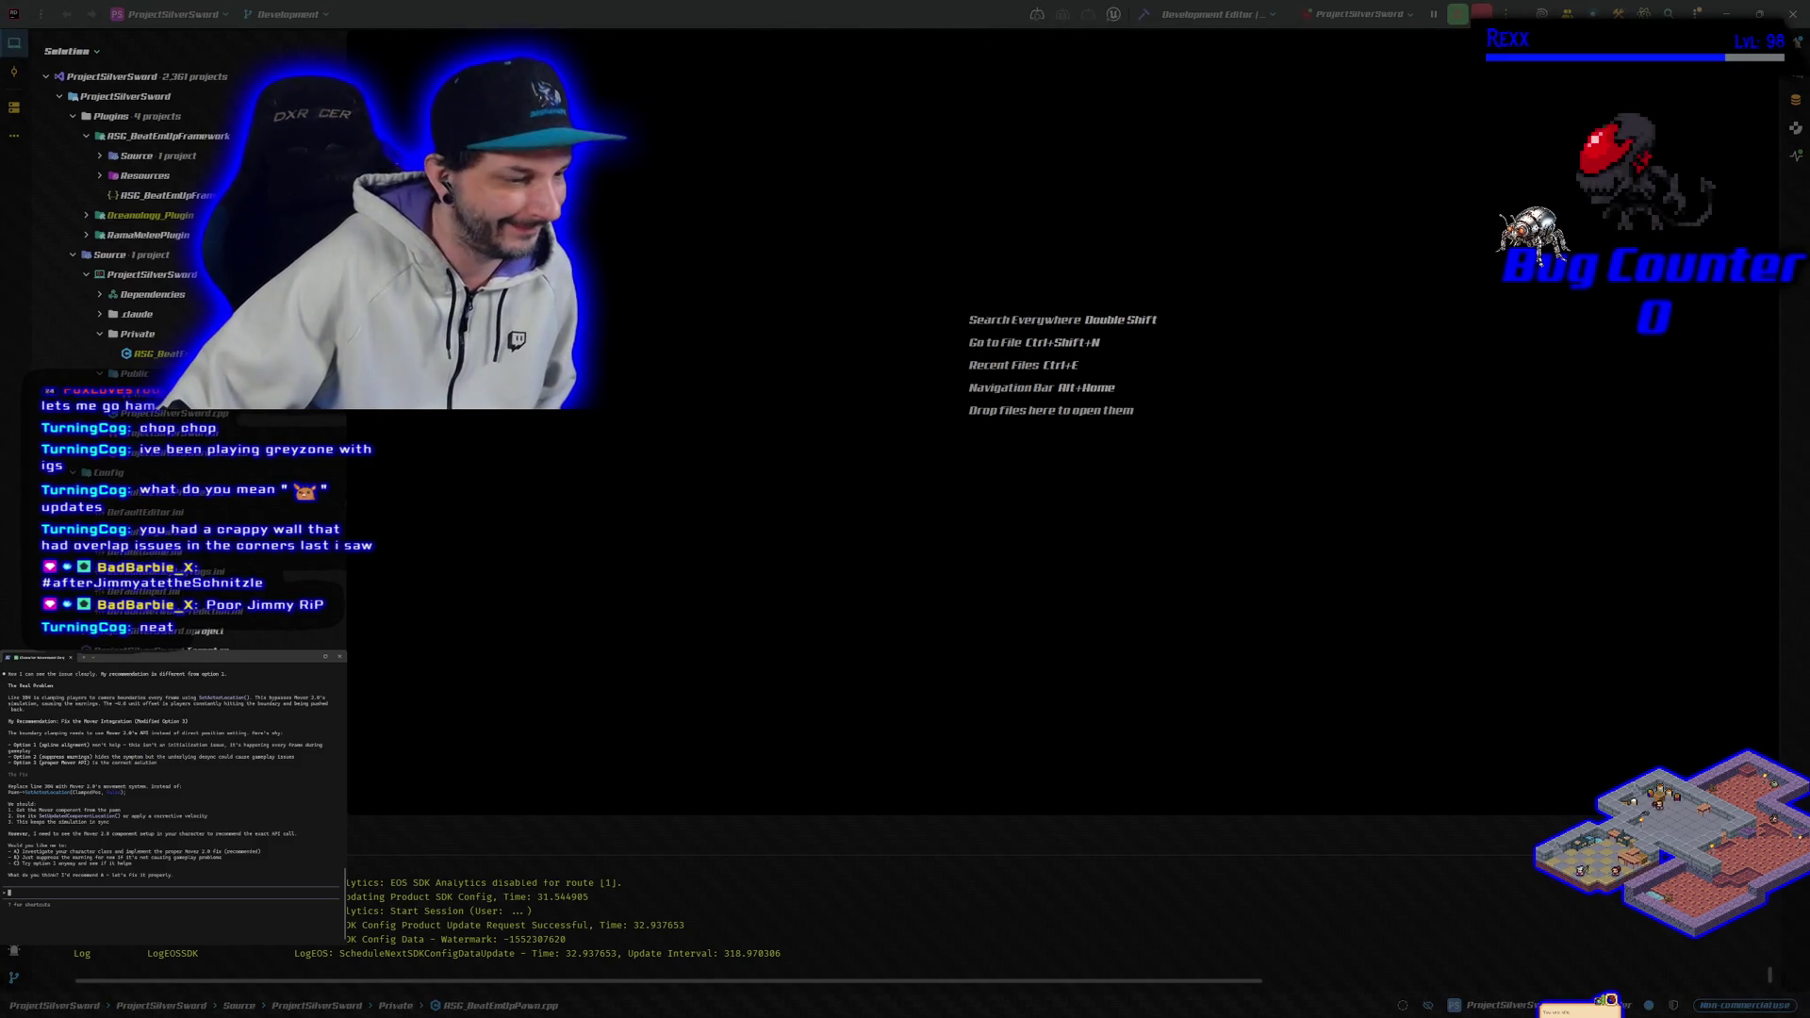
key("alt+Tab")
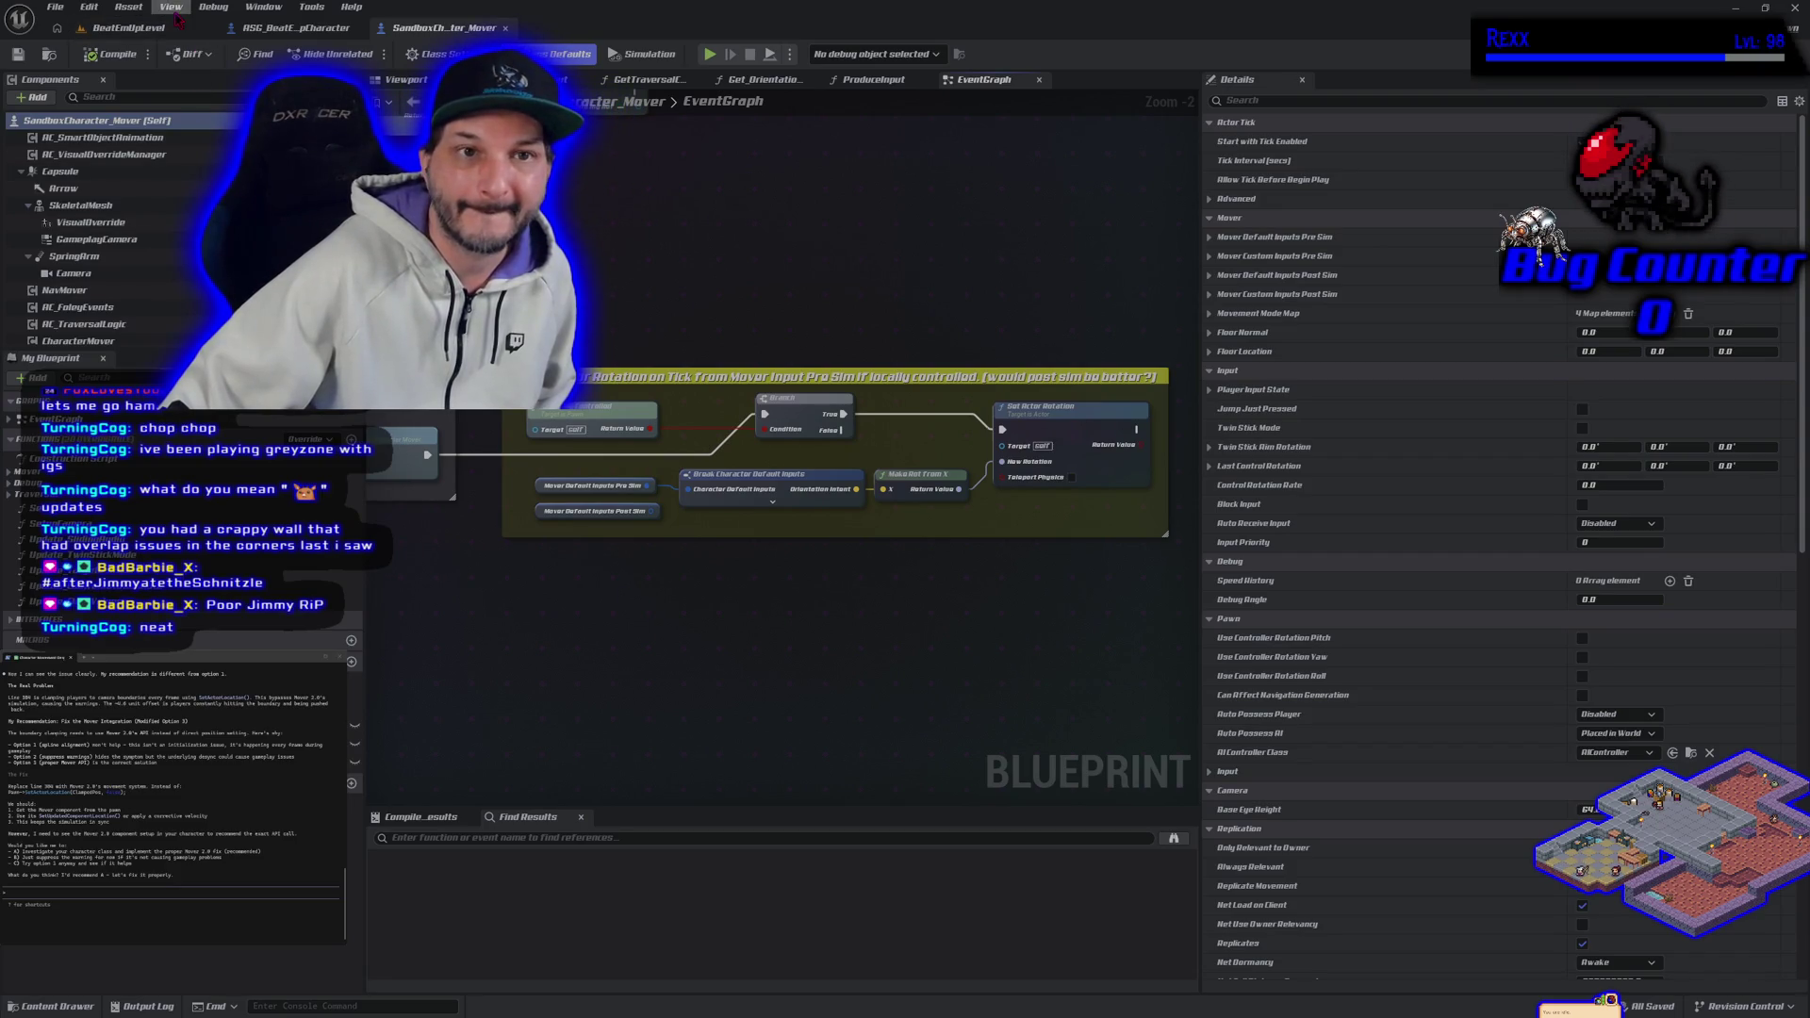
Step: Open BeatEmUpLevel, run a quick fullscreen play-test, then stop and restore the editor layout
left_click(127, 27)
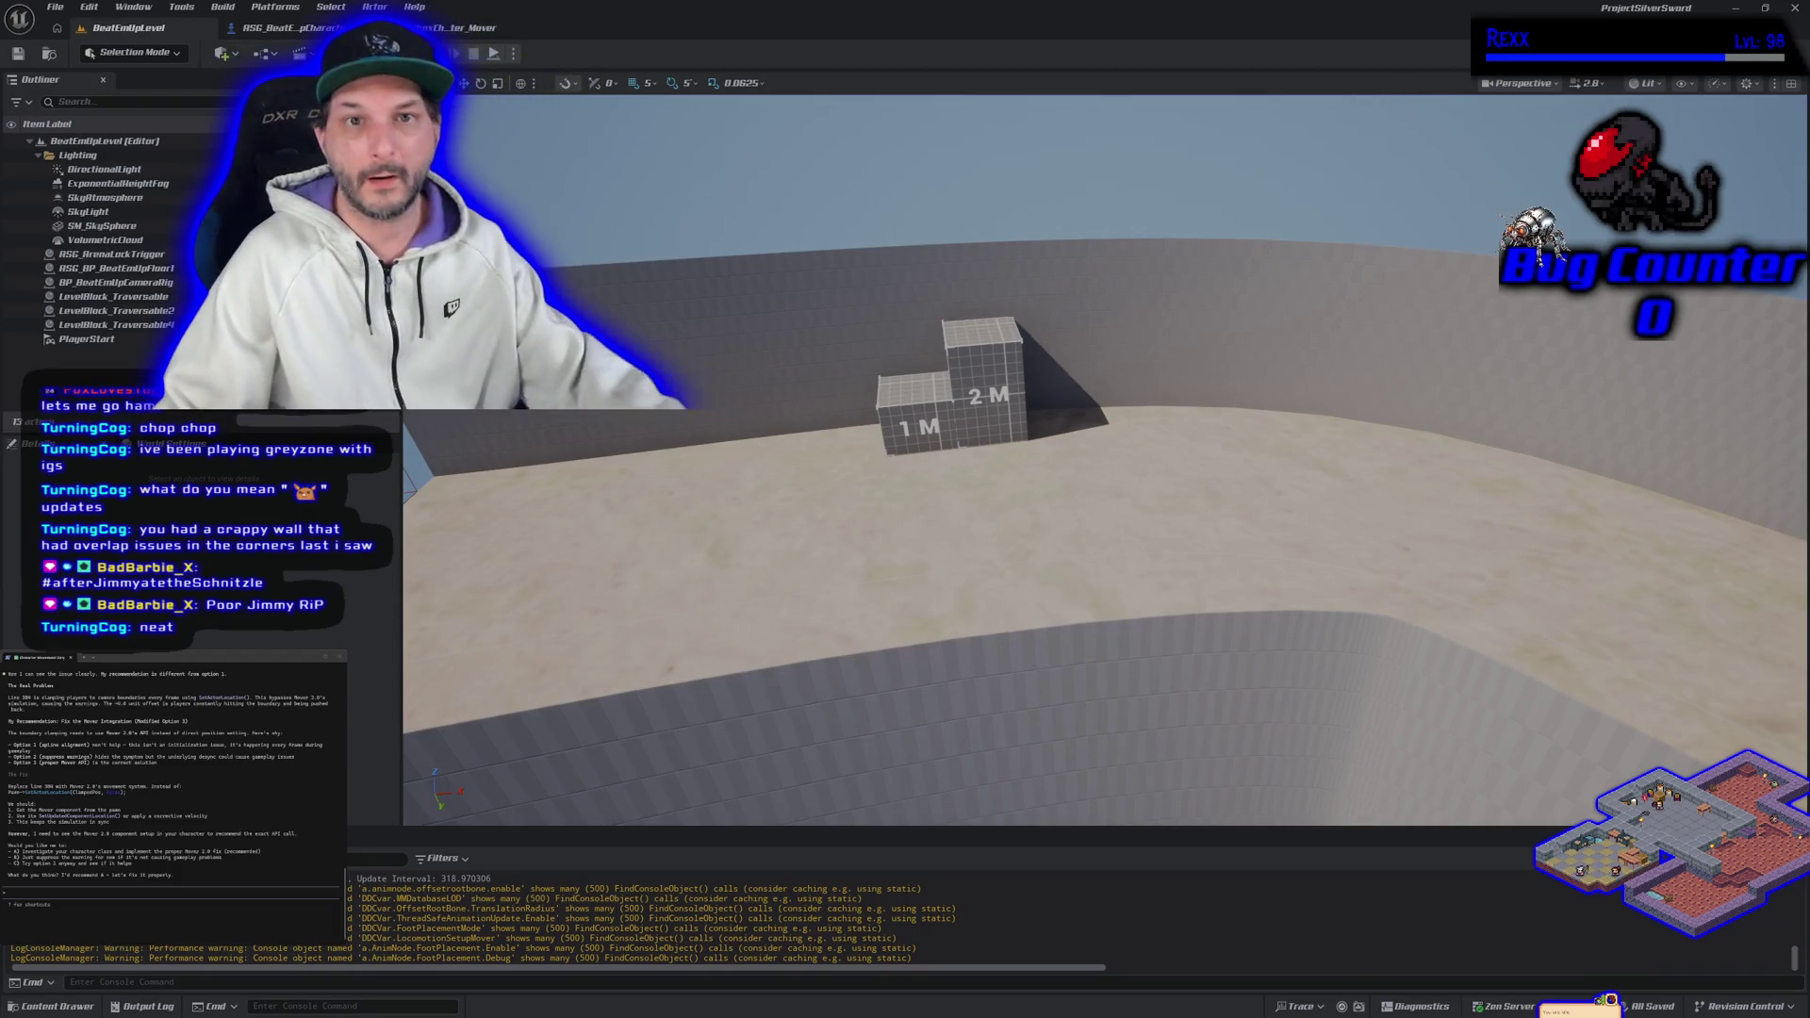
key("alt+p")
key("F11")
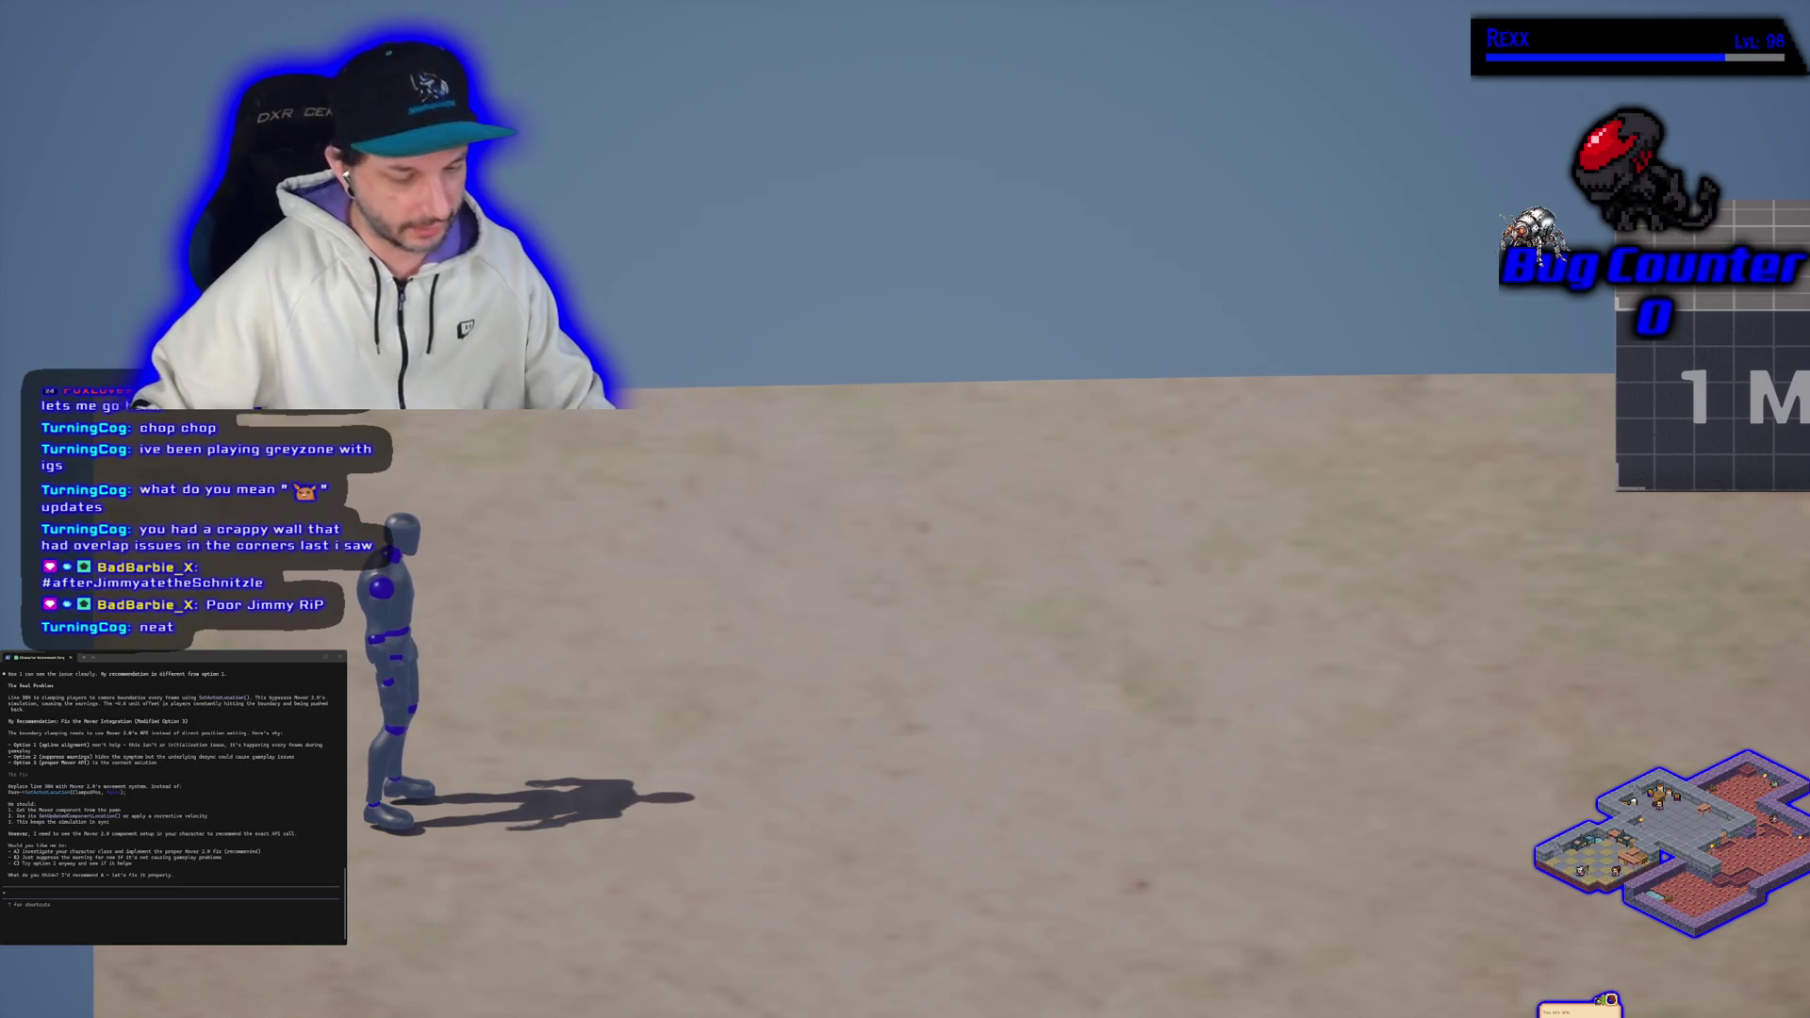
key("Escape")
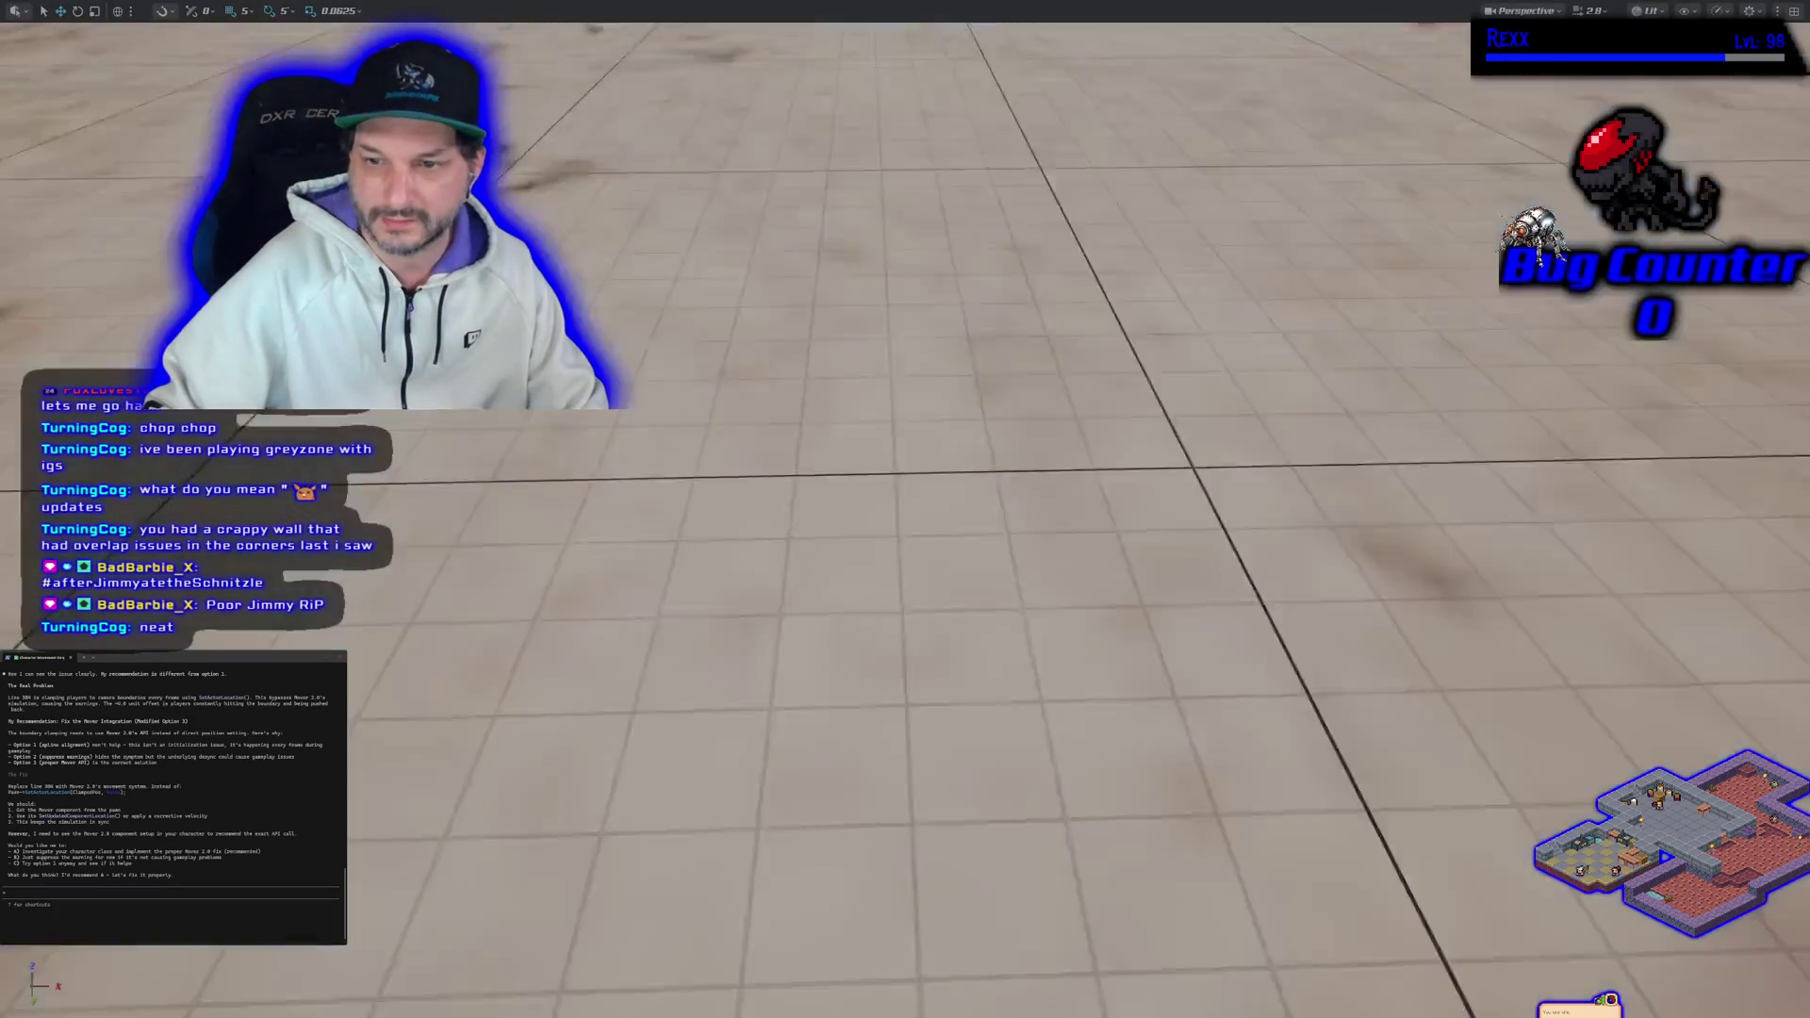
scroll(906, 509, "down", 10)
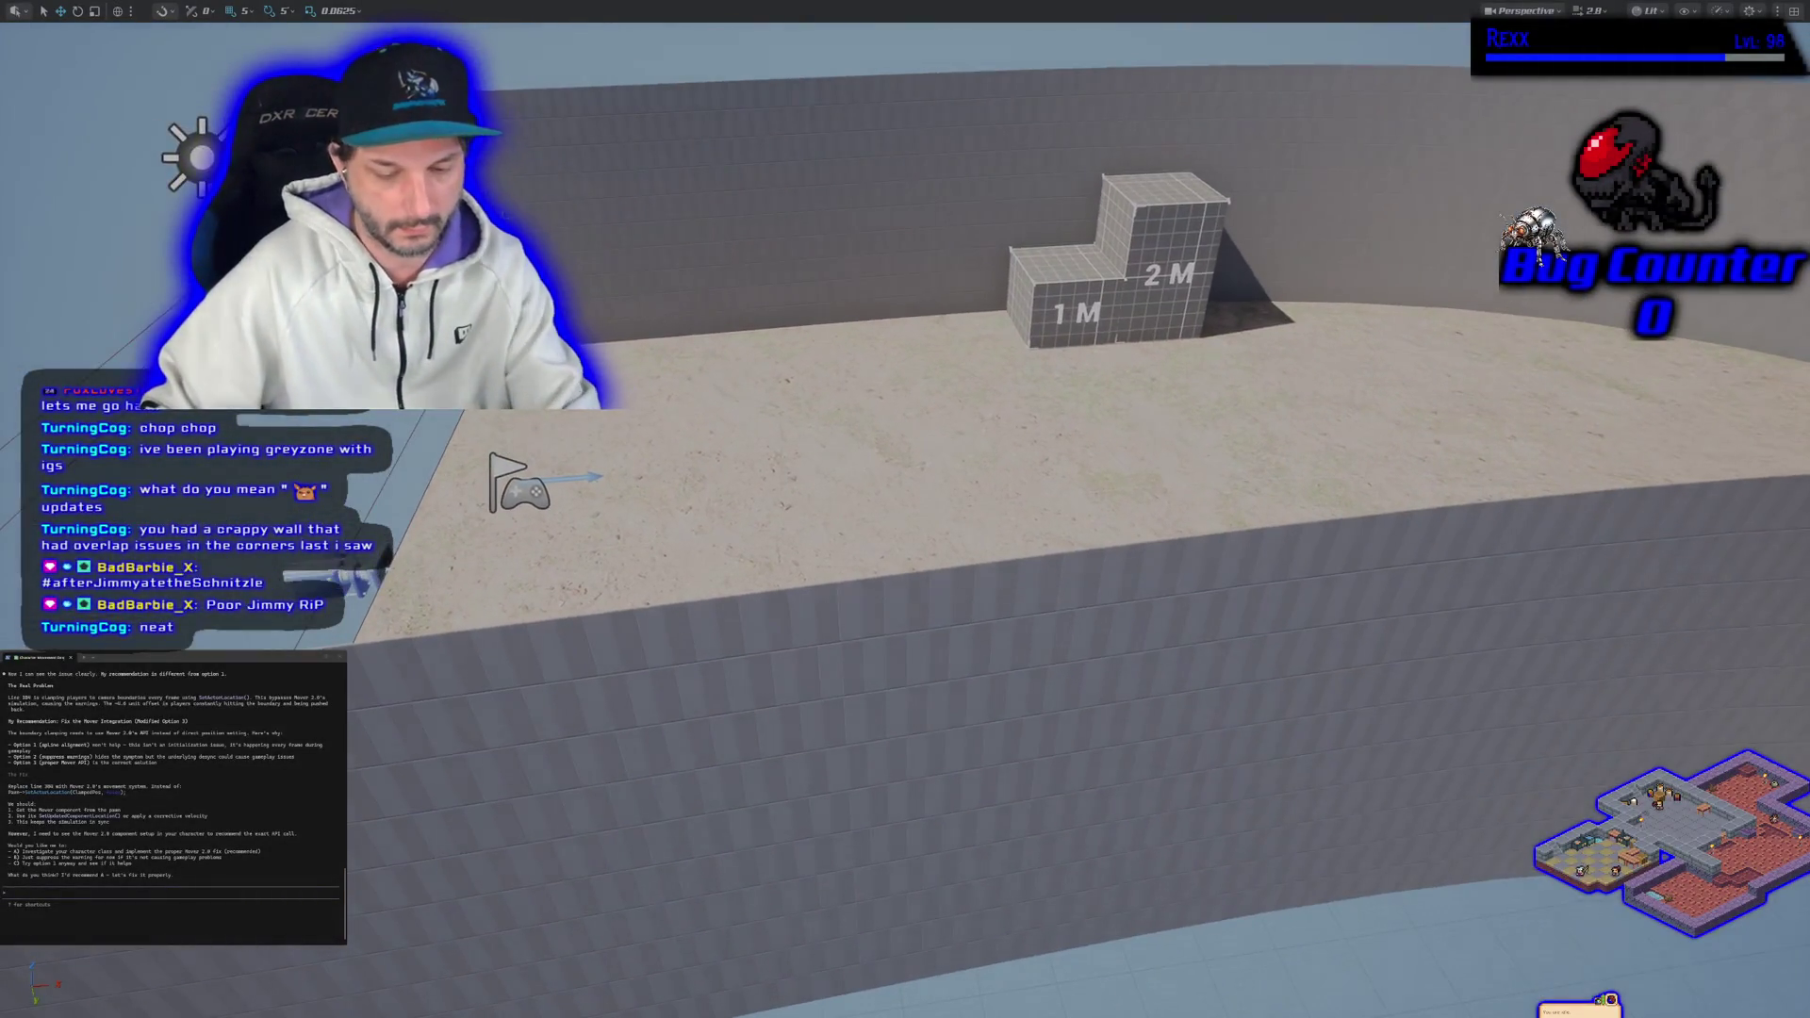
key("F11")
Step: Play BeatEmUpLevel with a separate client preview window, control the character, then stop
left_click(514, 54)
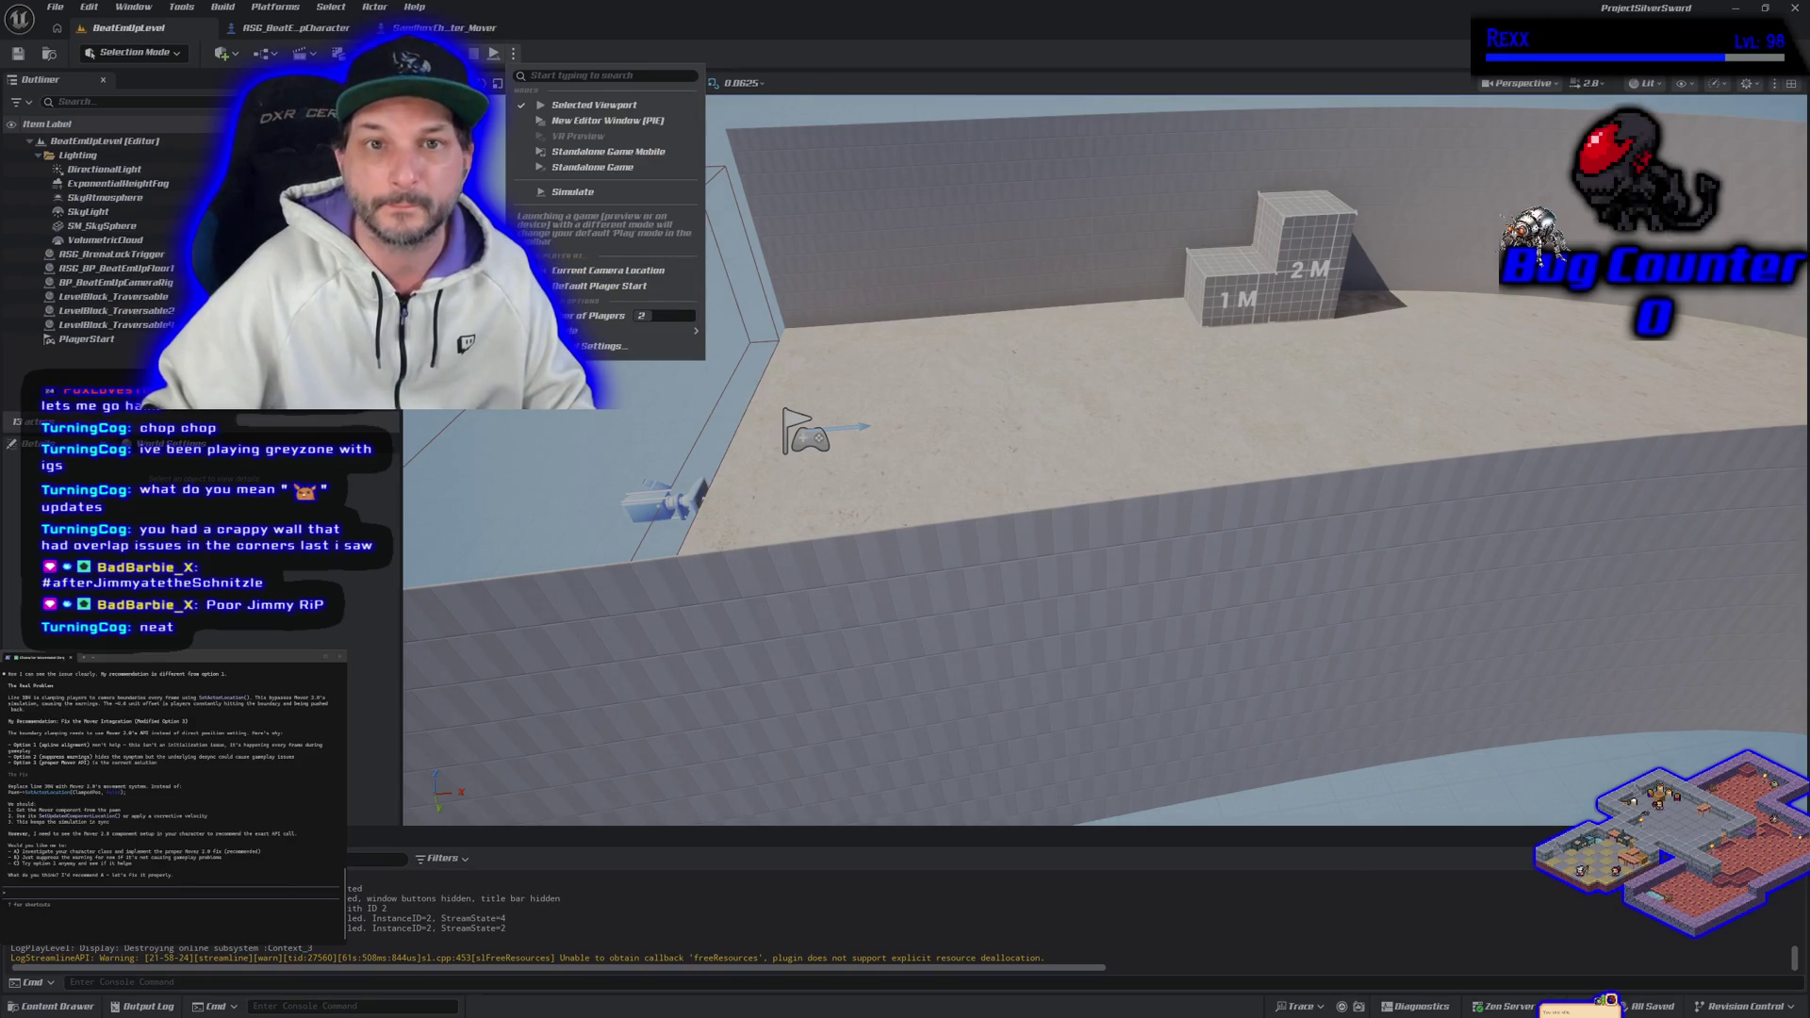
left_click(594, 105)
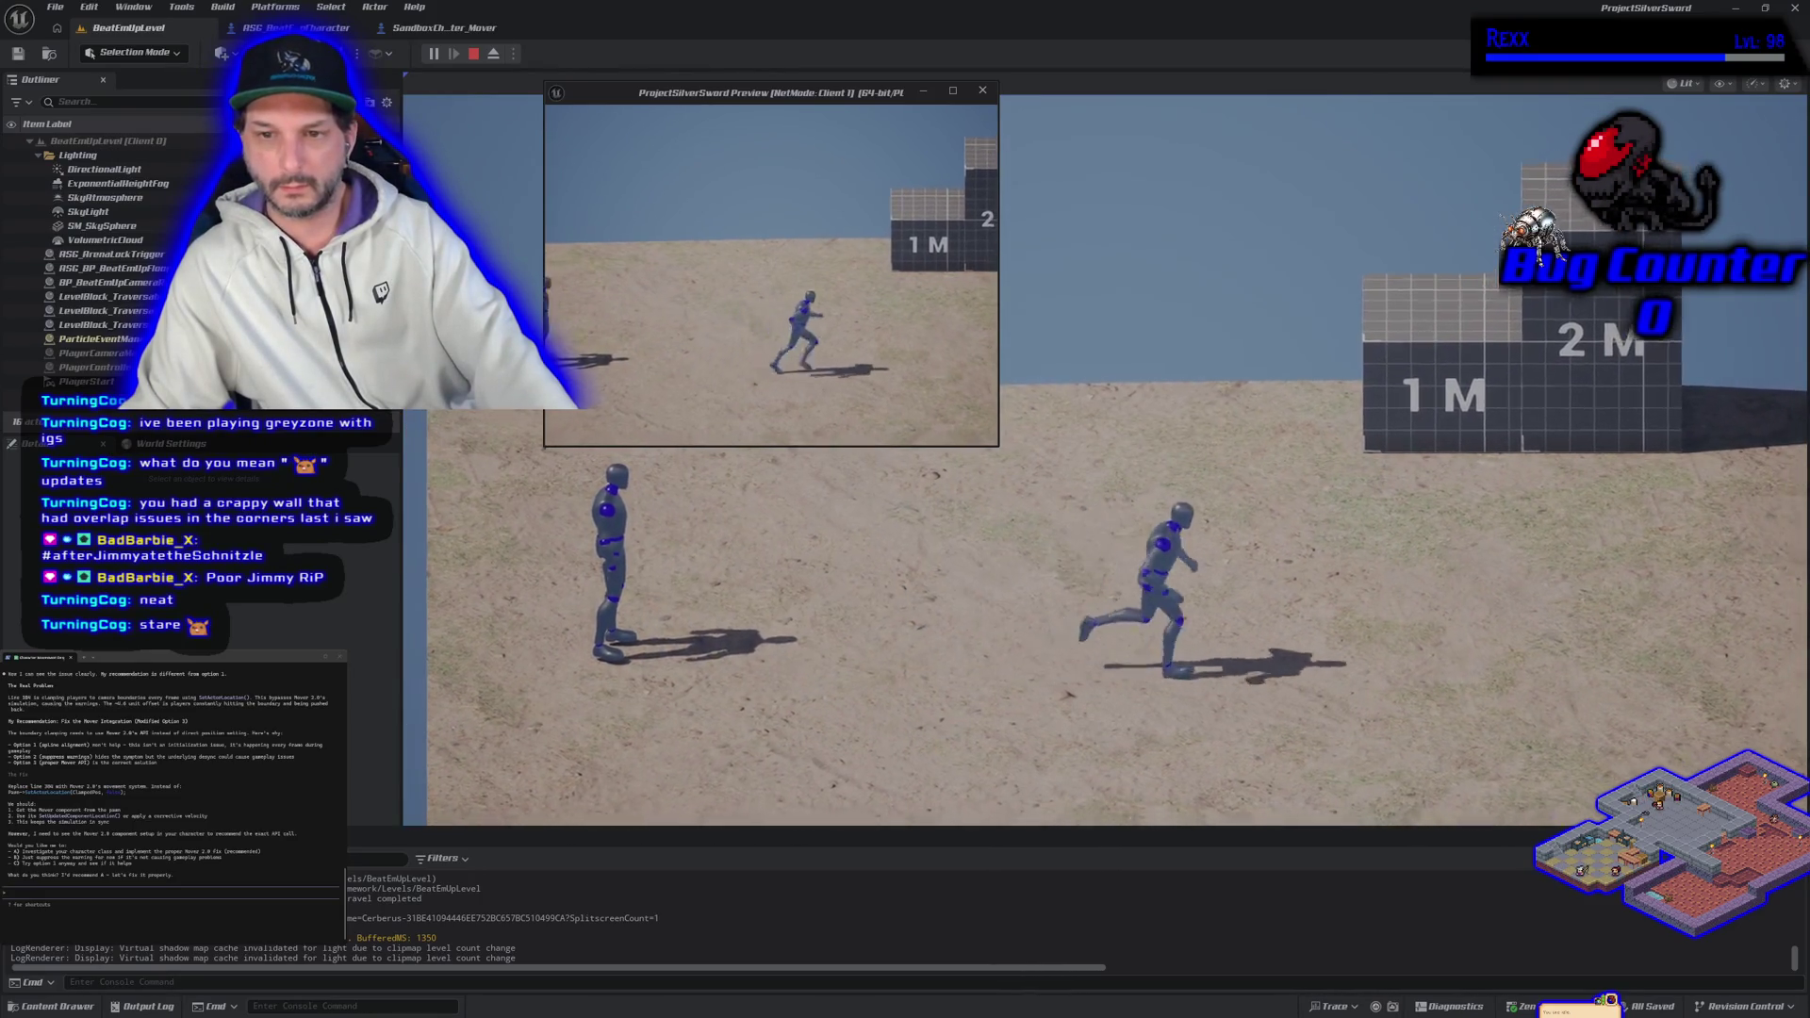
left_click(719, 397)
left_click(719, 397)
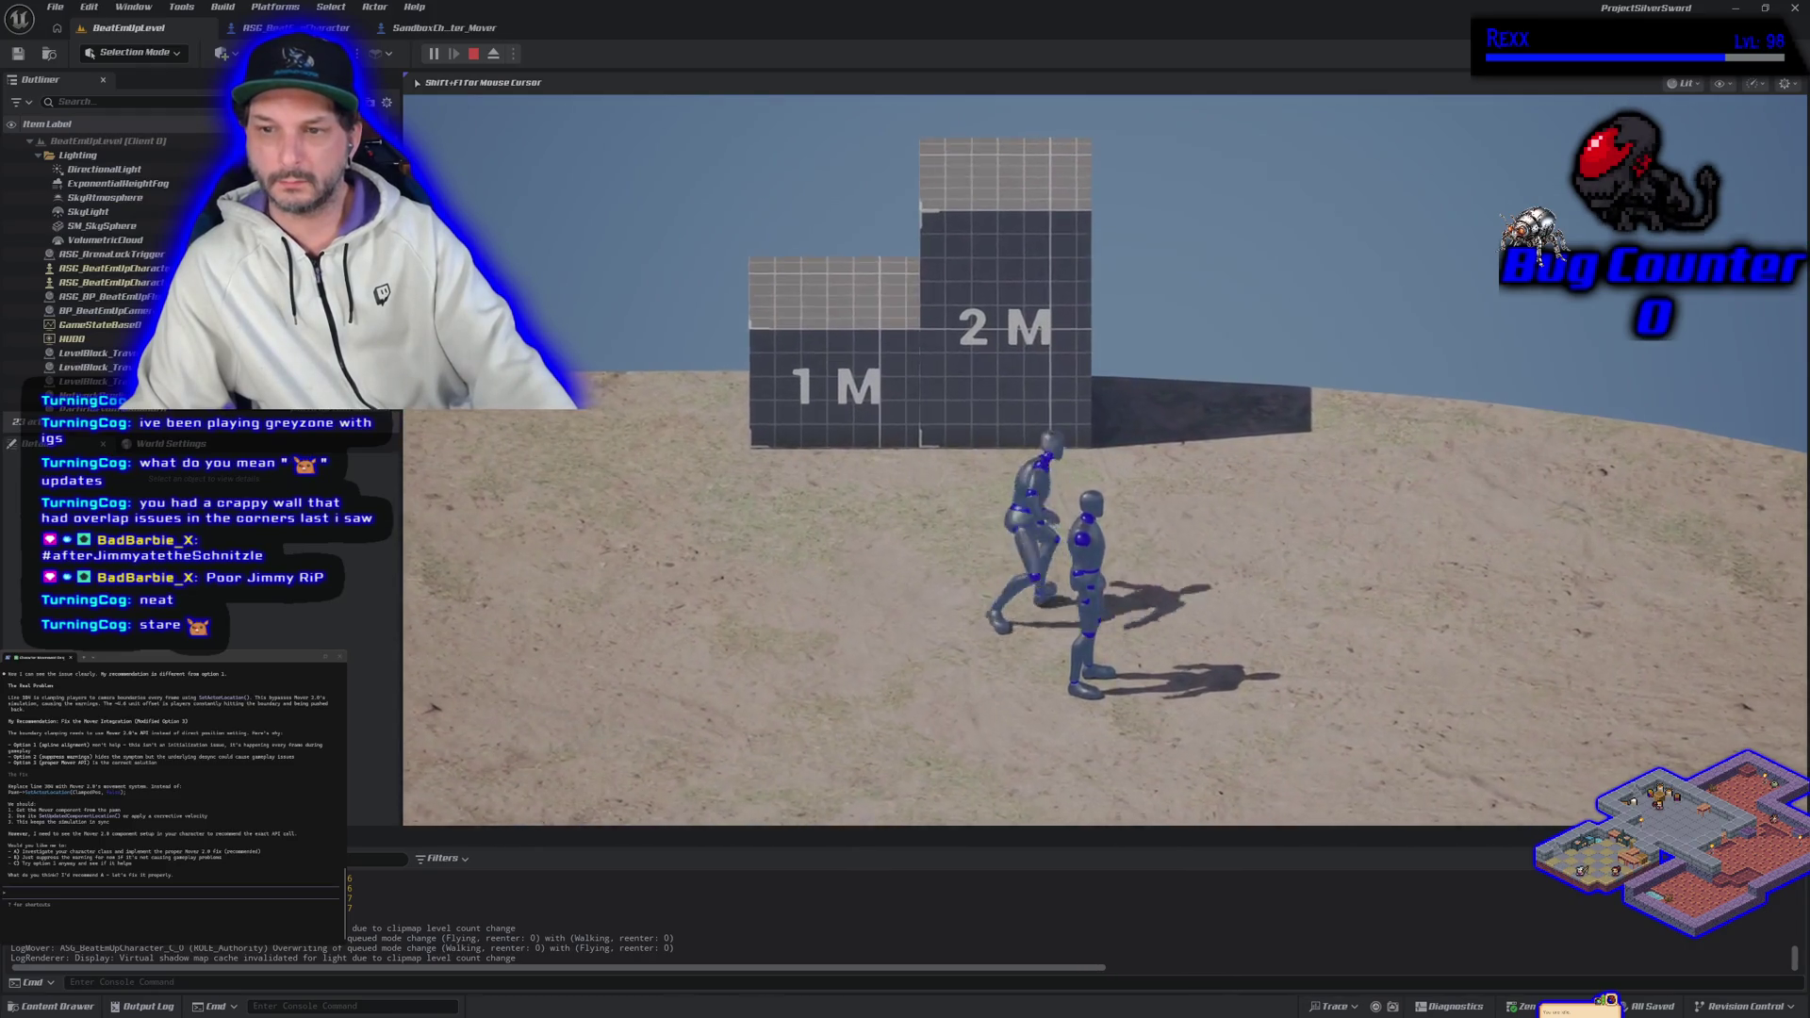
key("alt+Tab")
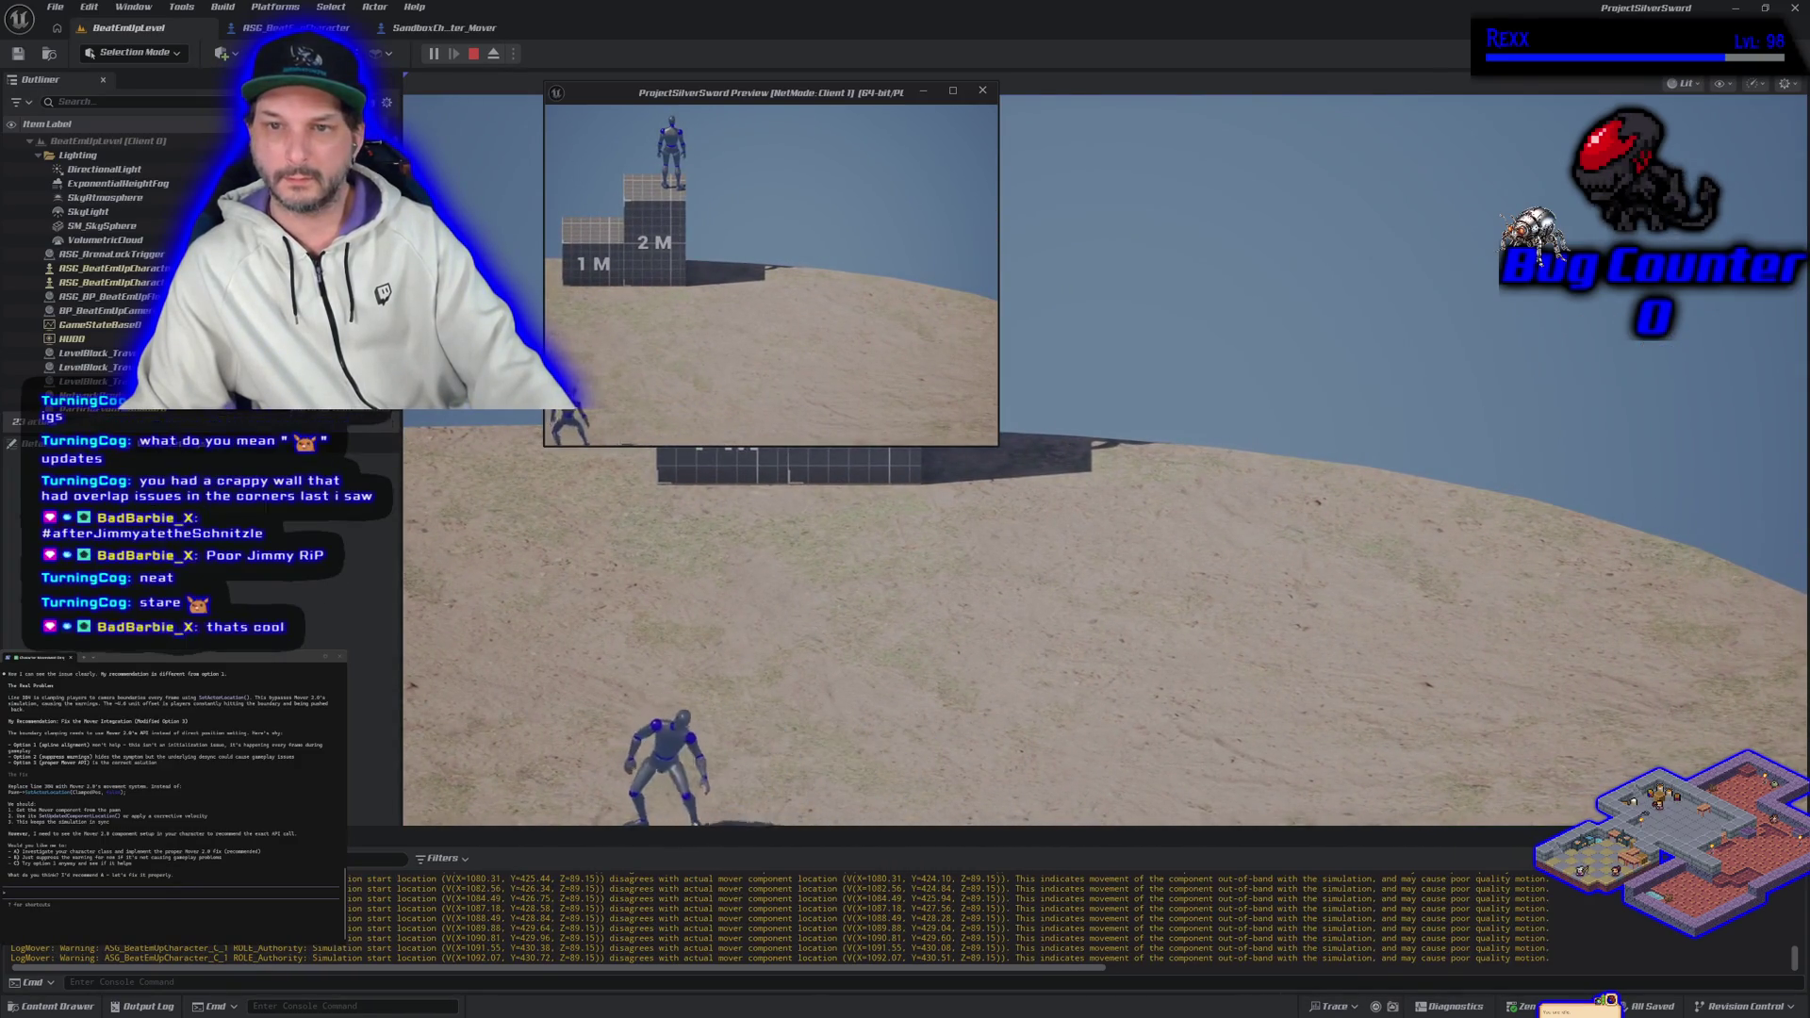
key("Escape")
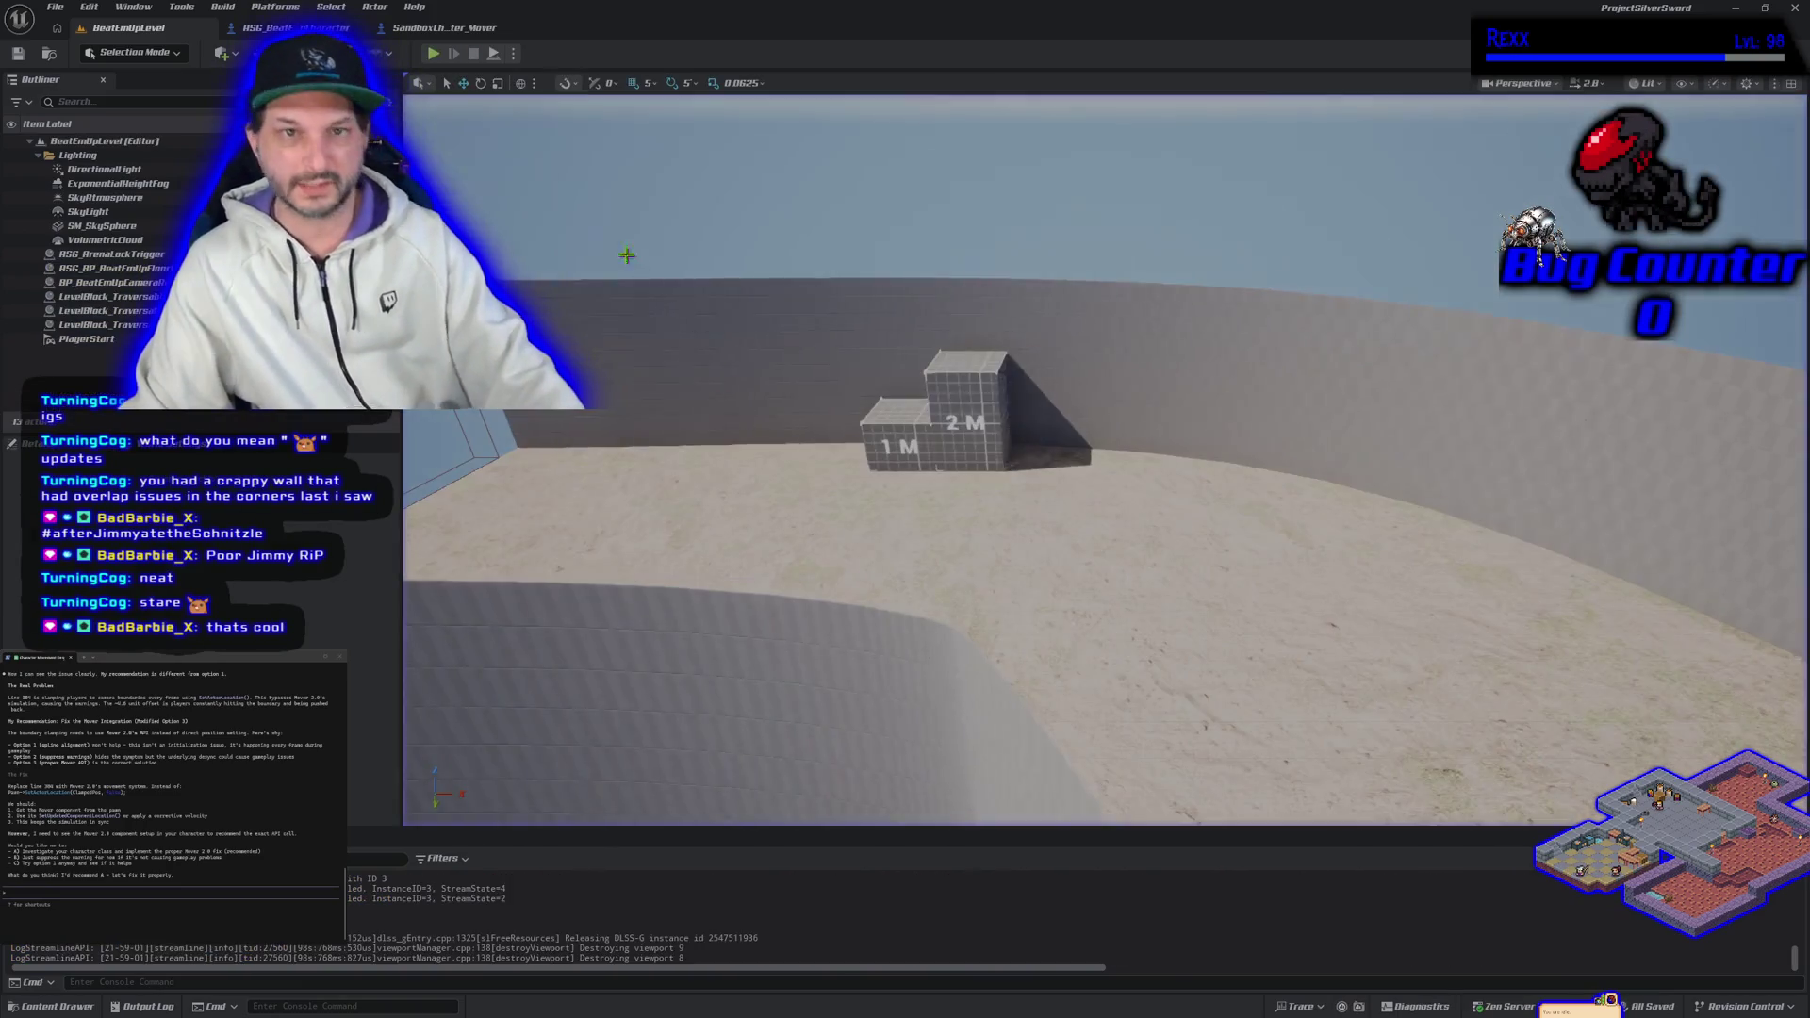
Step: Start a new play session, run the character around the 1 M and 2 M blocks, and go fullscreen
left_click(515, 54)
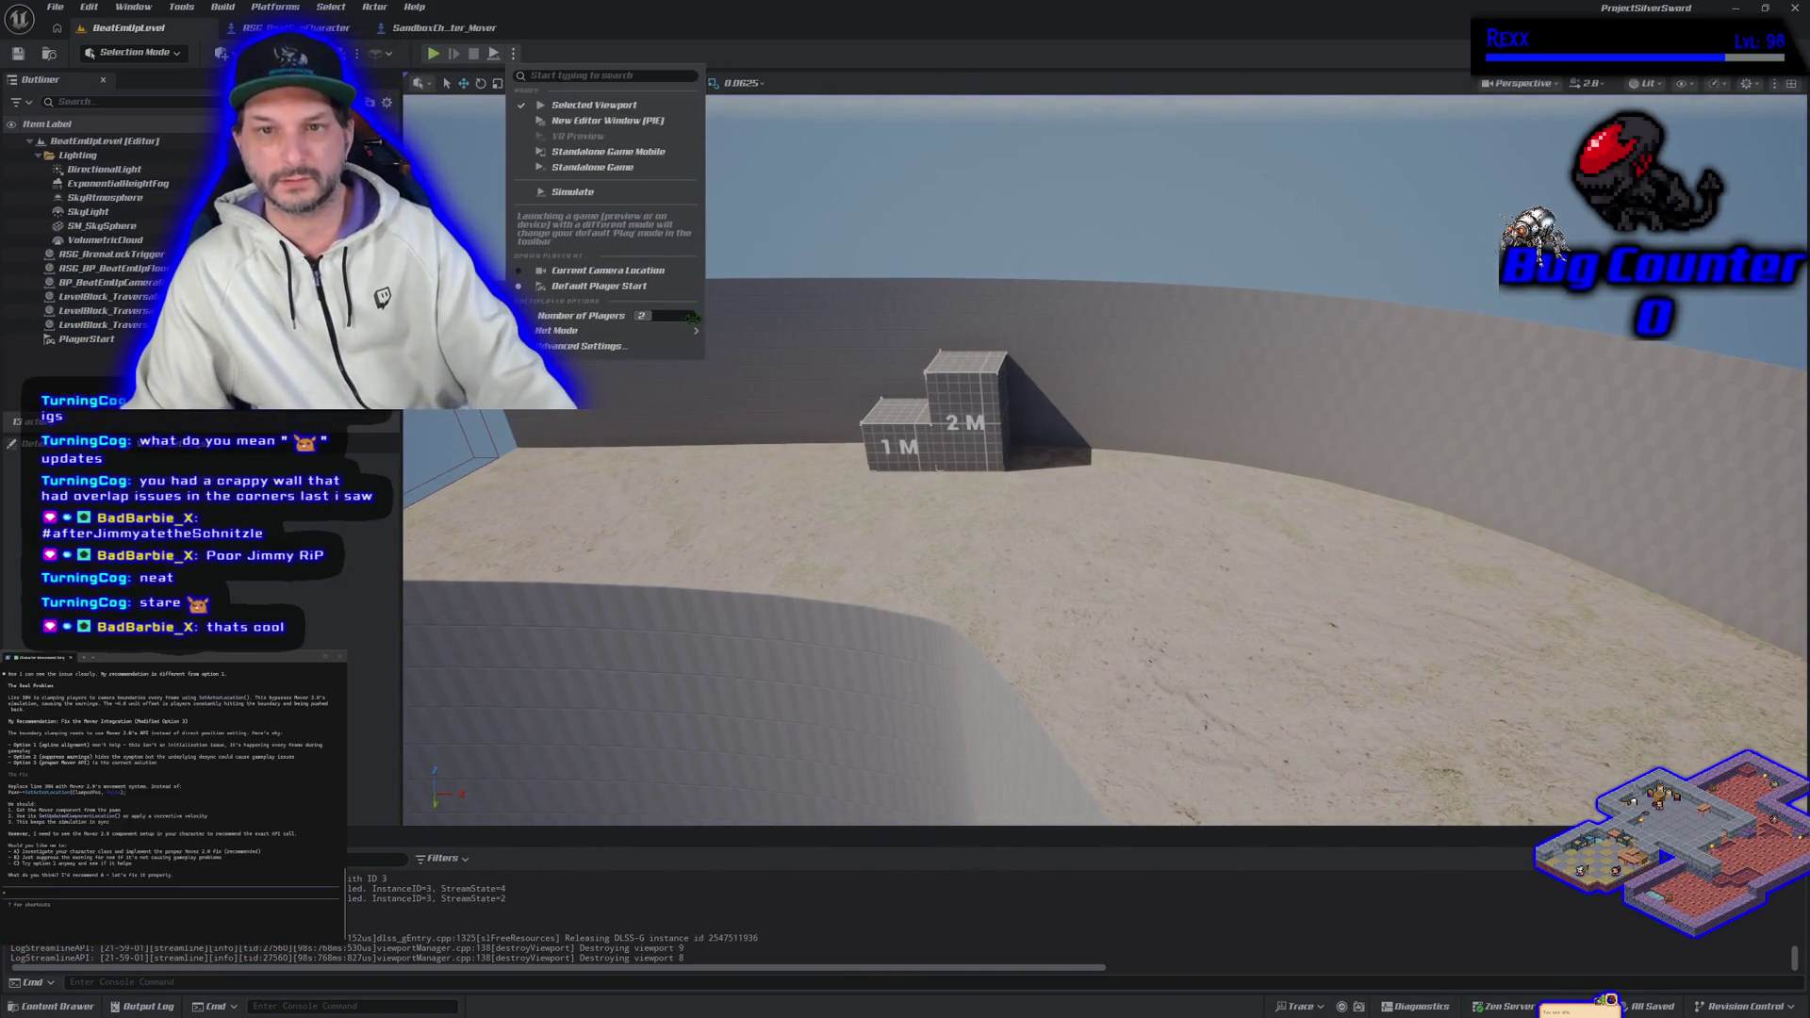
left_click(433, 54)
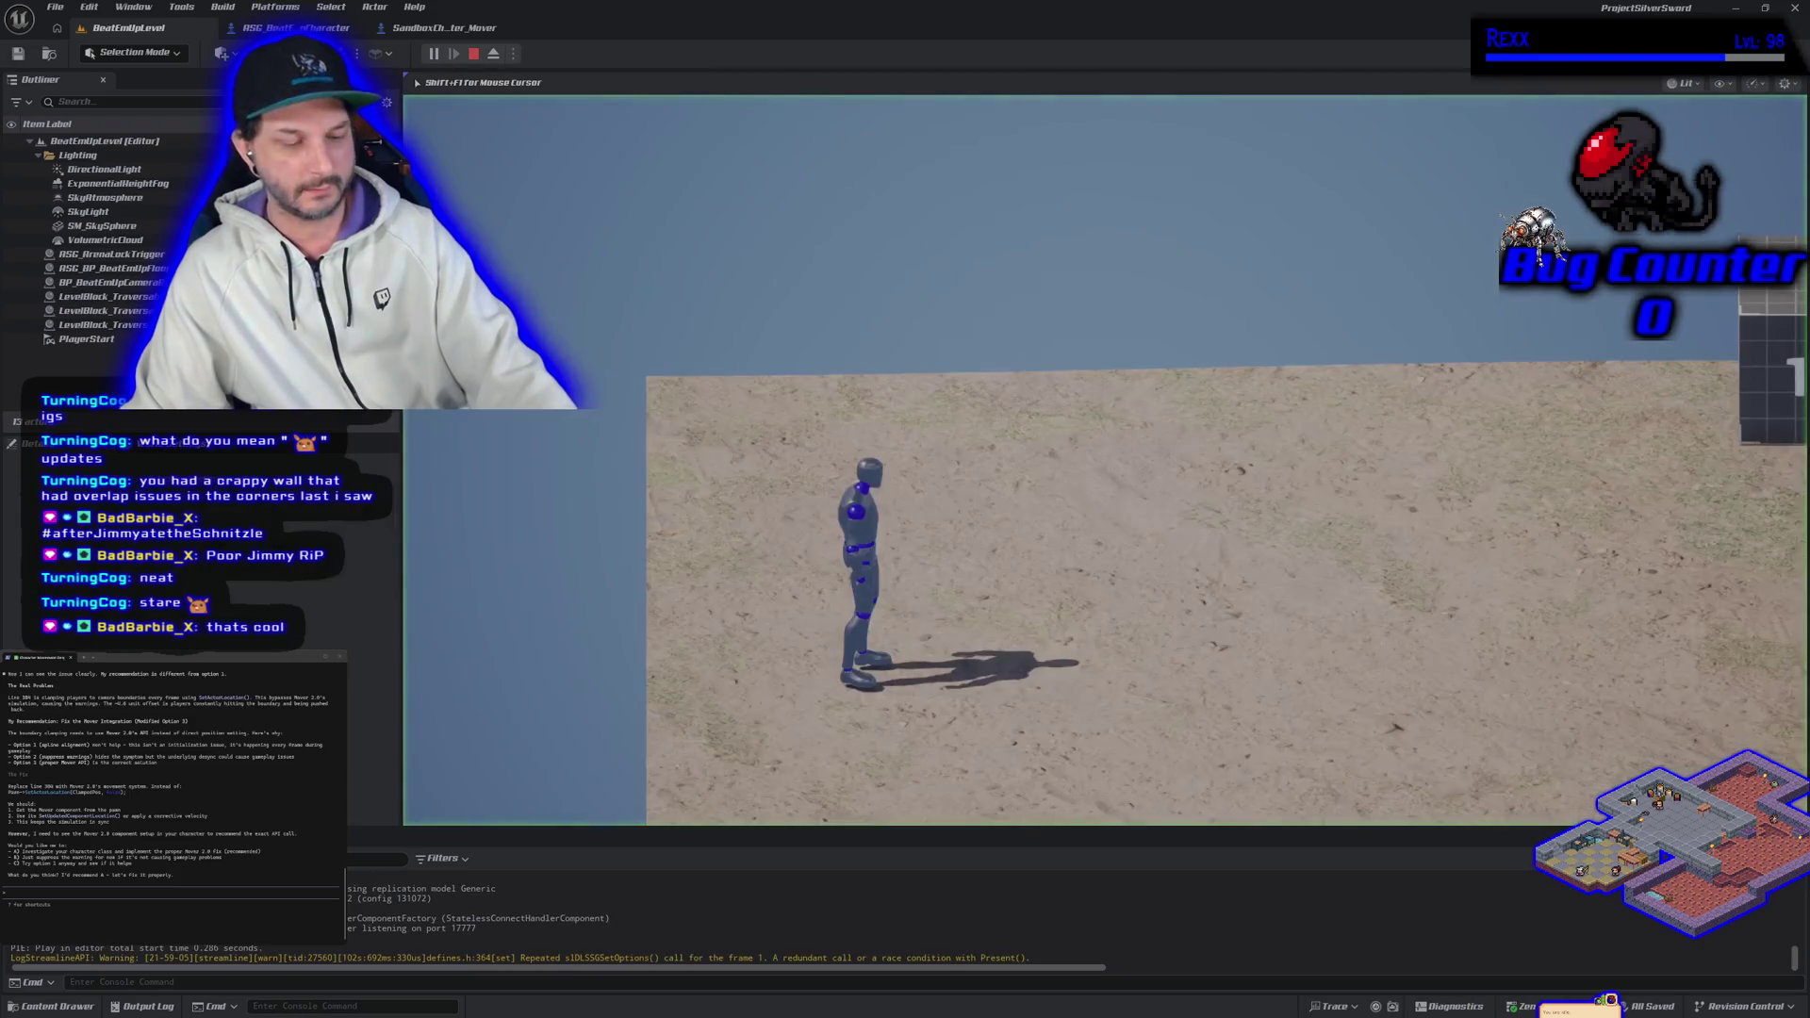
key("d")
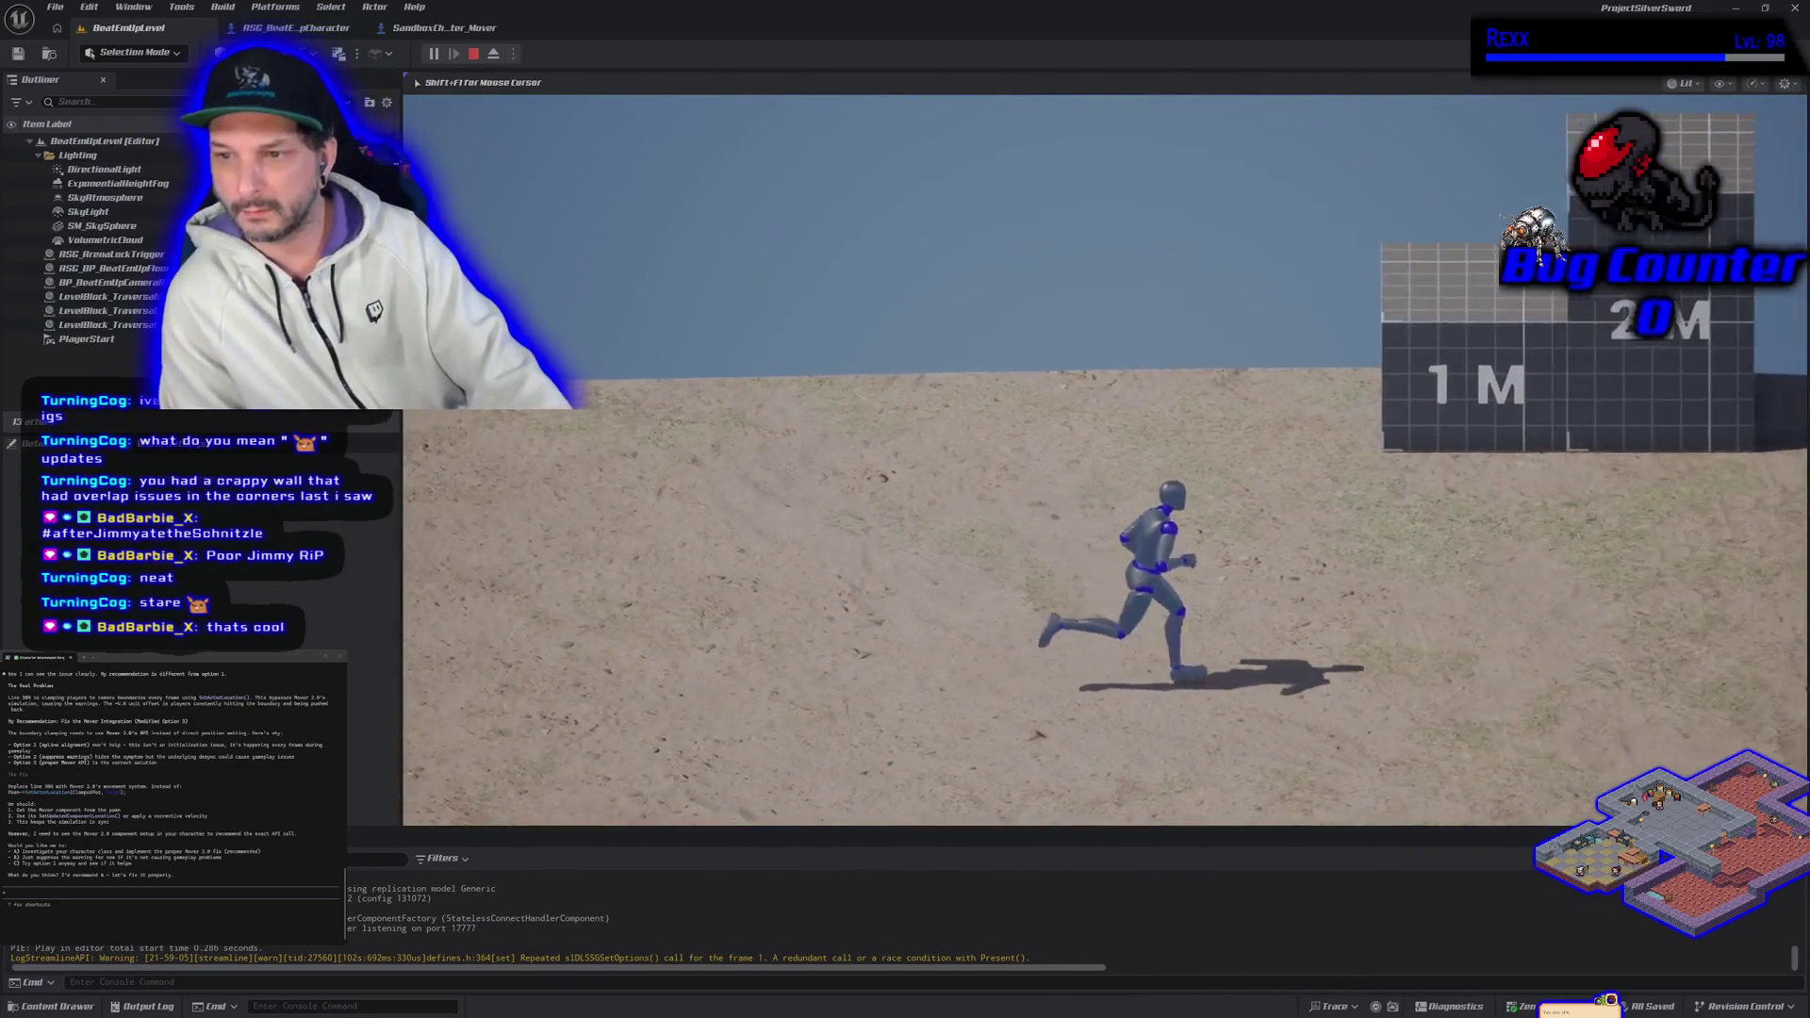
key("a")
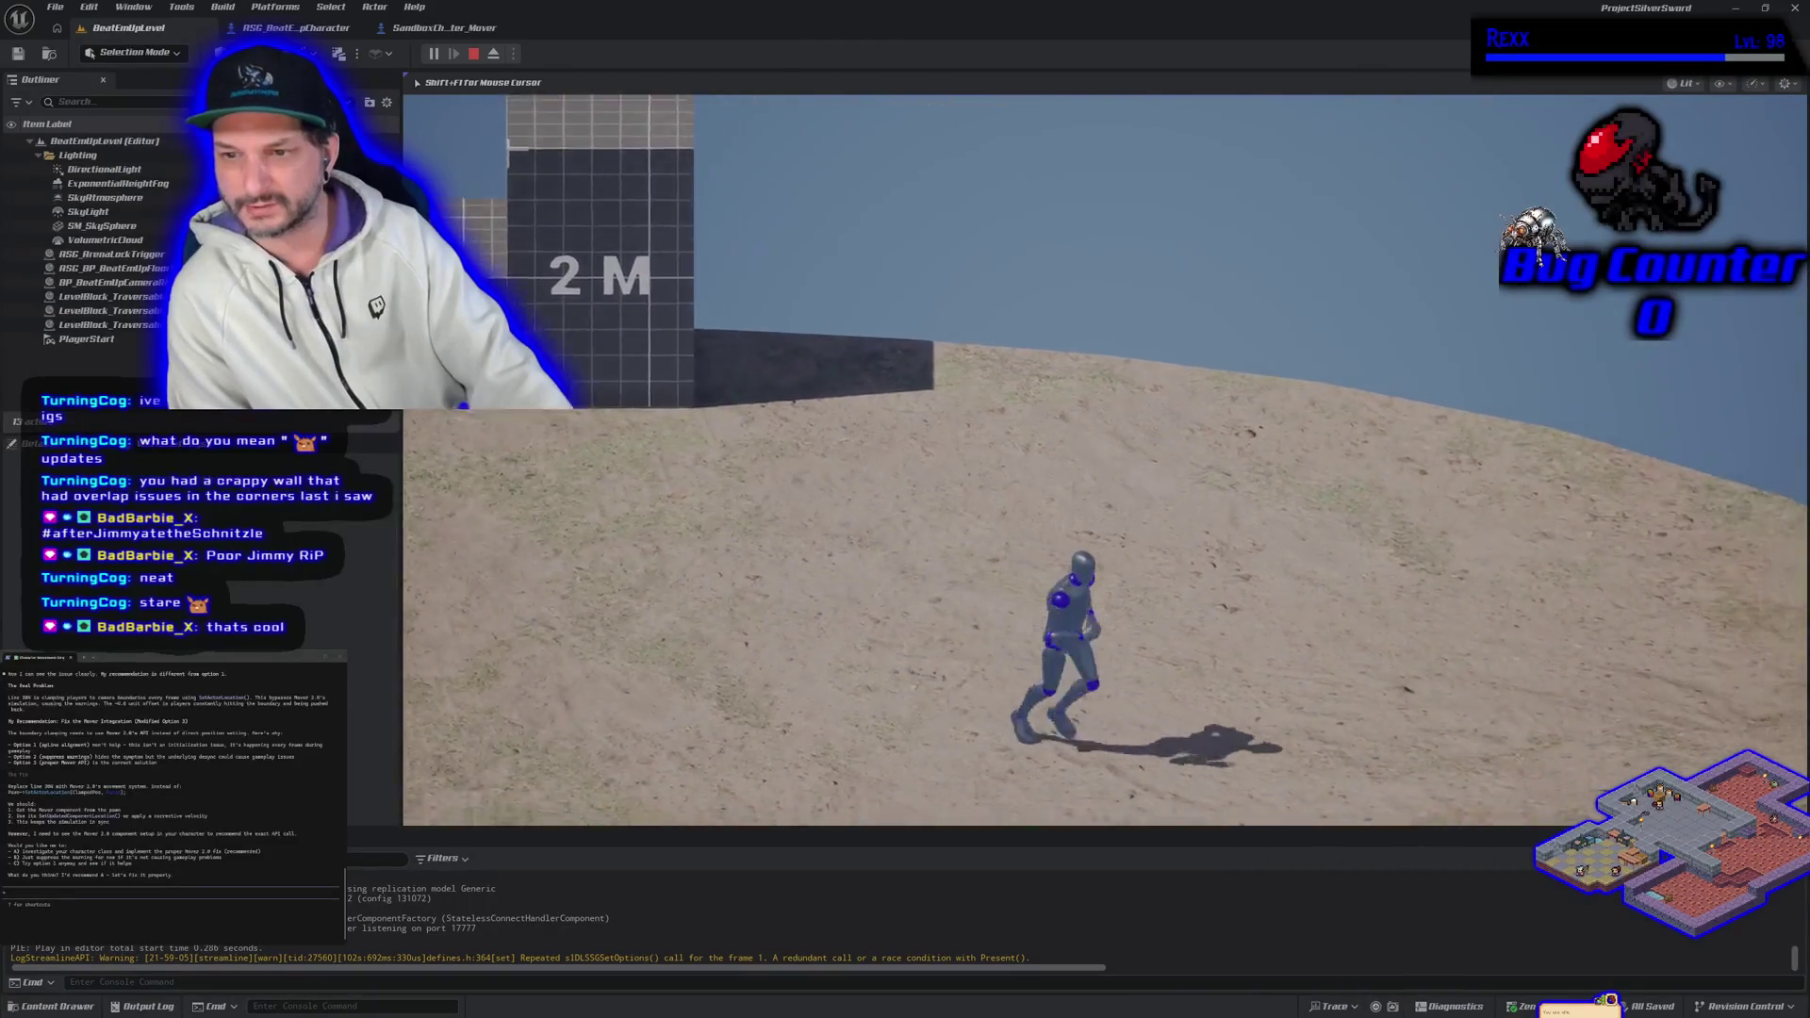
key("w")
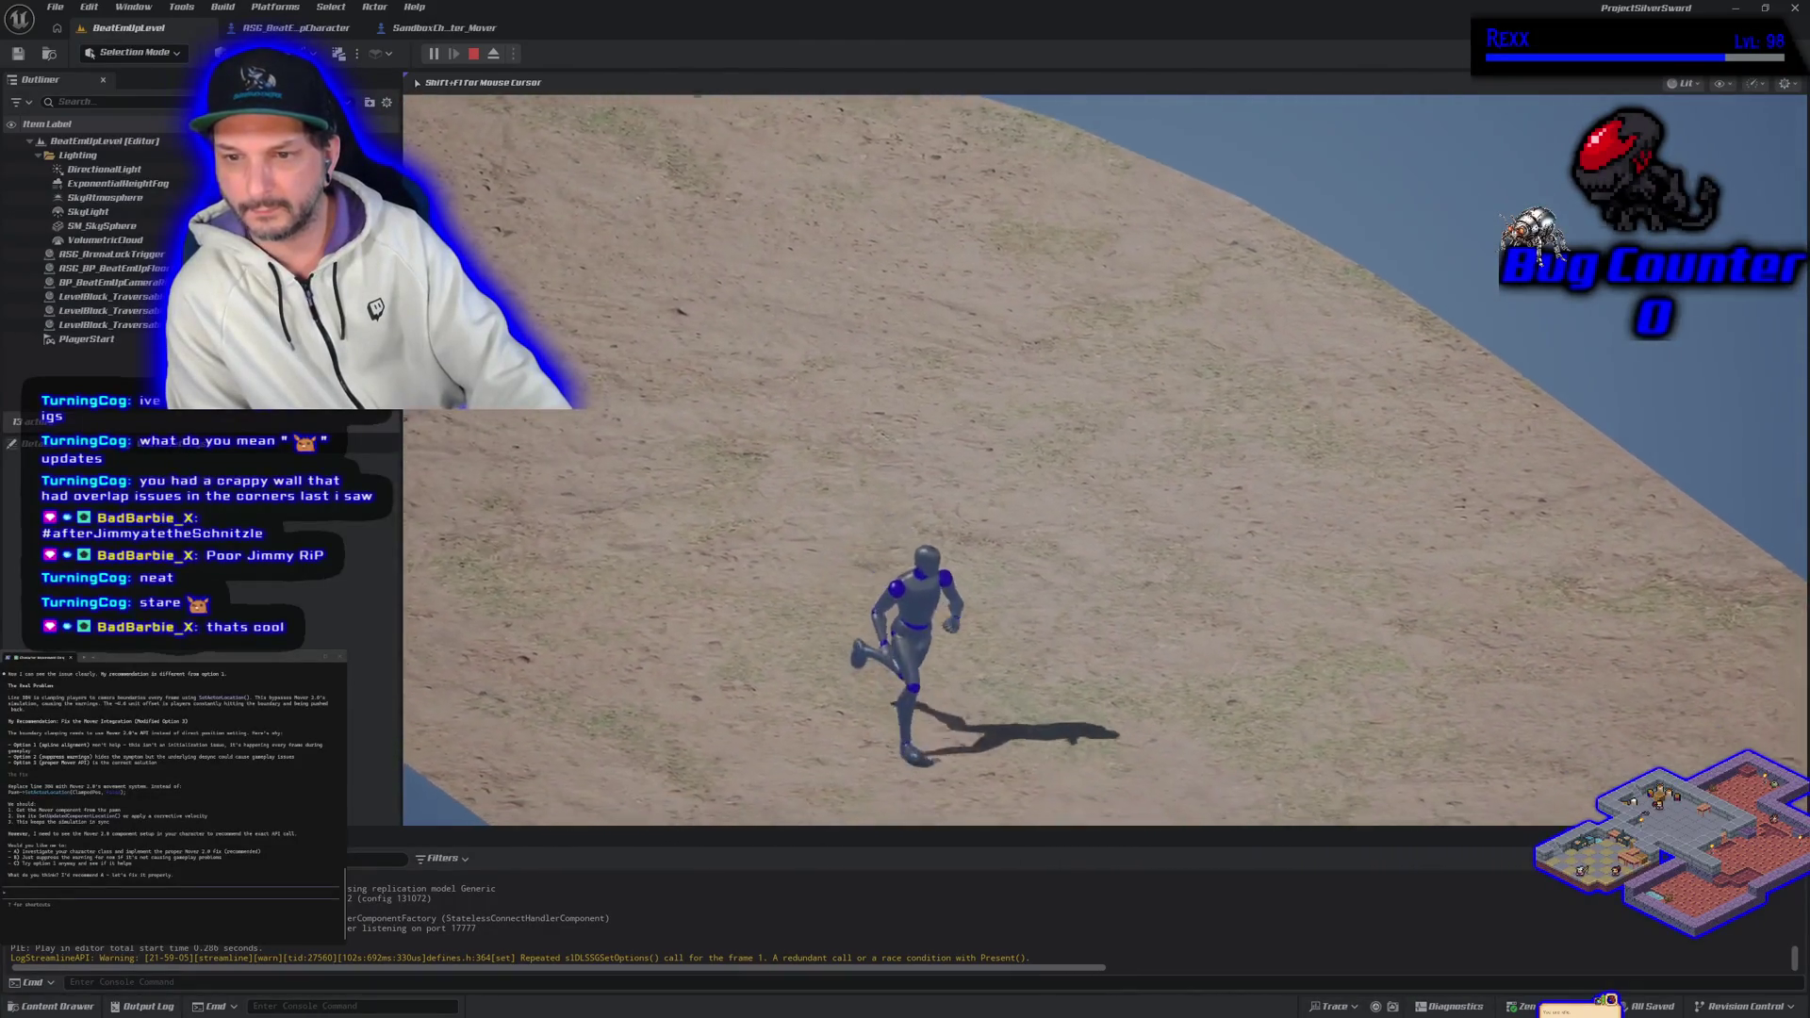
key("d")
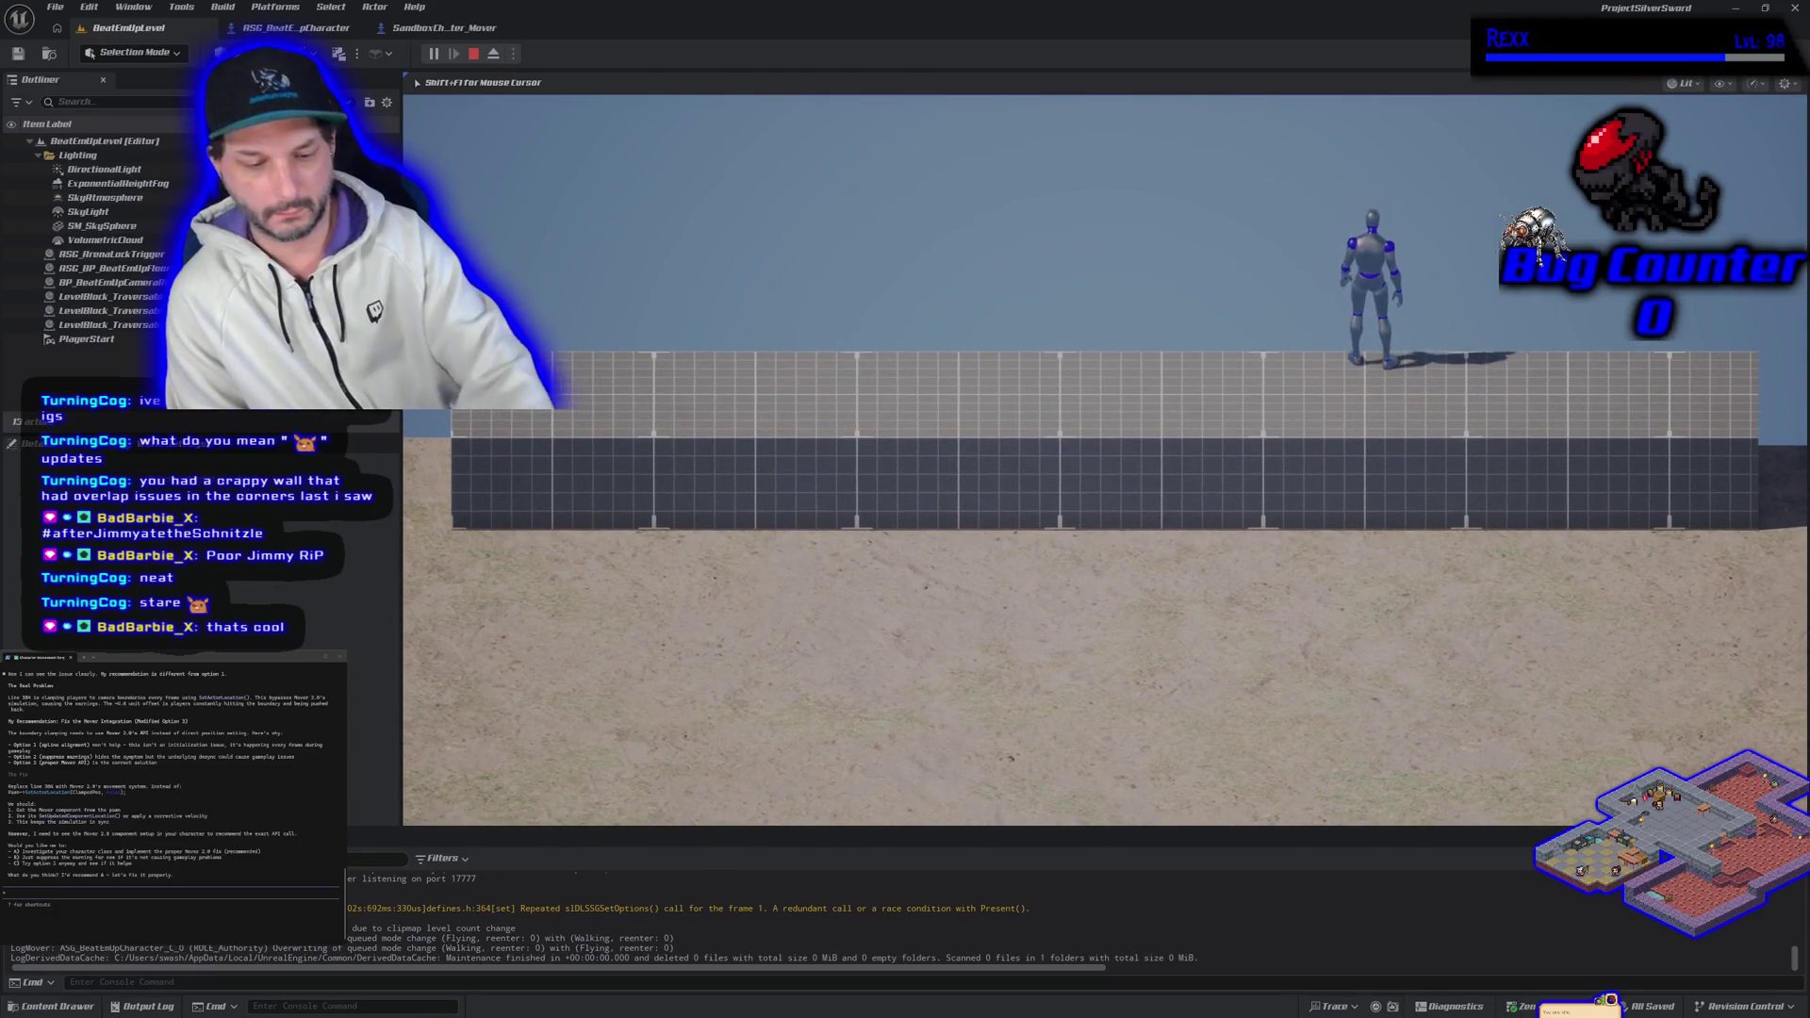
key("F11")
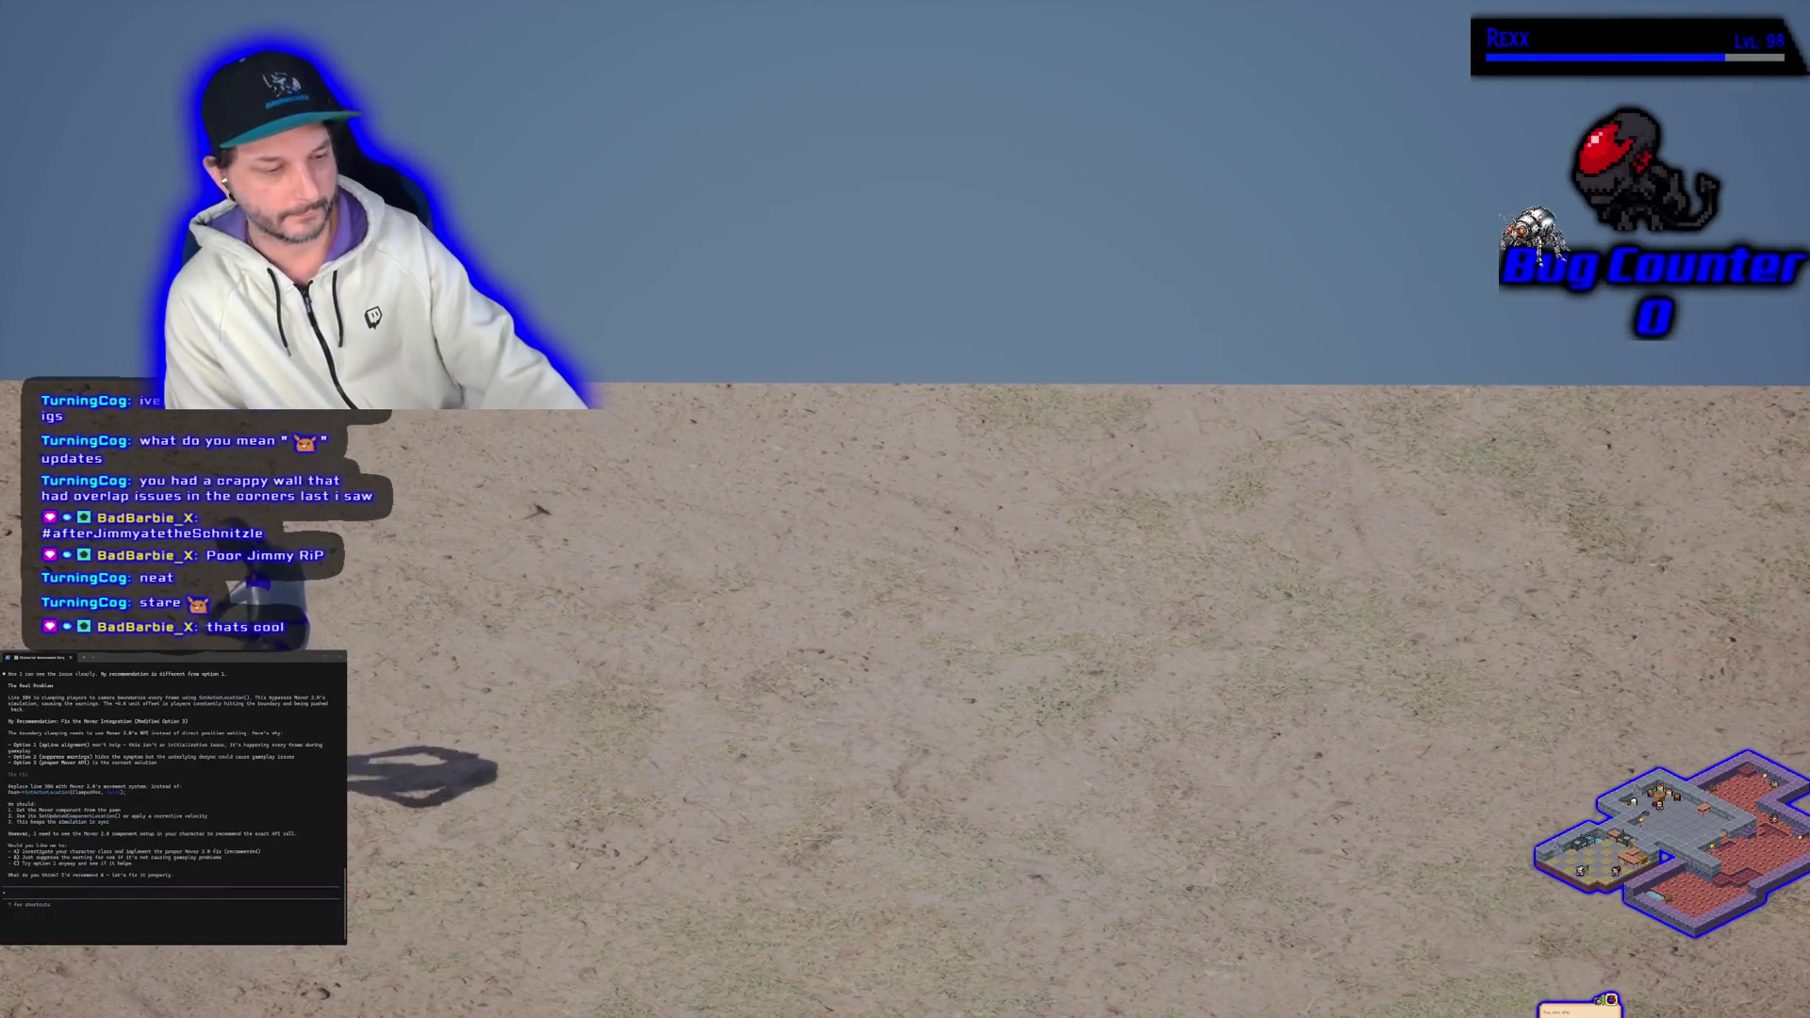
Step: Resume play and run the character along the grid wall, jumping onto its top
key("Escape")
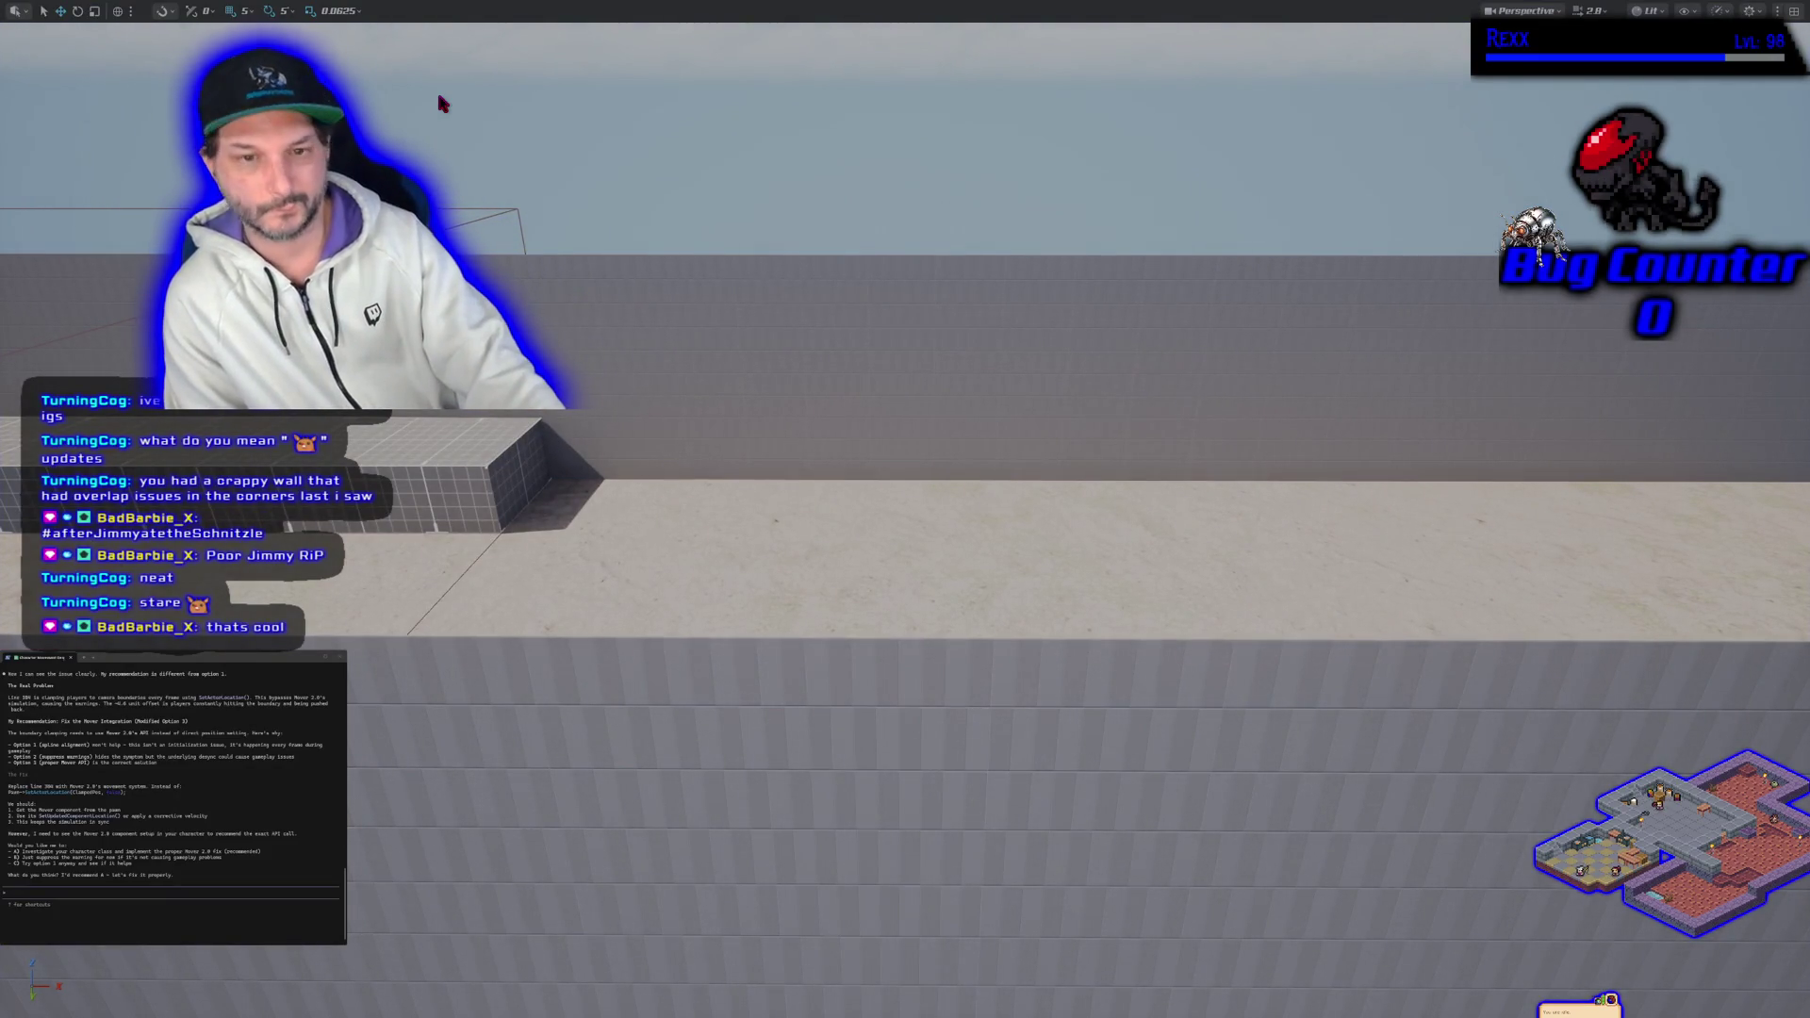
key("alt+p")
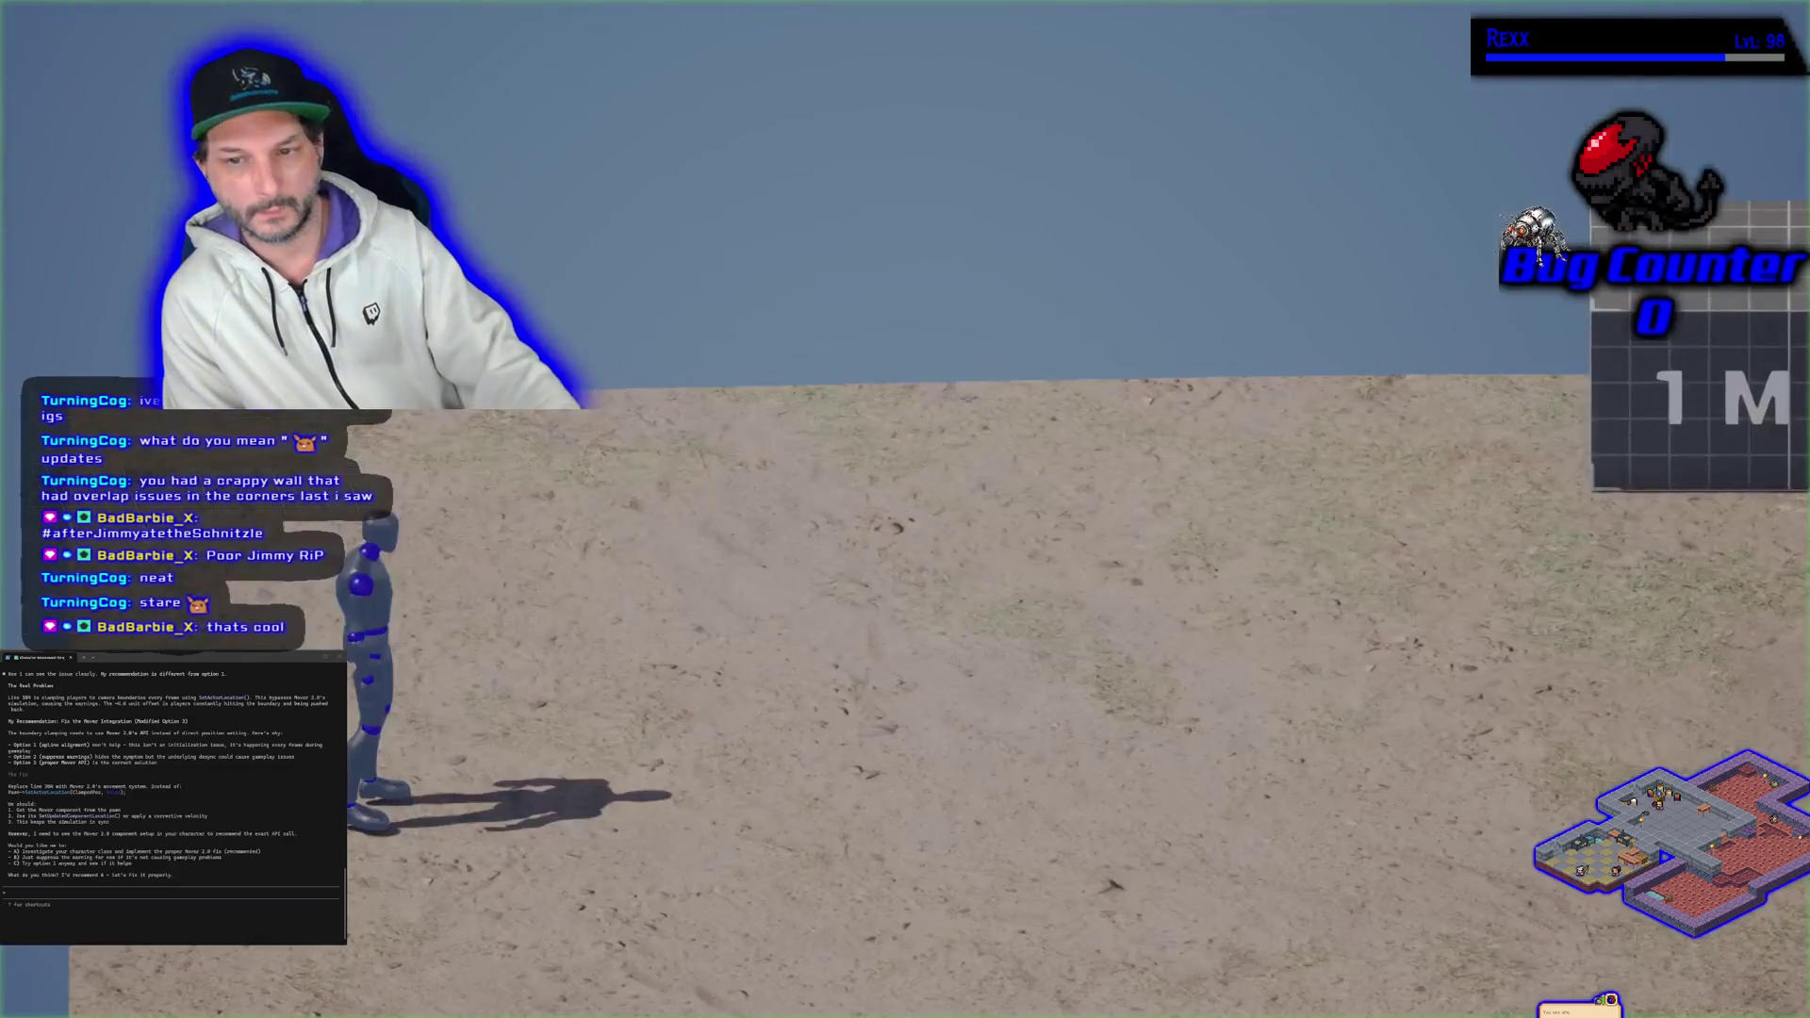
key("d")
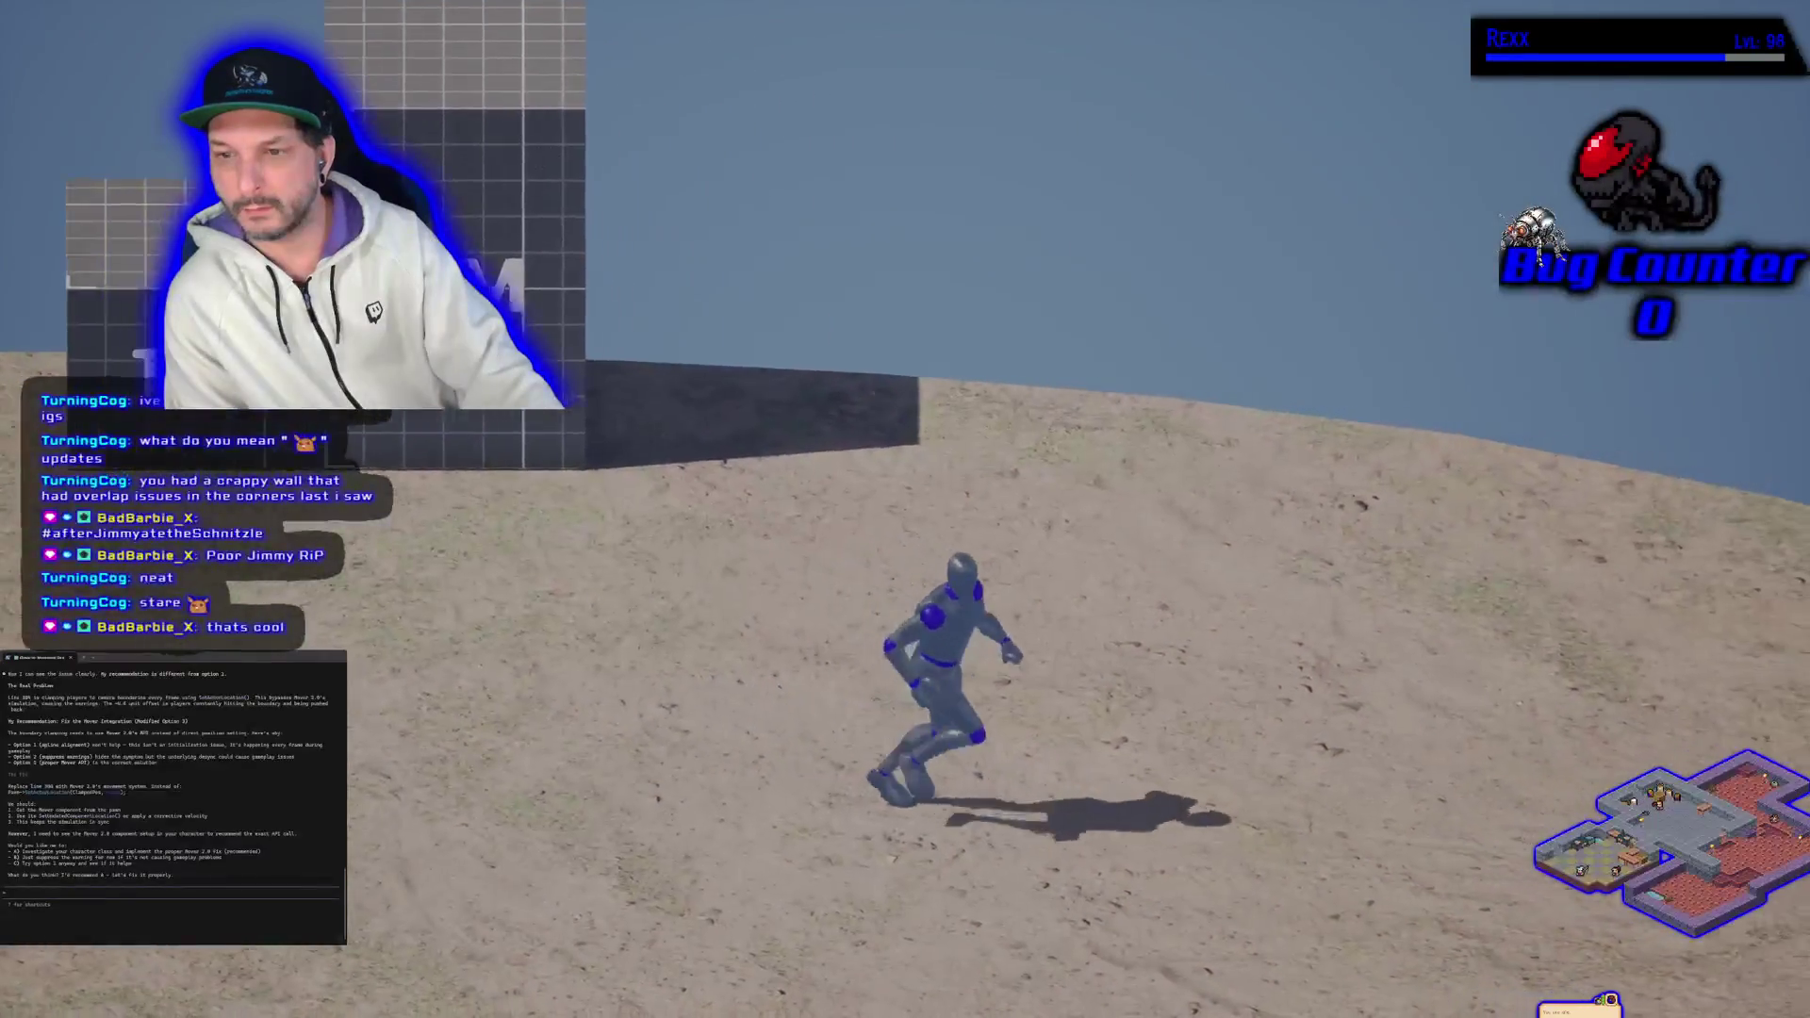
key("s")
key("a")
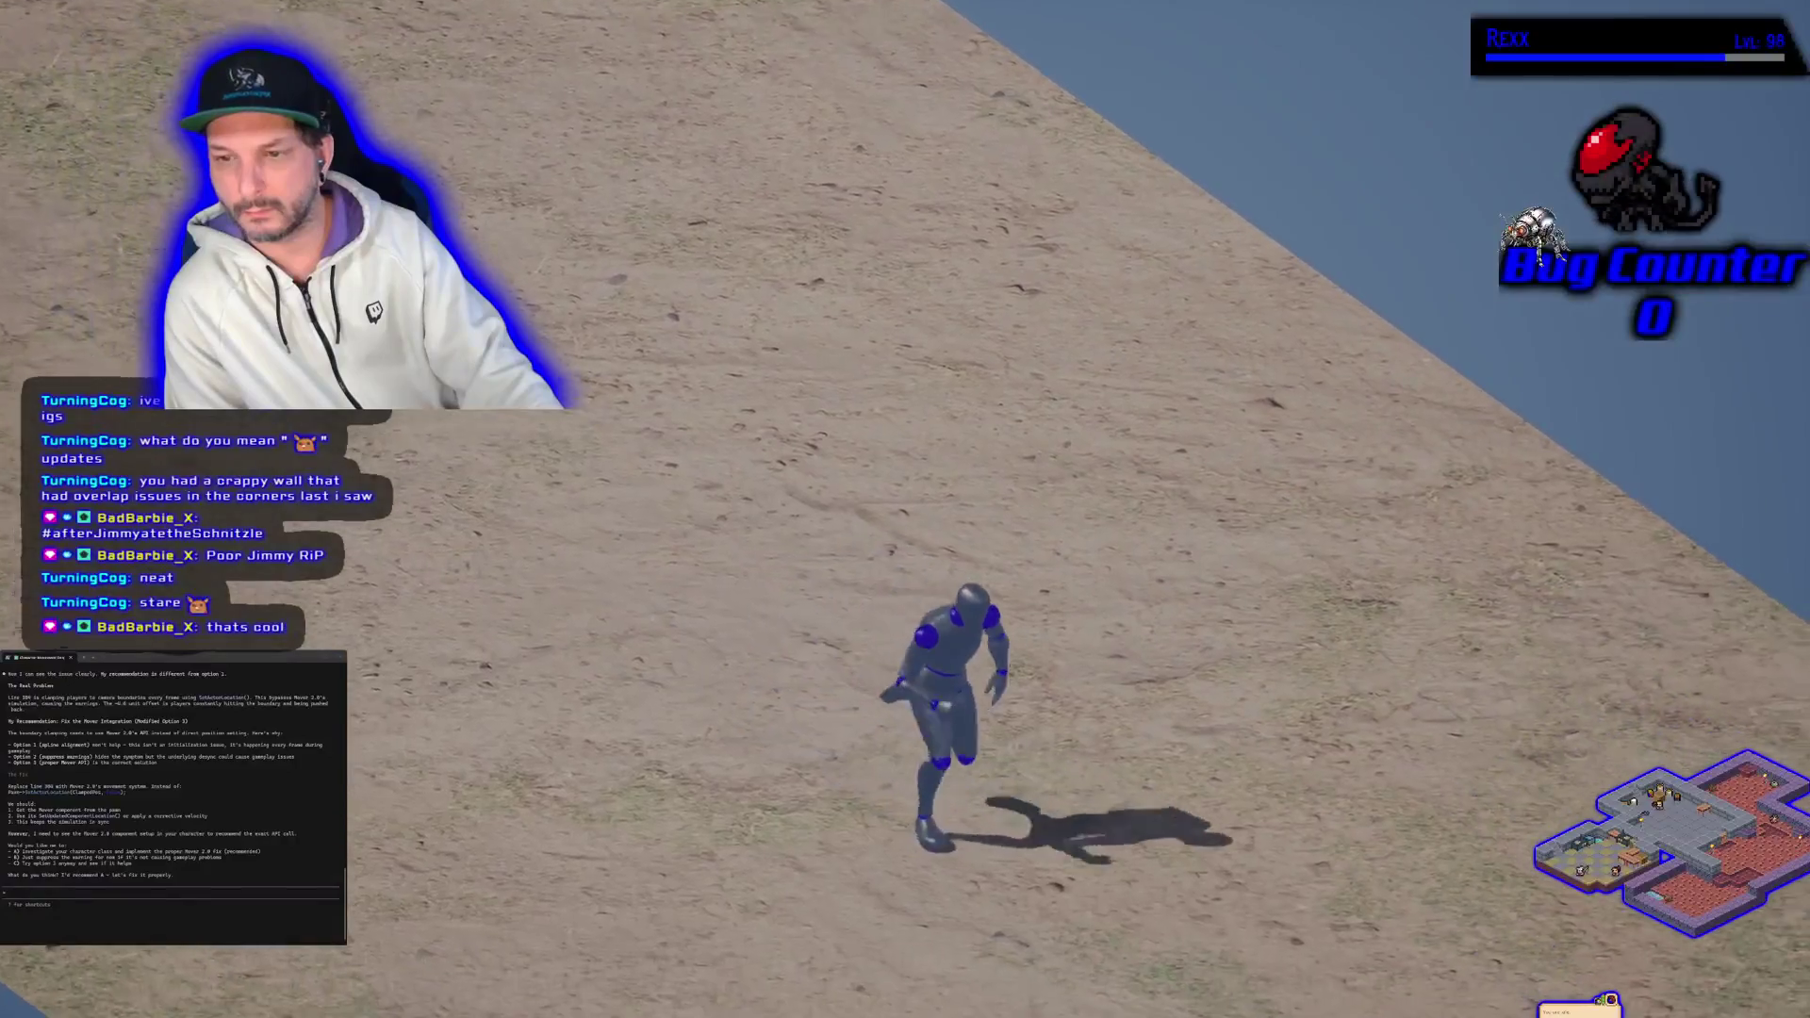
key("d")
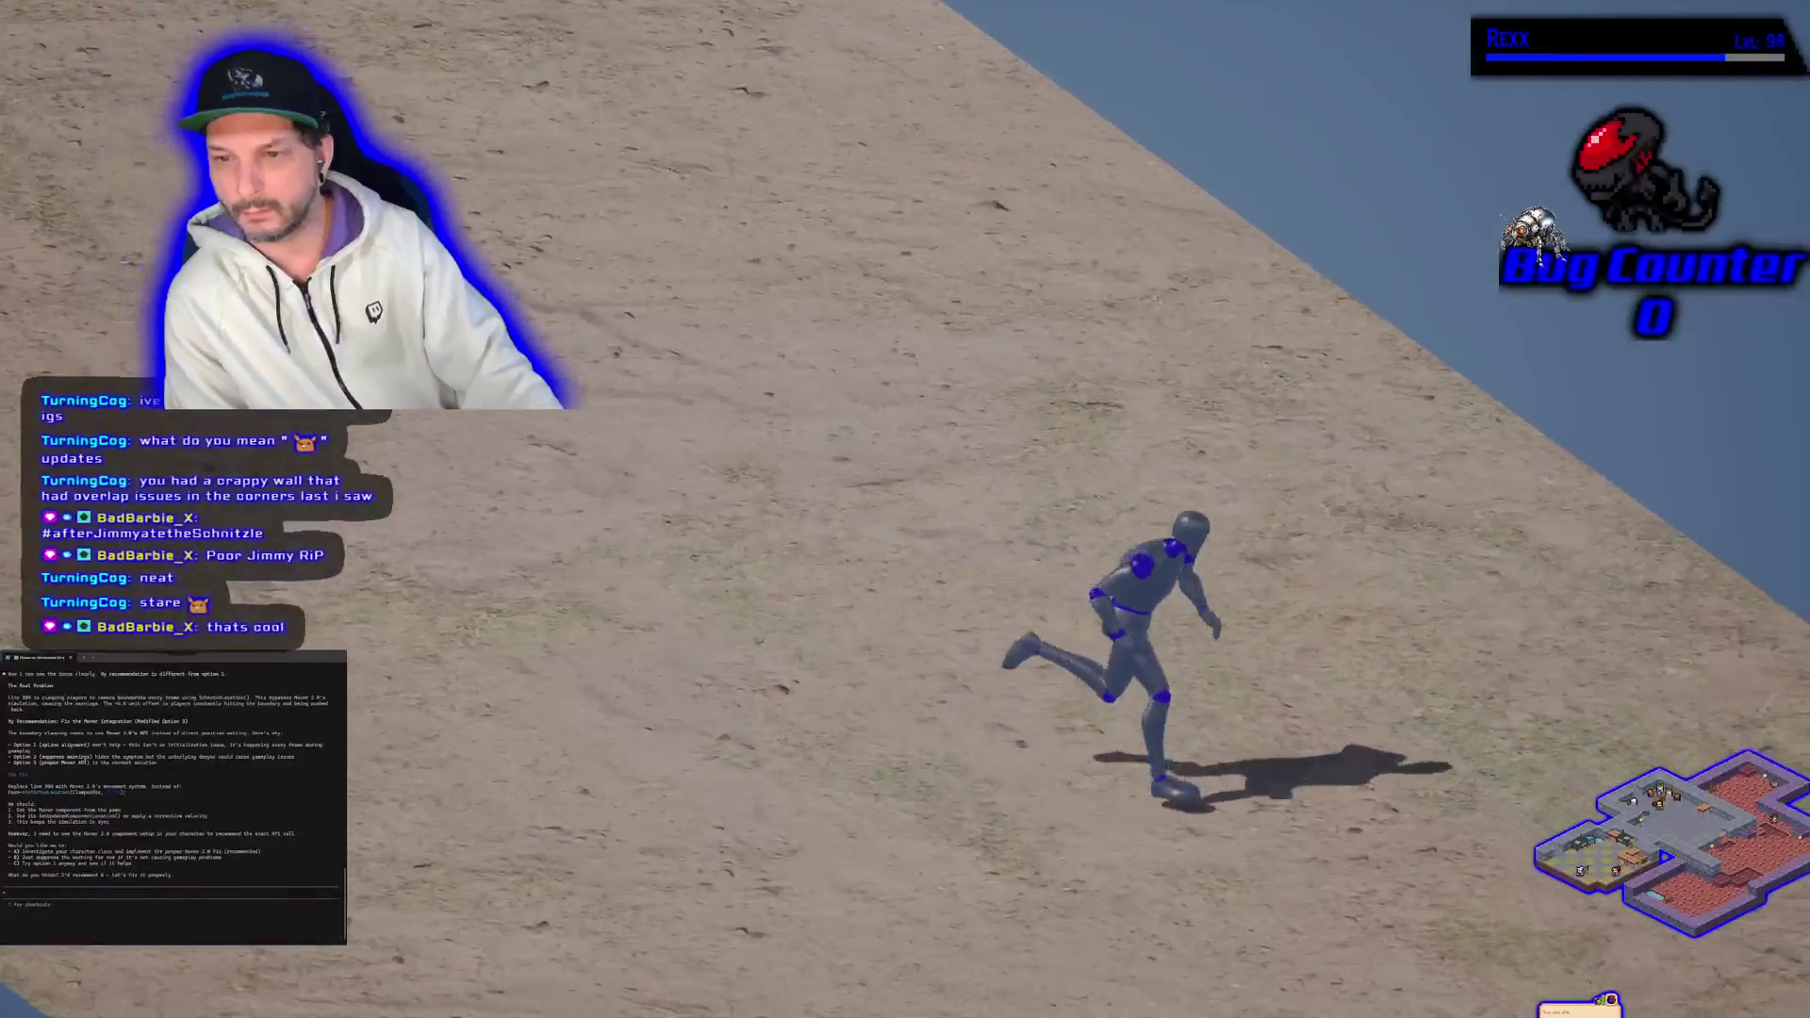
key("d")
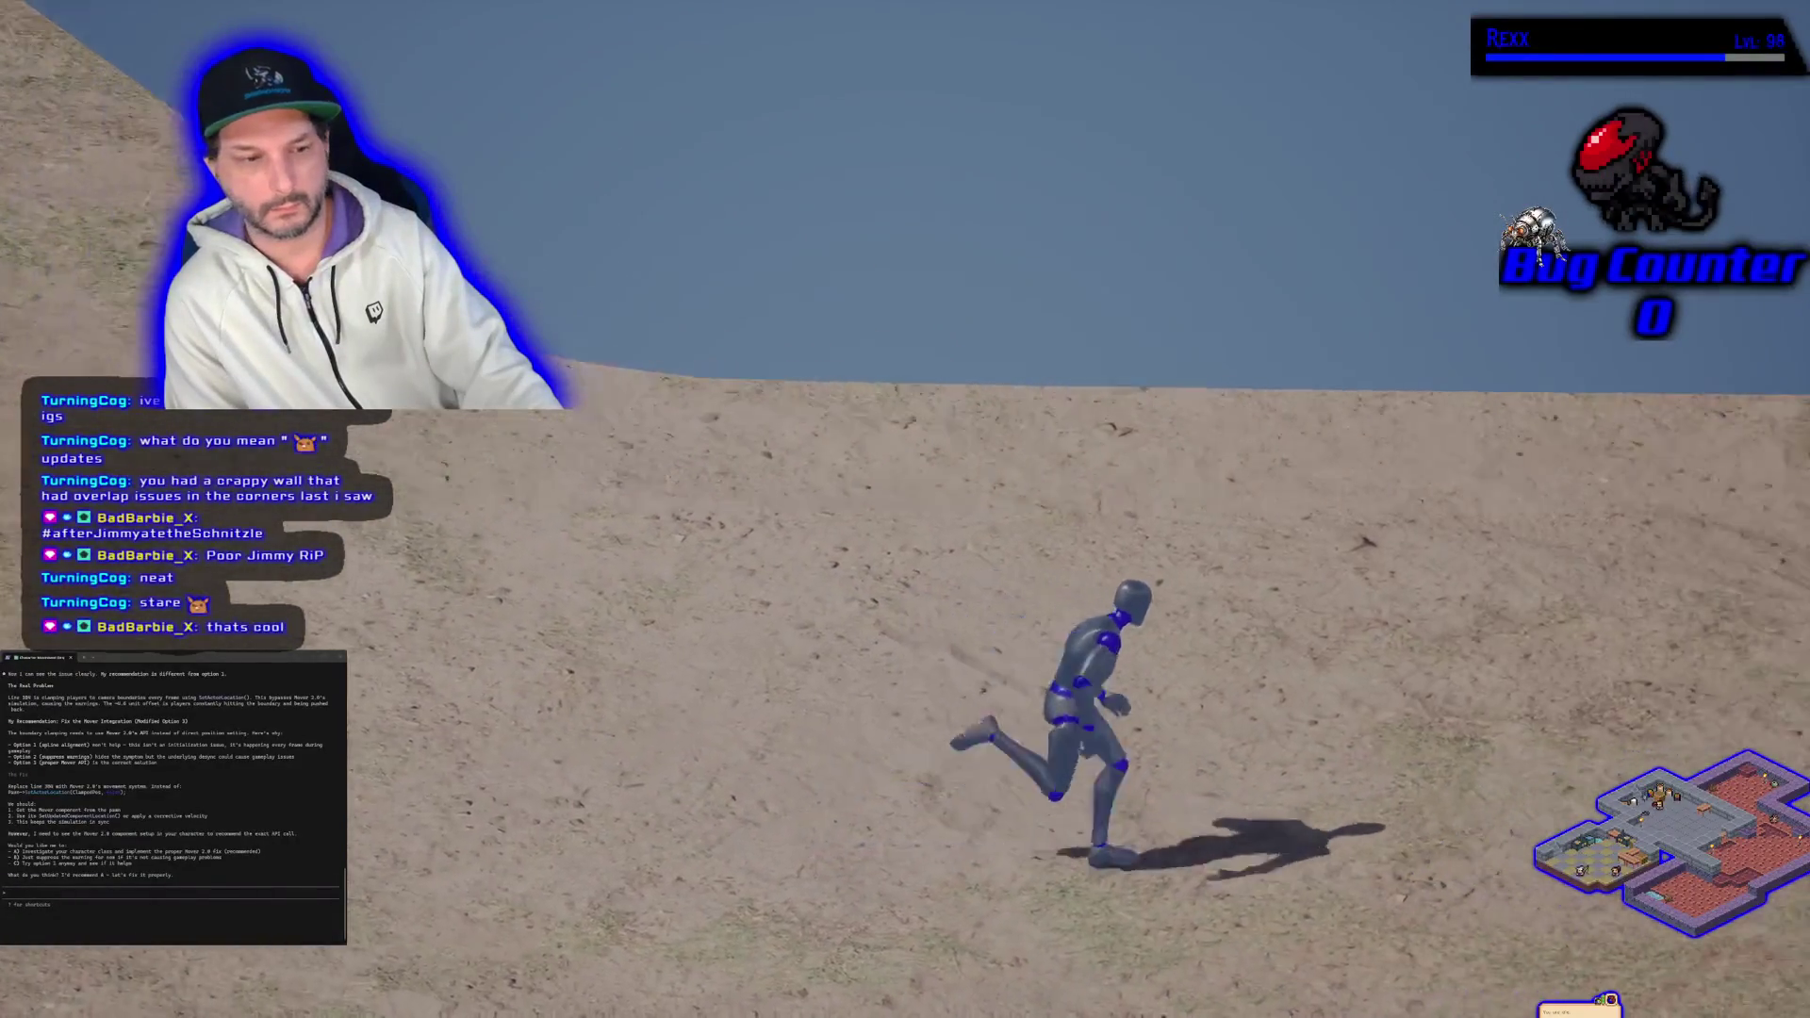
key("d")
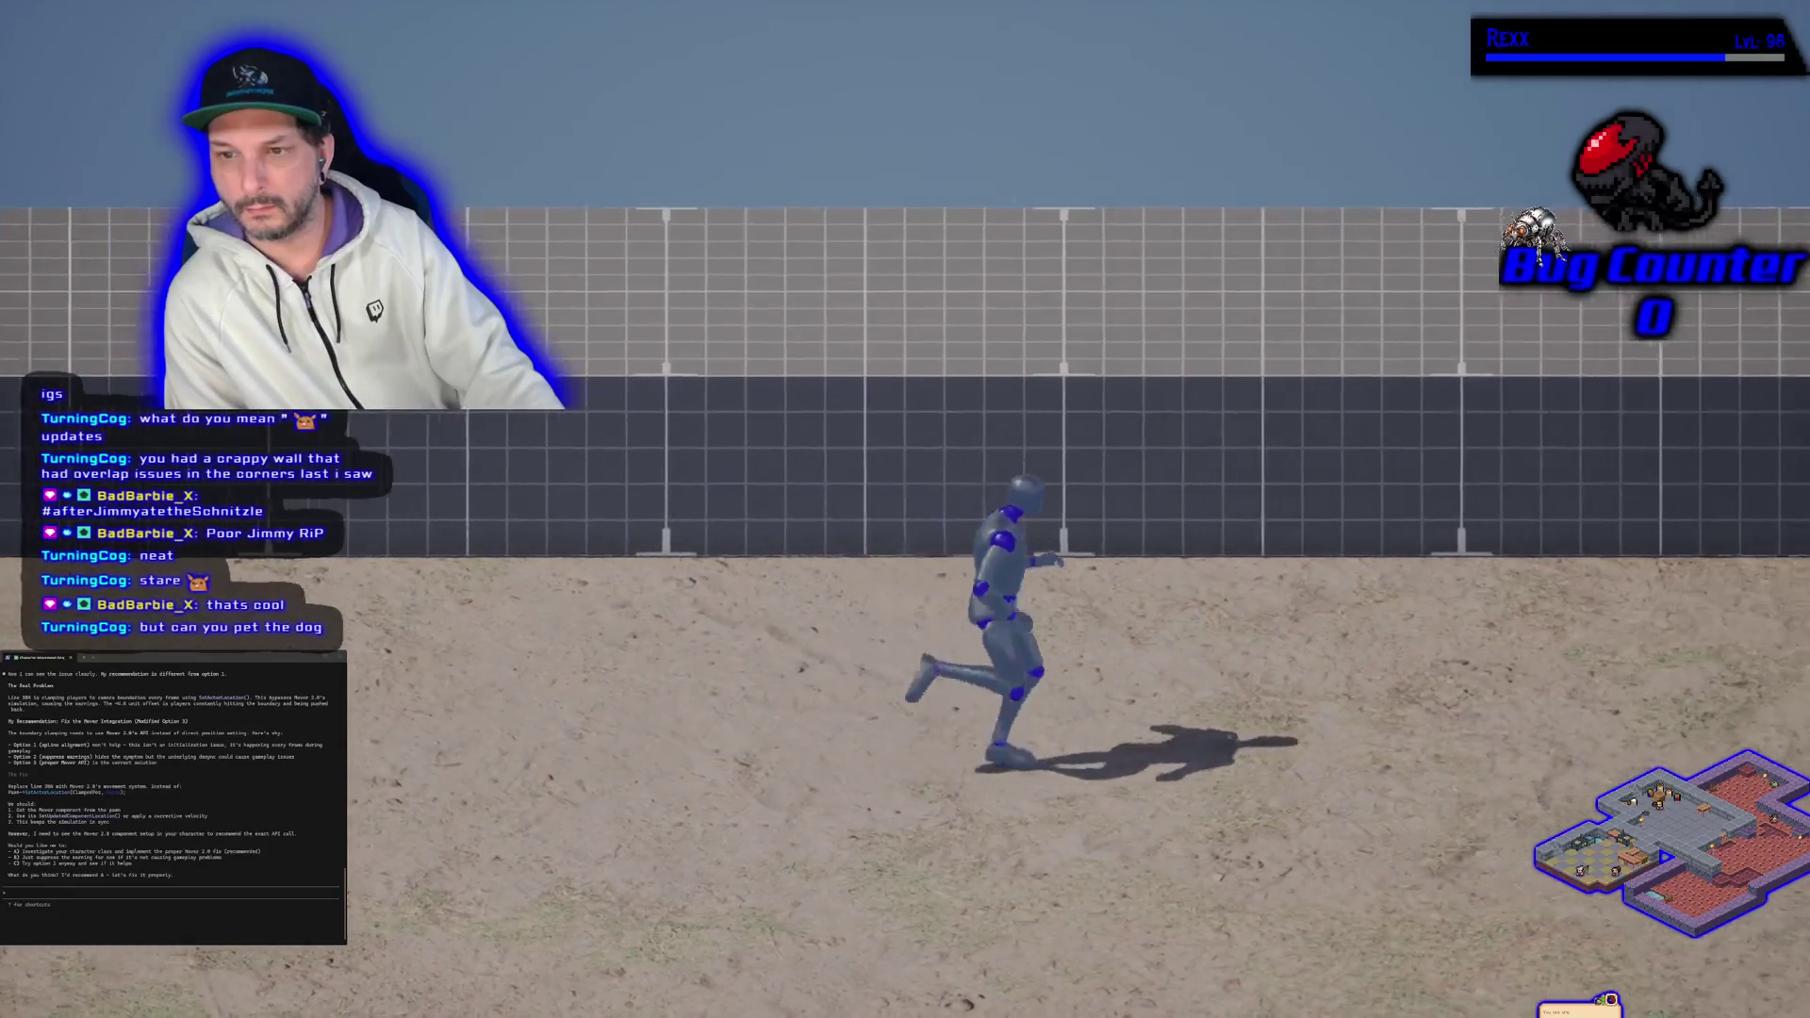
key("a")
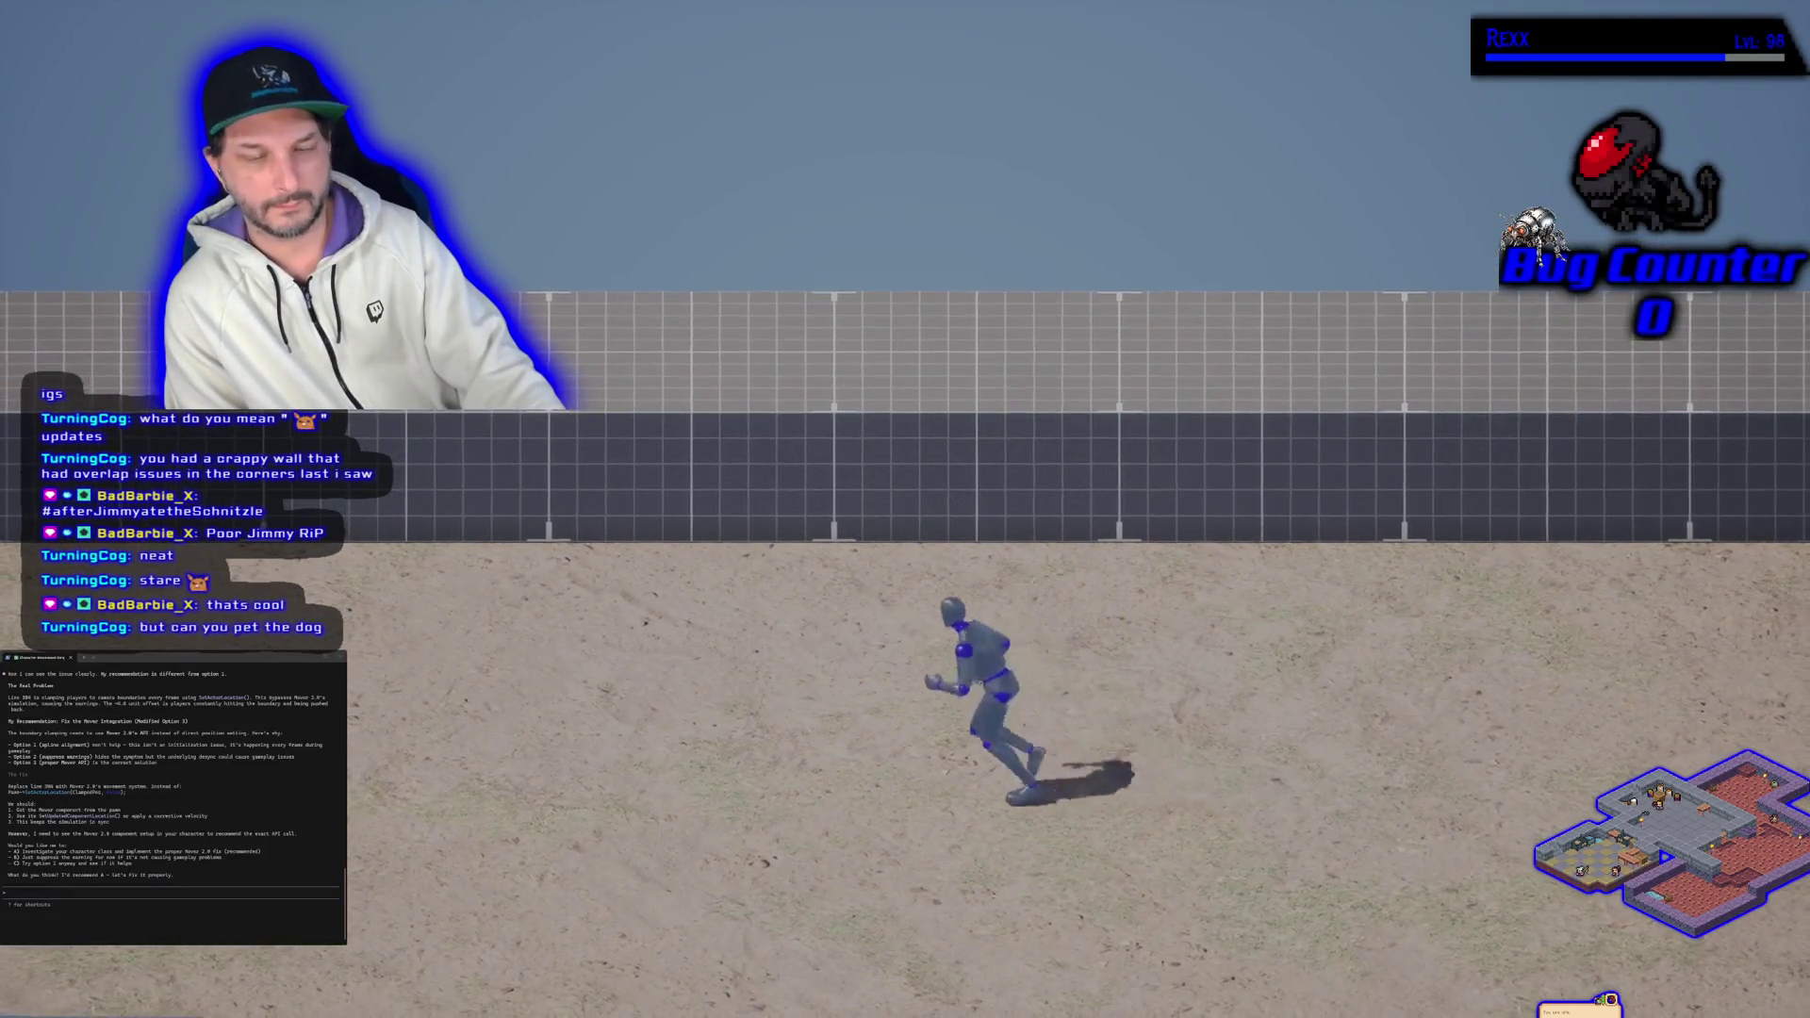
key("space")
Step: Run and leap along the wall top, drop to the sand, and jump back up
key("d")
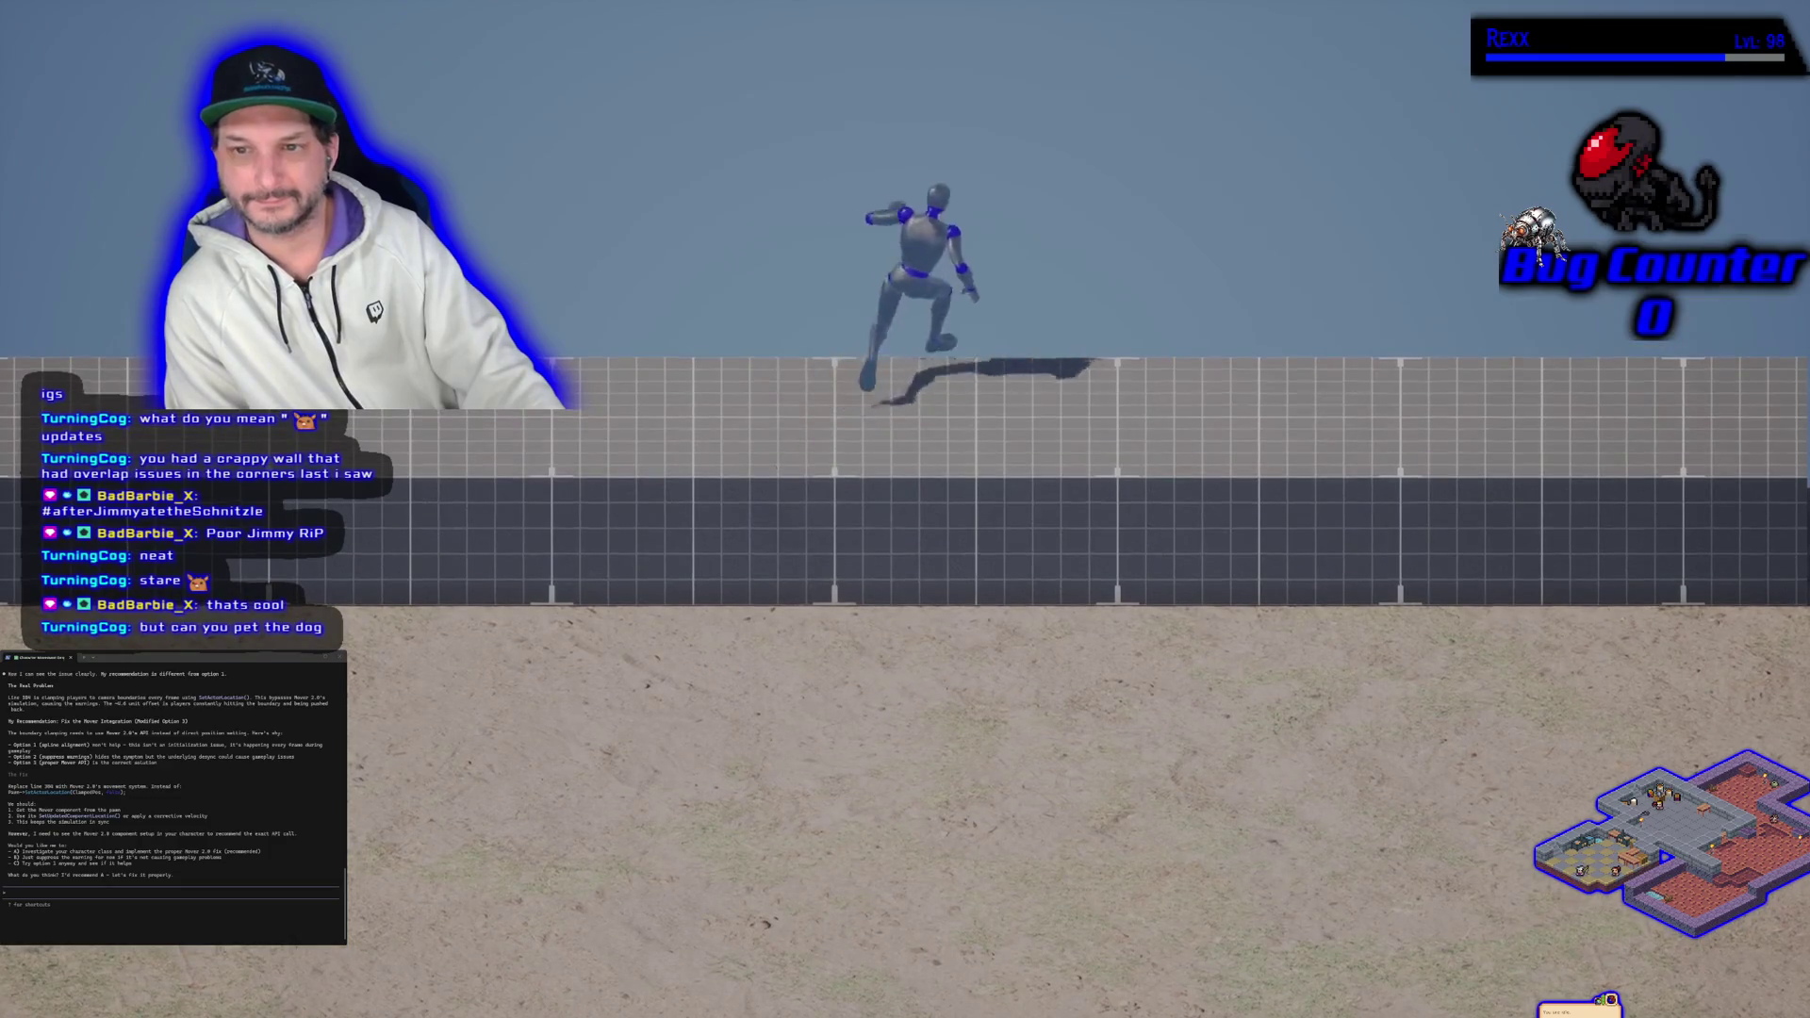
key("a")
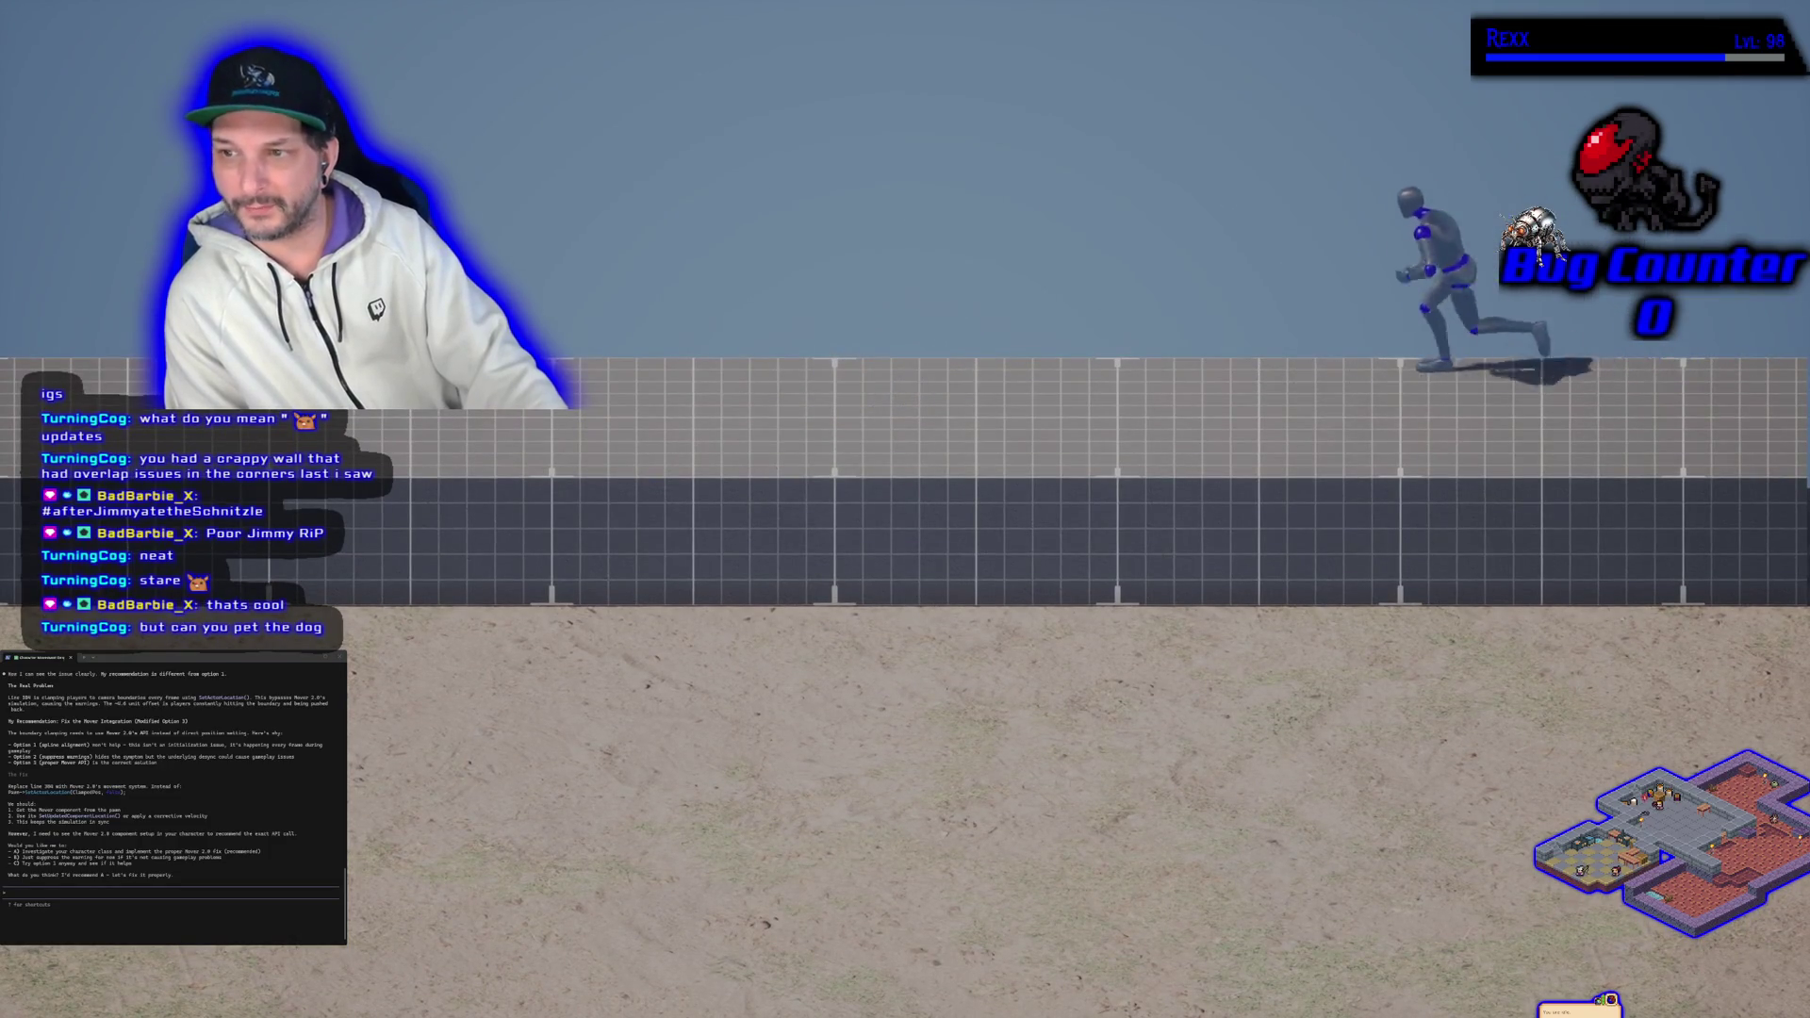
key("space")
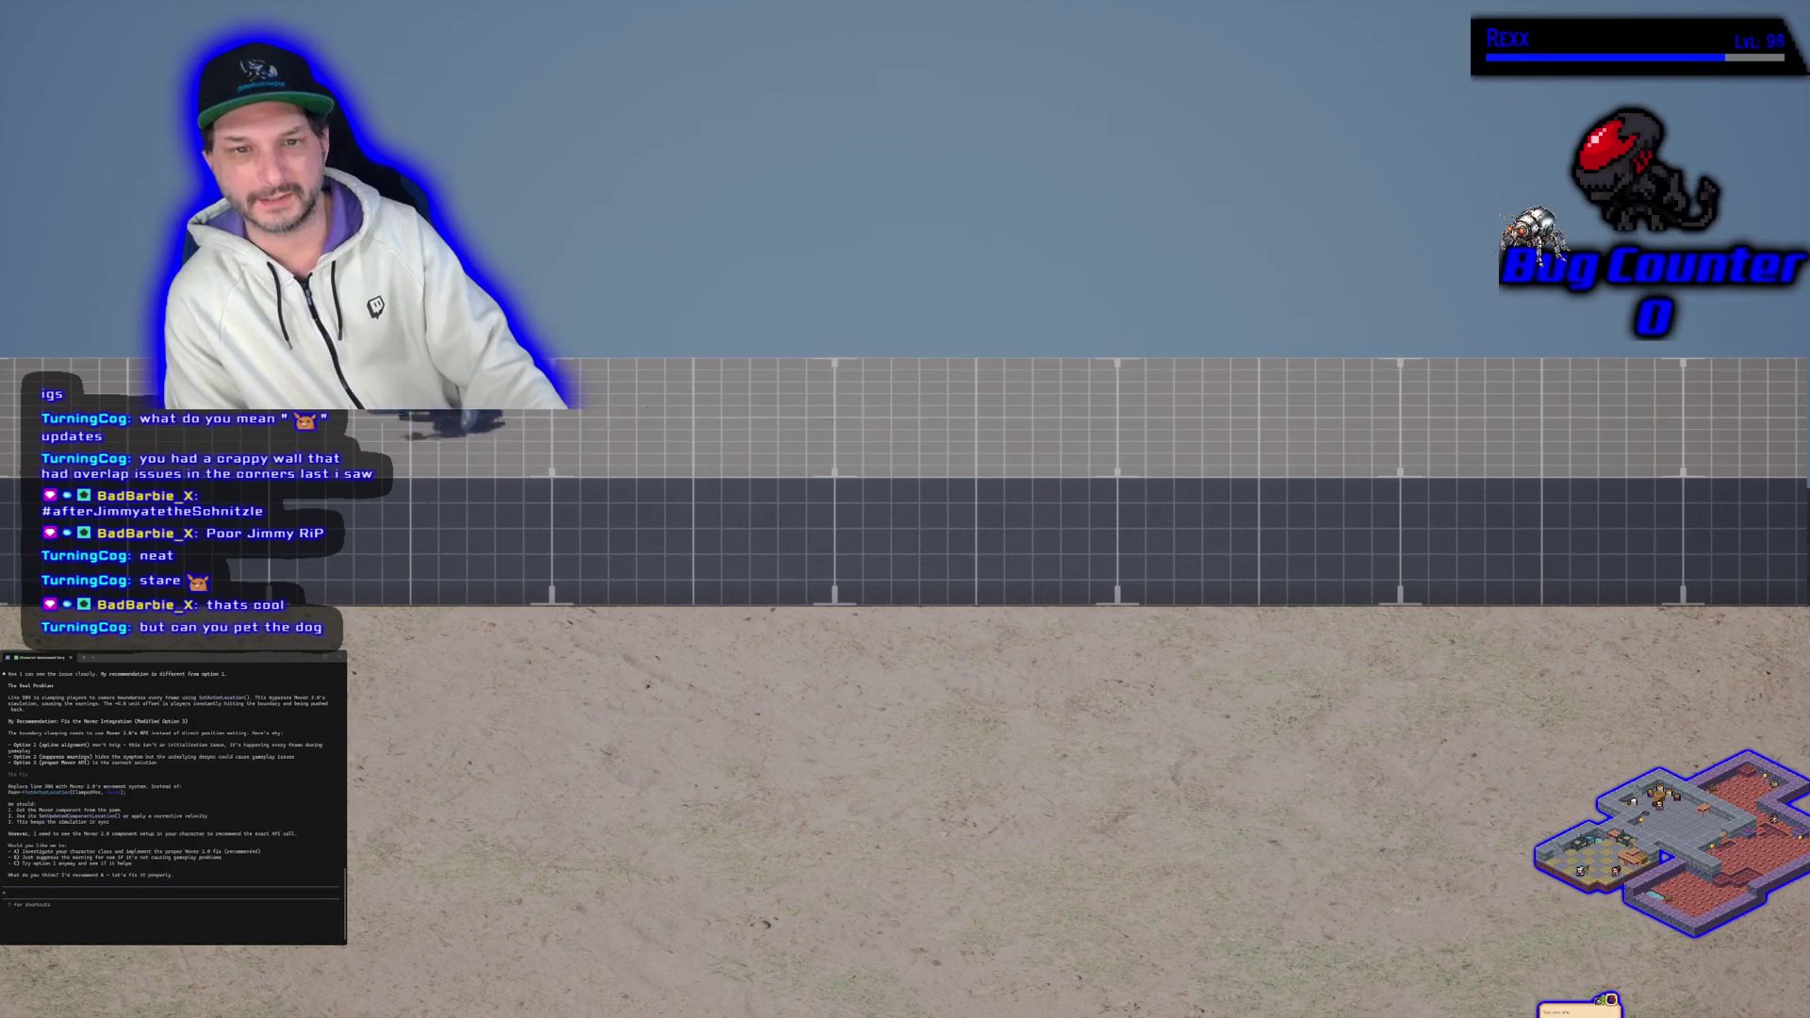
key("d")
key("space")
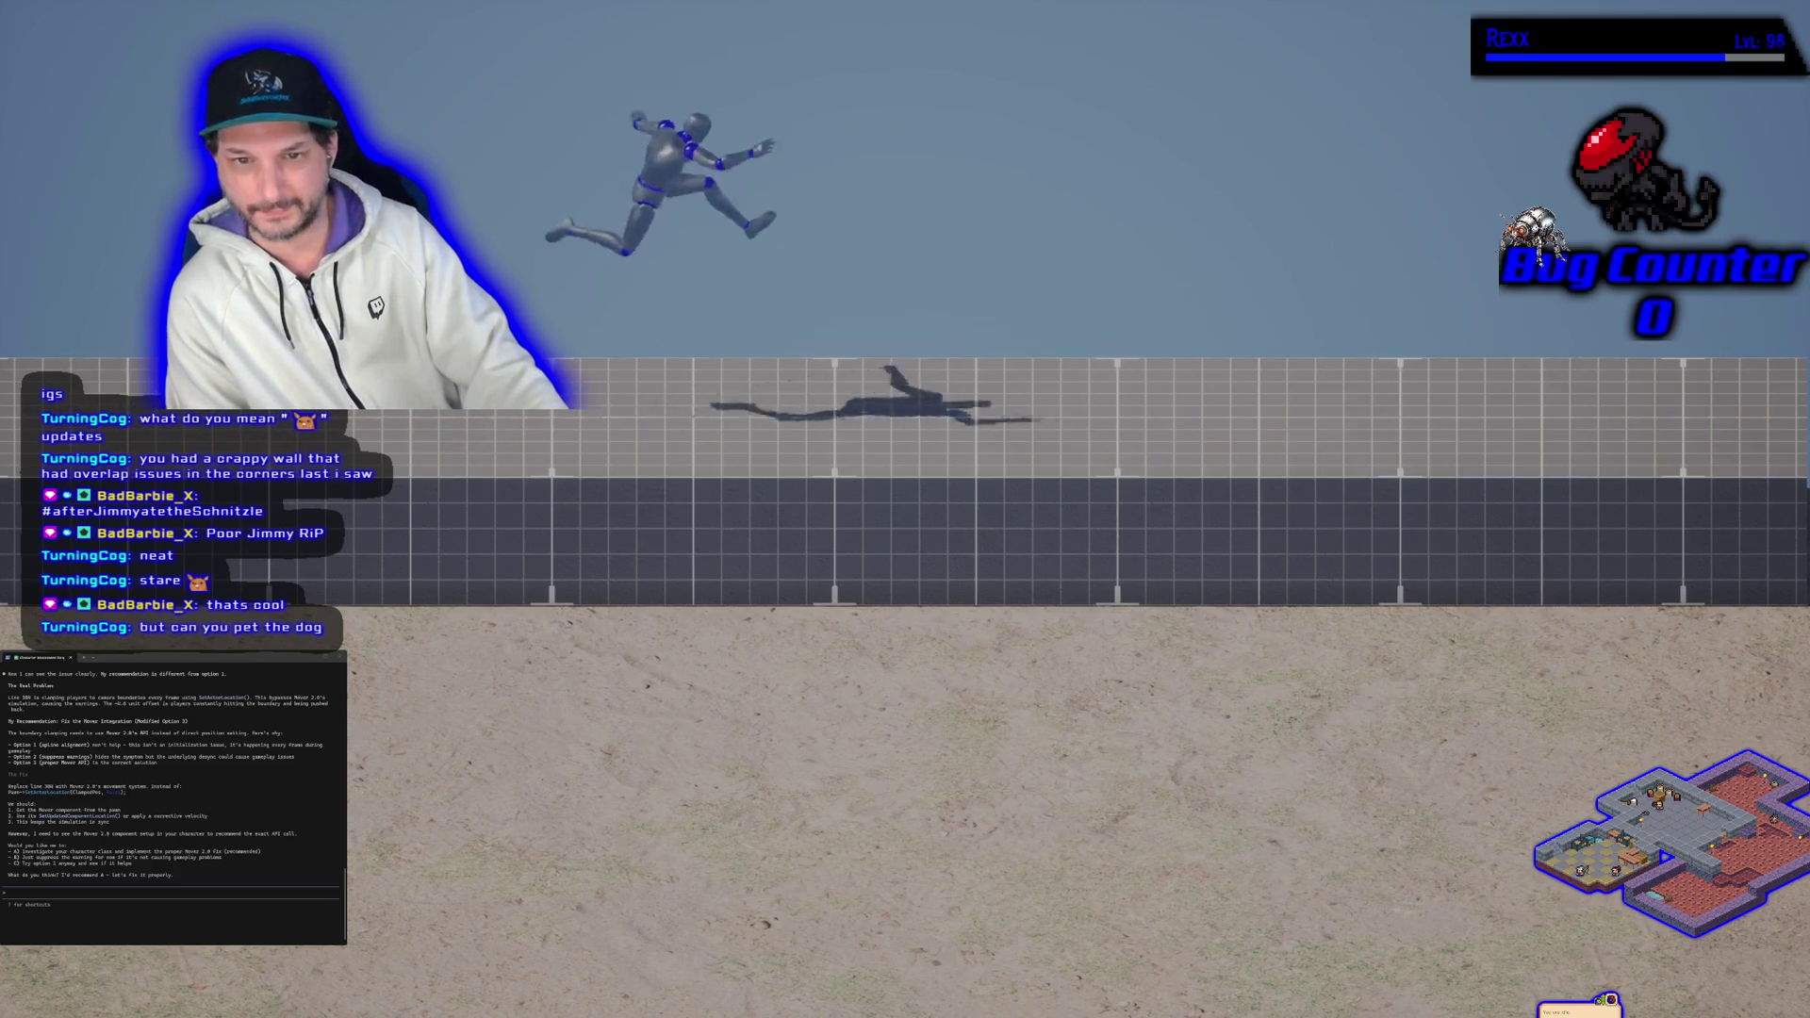
key("s")
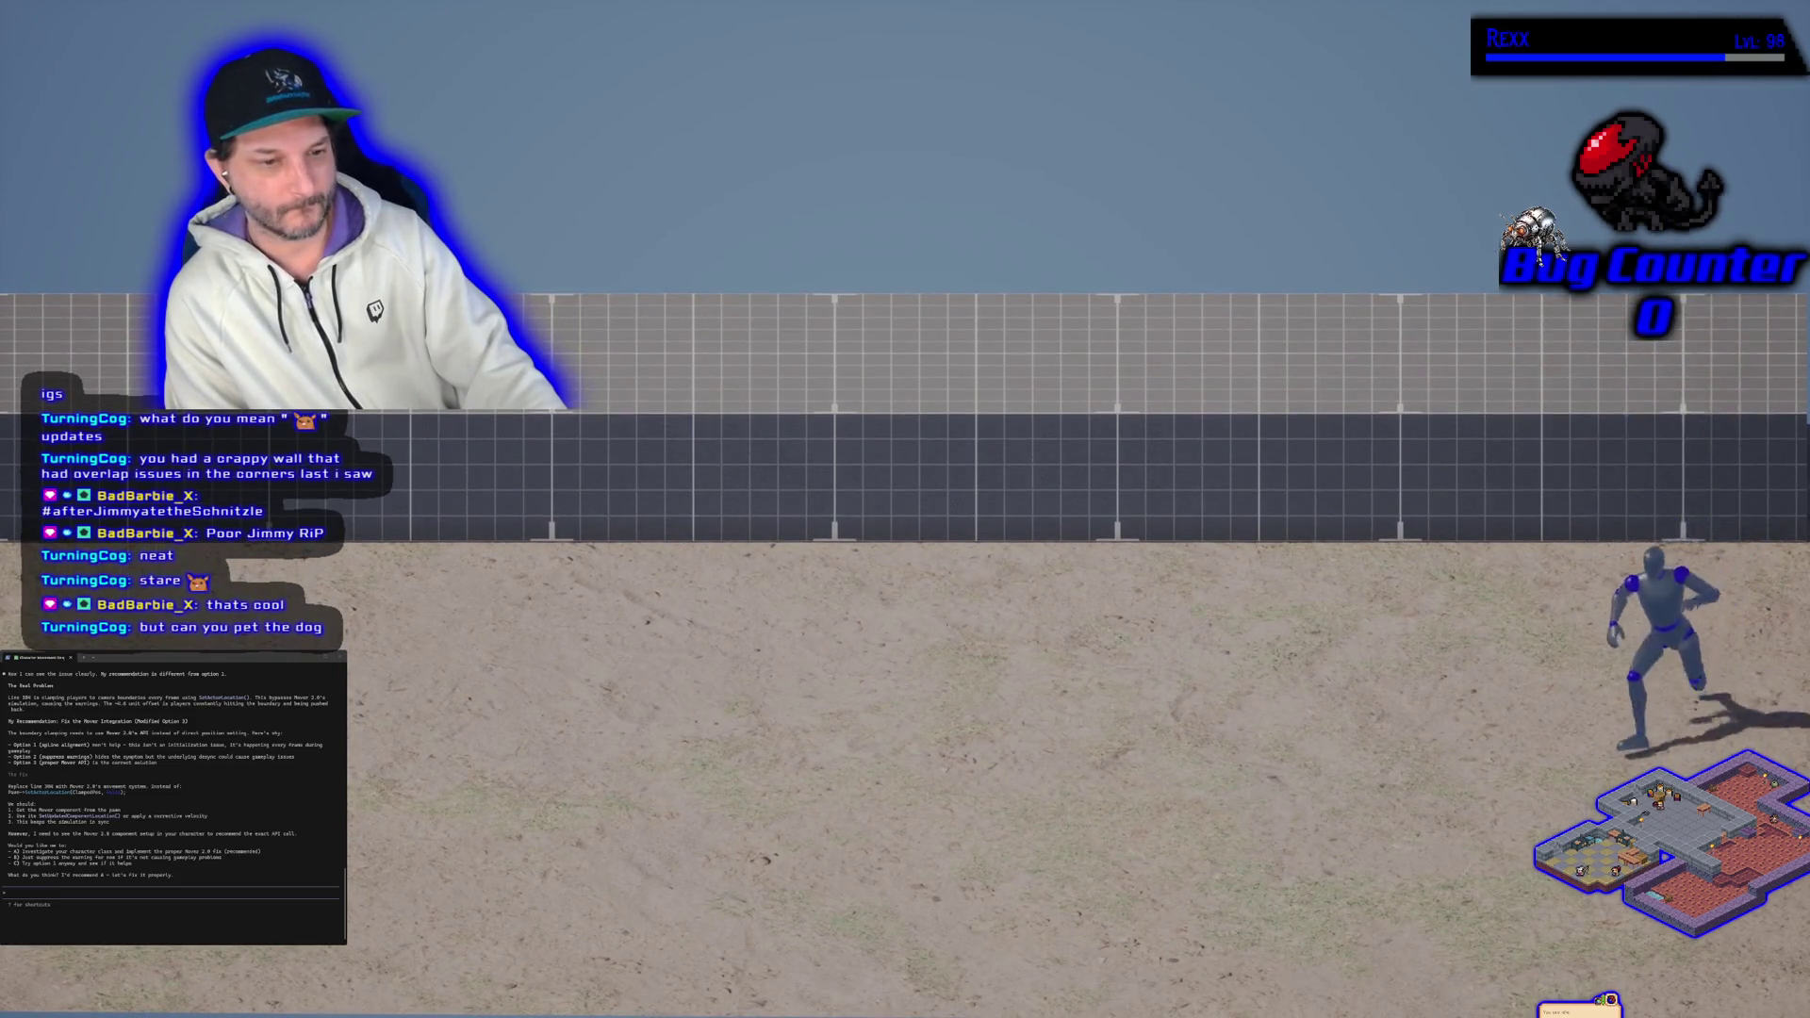
key("a")
key("space")
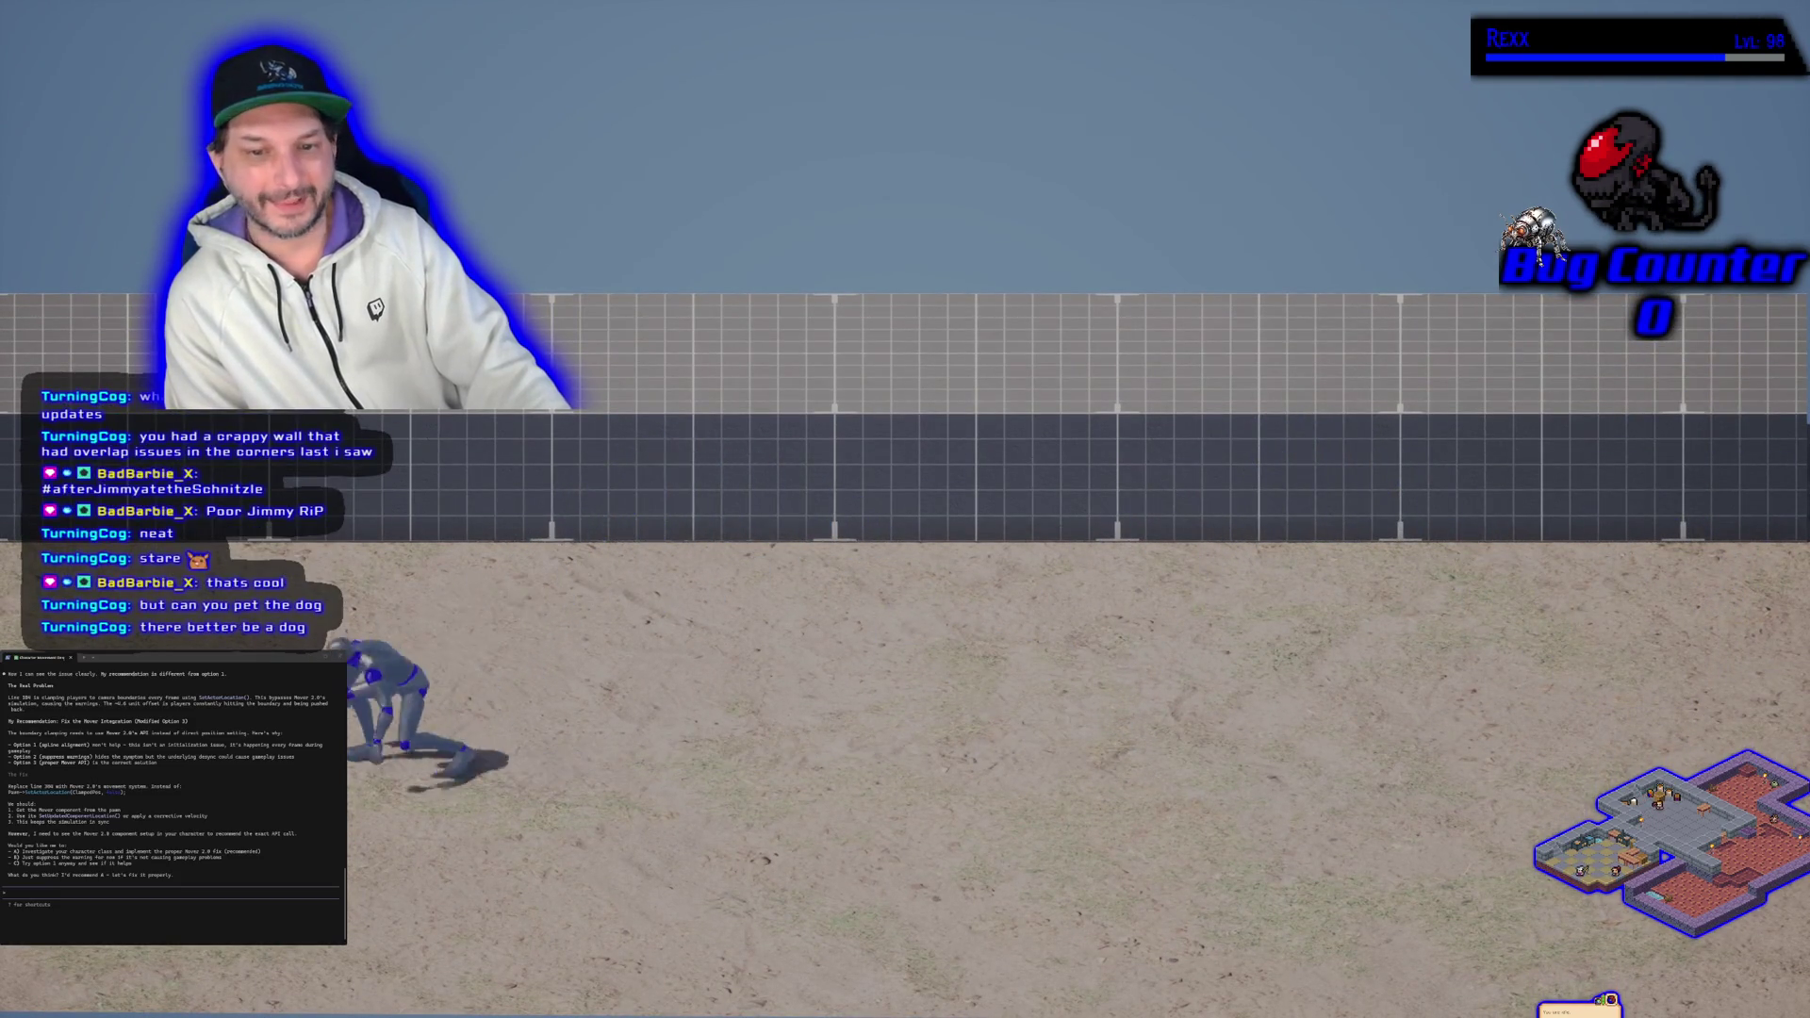
key("space")
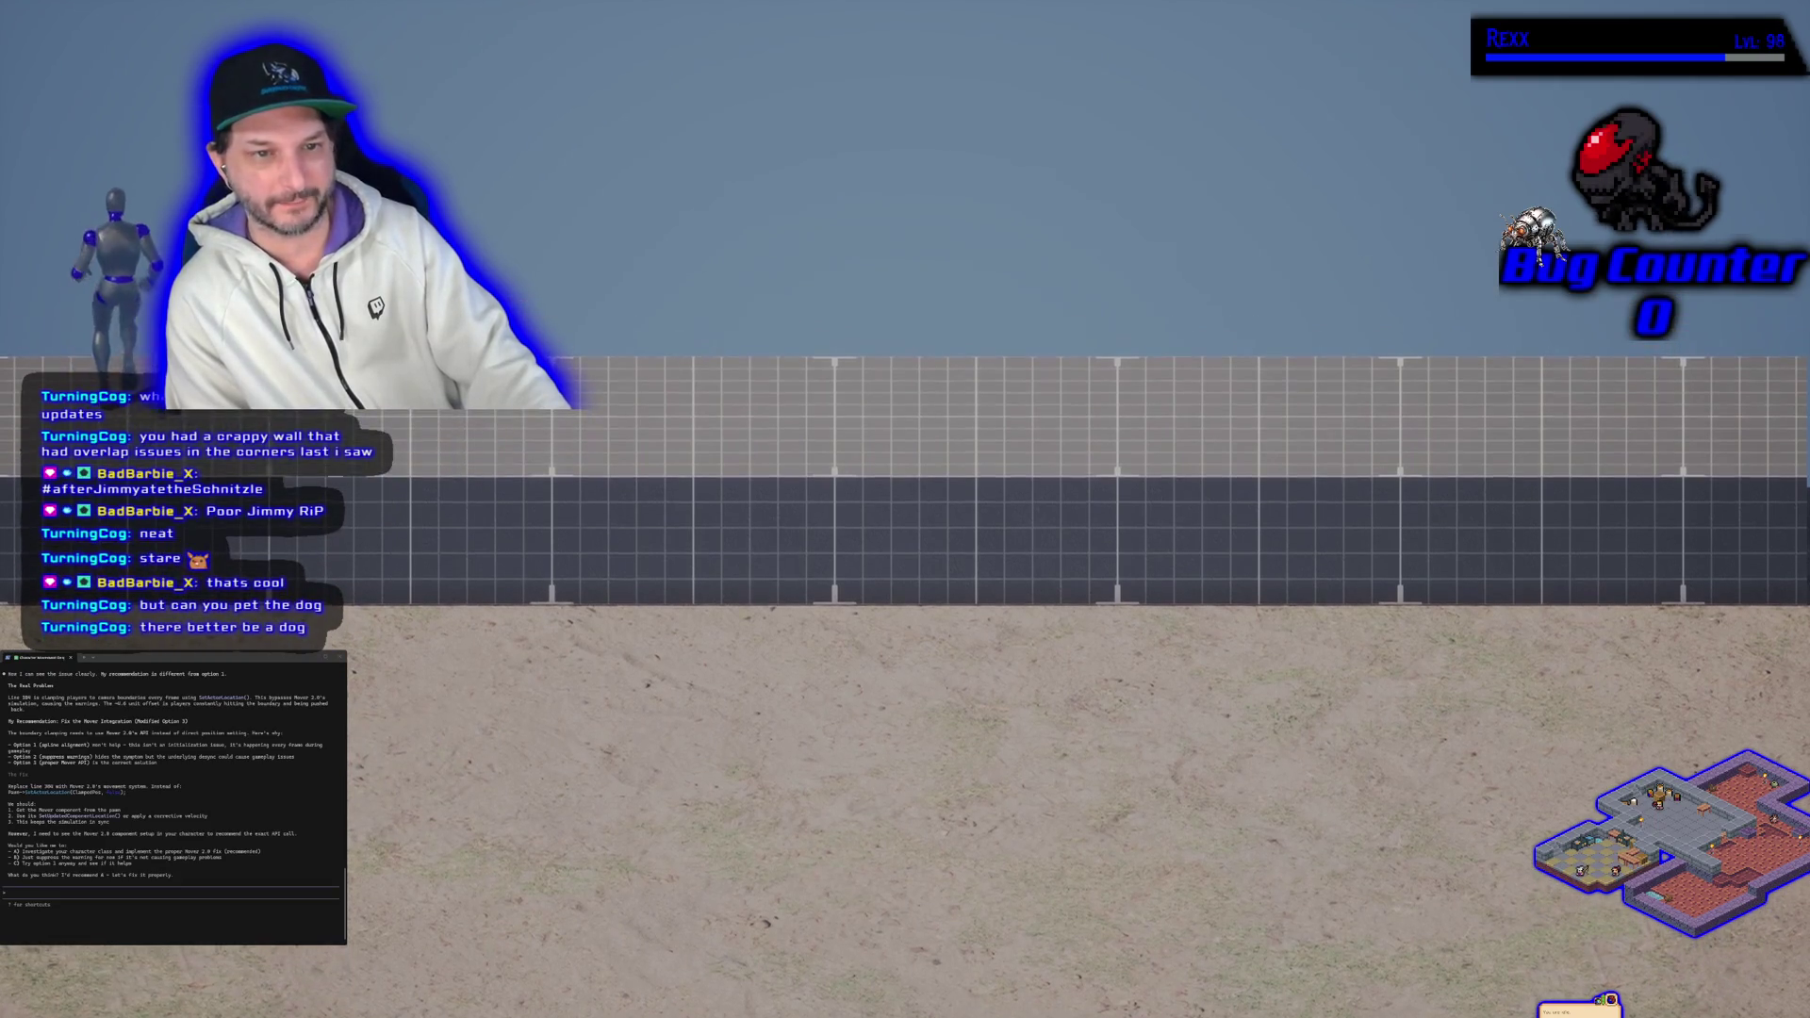
Step: Run and jump across the arena toward the back wall, then end the play session
key("d")
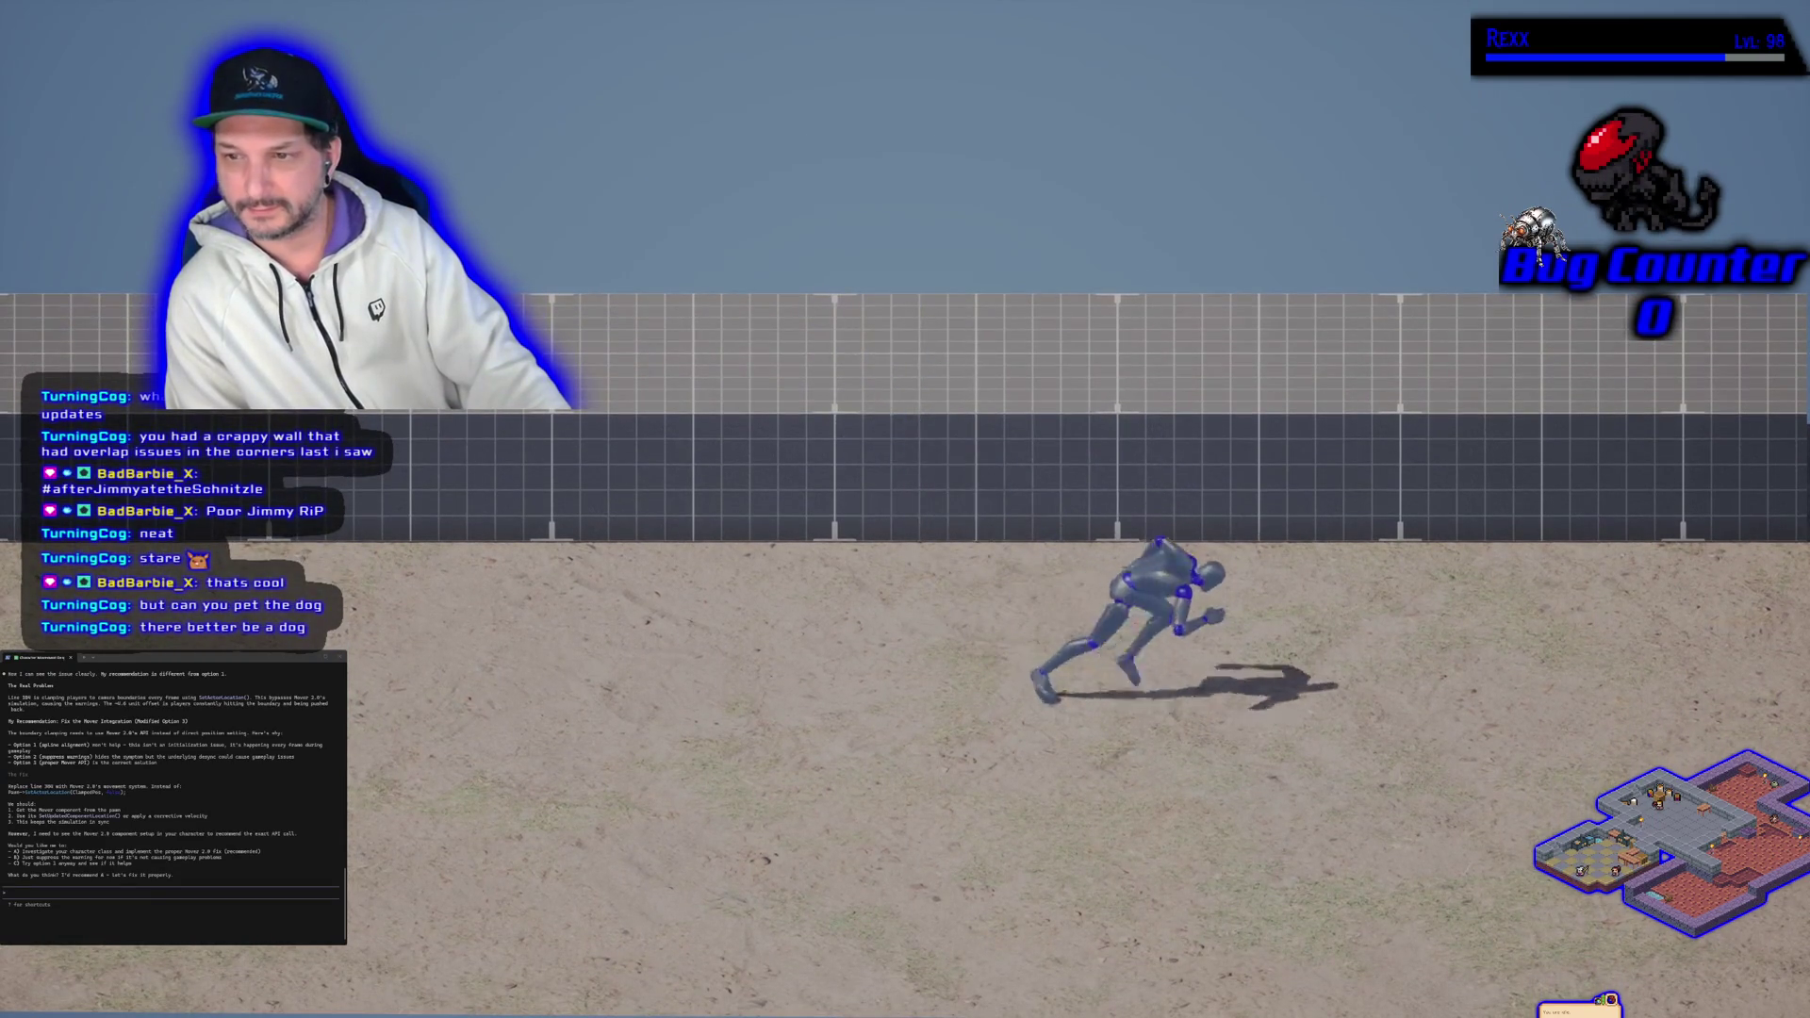
key("space")
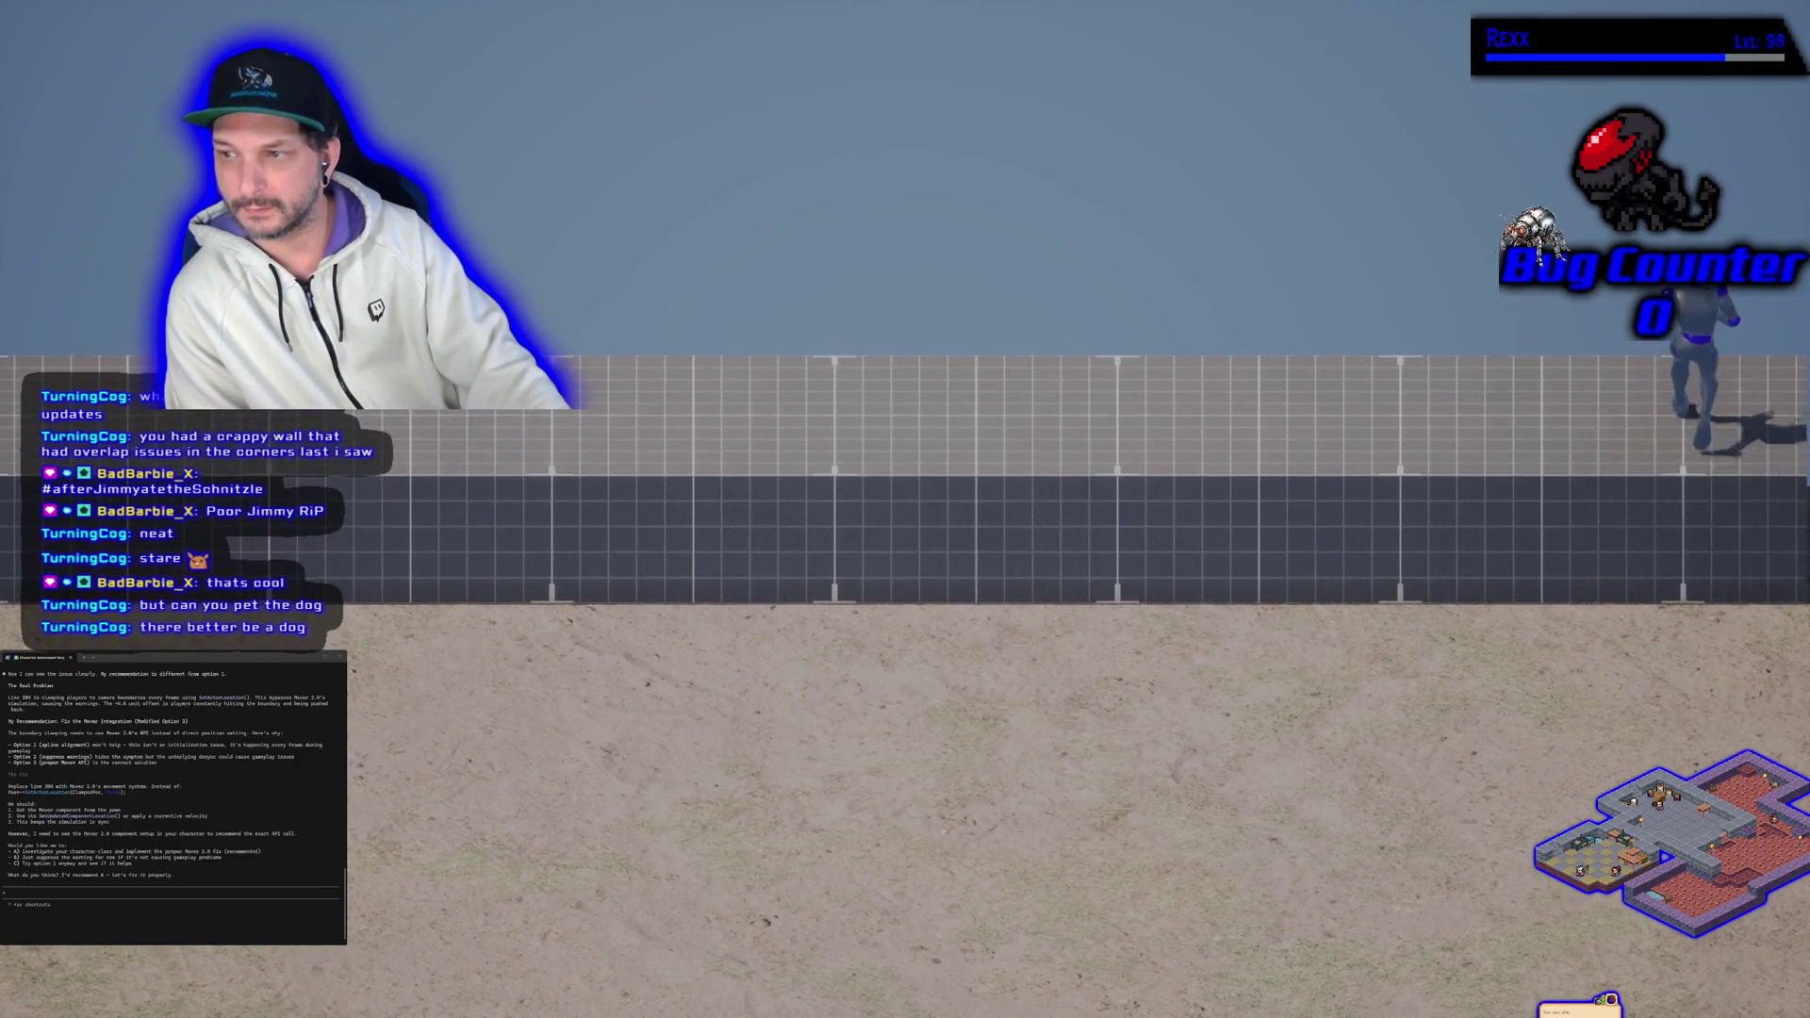
key("a")
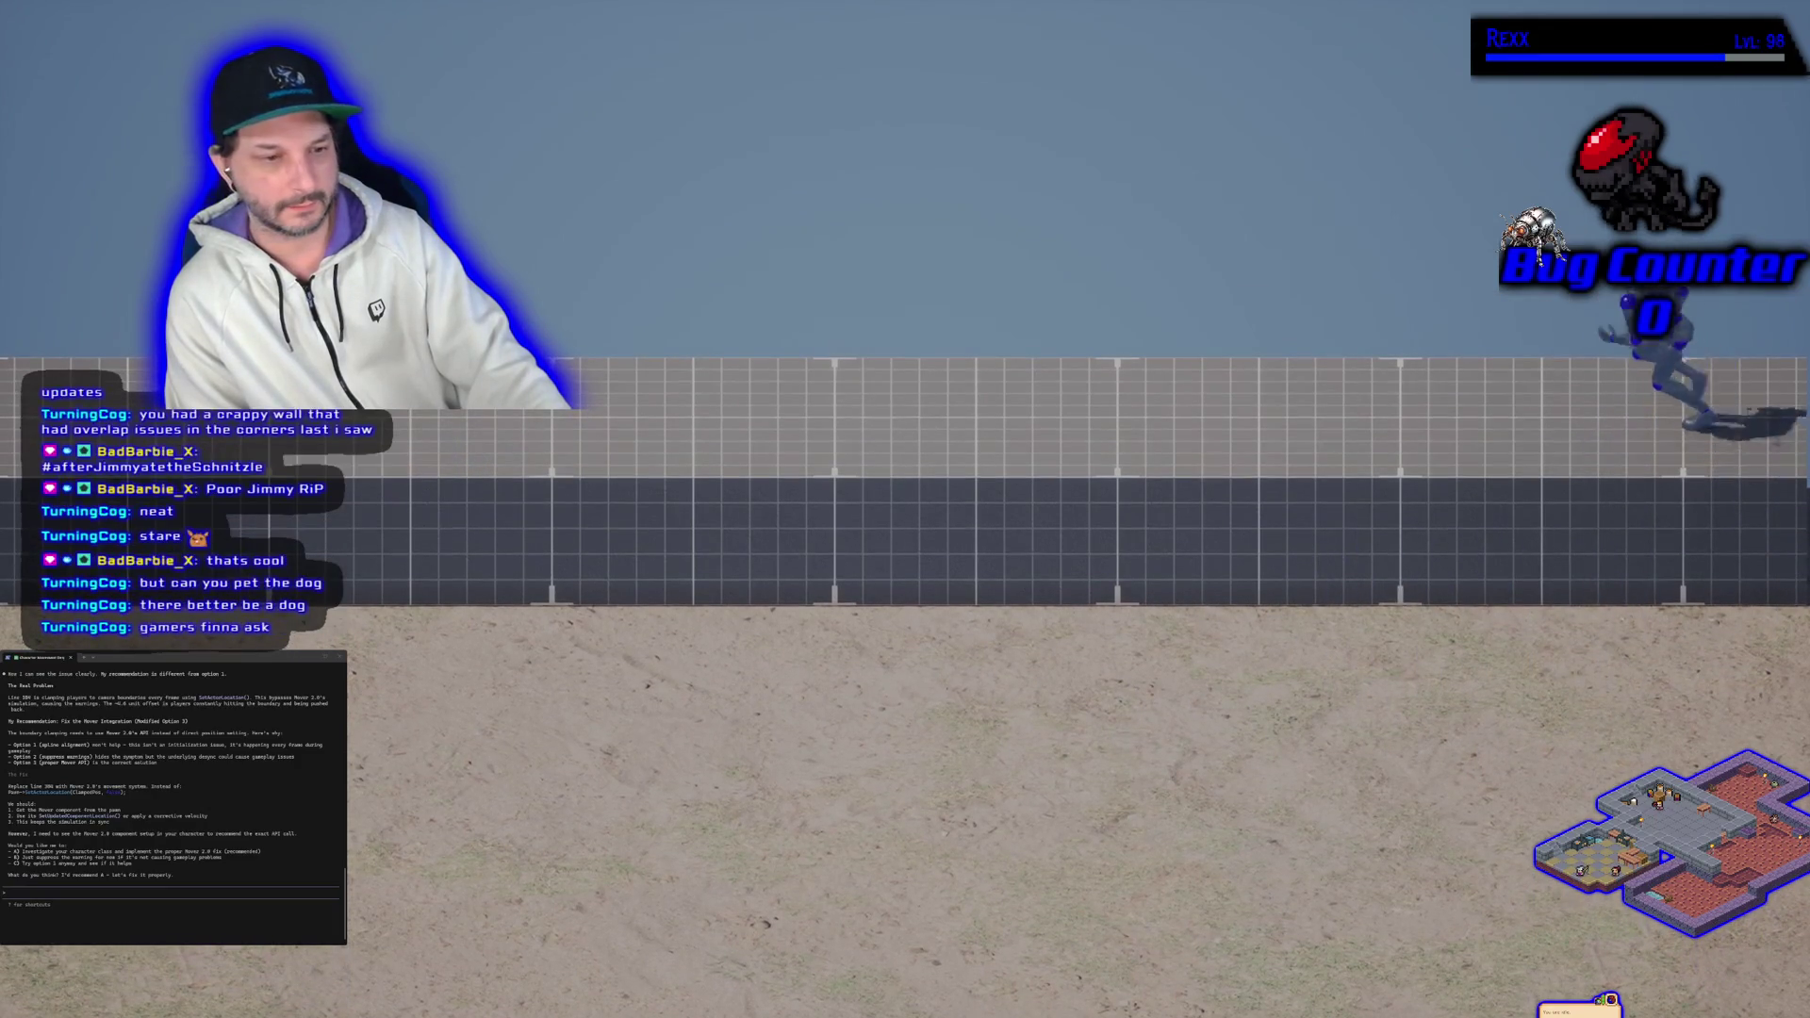
key("space")
key("s")
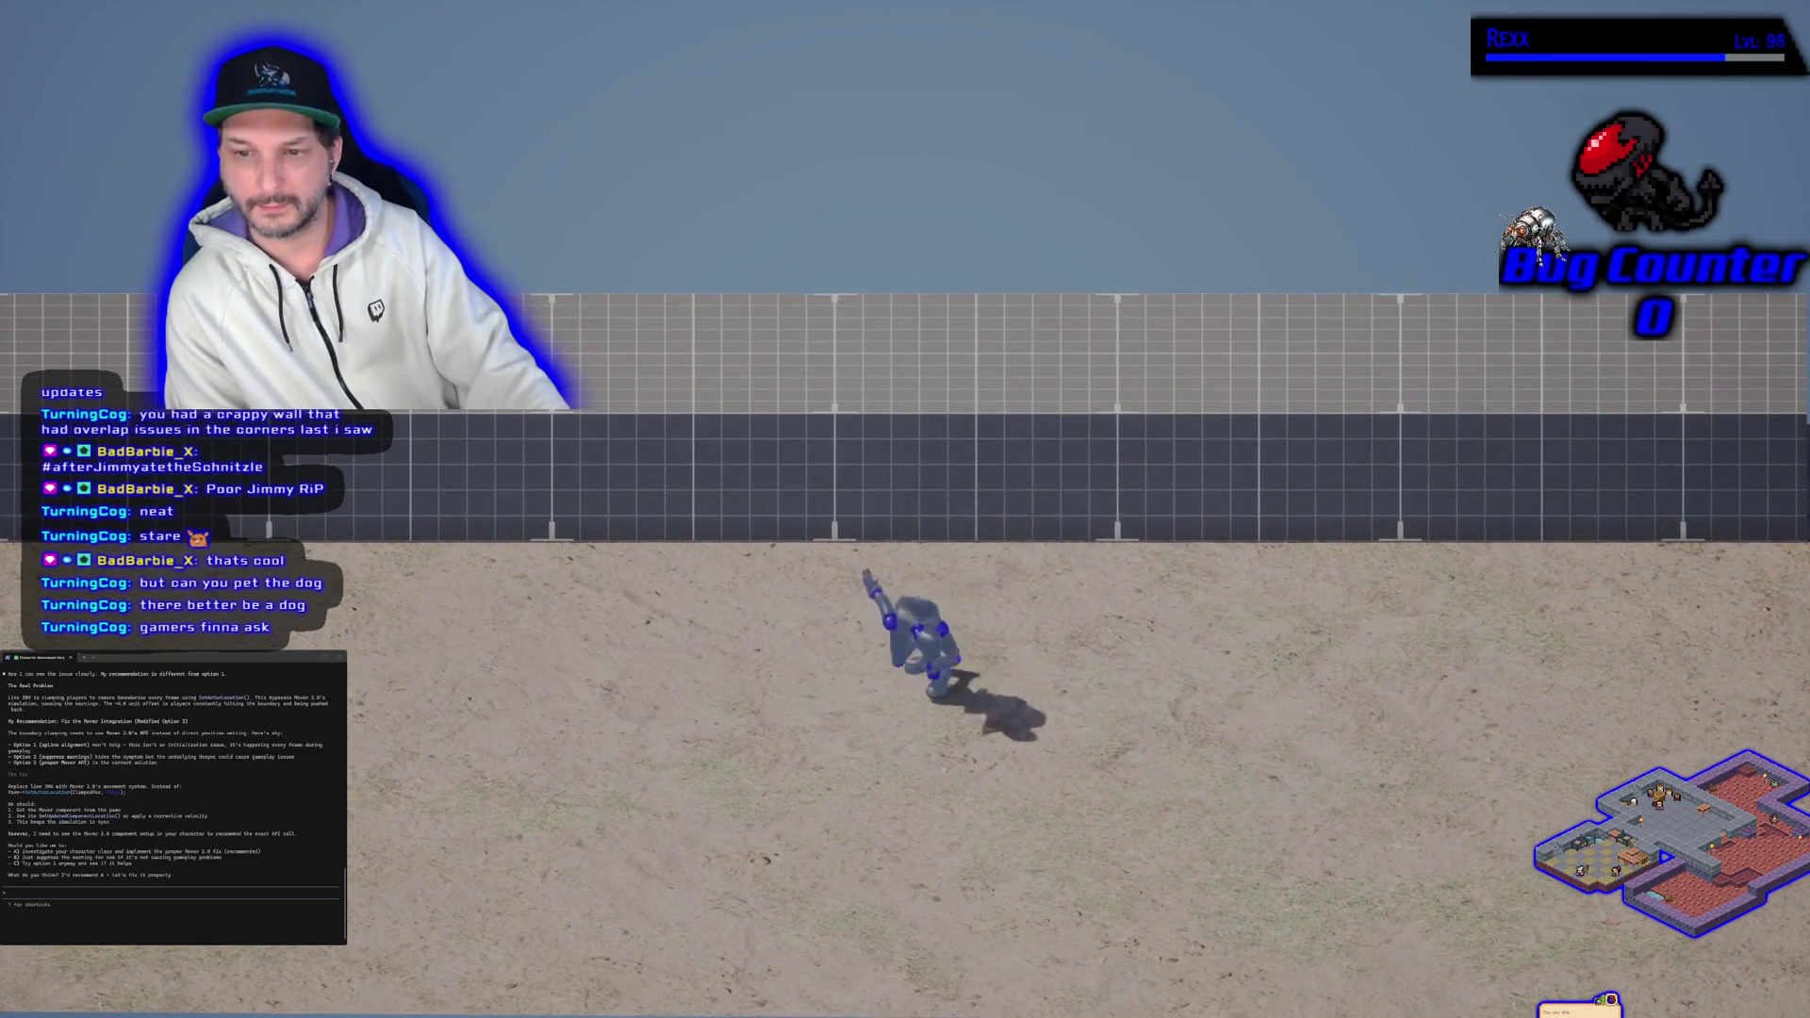
key("w")
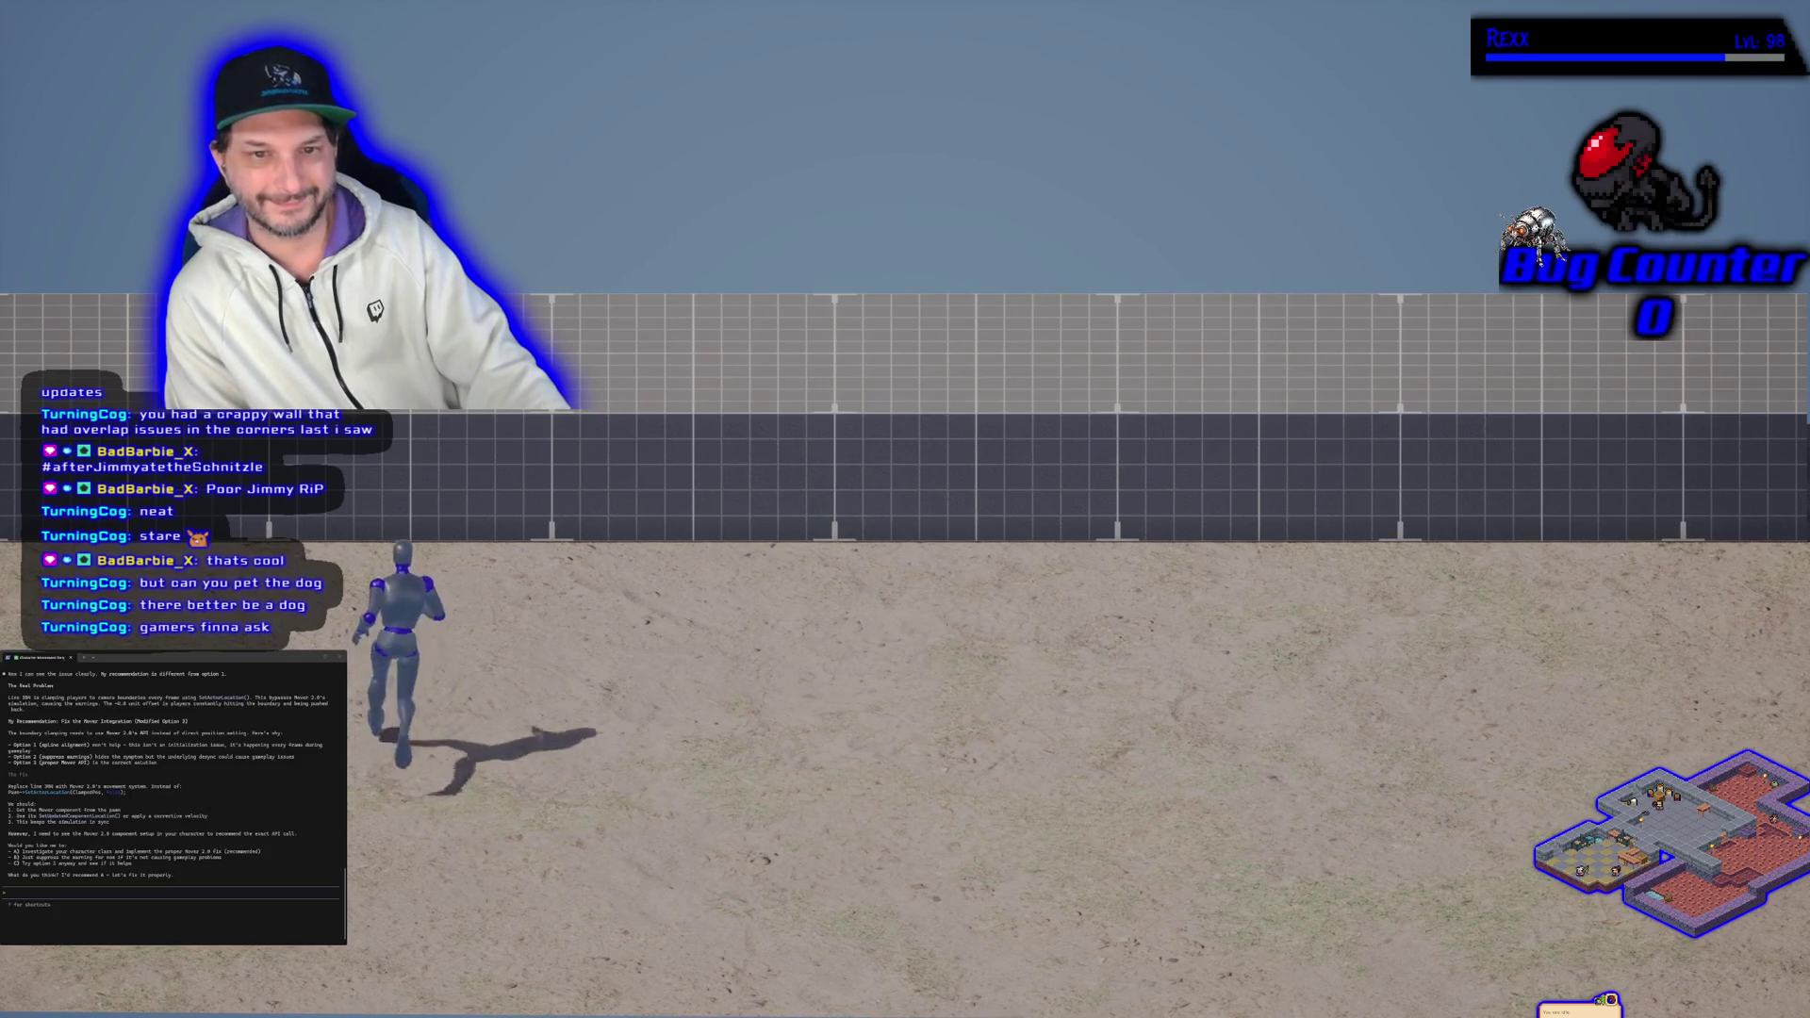
key("d")
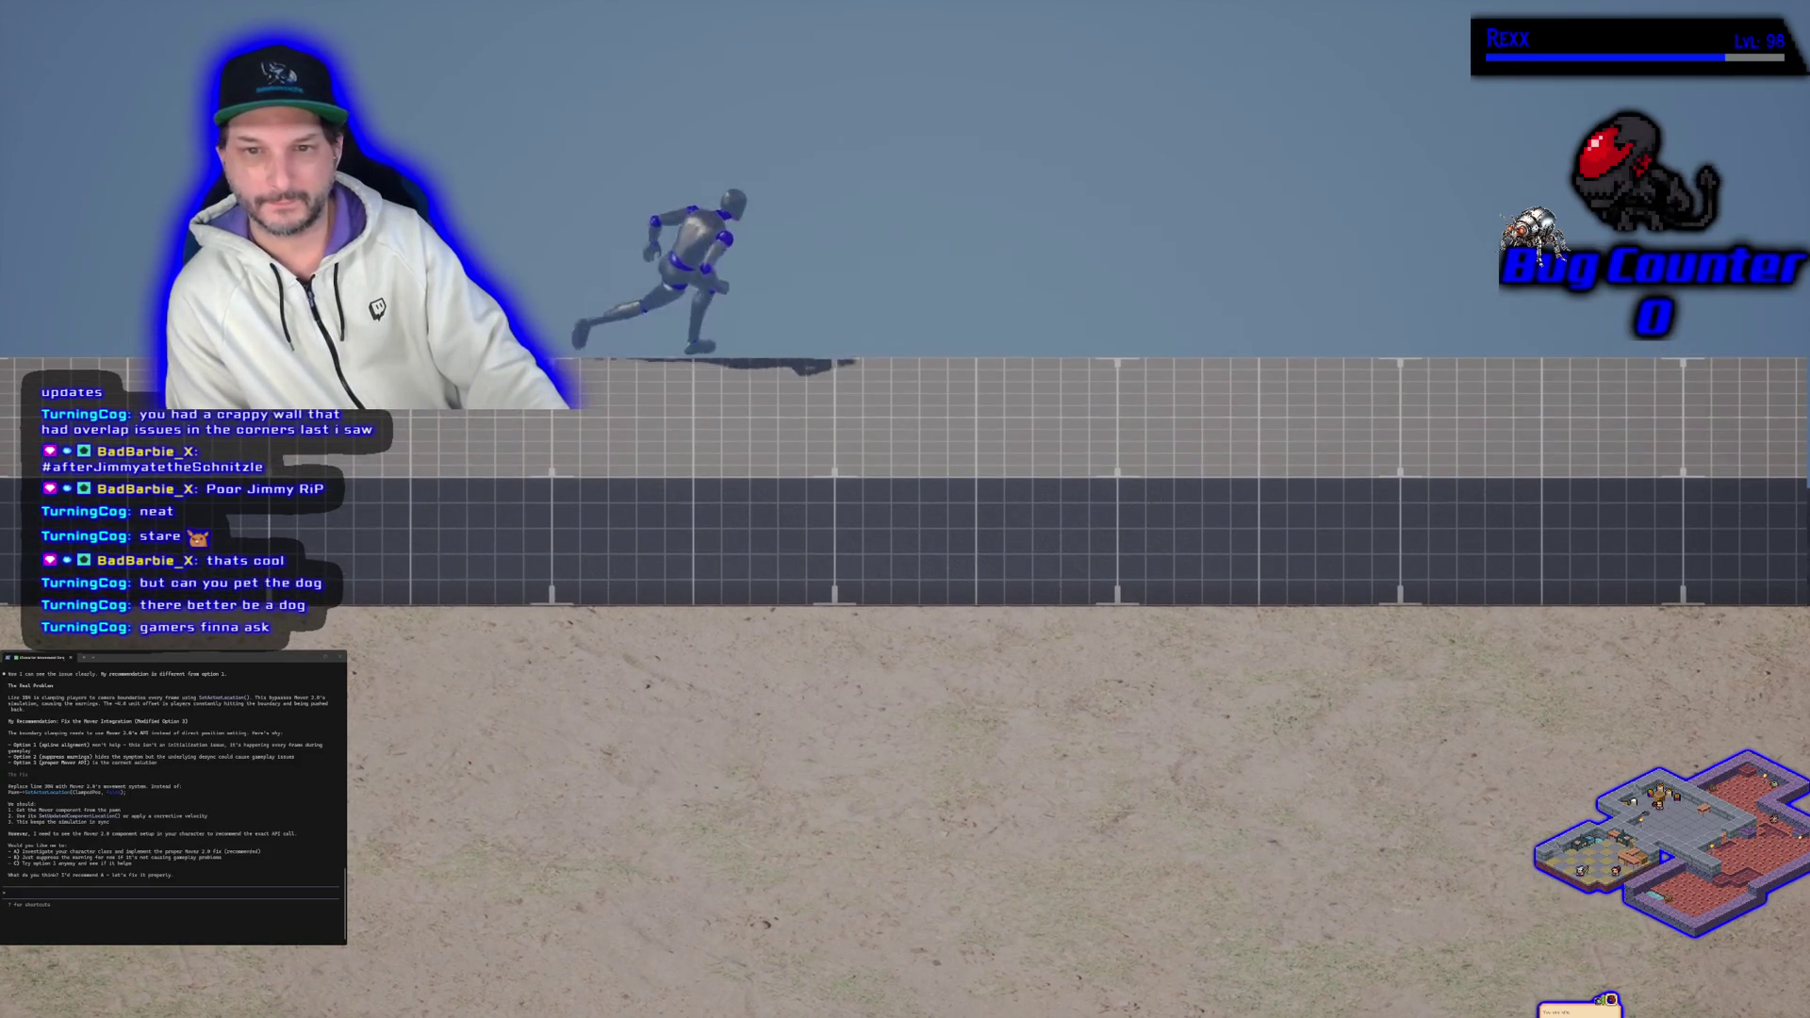
key("space")
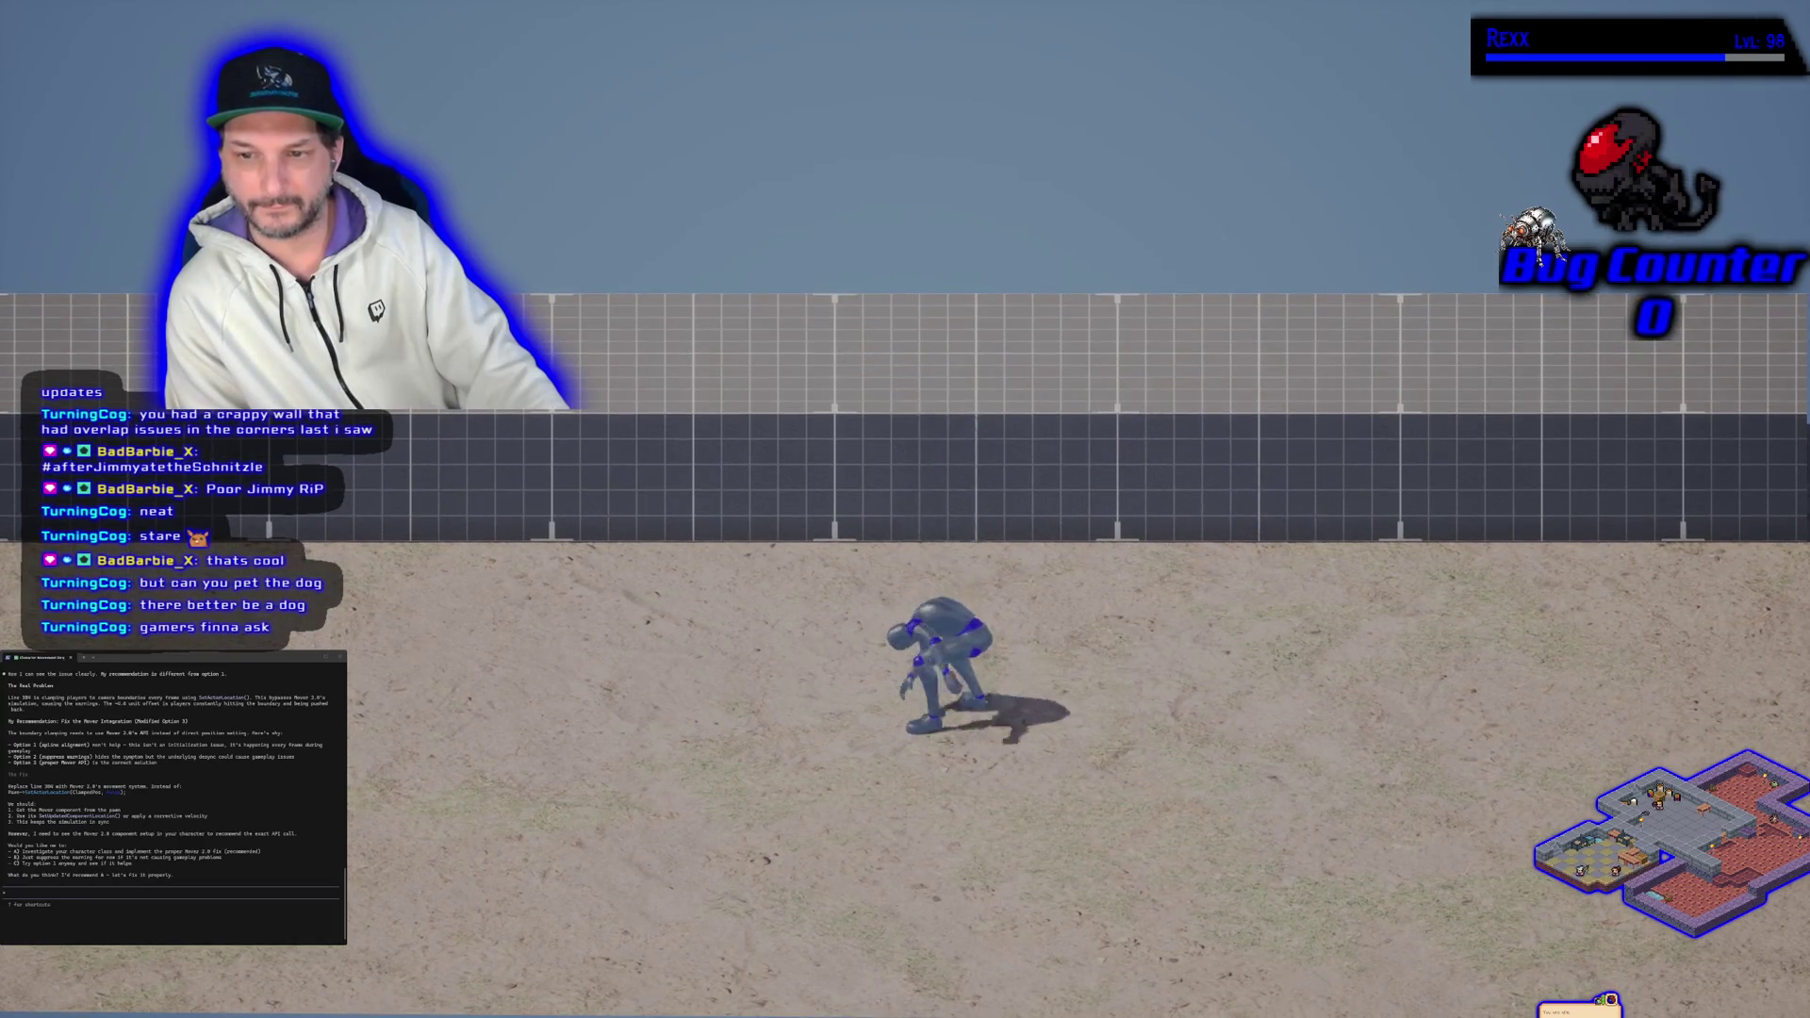
key("Escape")
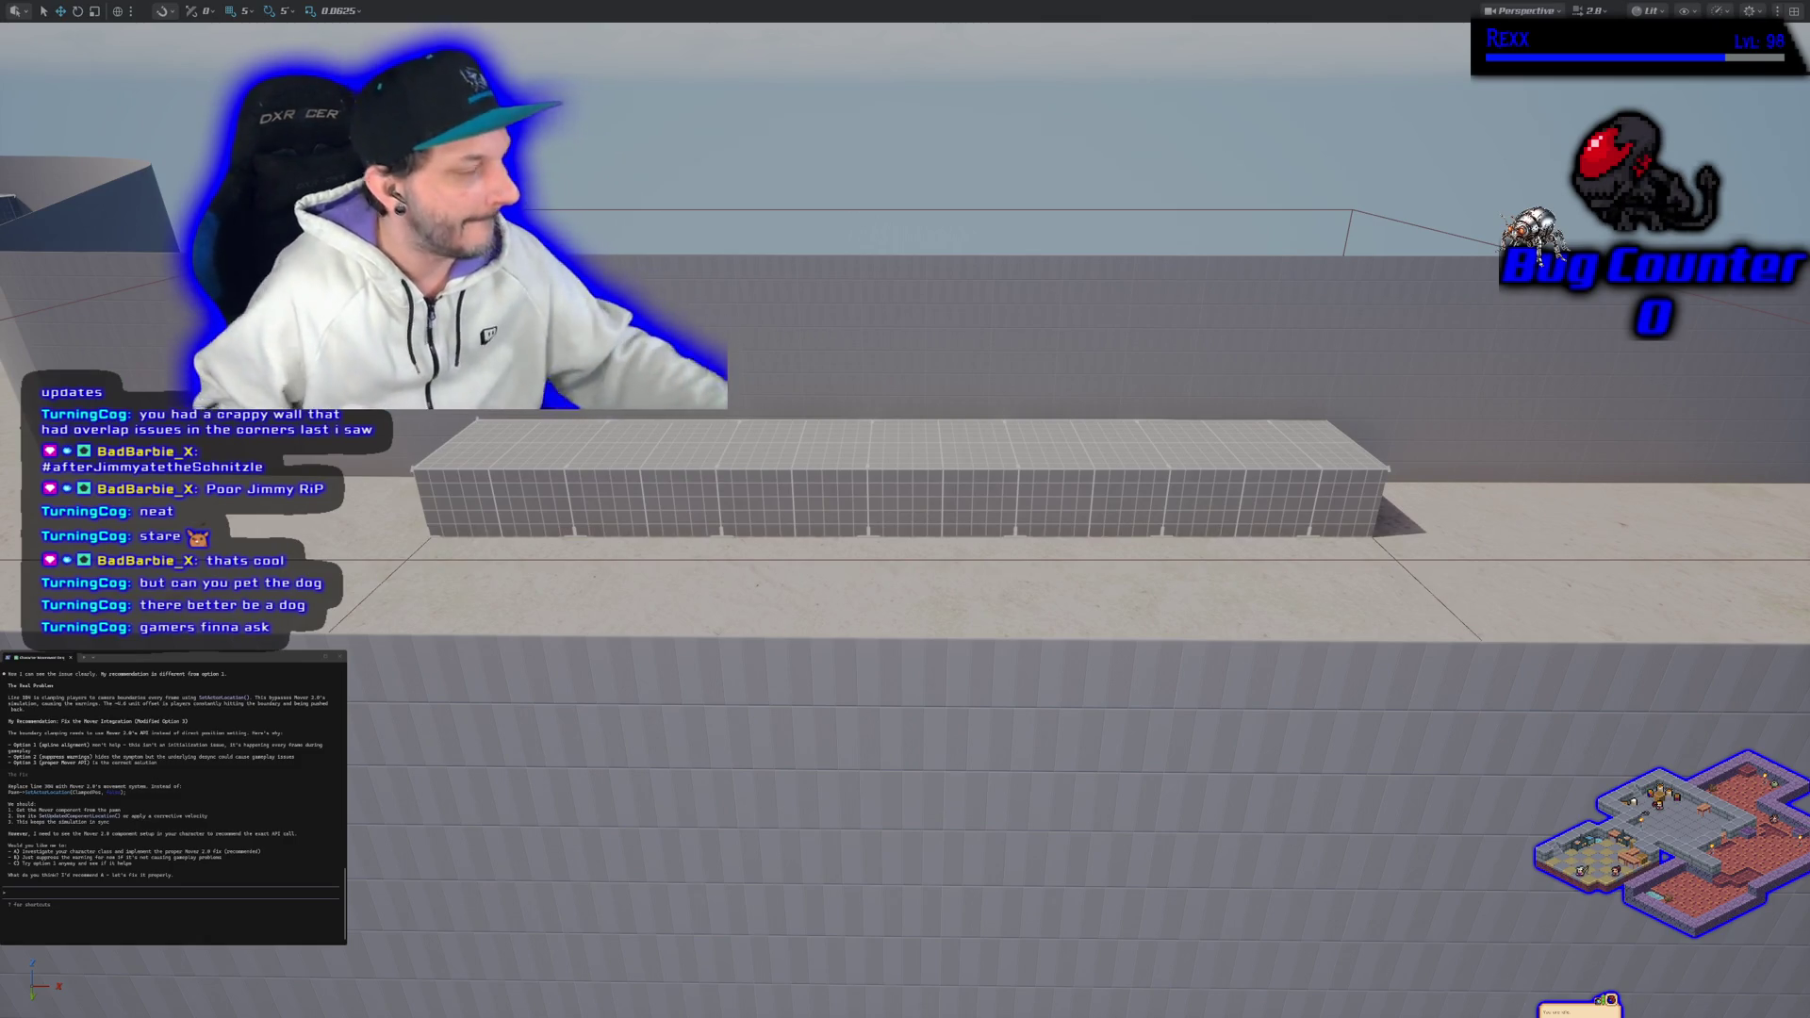
Step: Restore the full editor layout and select the mover warning lines in the output log
left_click_drag(905, 509, 952, 509)
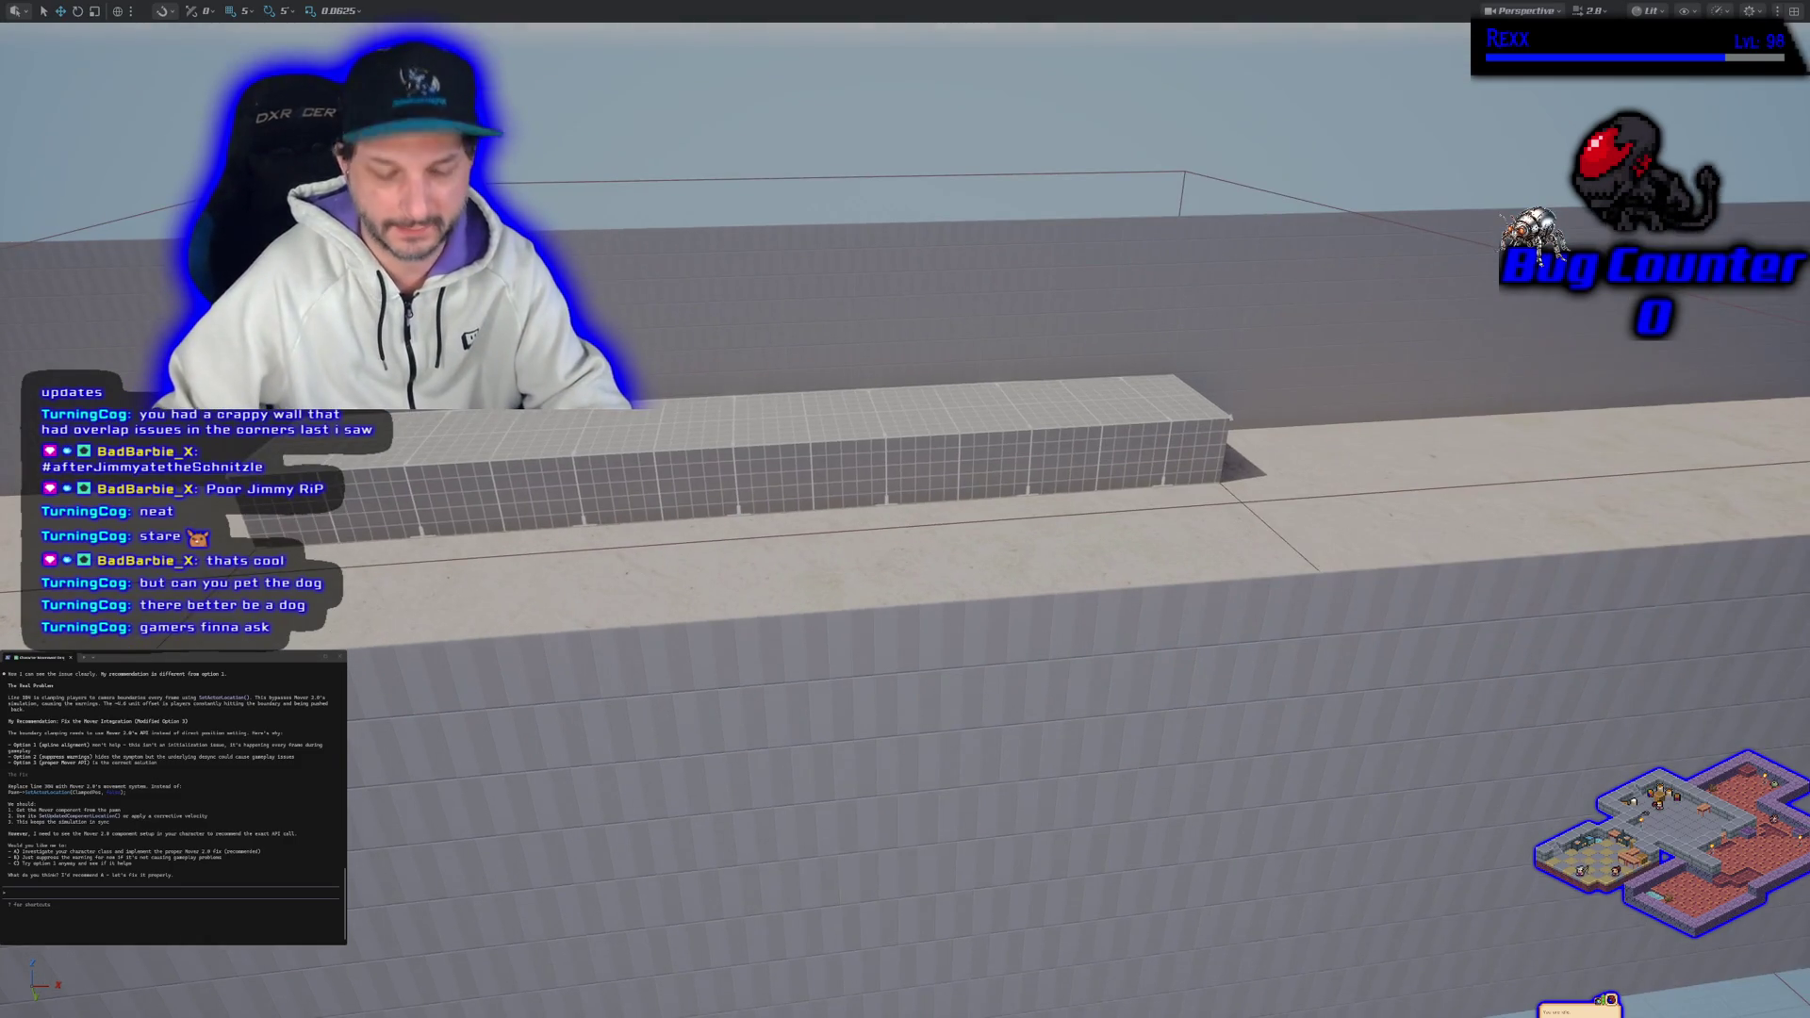
key("F11")
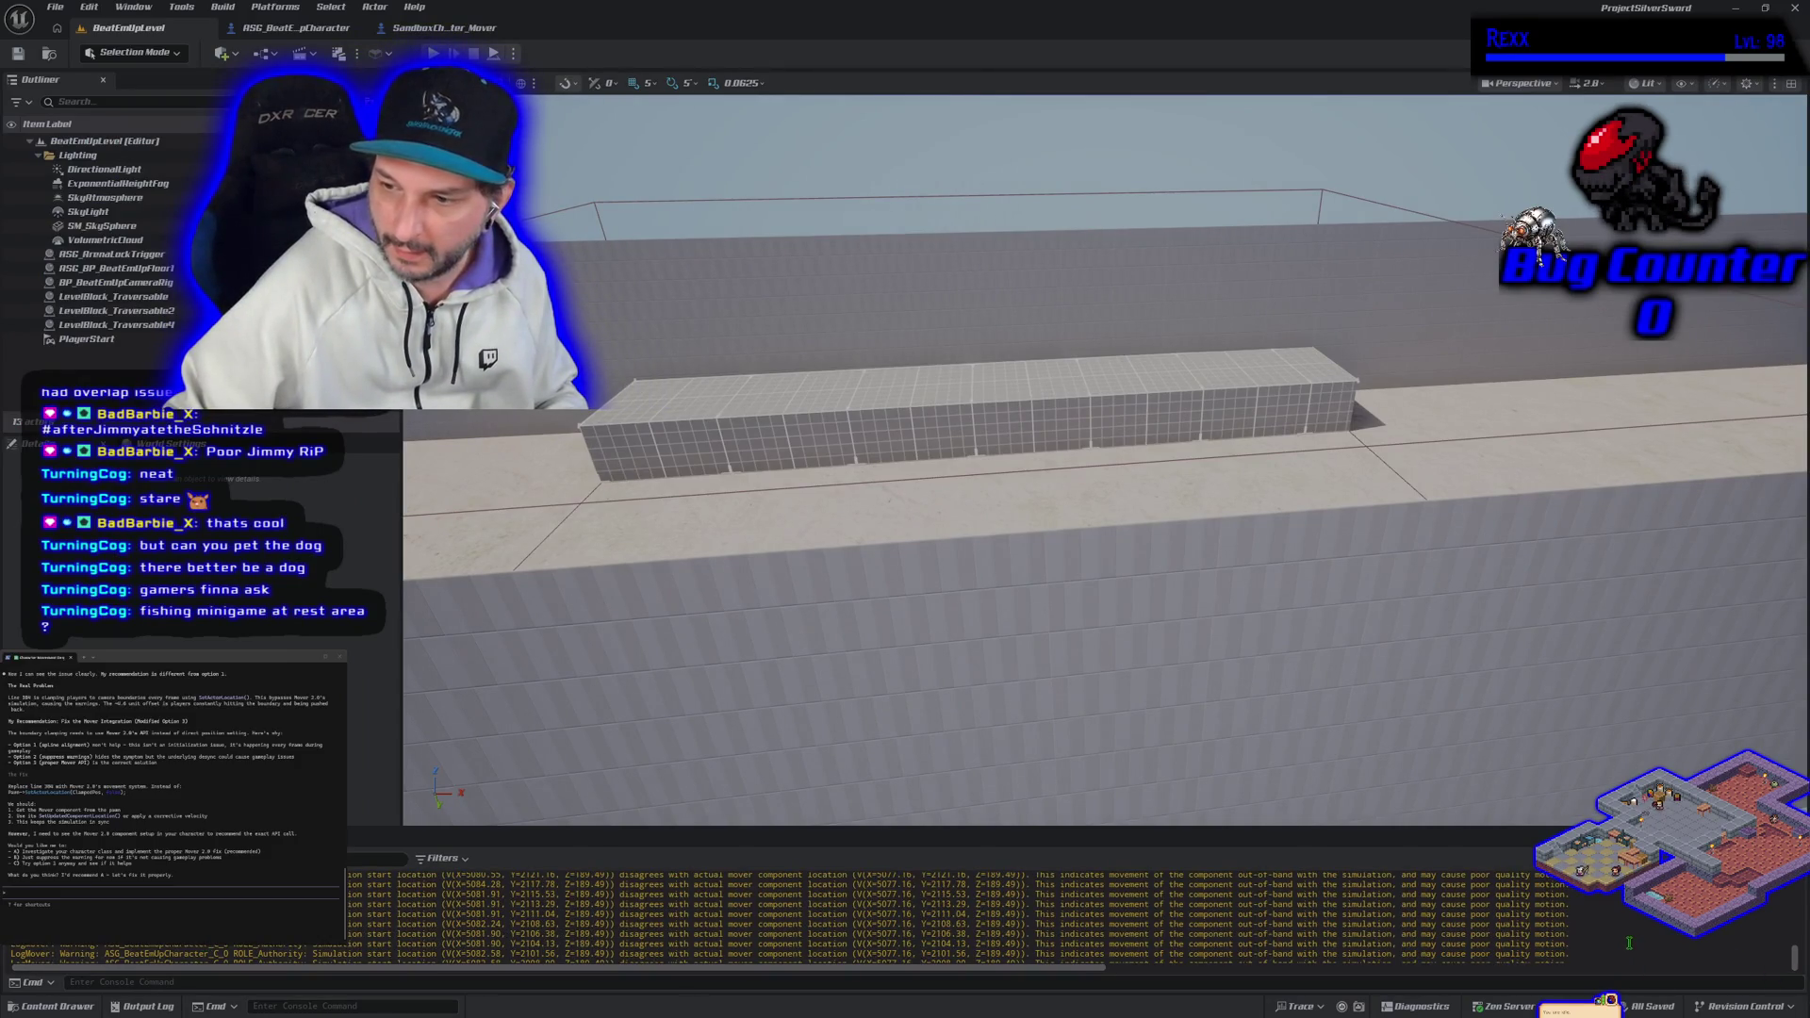
left_click_drag(453, 938, 448, 912)
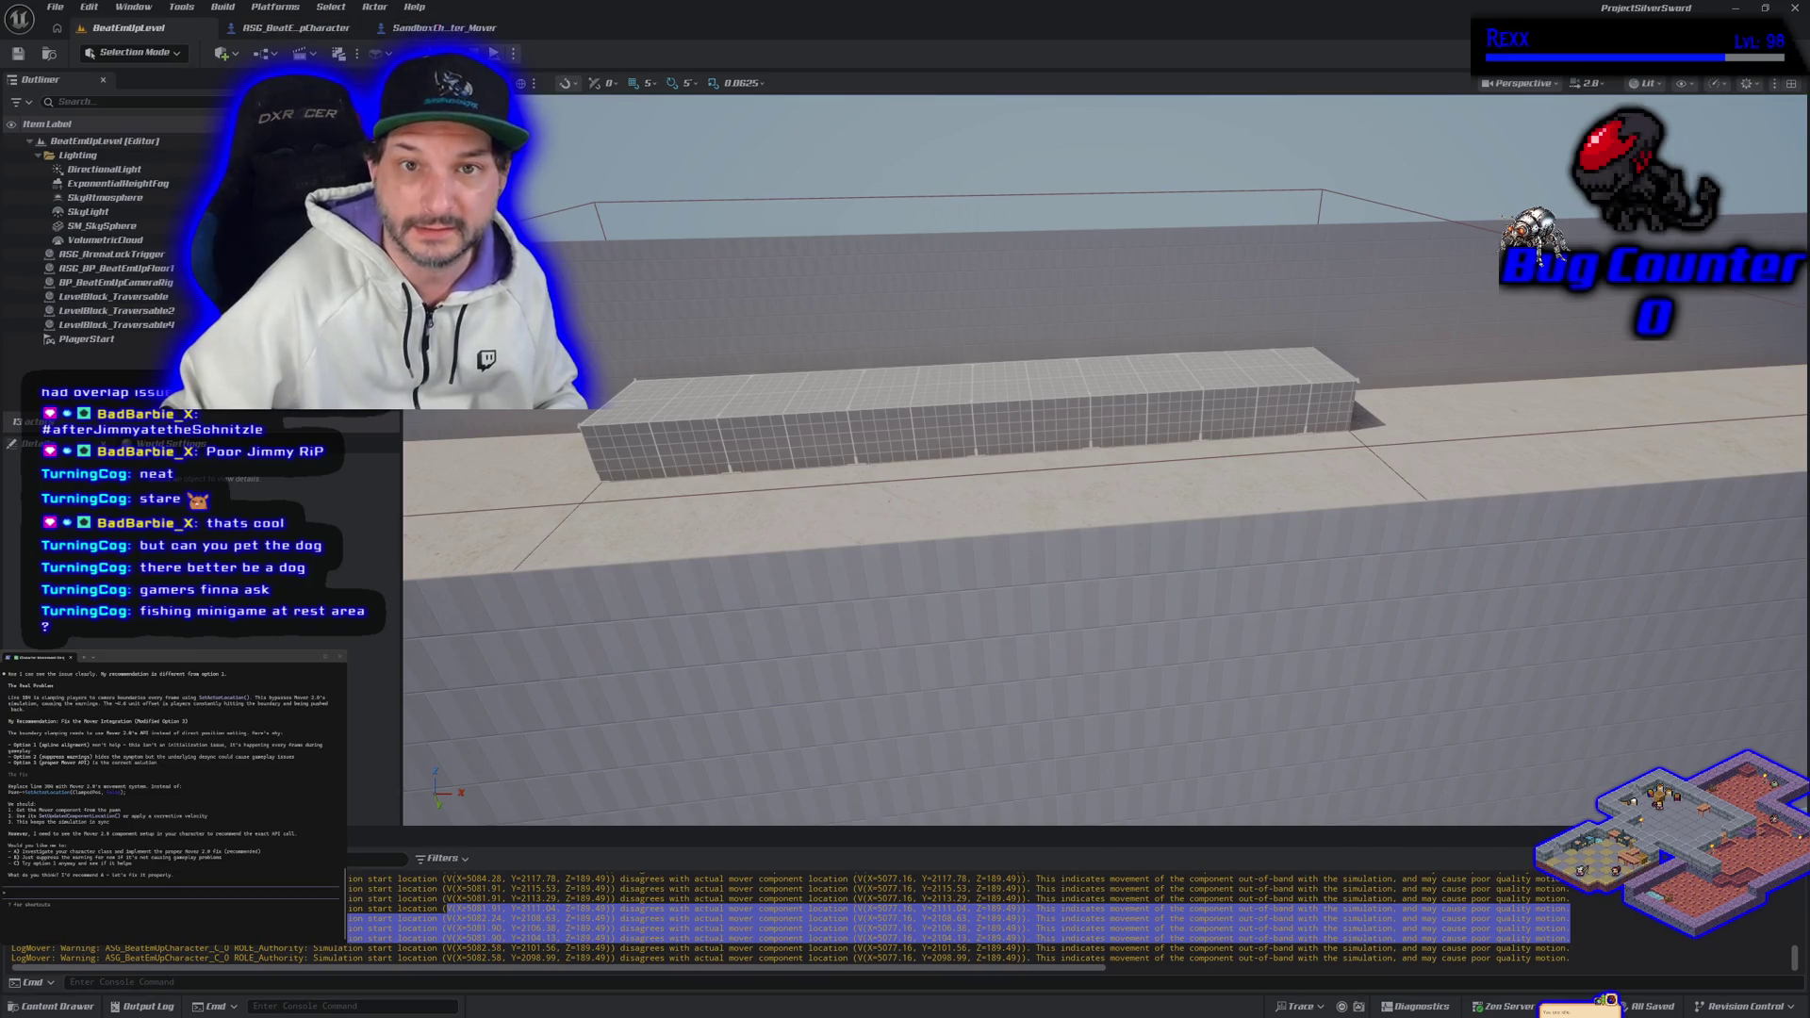
Step: In SandboxCharacter_Mover, wire Mover Default Inputs Post Sim into Break Character Default Inputs and save
left_click(456, 28)
left_click_drag(651, 510, 705, 489)
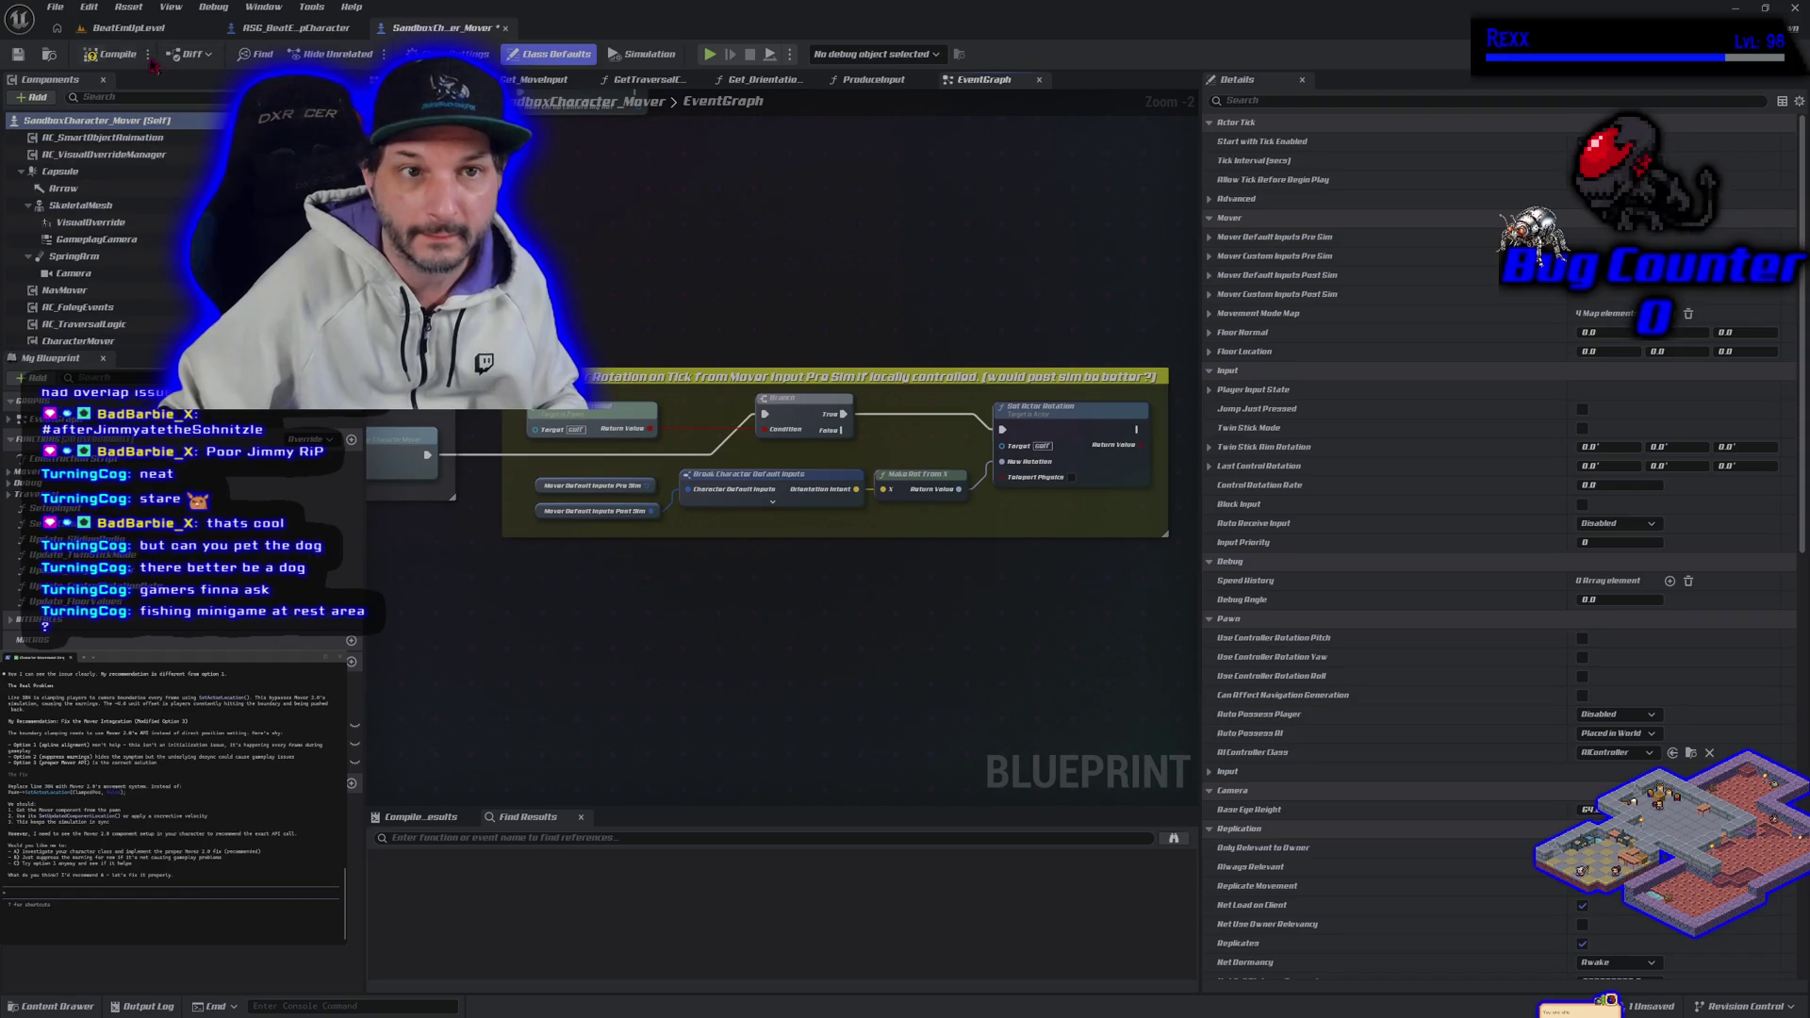
left_click(19, 53)
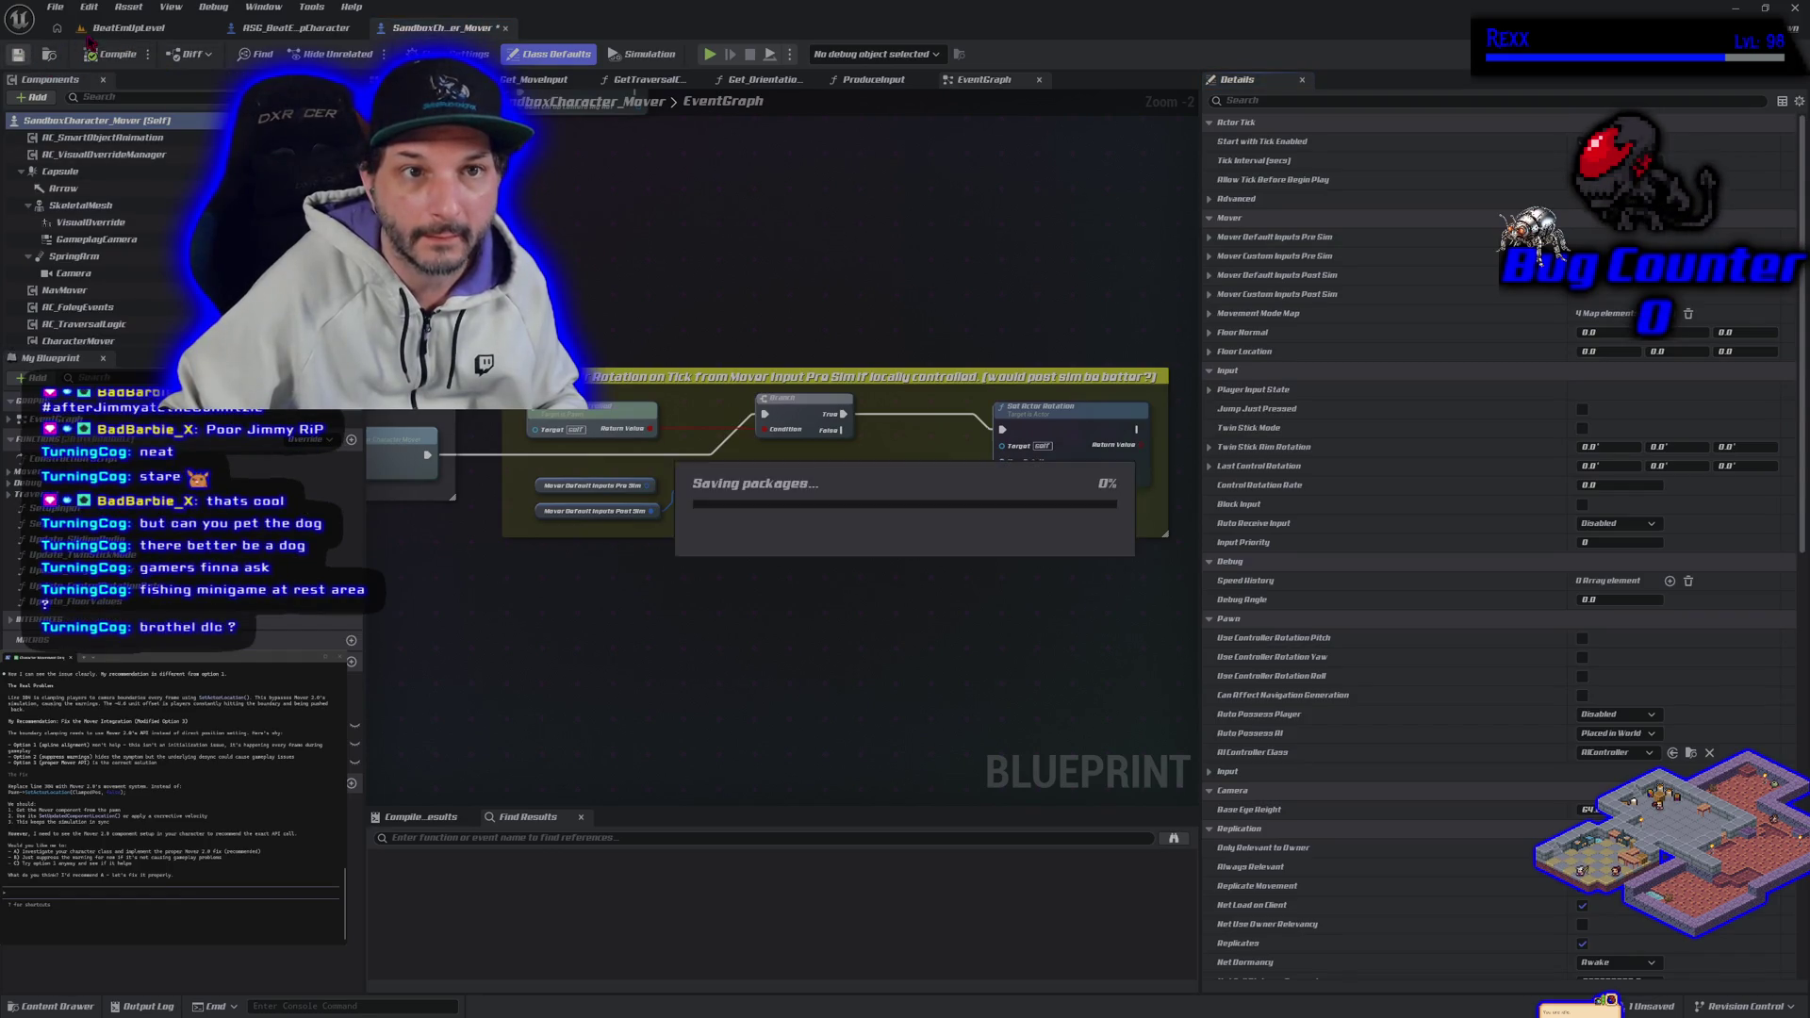
Step: Play-test BeatEmUpLevel, running the character right across the sand, then stop the session
left_click(128, 28)
key("alt+p")
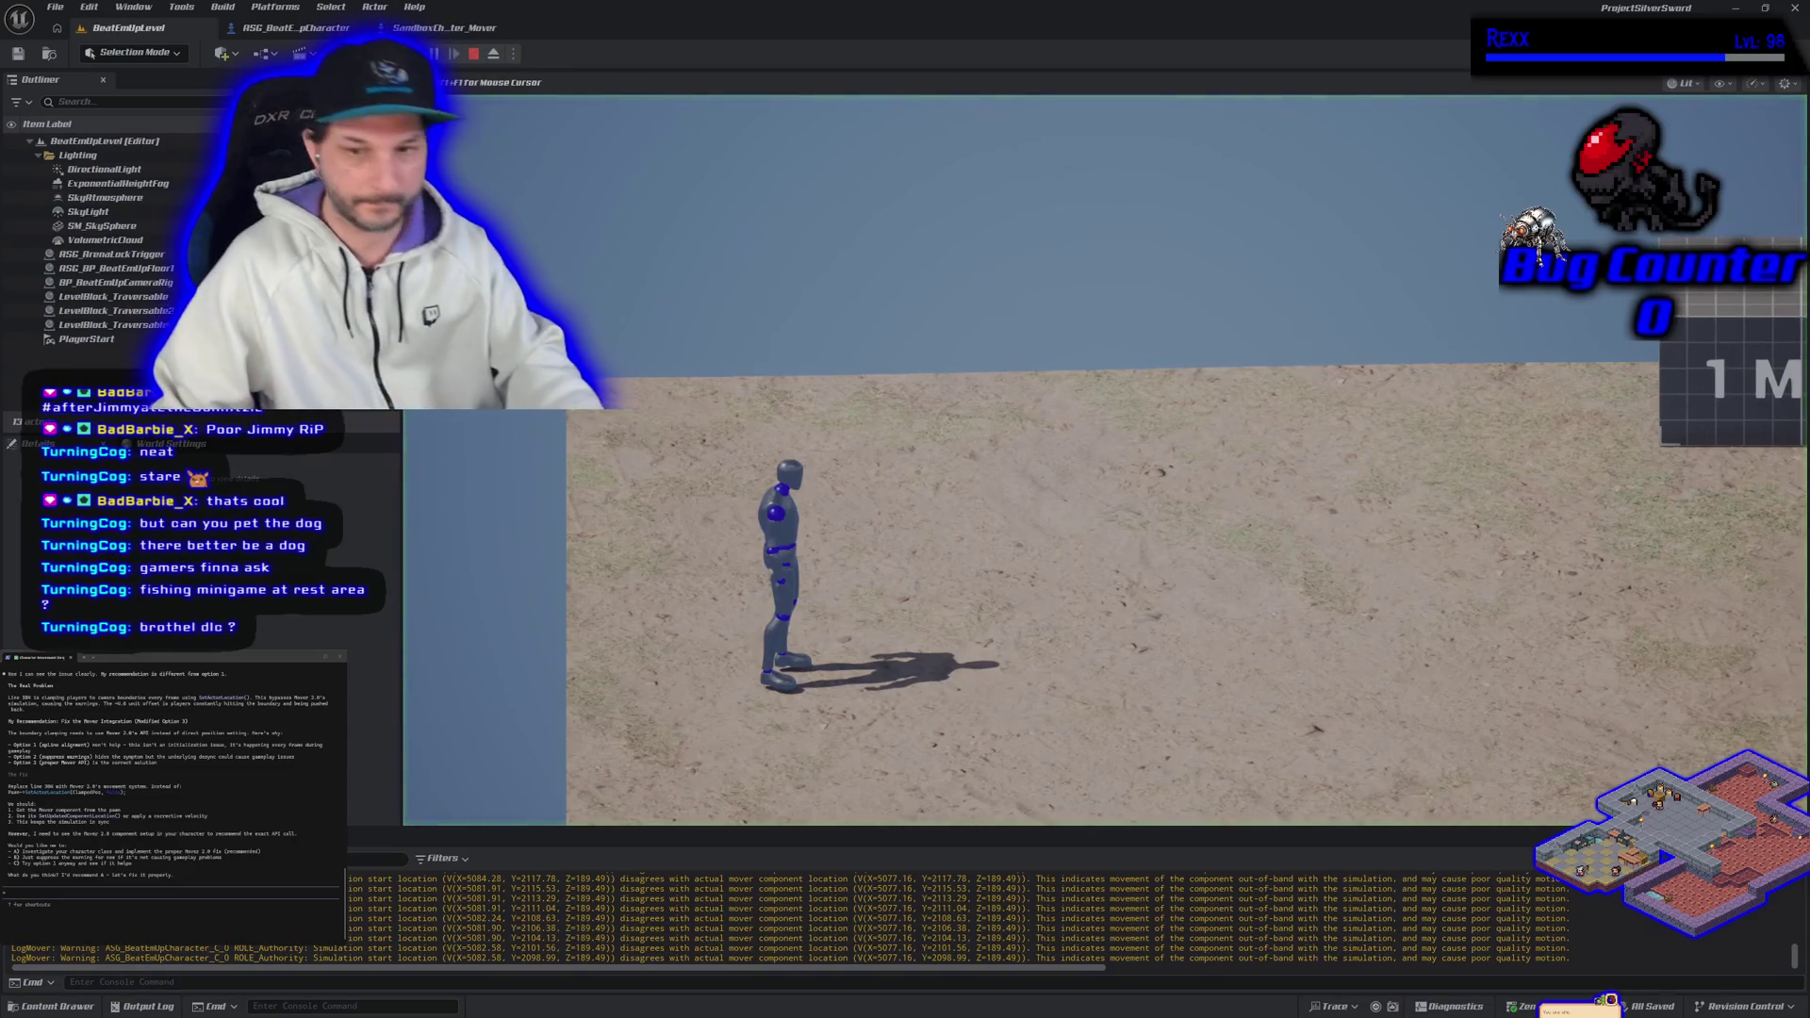
key("d")
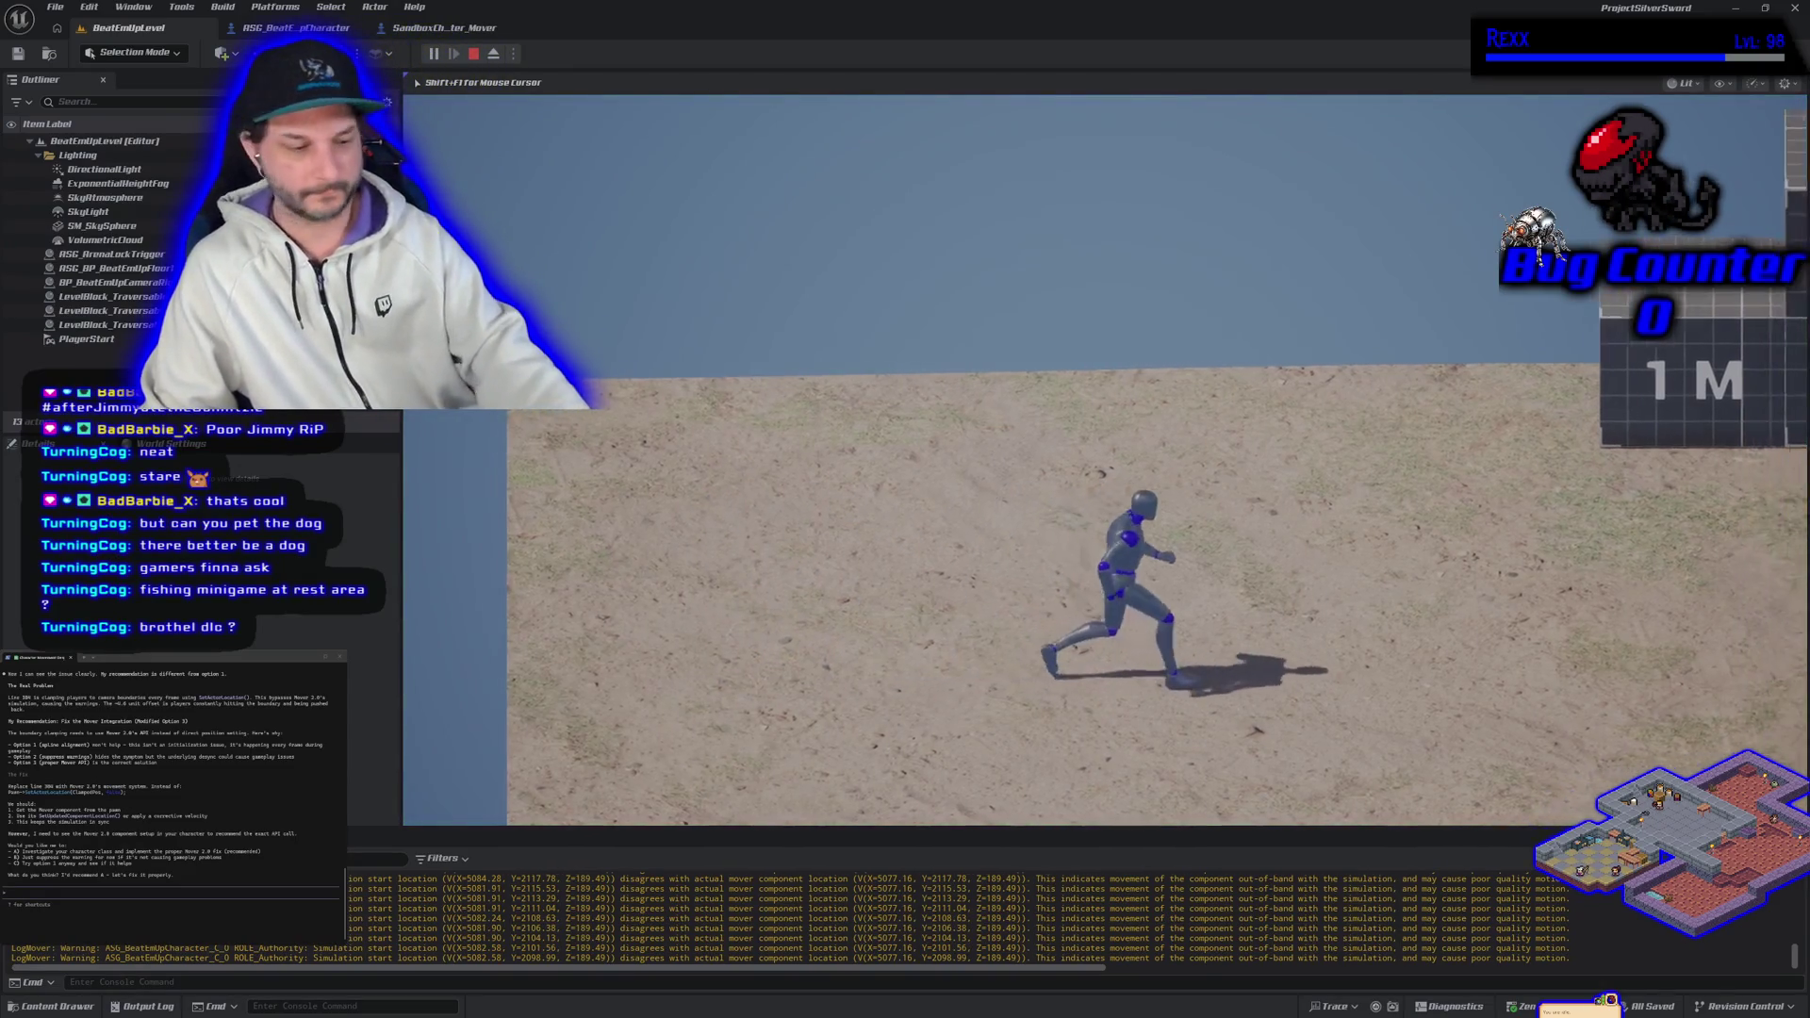
key("Escape")
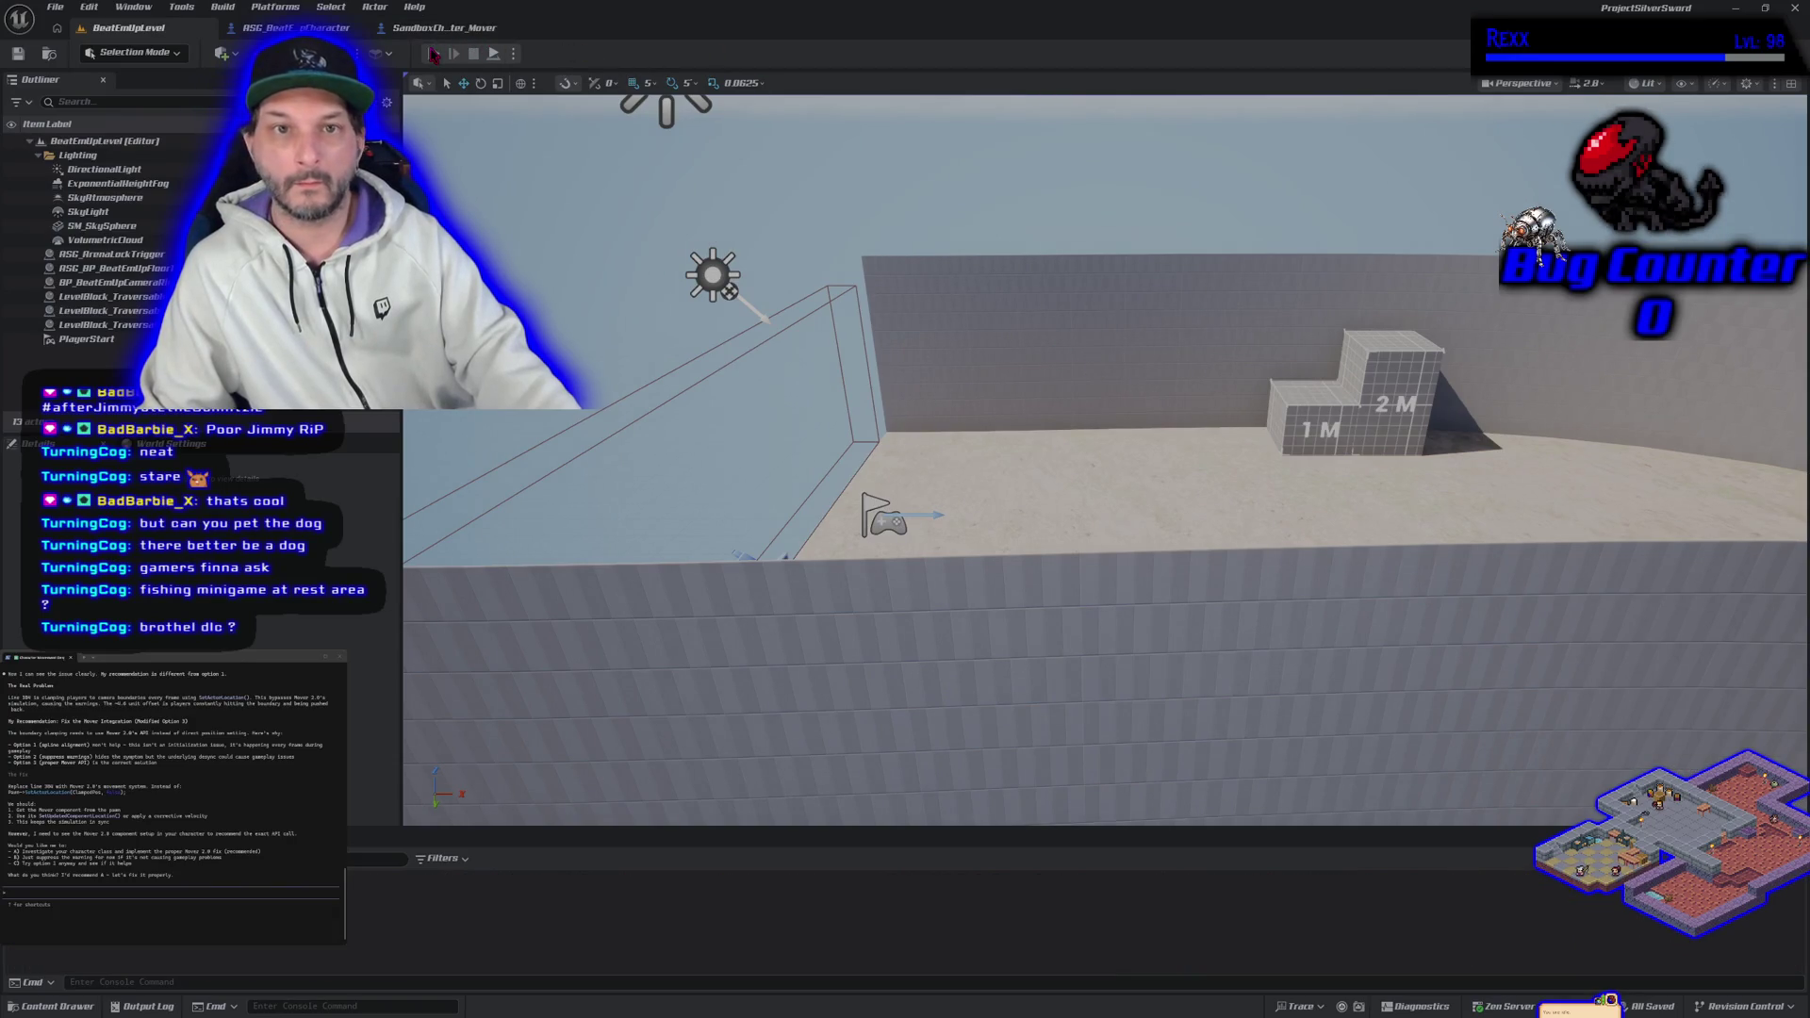
Step: Run the character right past the 1 M and 2 M blocks and the tiled wall
left_click(432, 55)
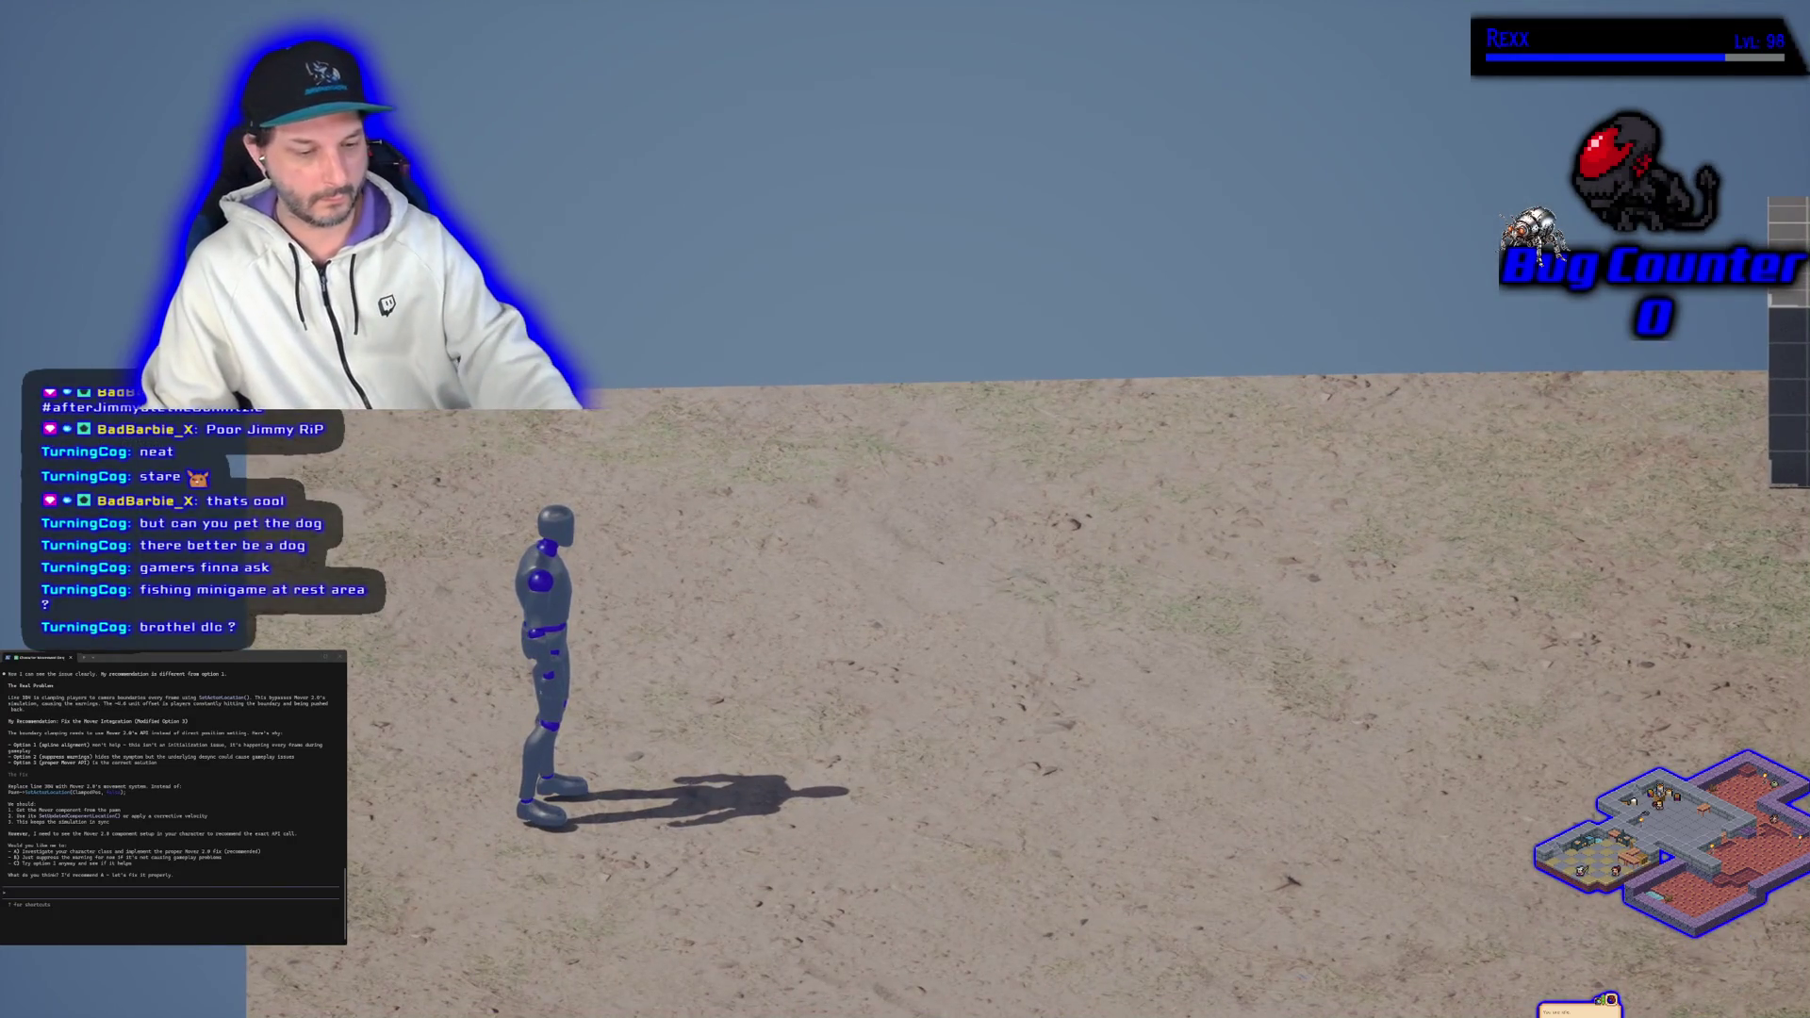
key("F11")
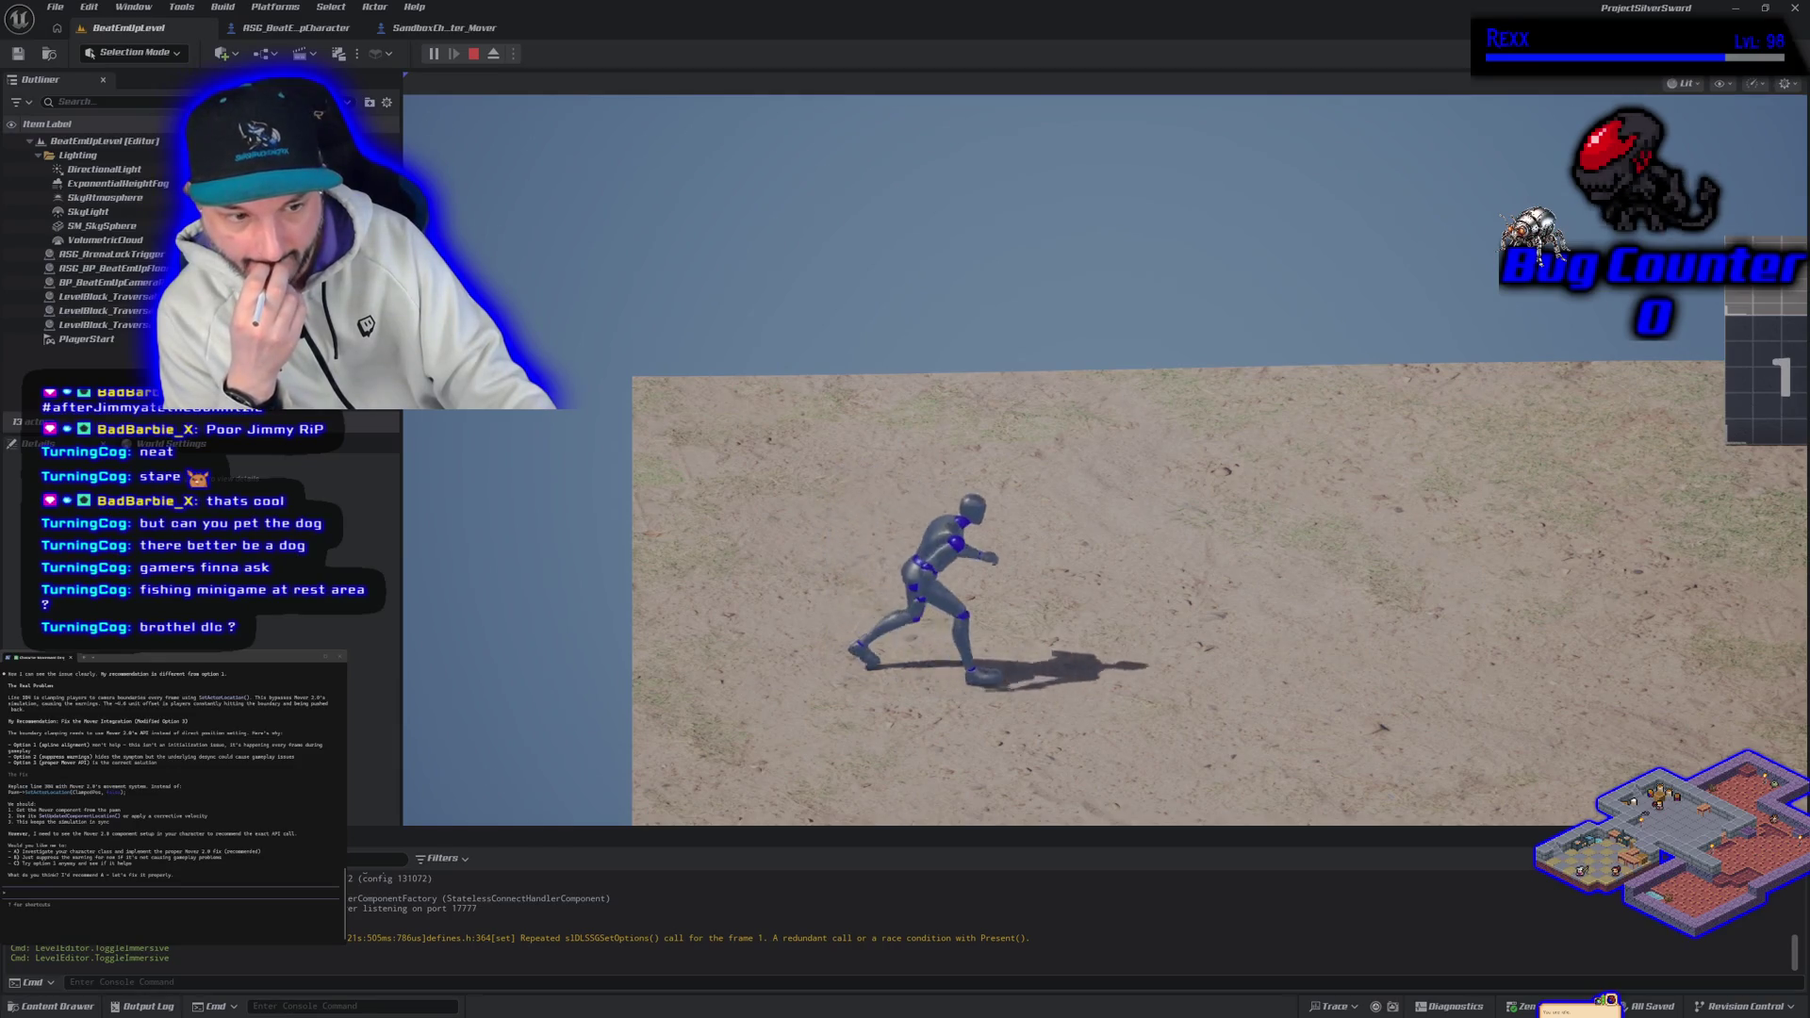
key("d")
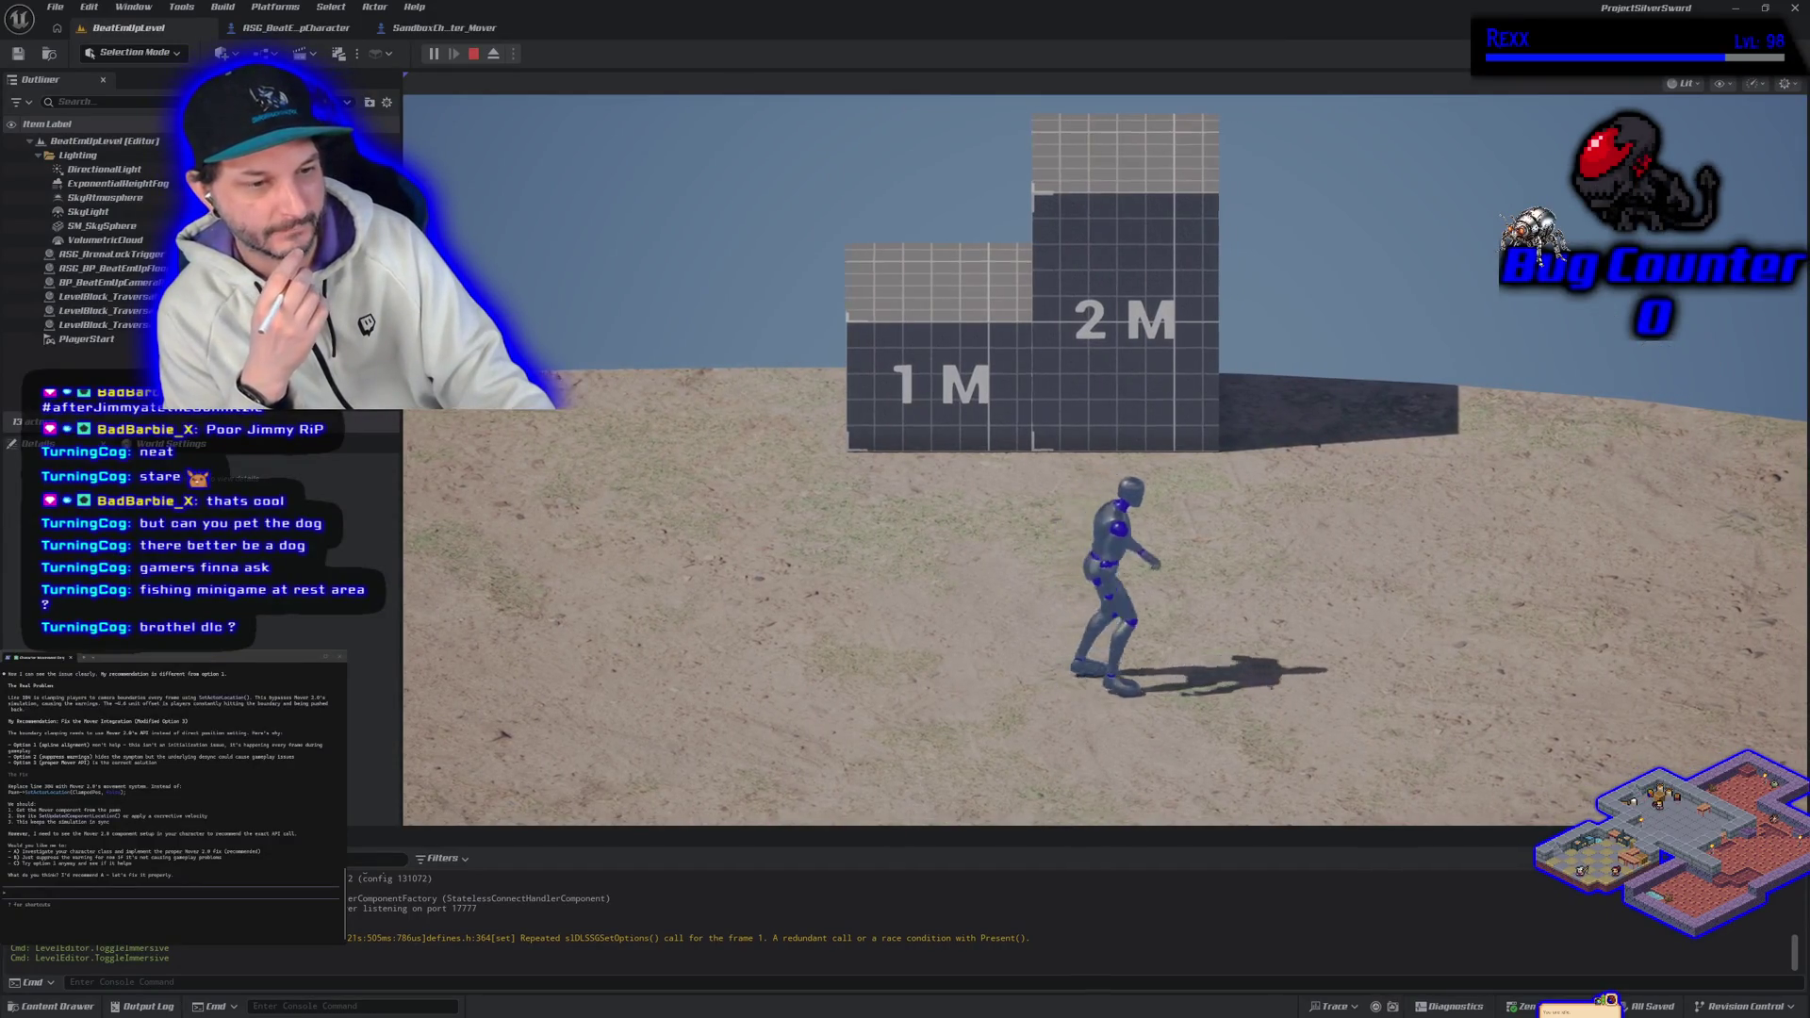
key("d")
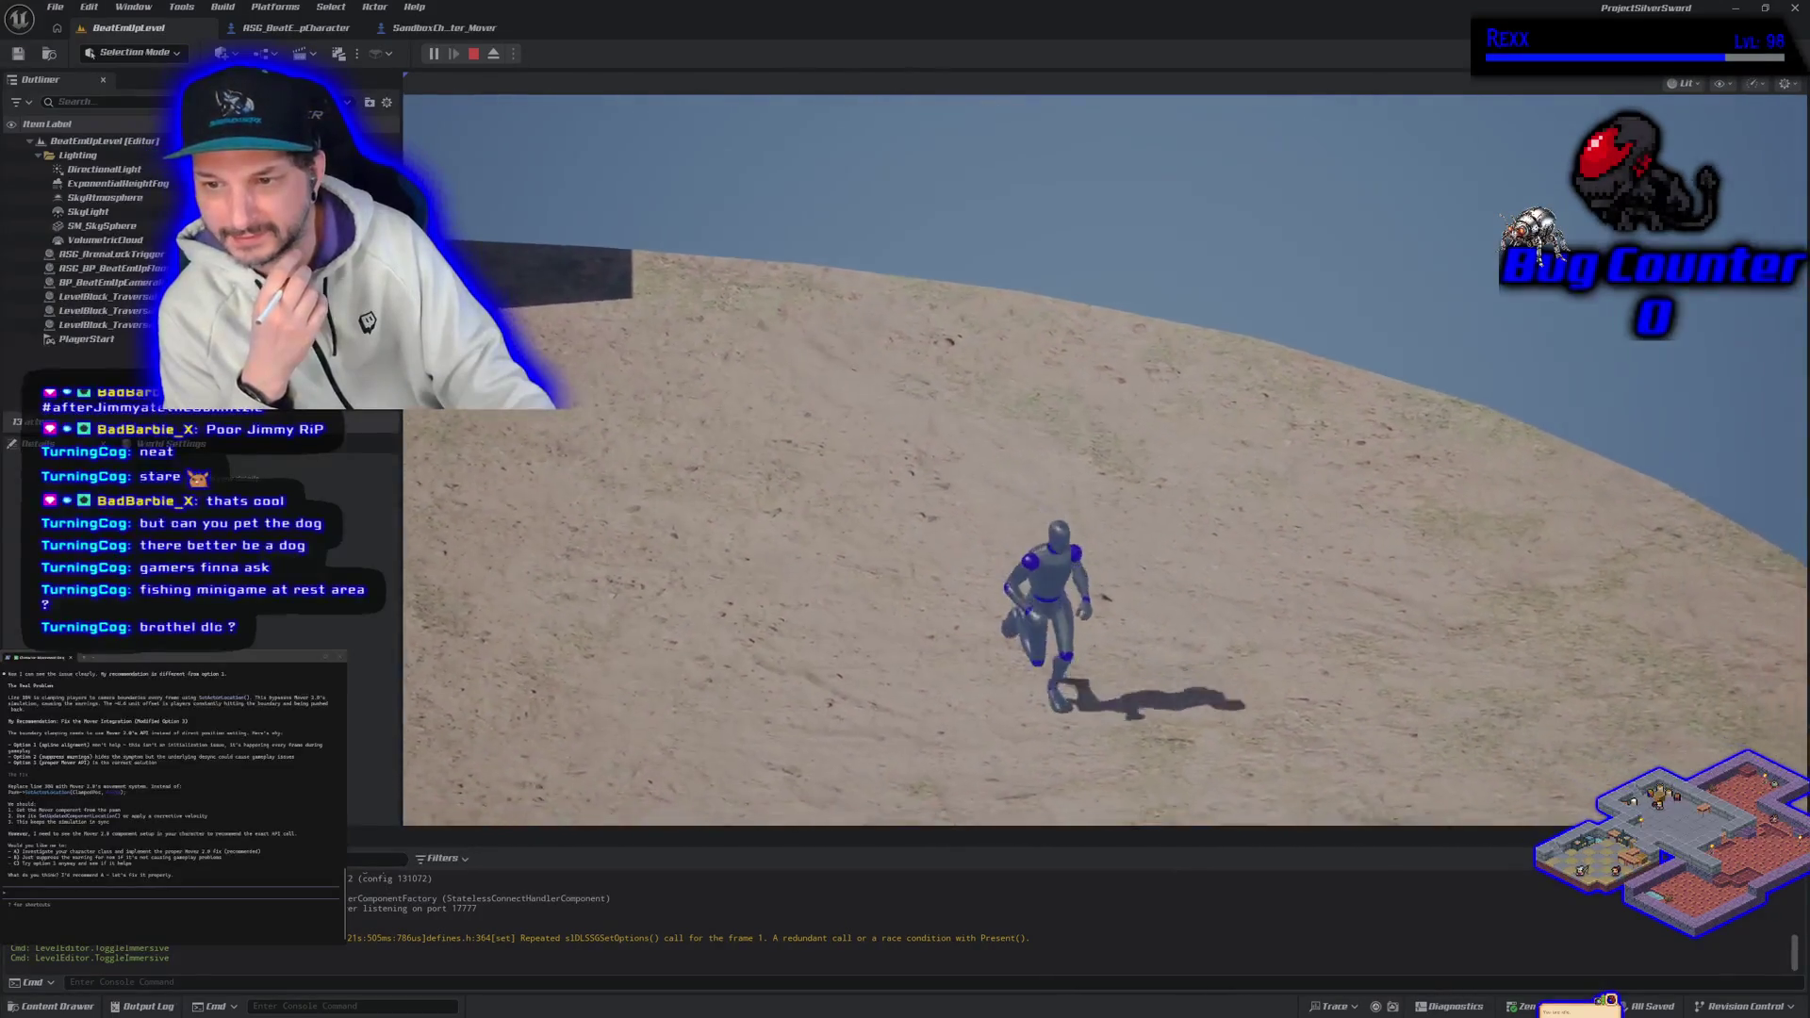
key("s")
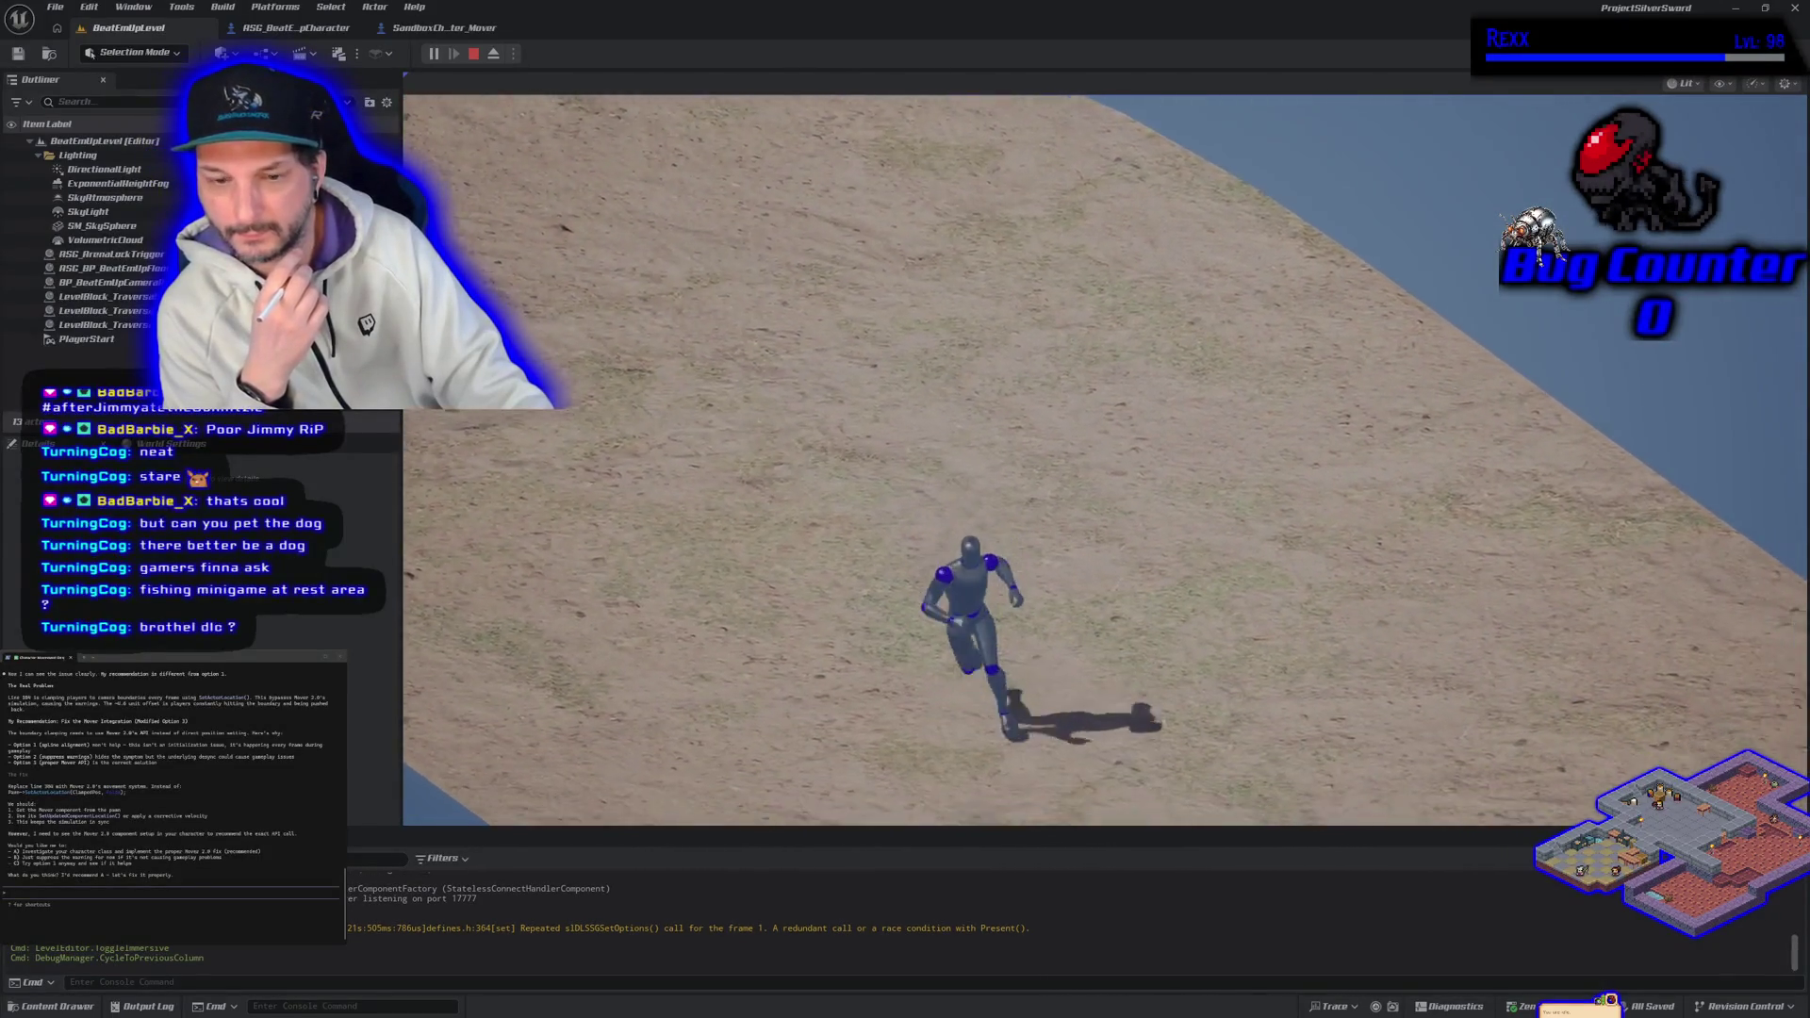
key("d")
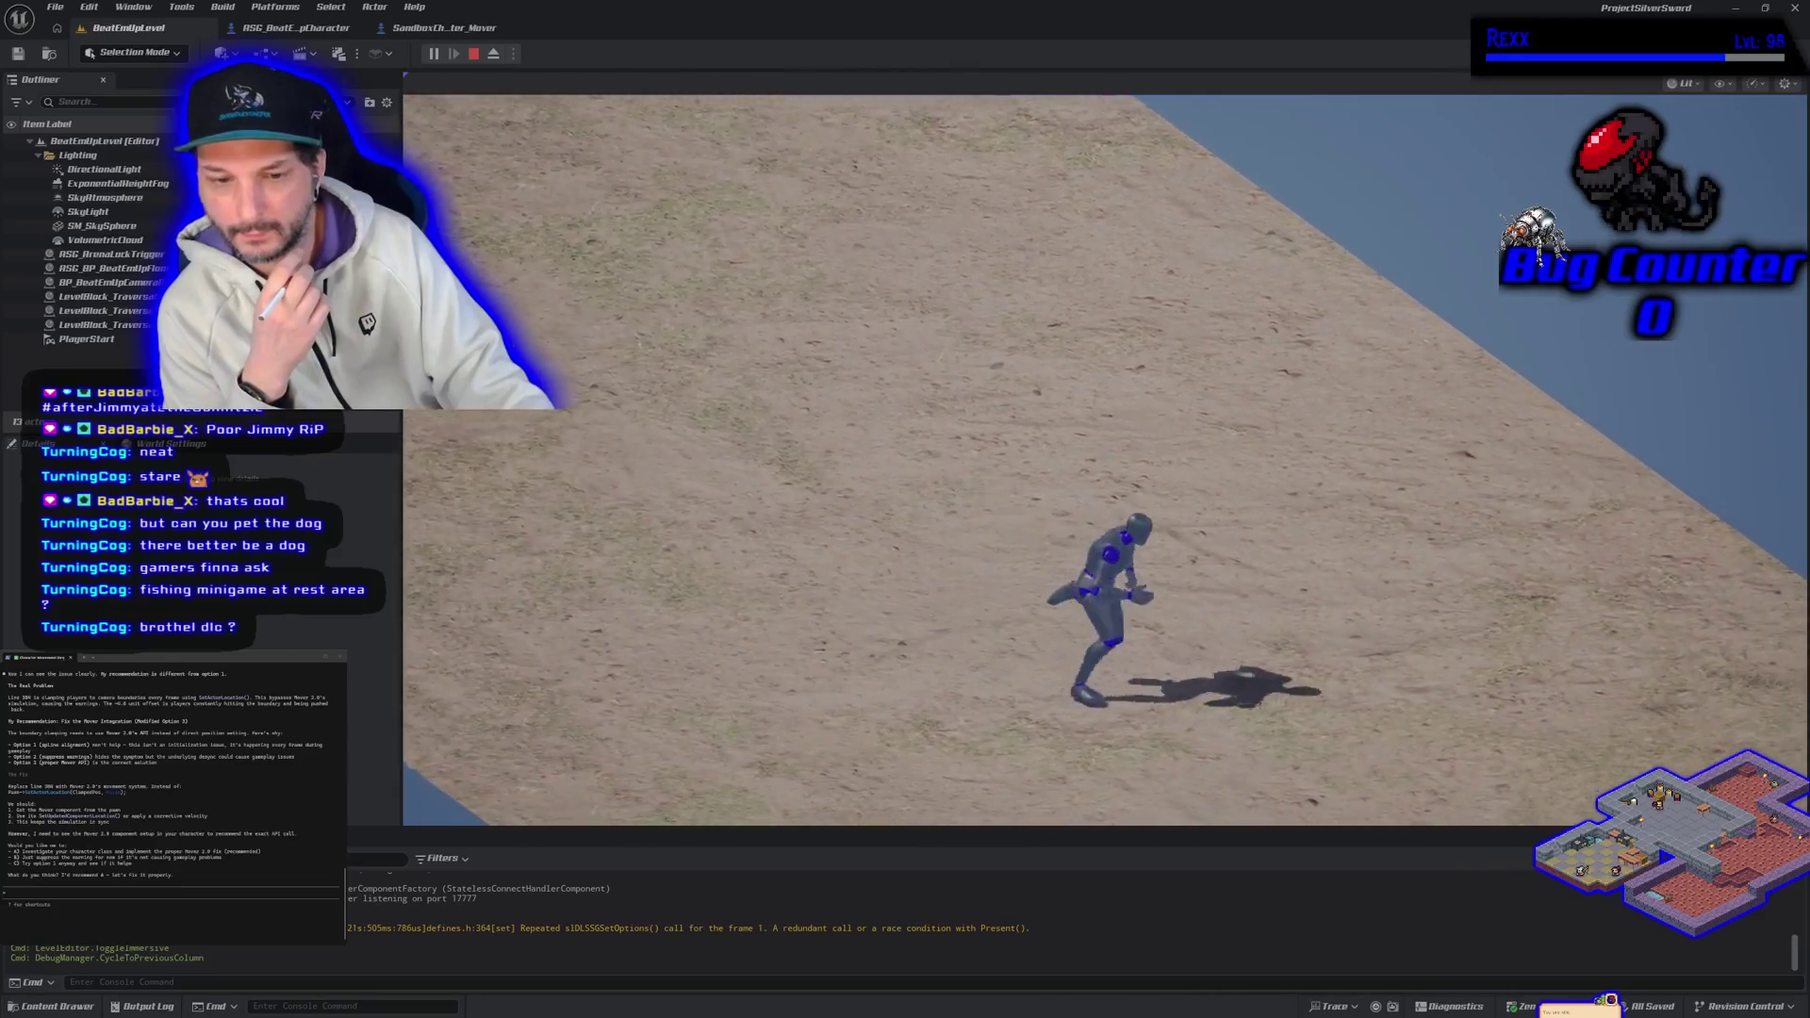
key("d")
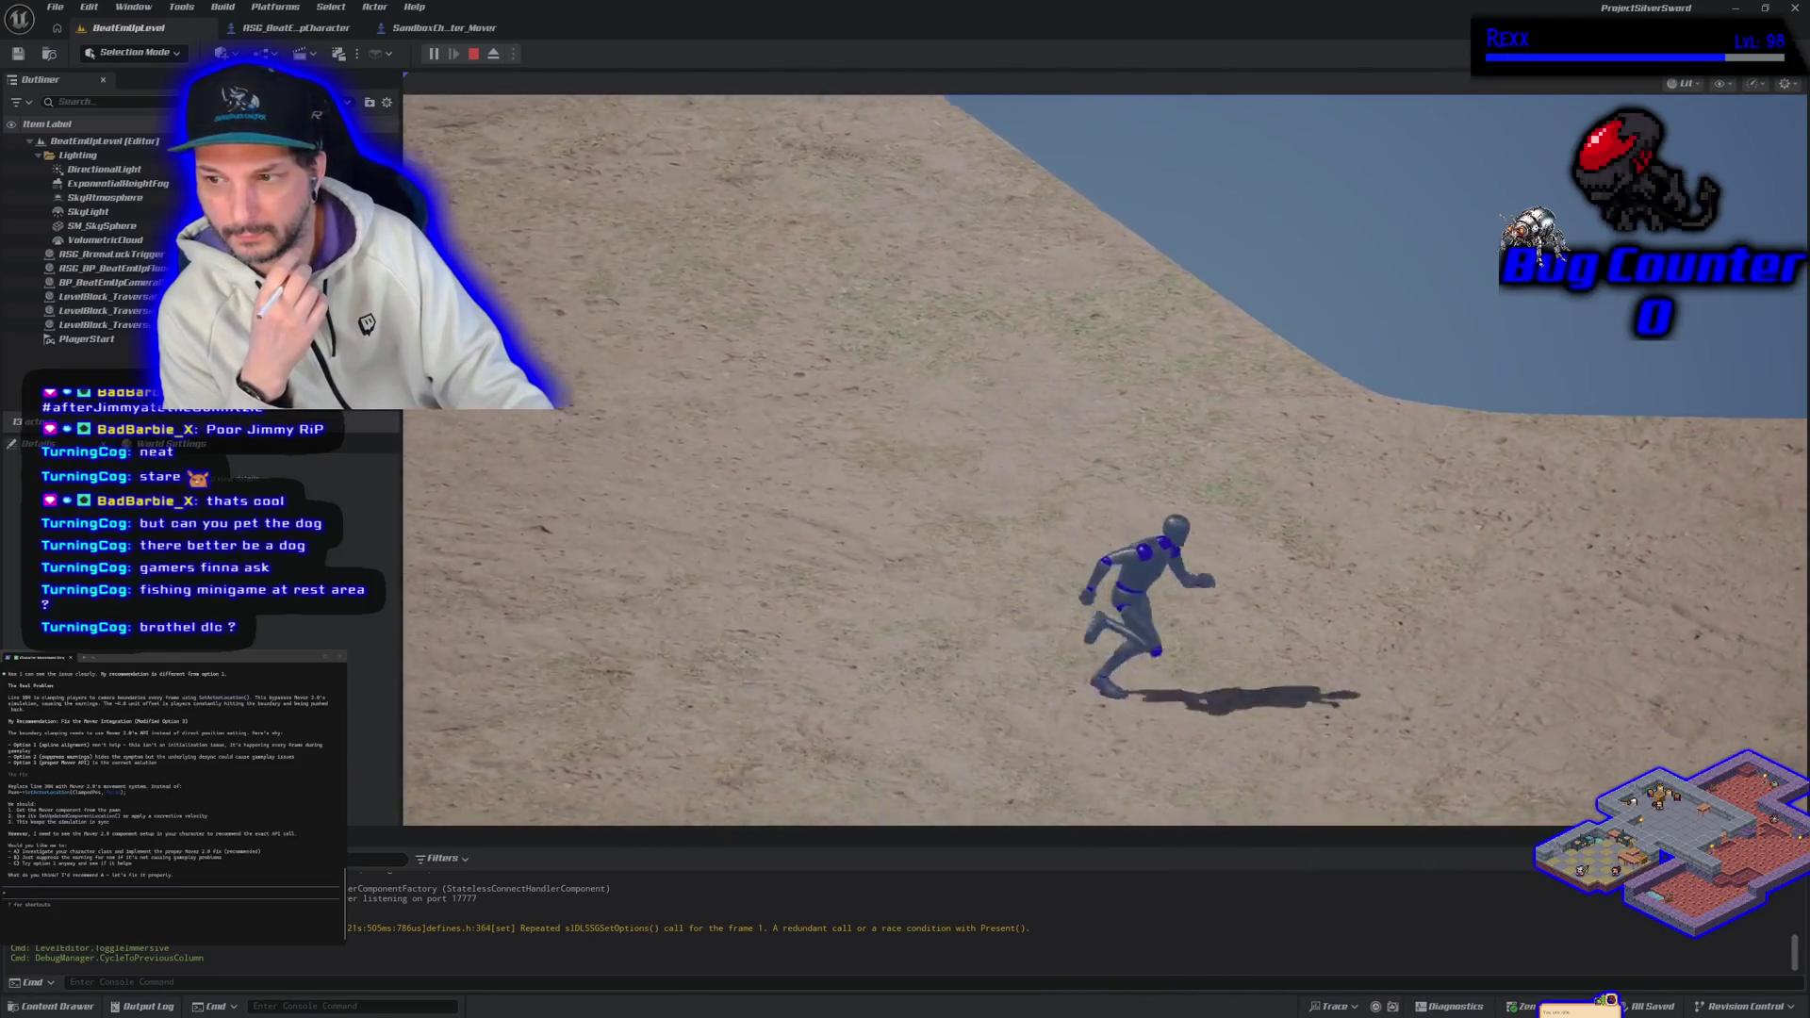
key("d")
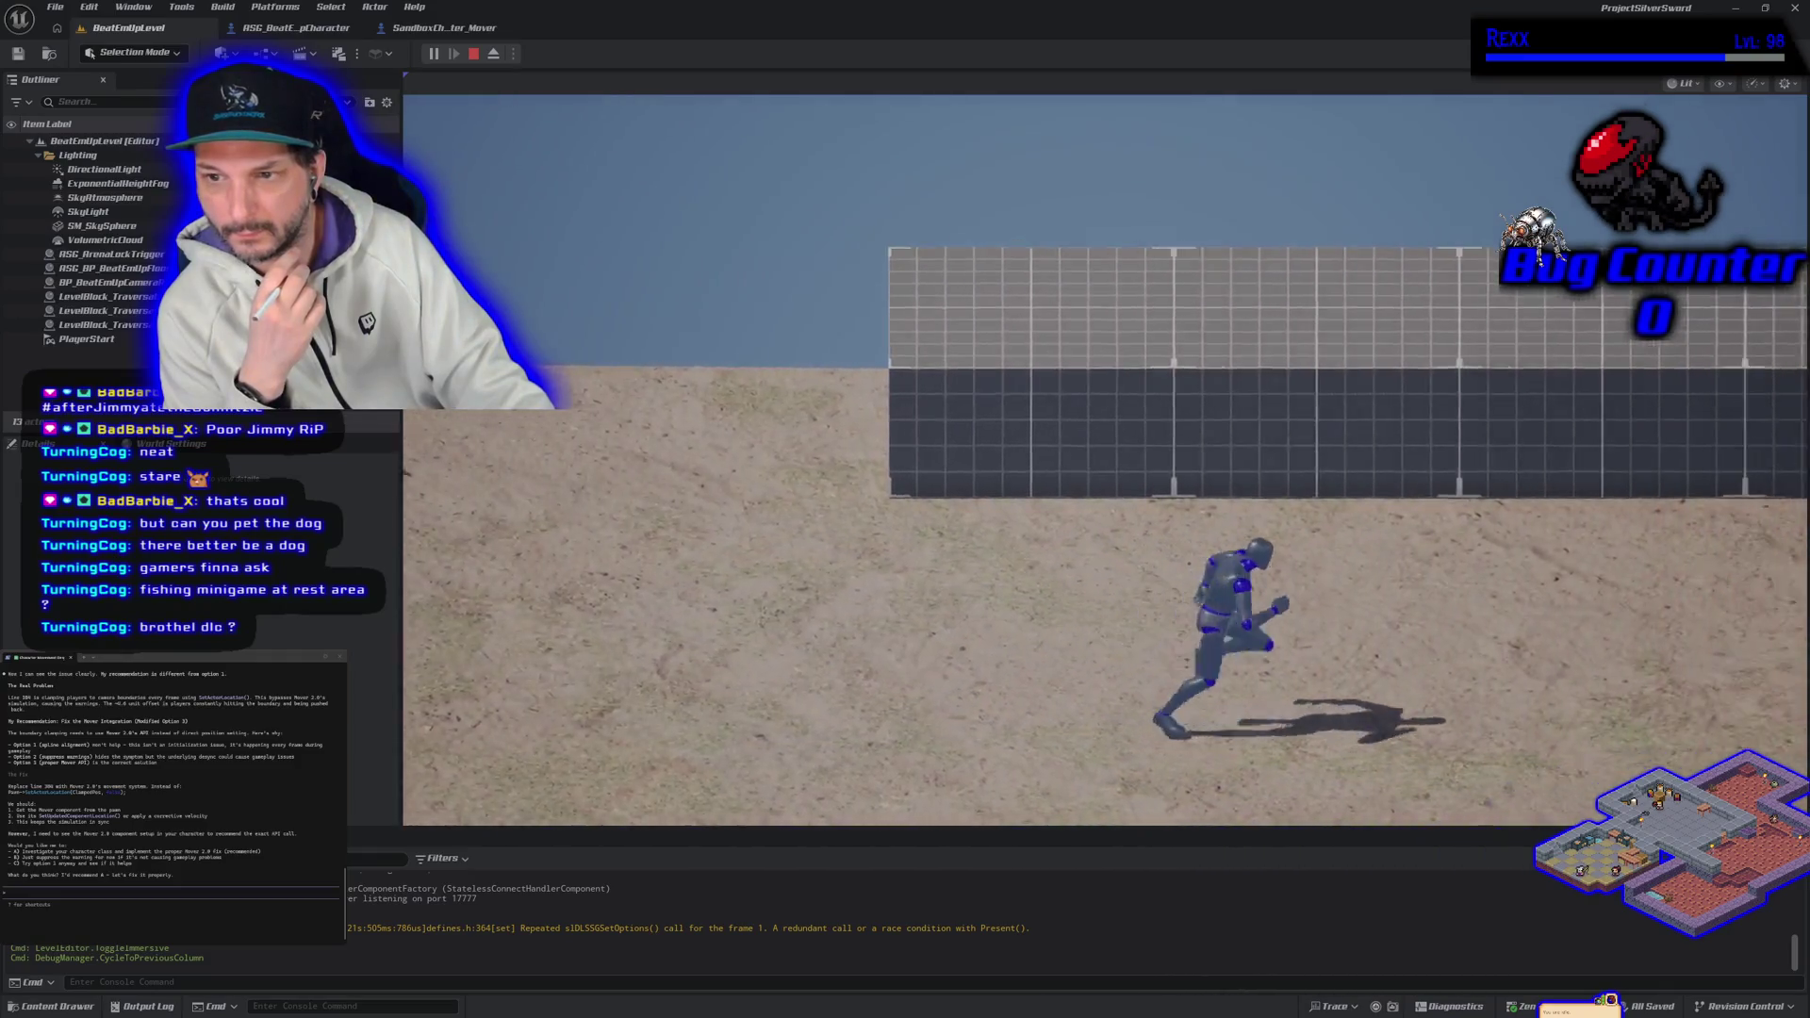
key("d")
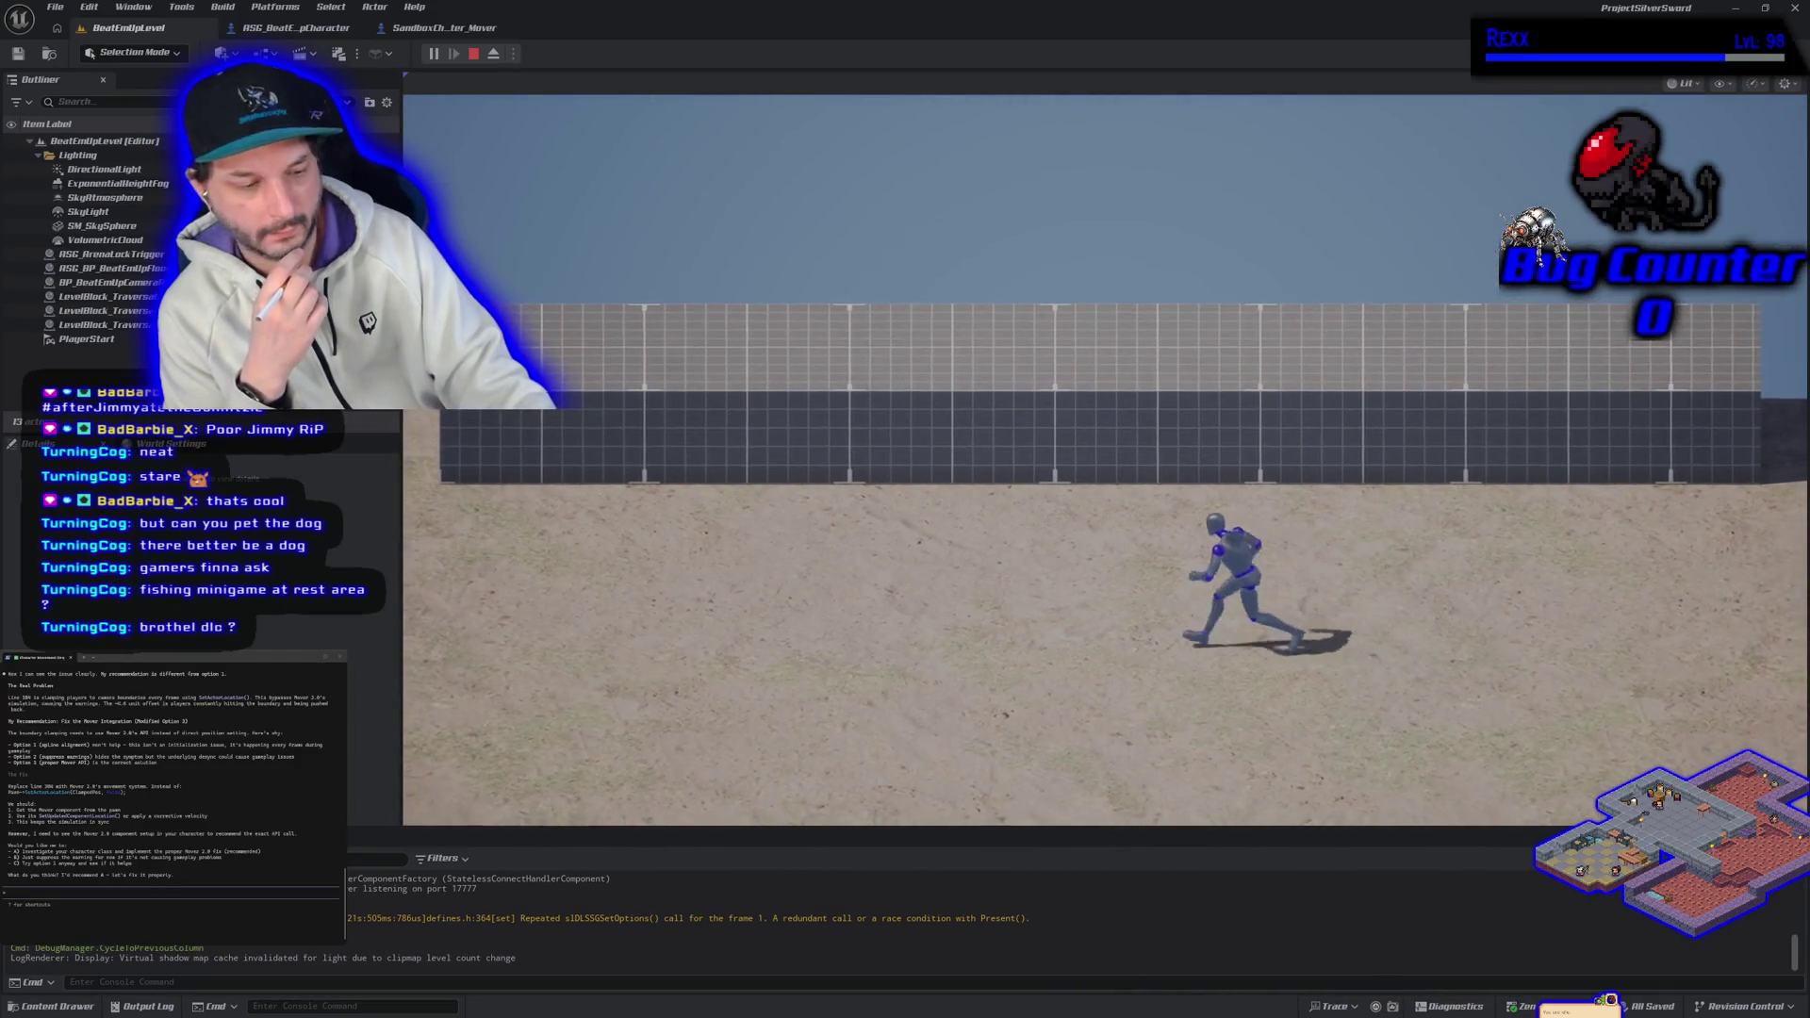
key("d")
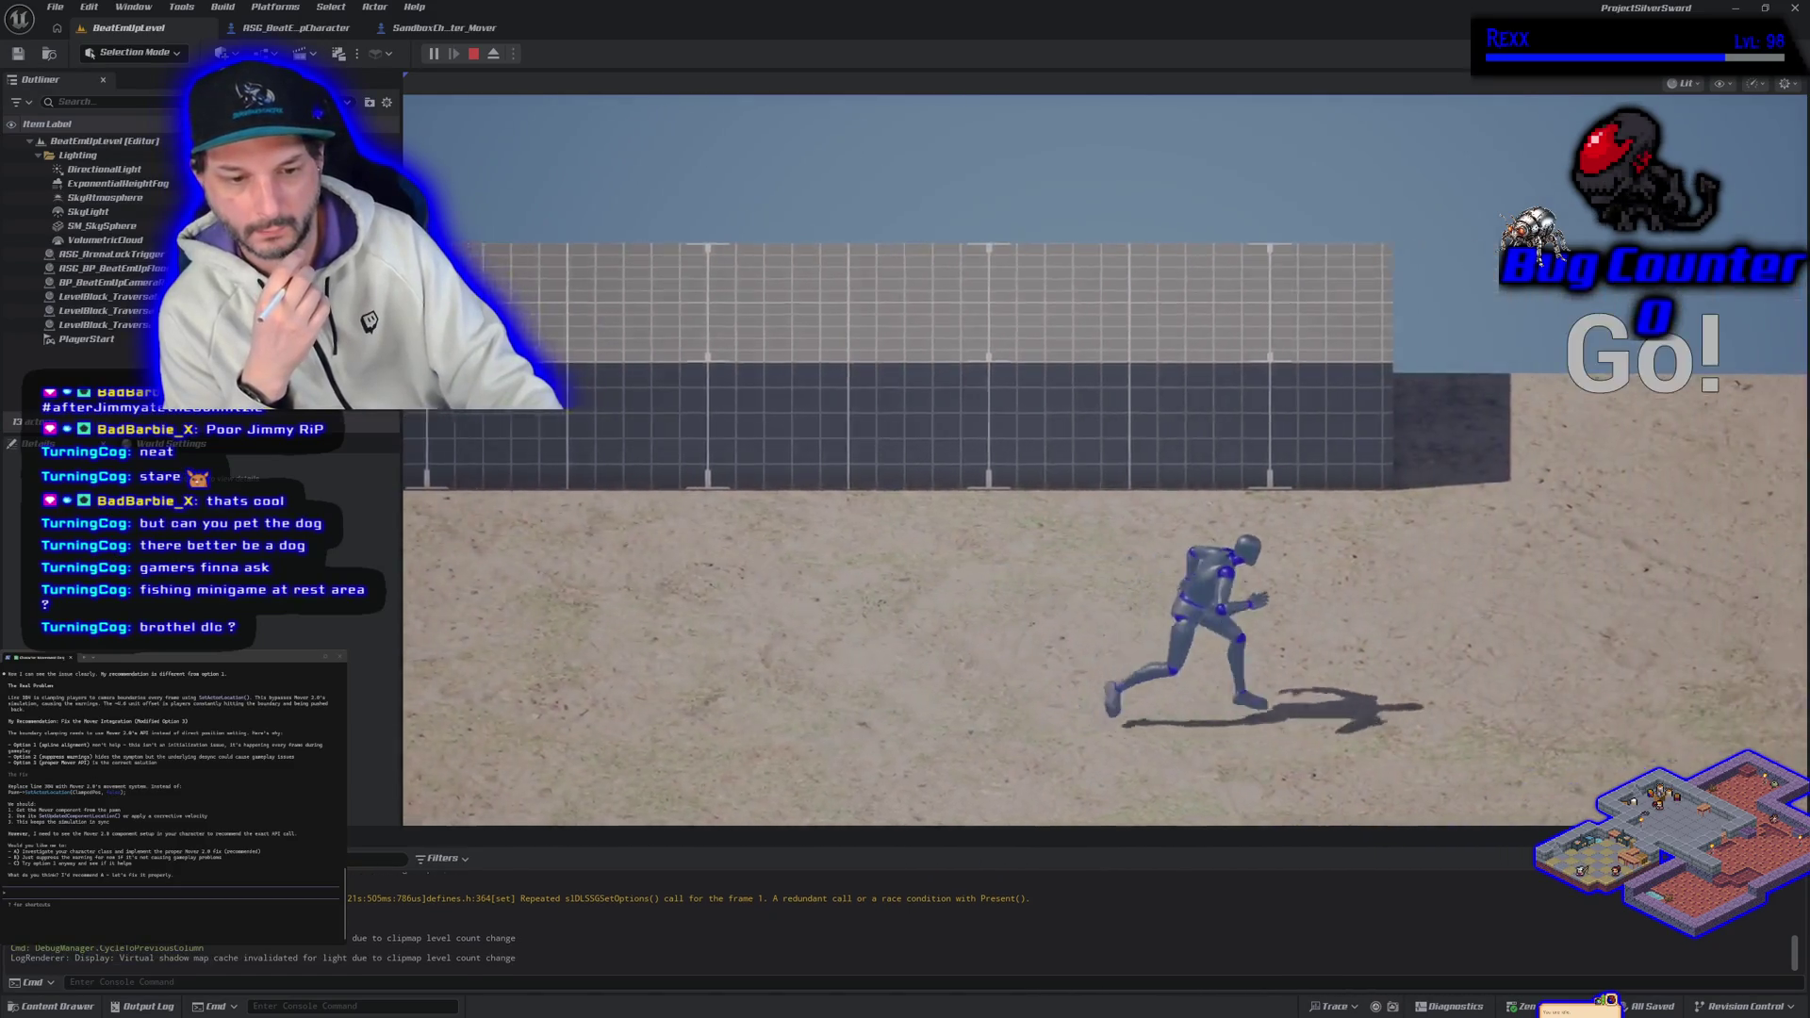
key("d")
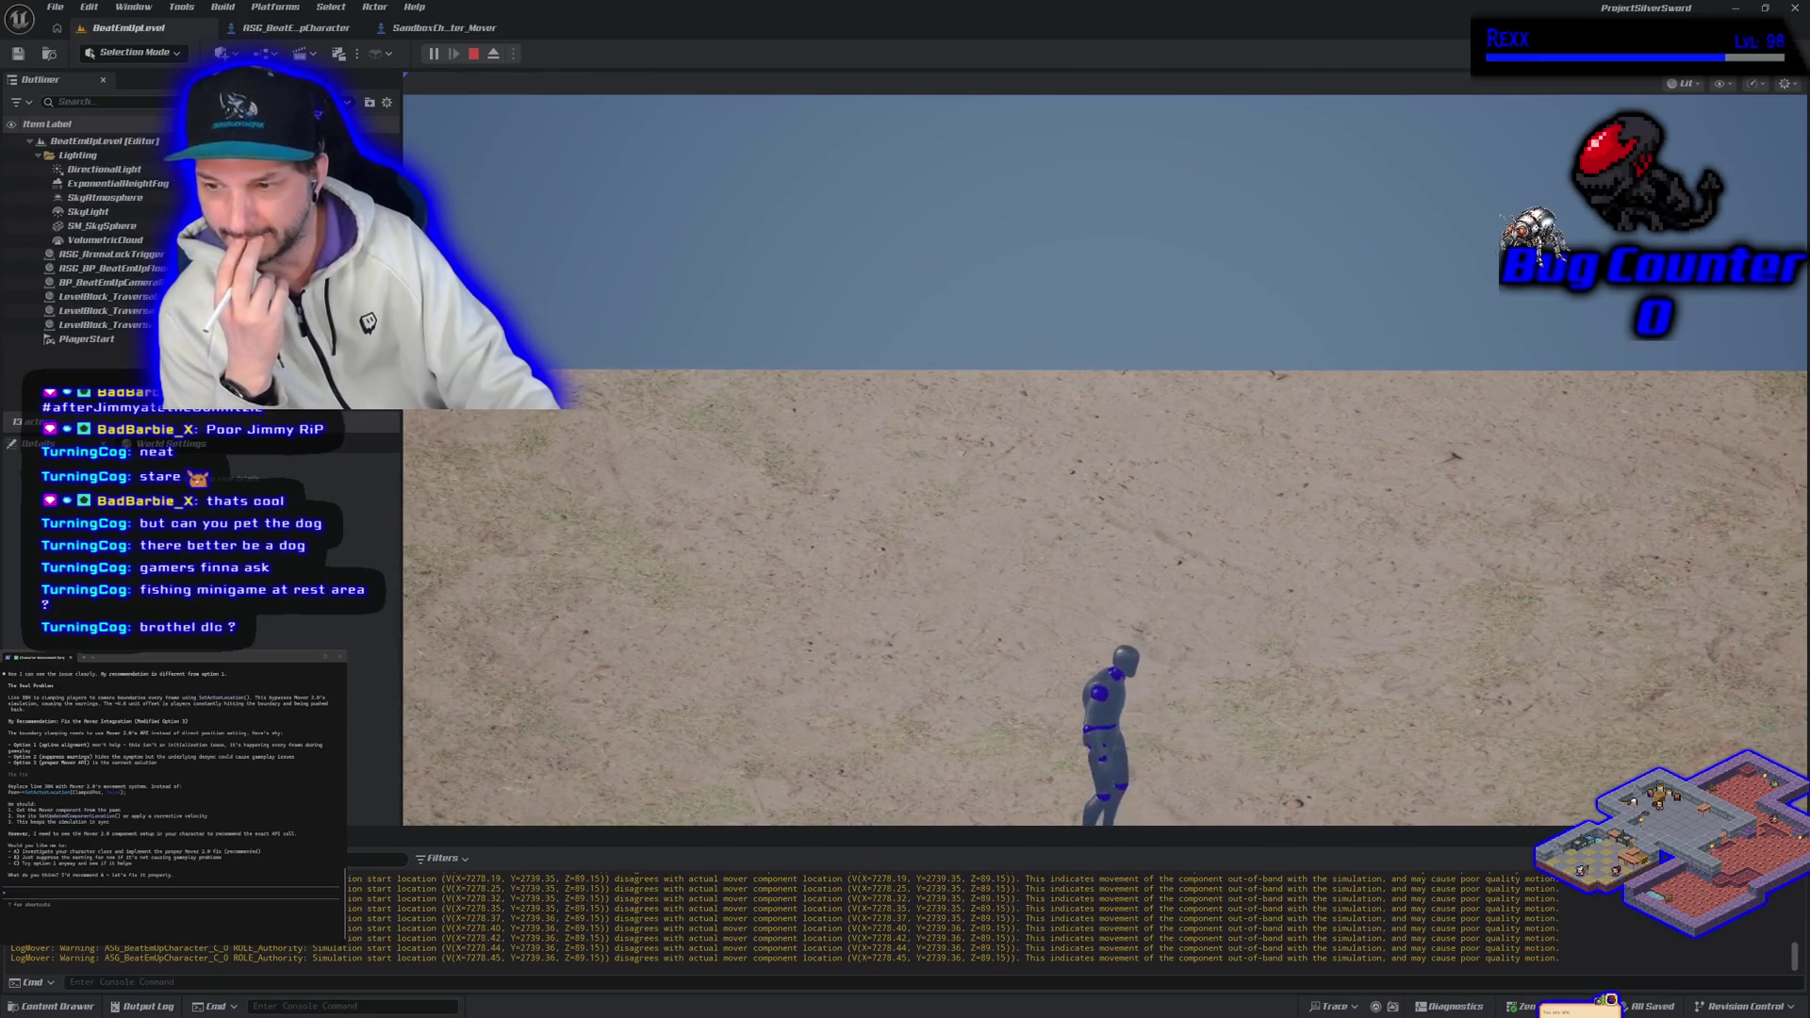
Step: End Play-in-Editor and go back to the SandboxCharacter_Mover EventGraph
key("Escape")
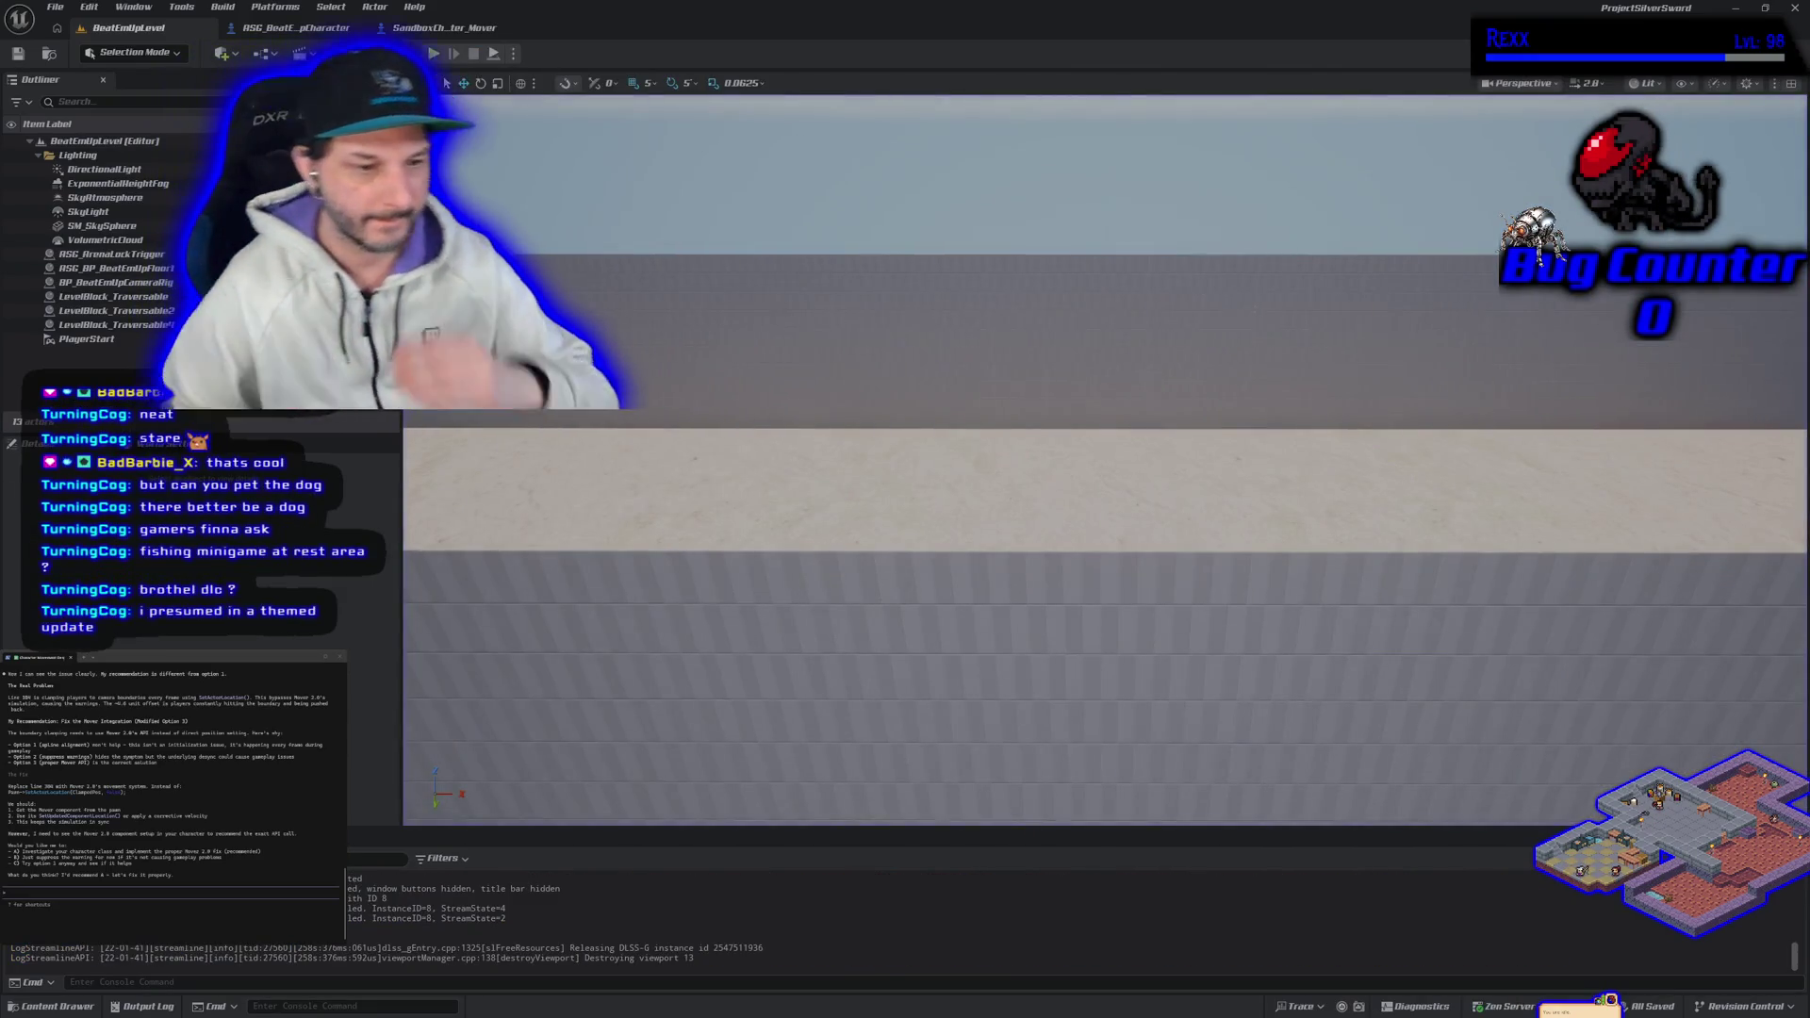
left_click(445, 26)
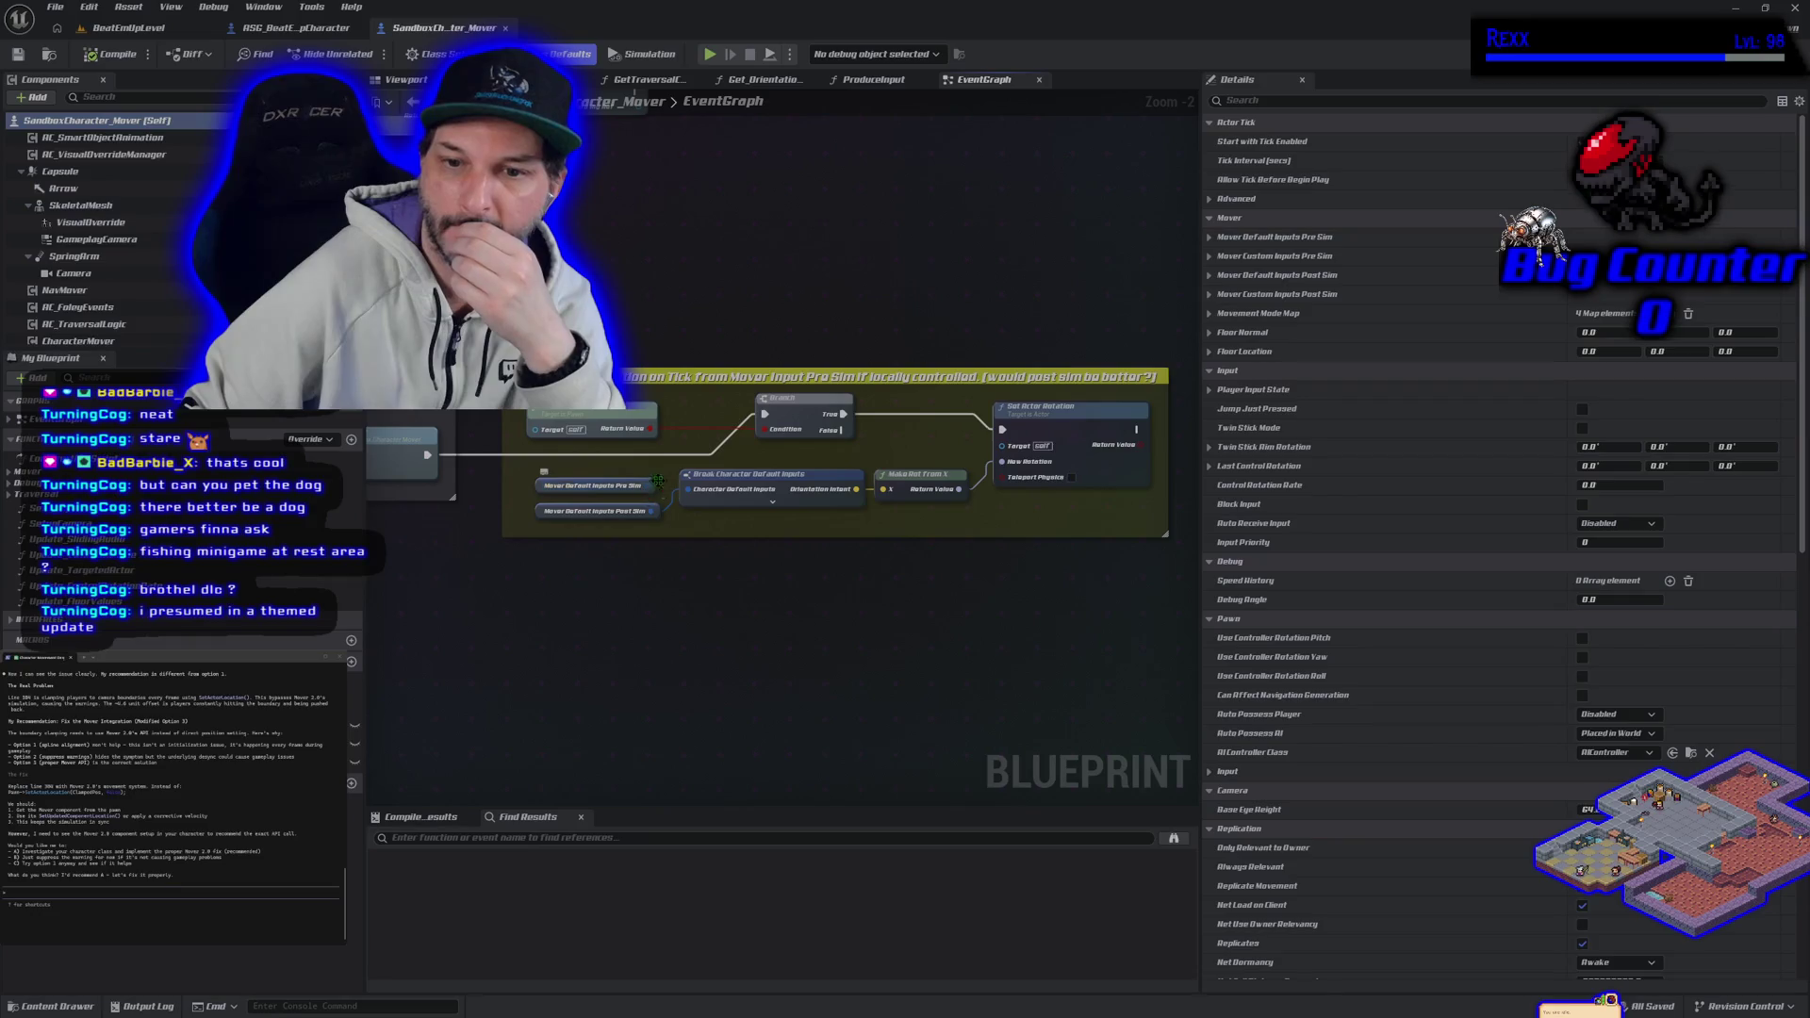
Step: Rewire Break Character Default Inputs to Mover Default Inputs Pre Sim, save, and return to BeatEmUpLevel
left_click_drag(660, 497, 686, 489)
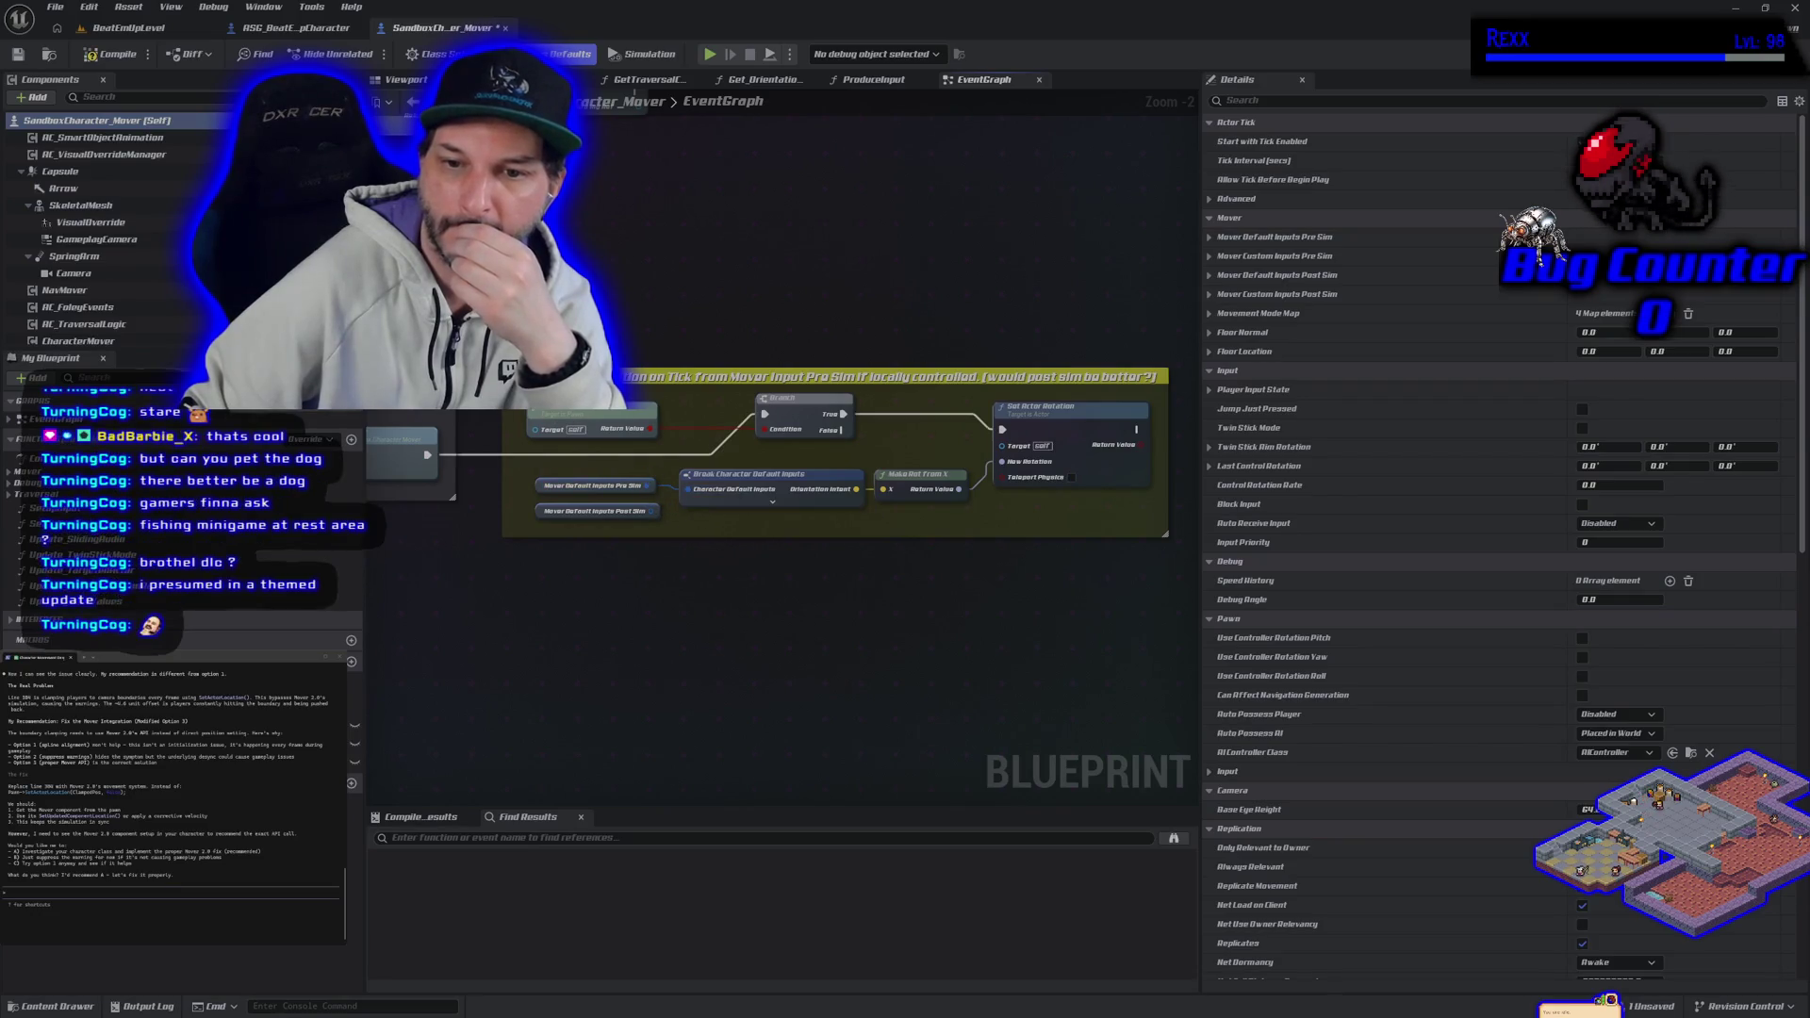
left_click(28, 59)
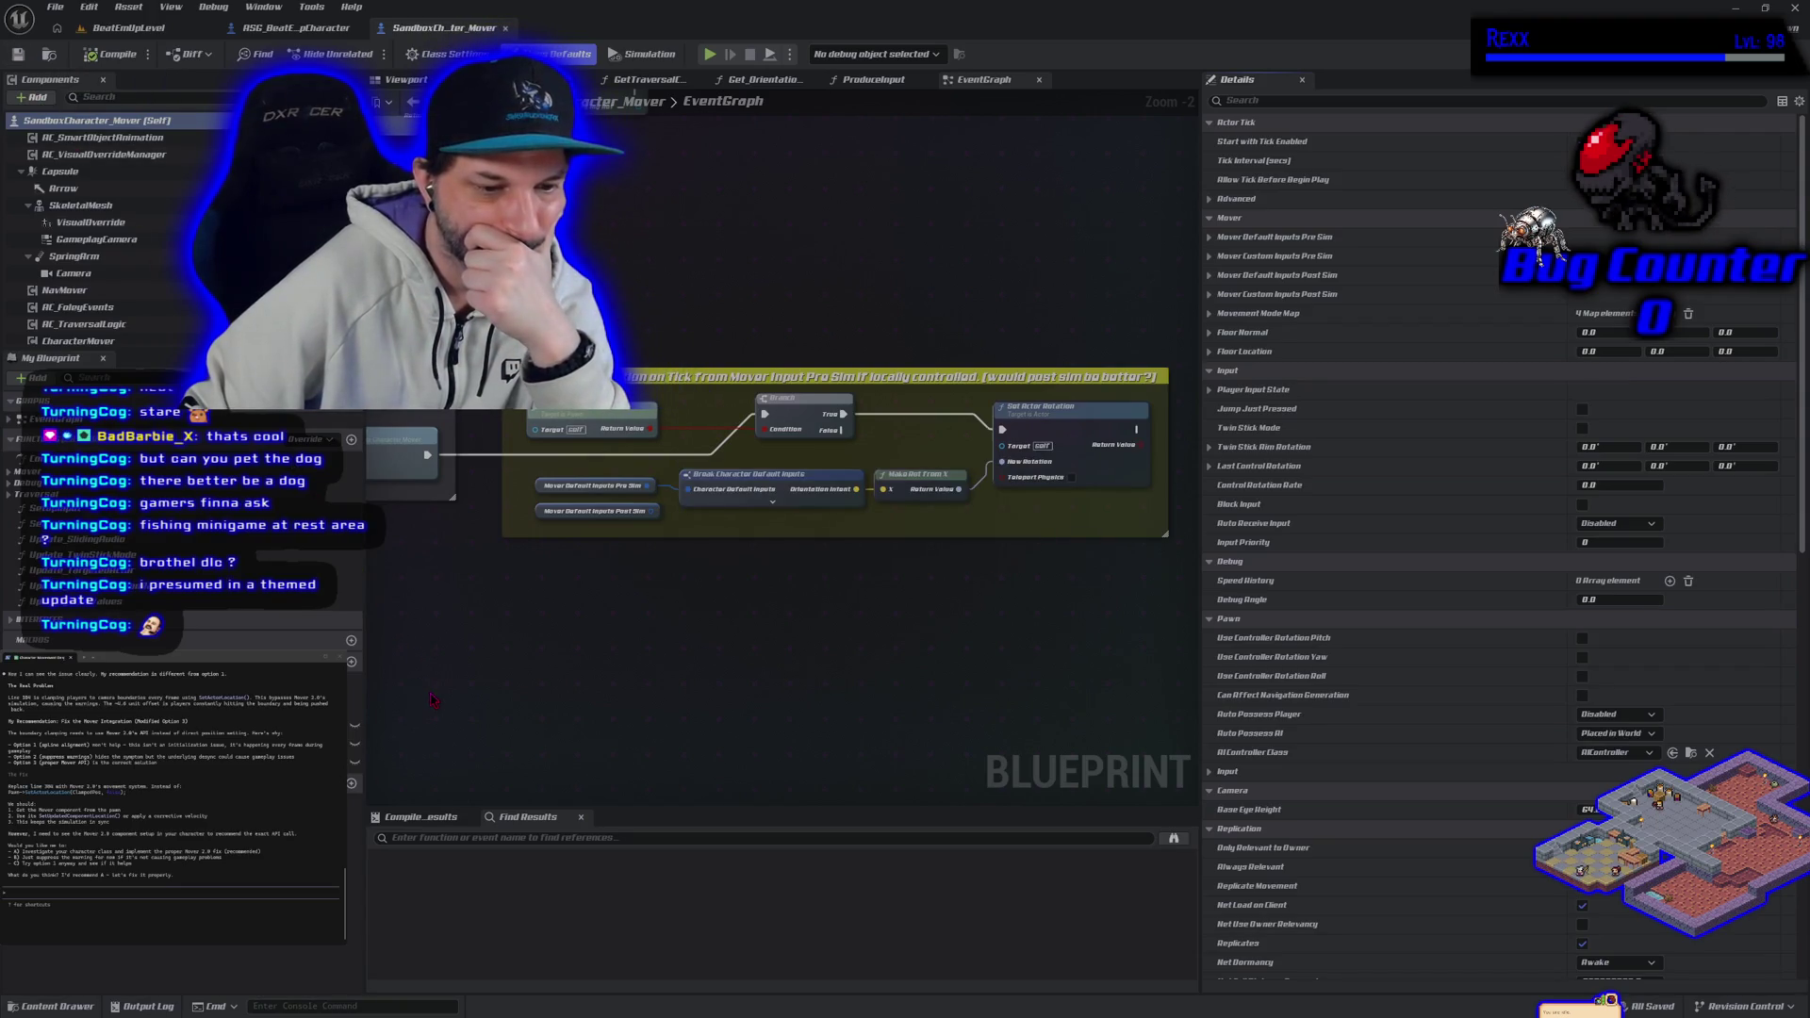
left_click(127, 28)
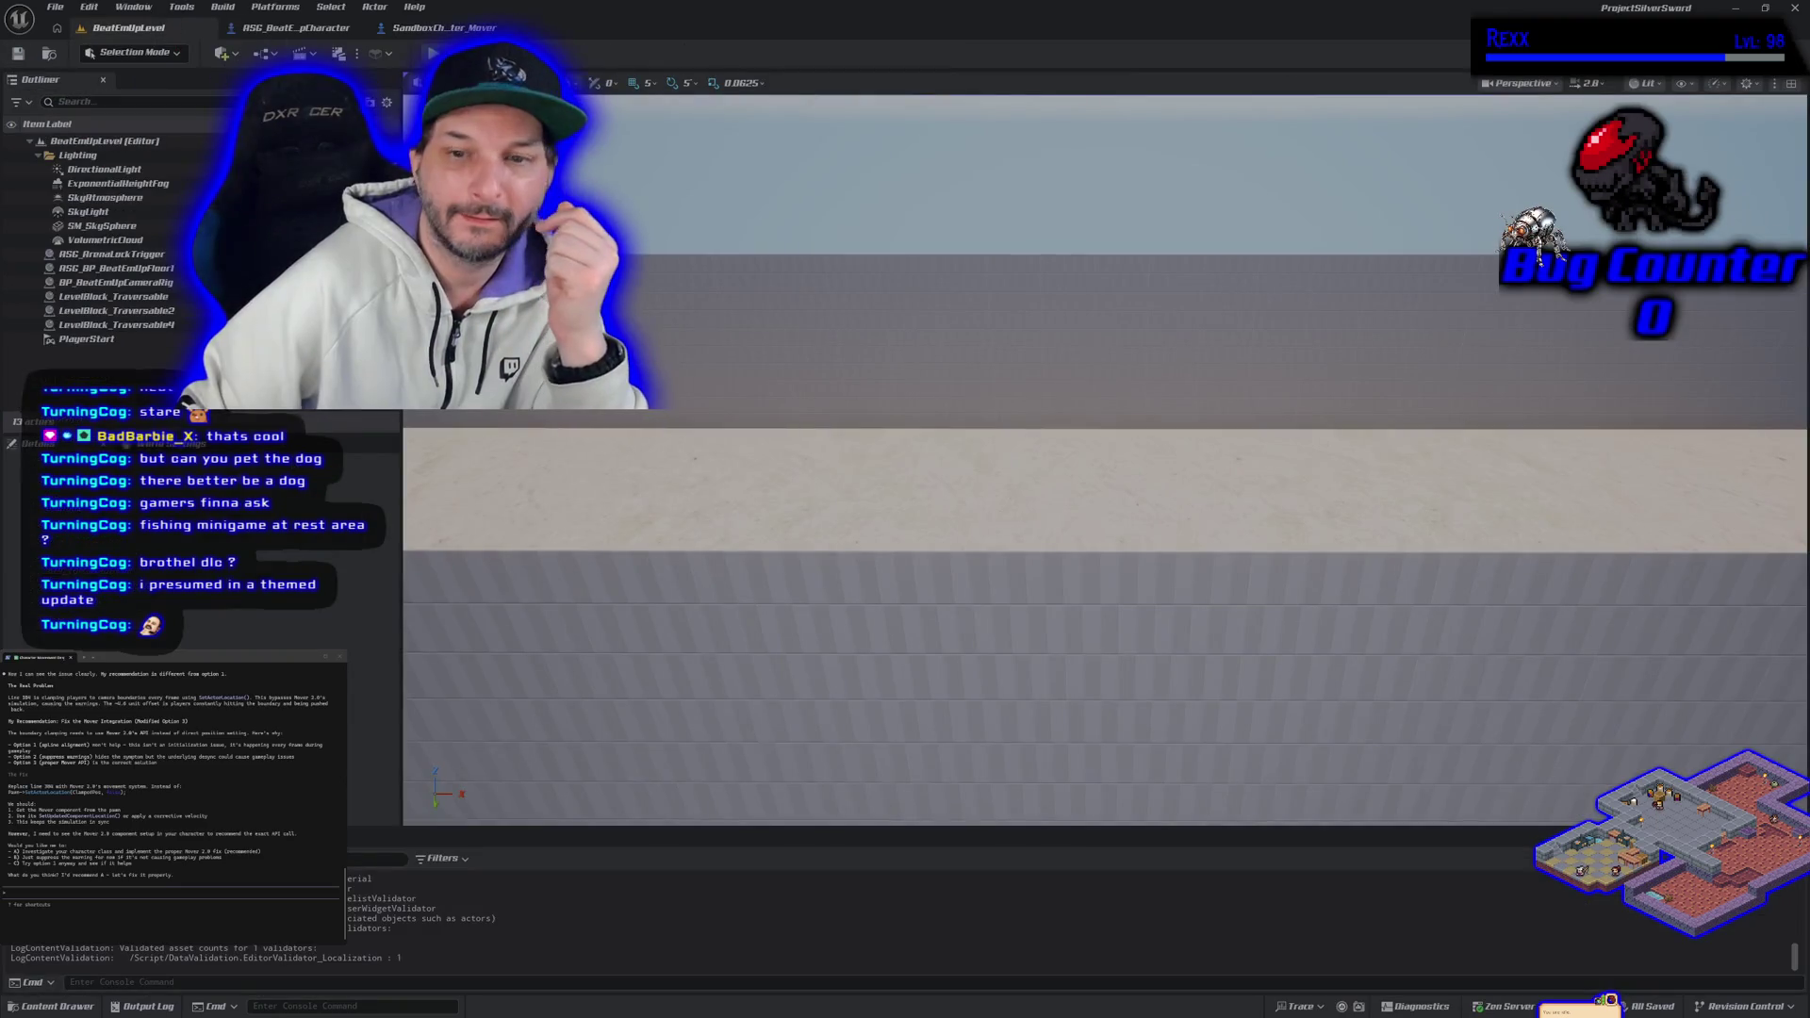
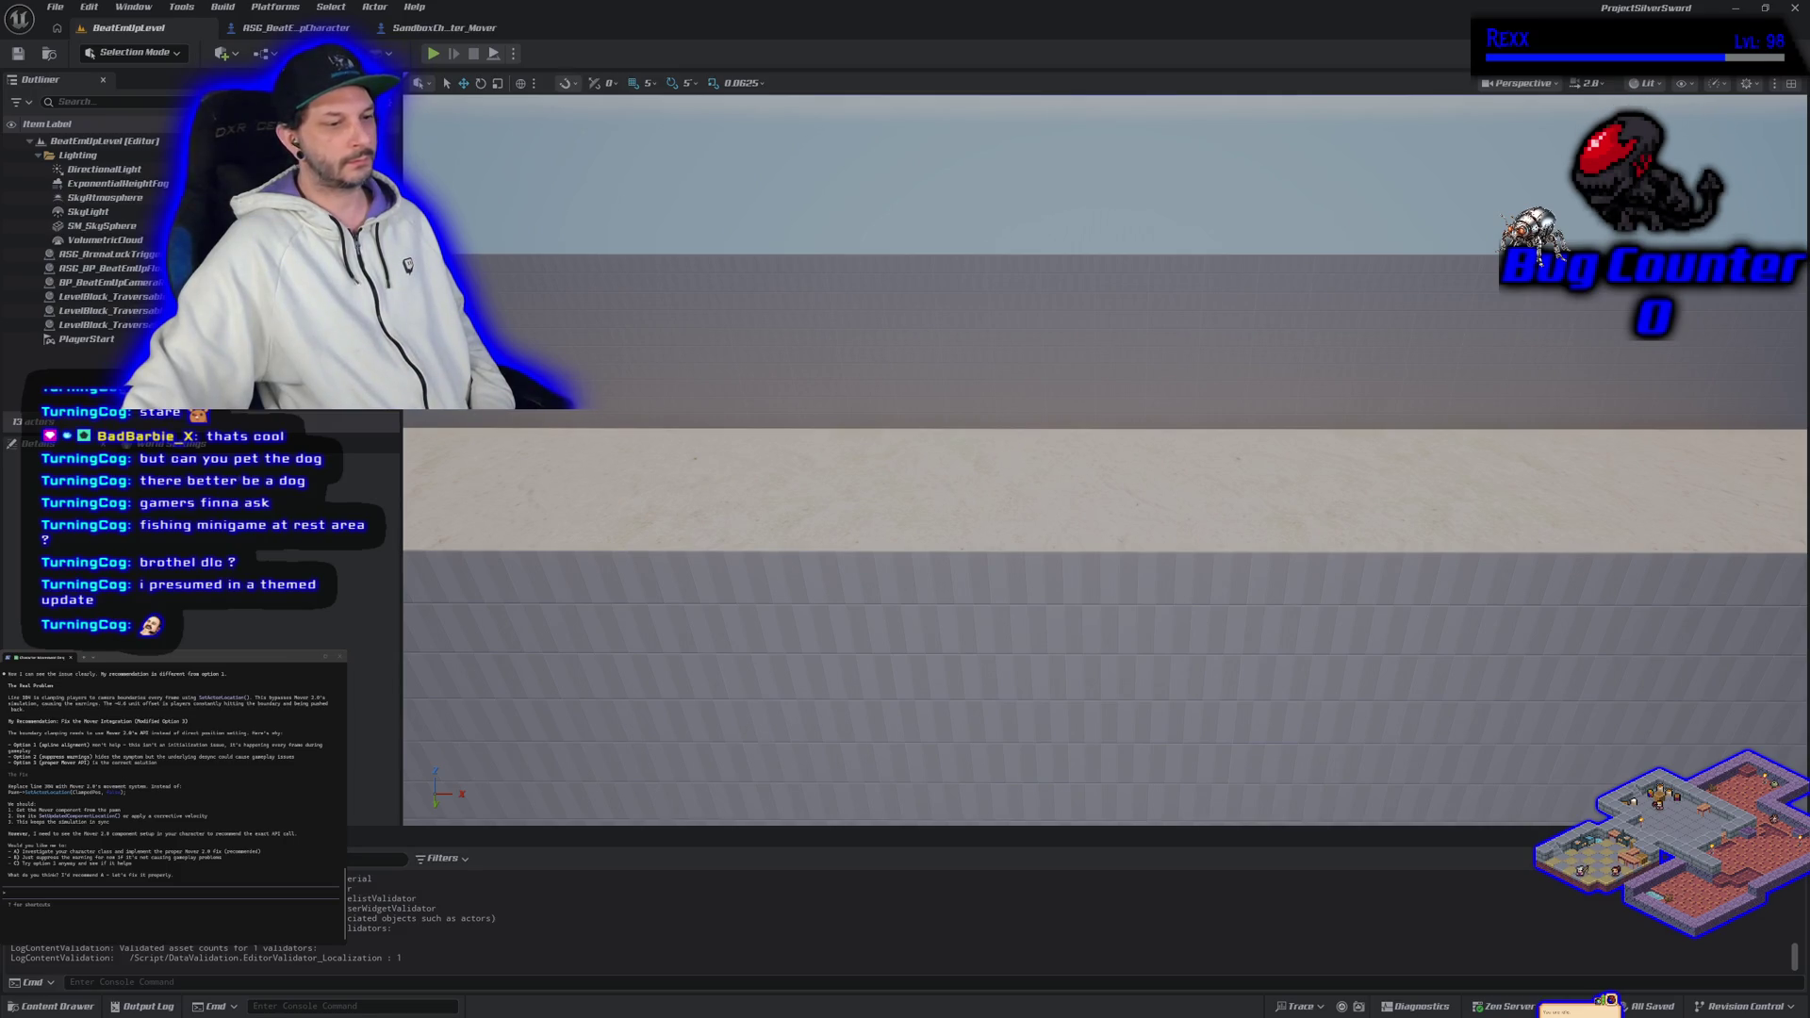
Step: Orbit above the winding walkway's wall top, then close Unreal Editor
mouse_move(693, 467)
left_mouse_down()
mouse_move(642, 321)
mouse_move(678, 486)
left_mouse_up()
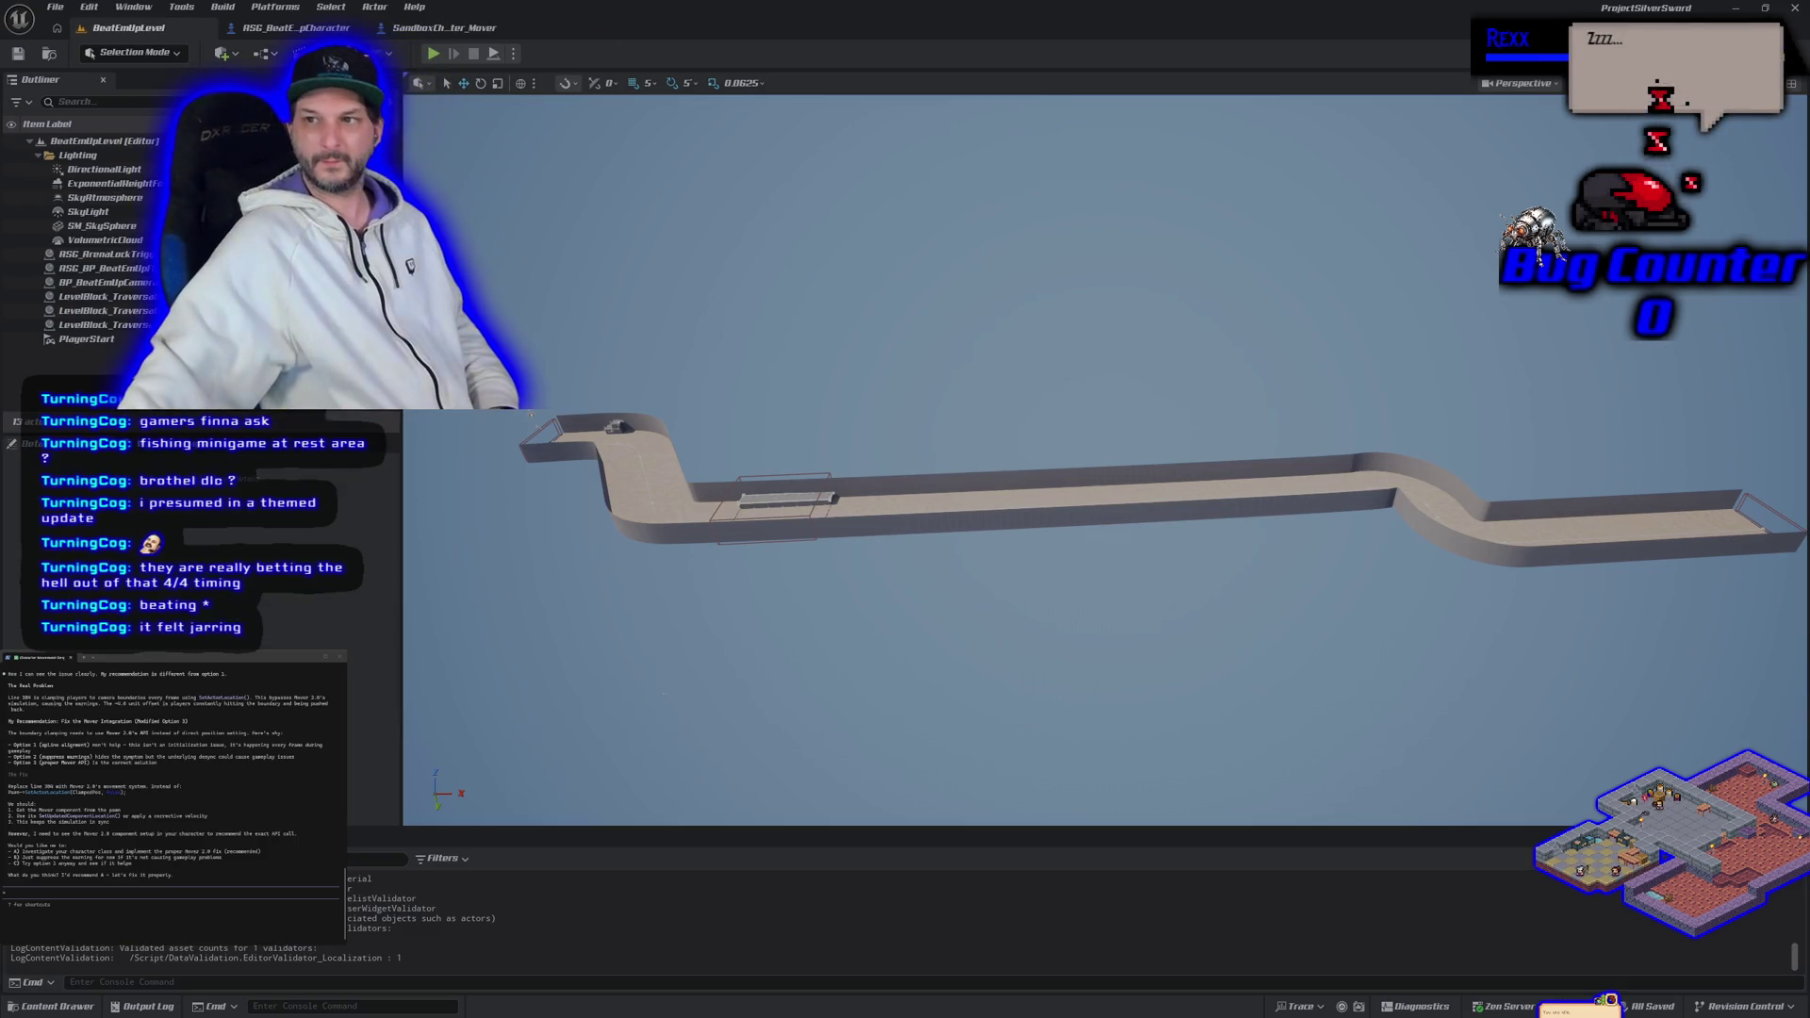
left_click(1794, 7)
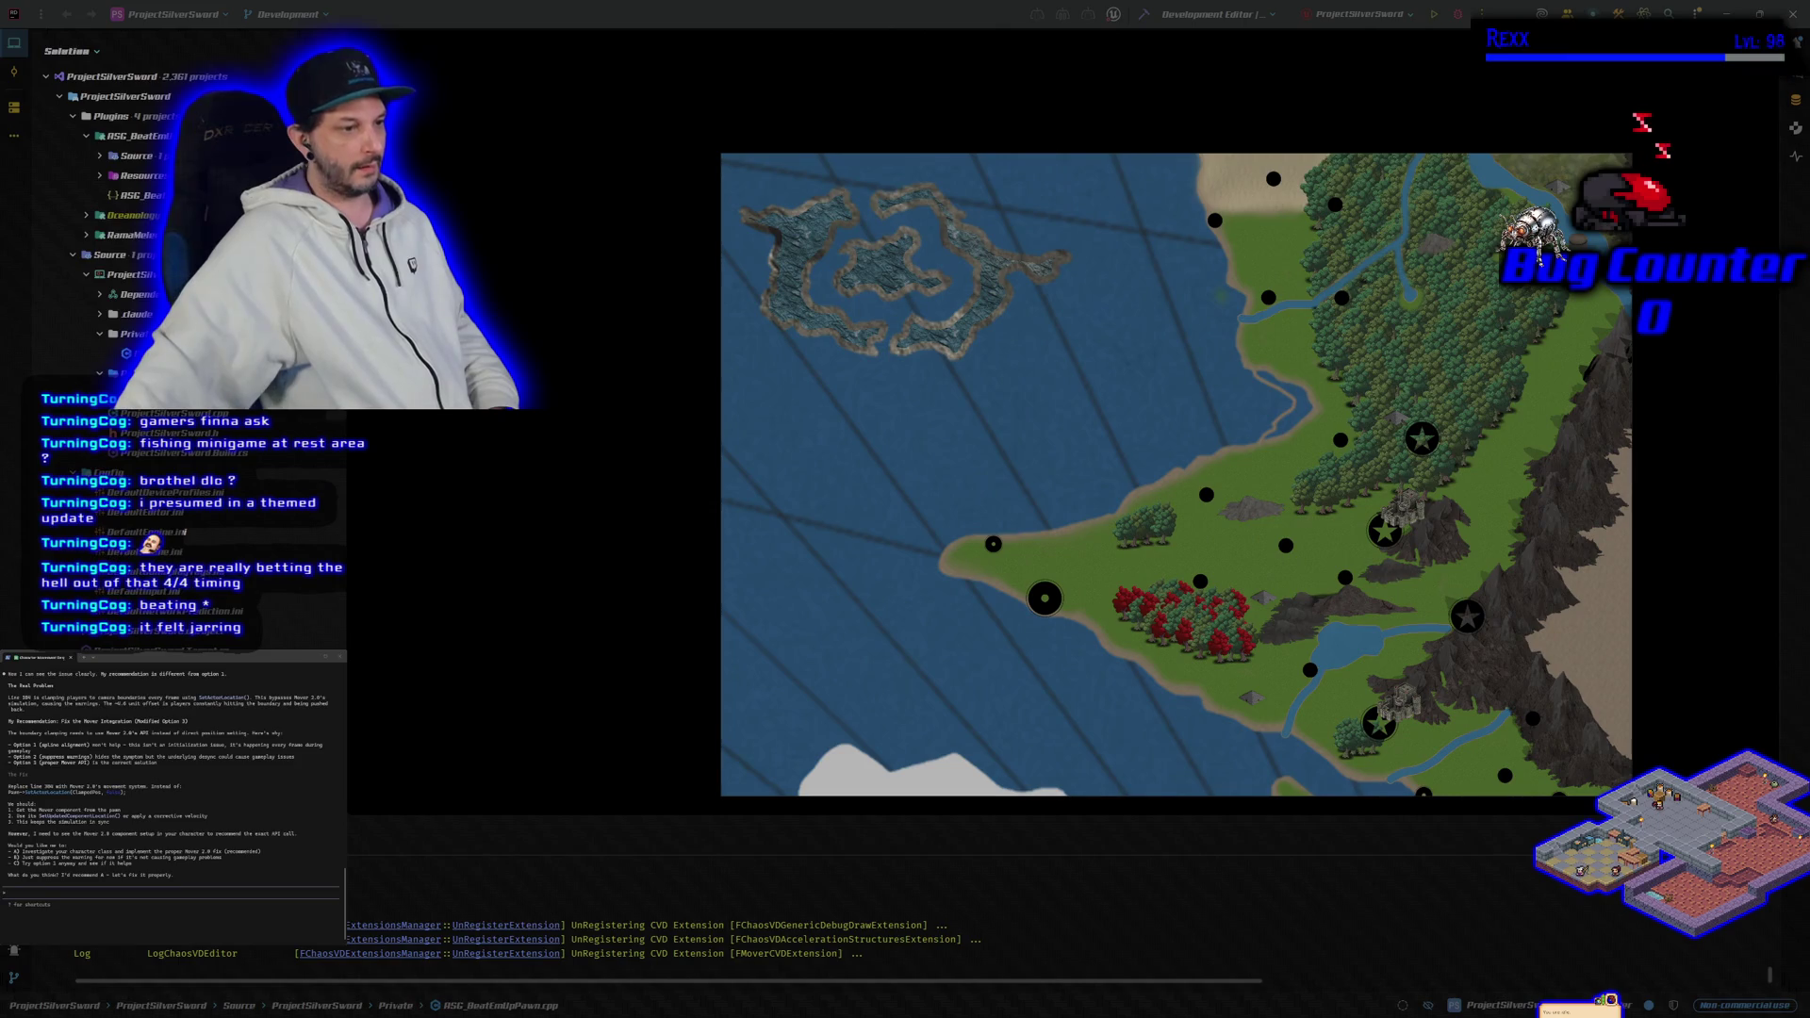
Step: Bring the GAS documentation forward in Chrome and submit the waiting terminal assistant prompt
key("alt+Tab")
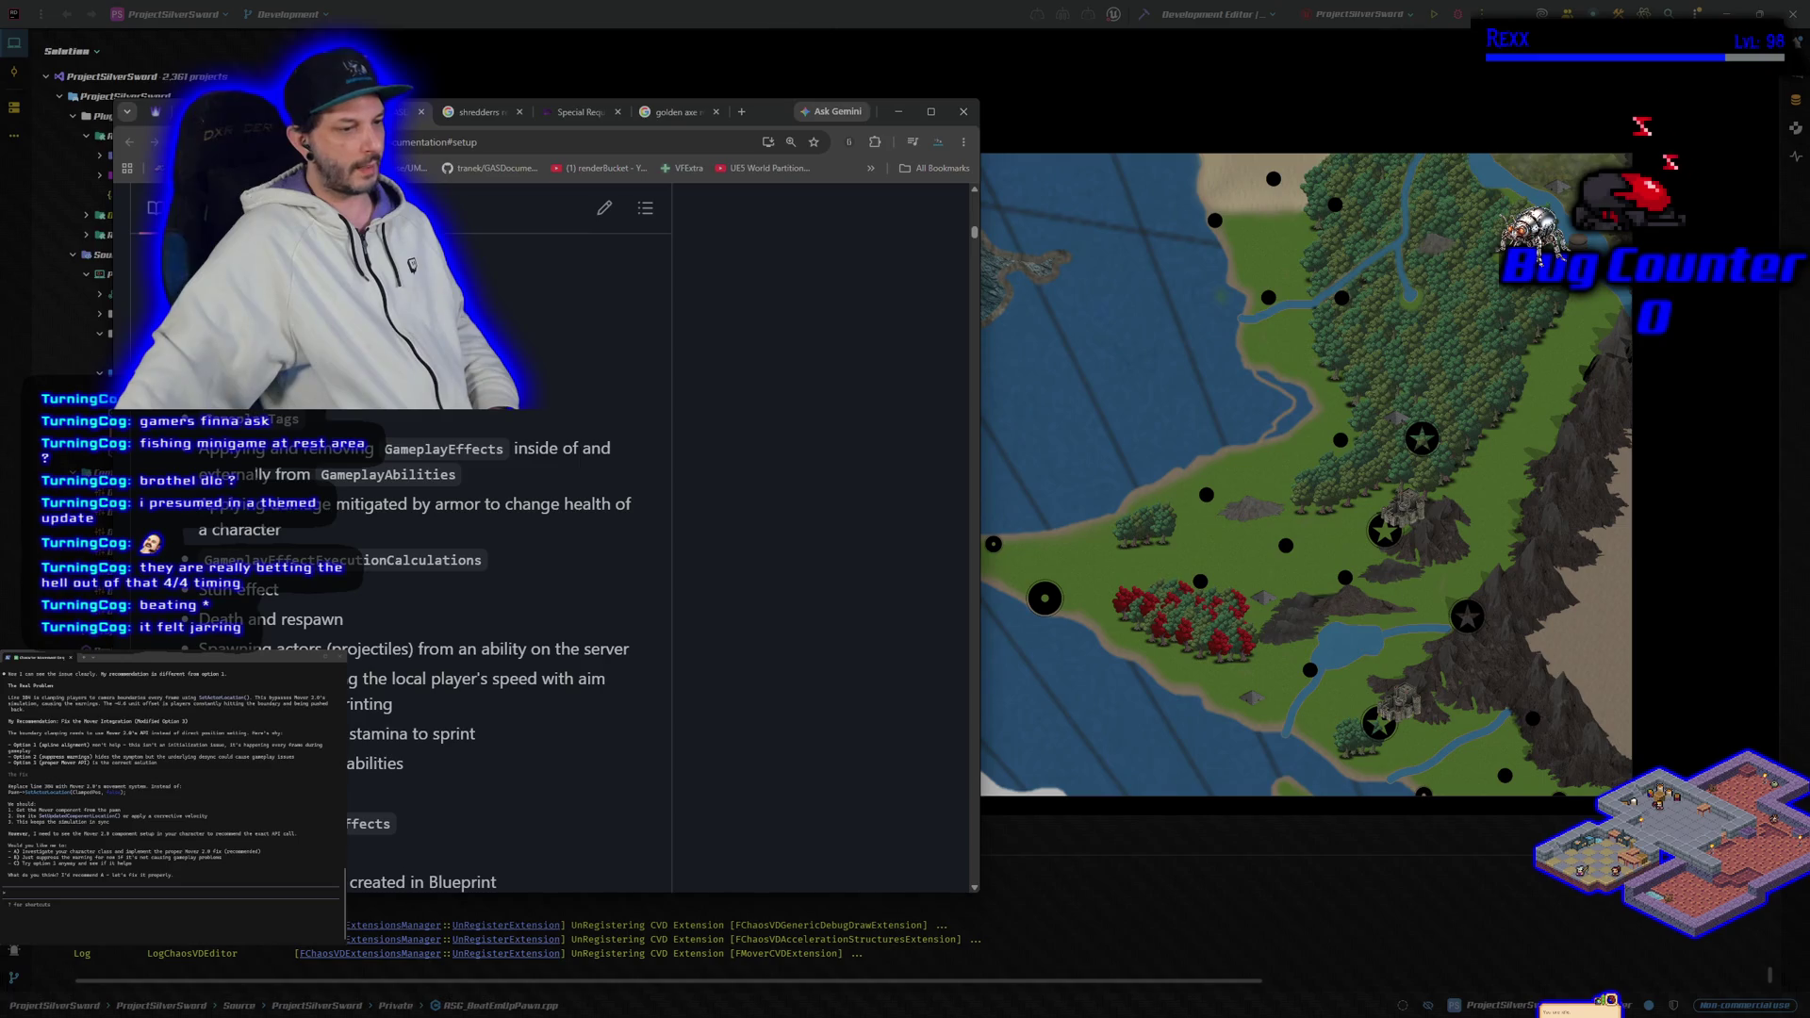
left_click(9, 892)
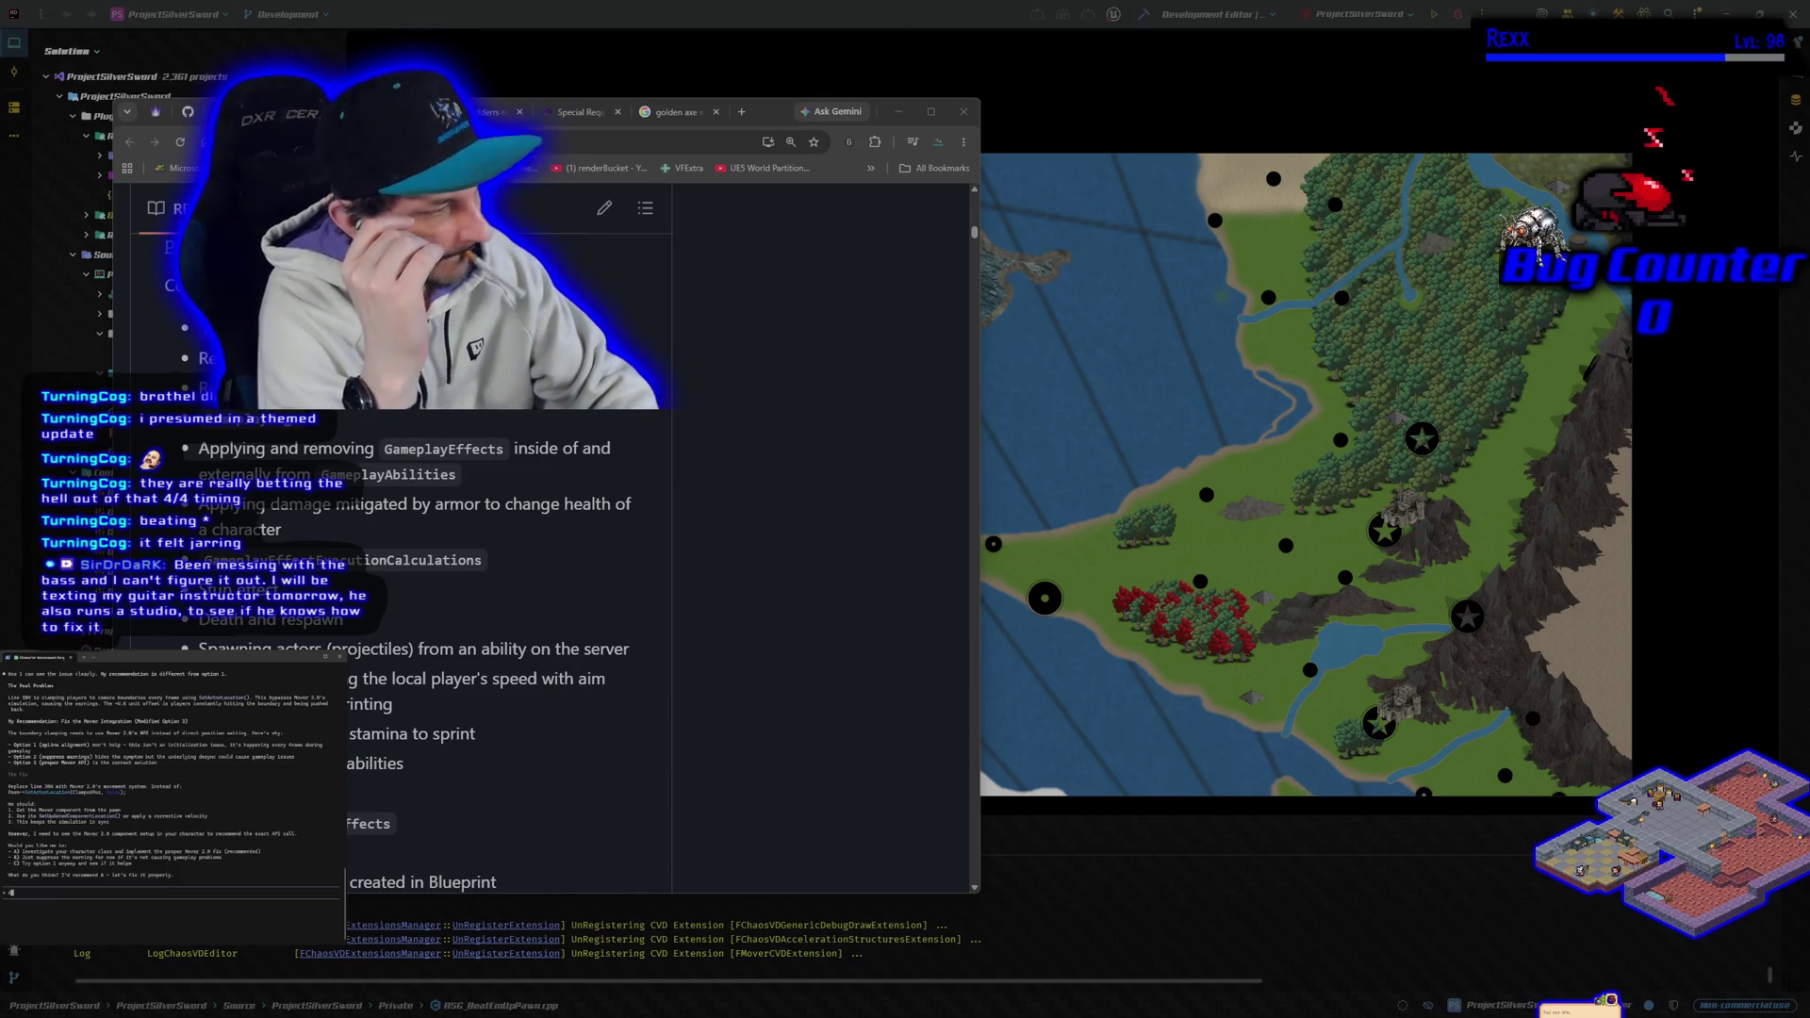
key("Return")
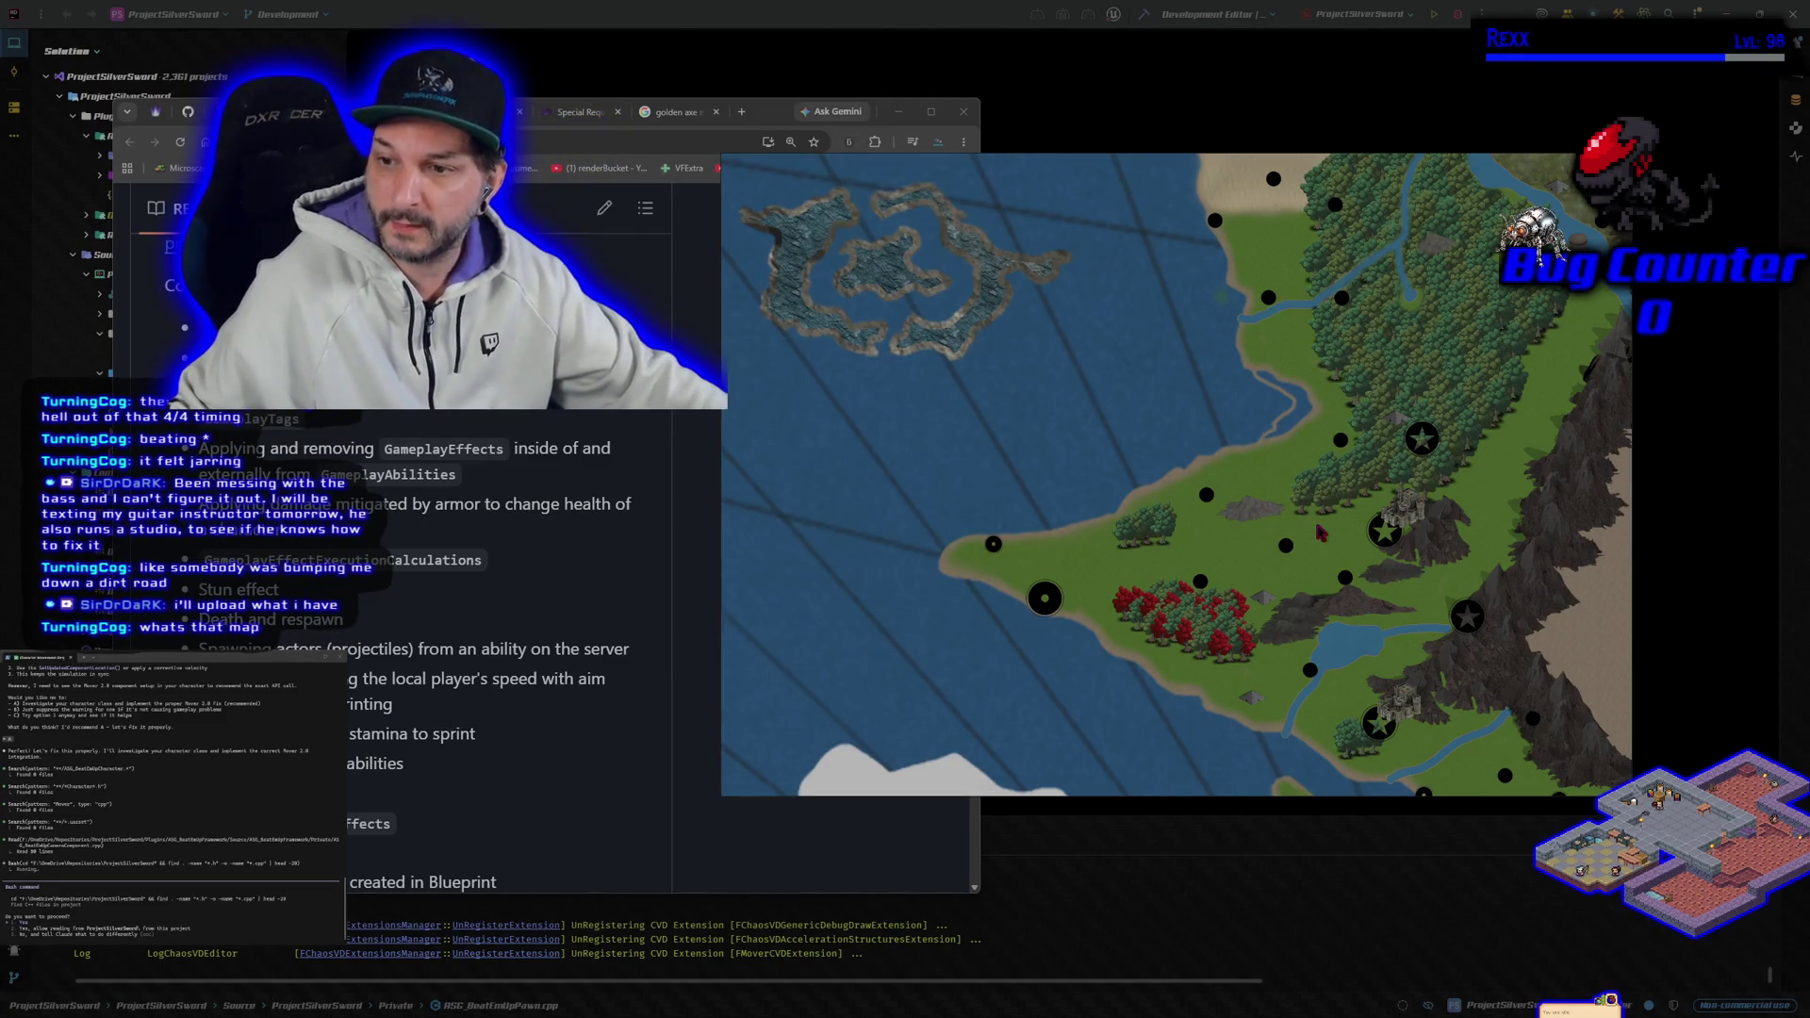
scroll(1322, 532, "down", 5)
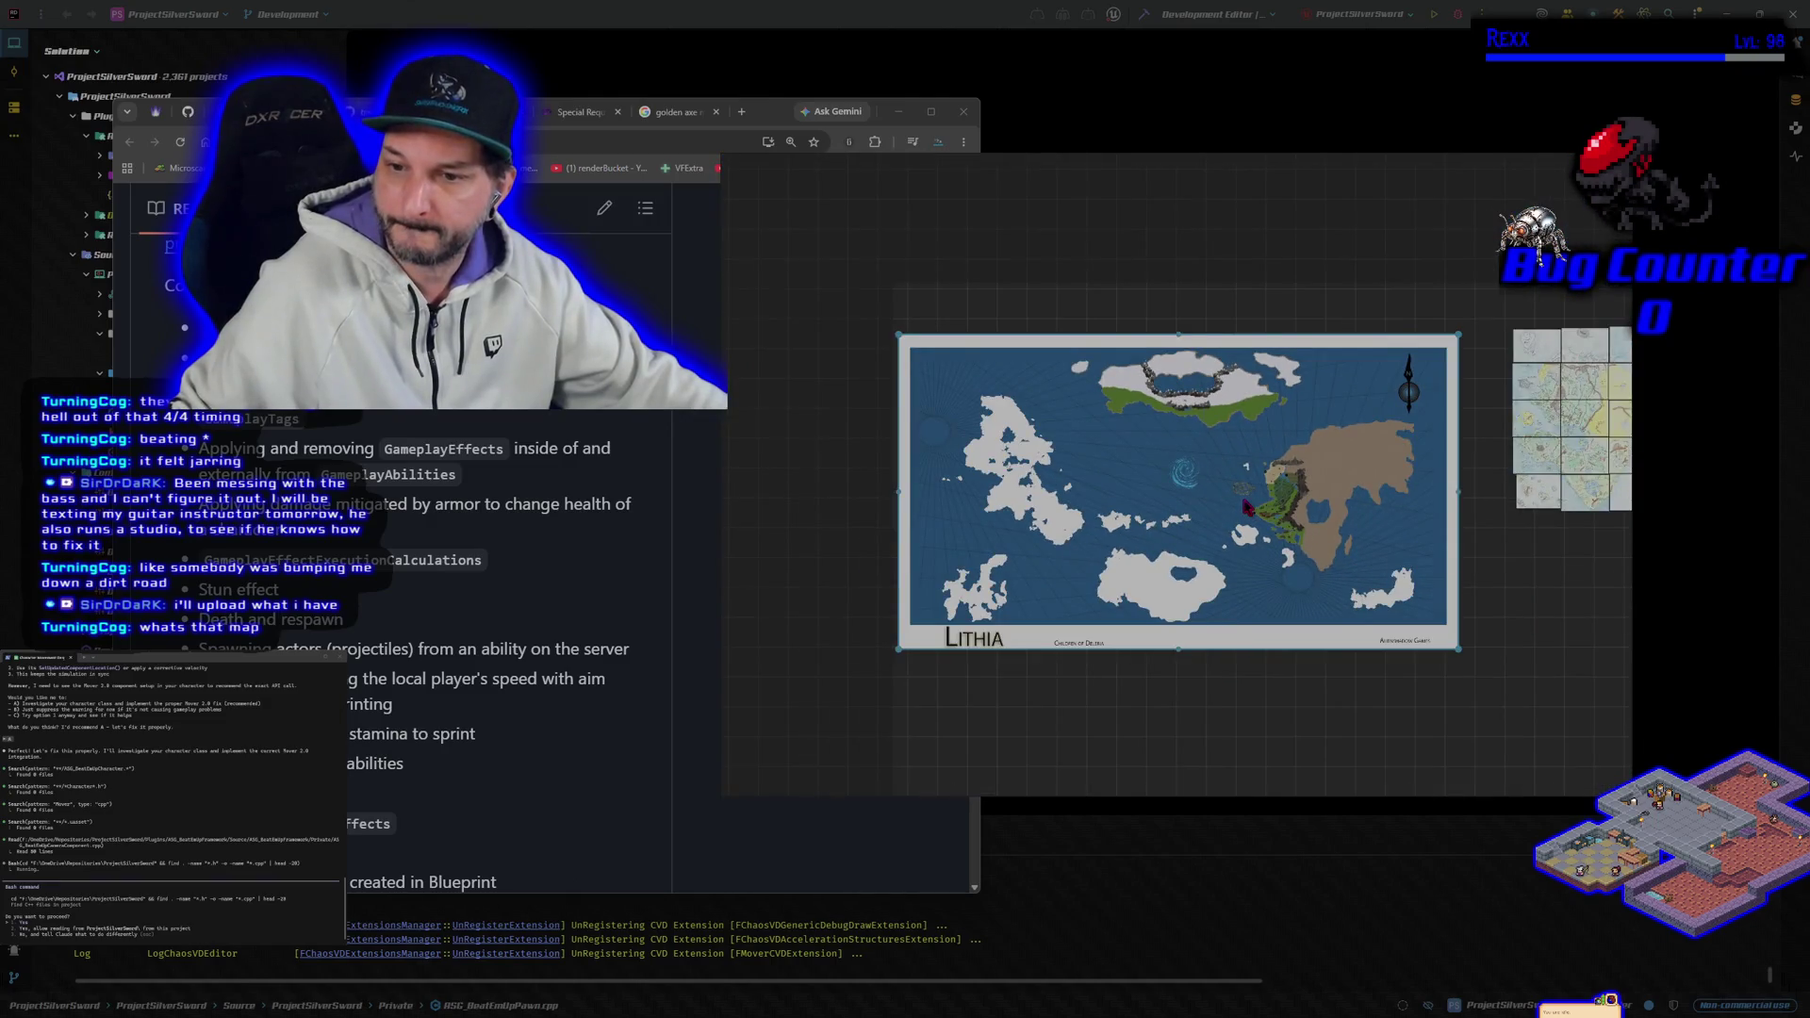
scroll(1246, 508, "up", 5)
mouse_move(1266, 475)
left_mouse_down()
mouse_move(1017, 418)
mouse_move(1028, 471)
mouse_move(1176, 540)
left_mouse_up()
scroll(1017, 418, "up", 2)
scroll(1017, 418, "up", 1)
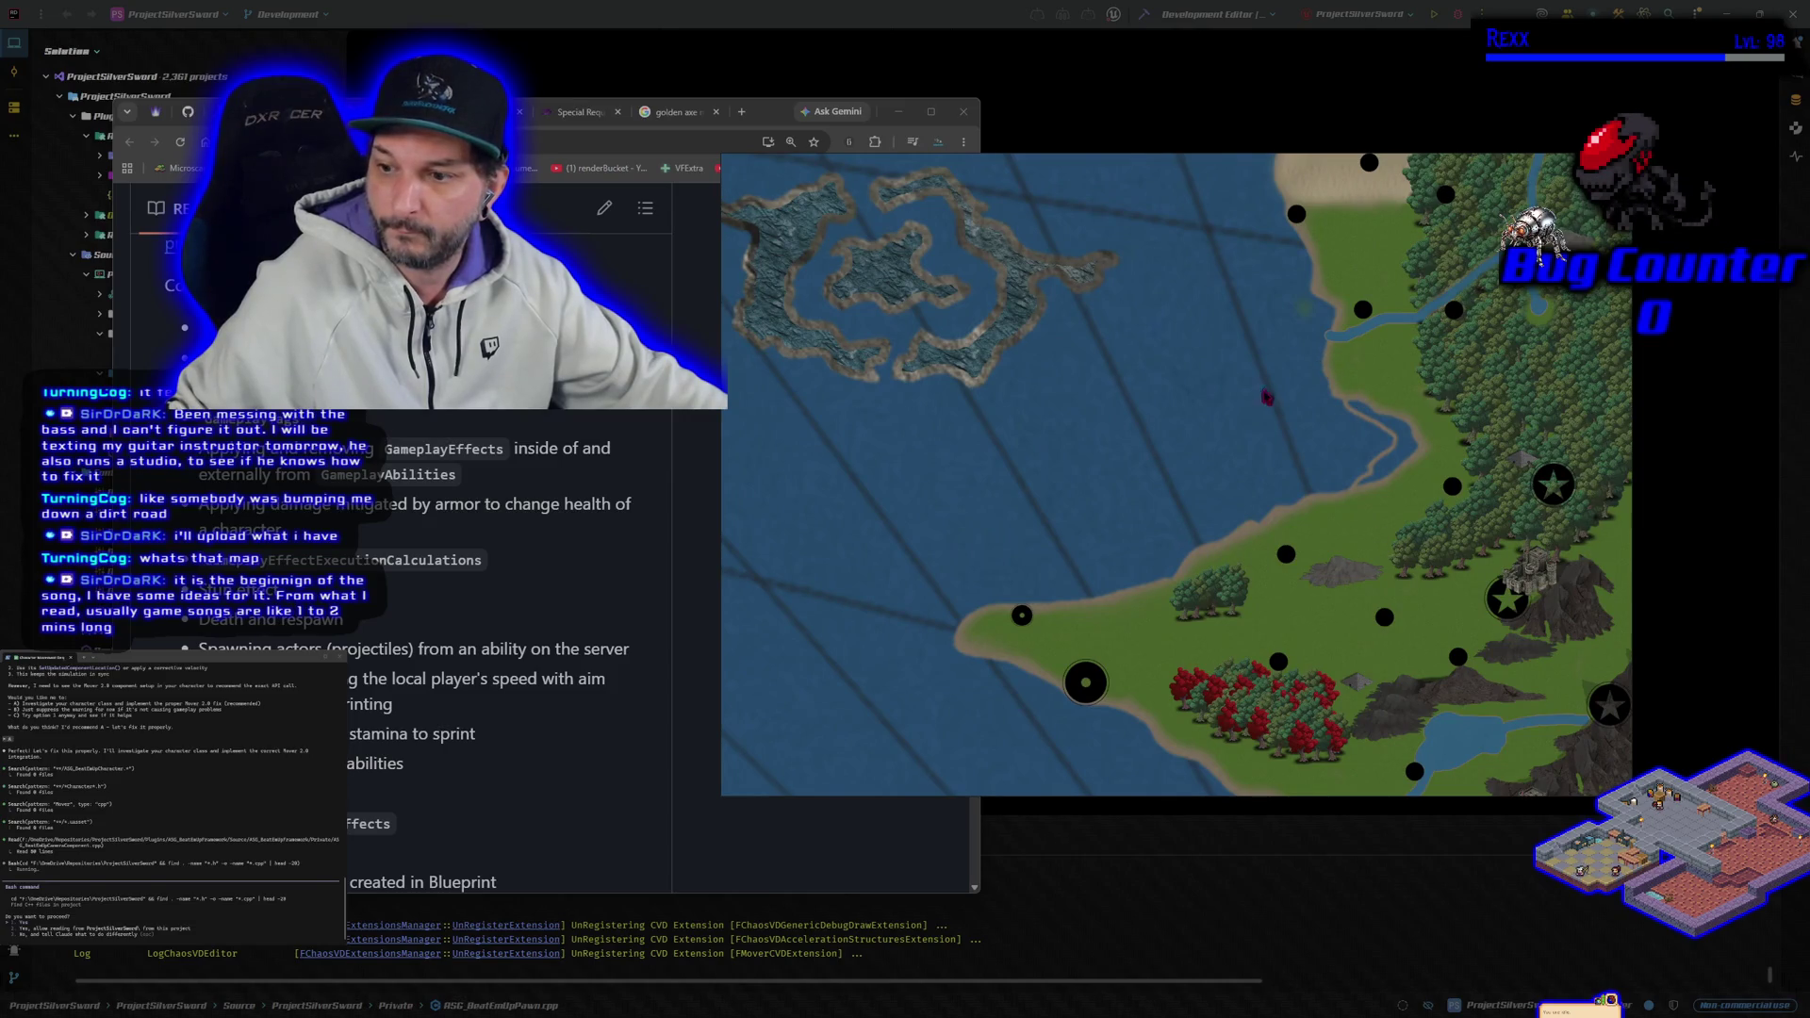
scroll(1263, 400, "down", 1)
left_click_drag(1234, 476, 1155, 457)
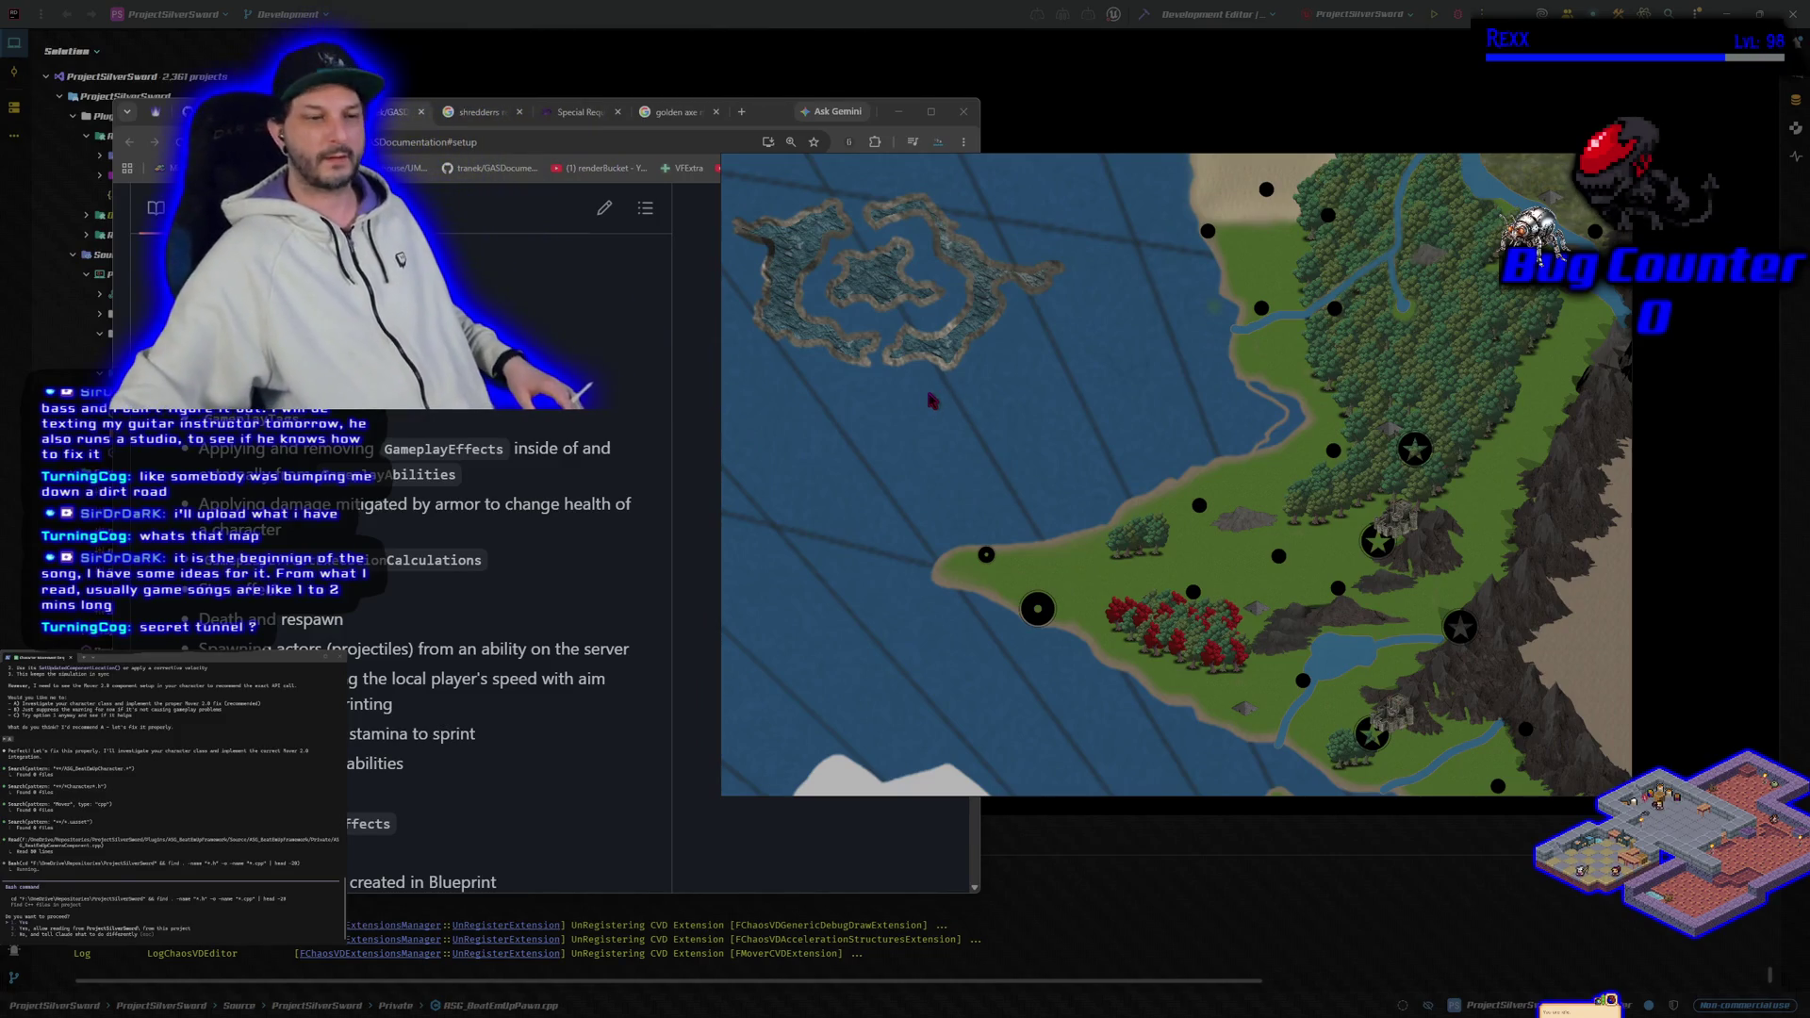
key("ctrl+Tab")
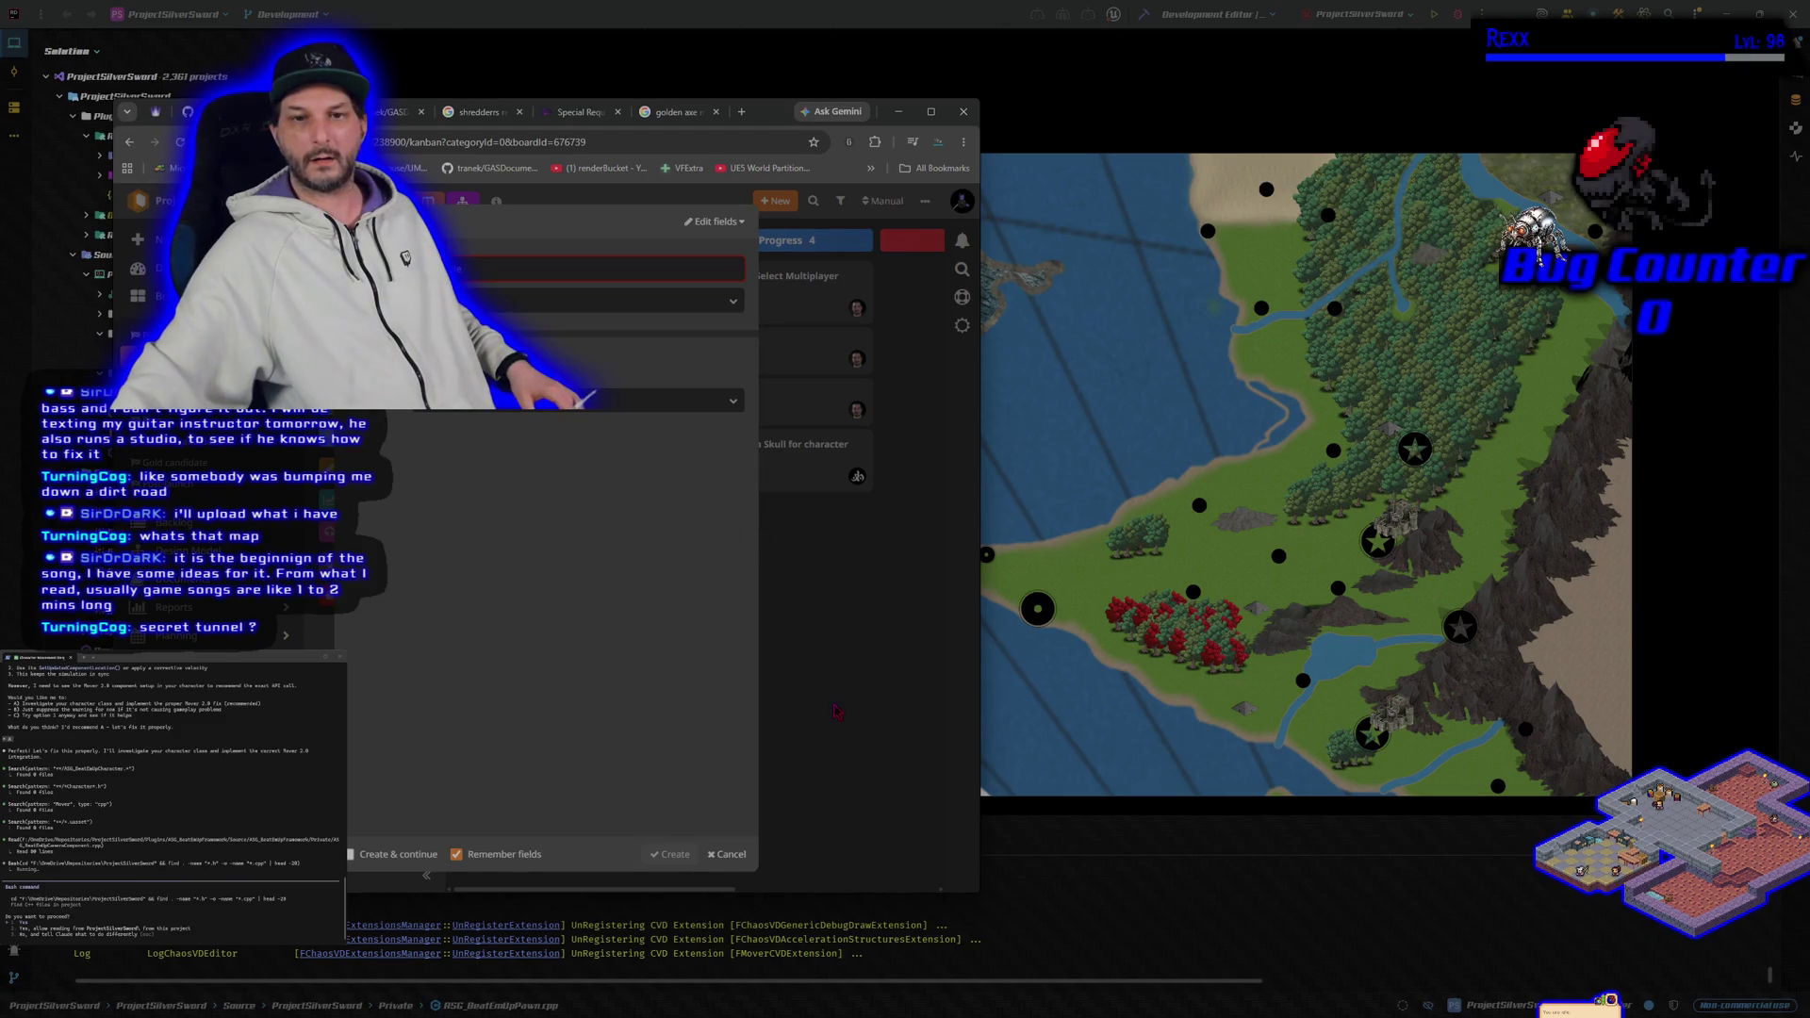
Step: Cancel the Create form, open the Game Model, and expand the Level 1–10 section
left_click(727, 854)
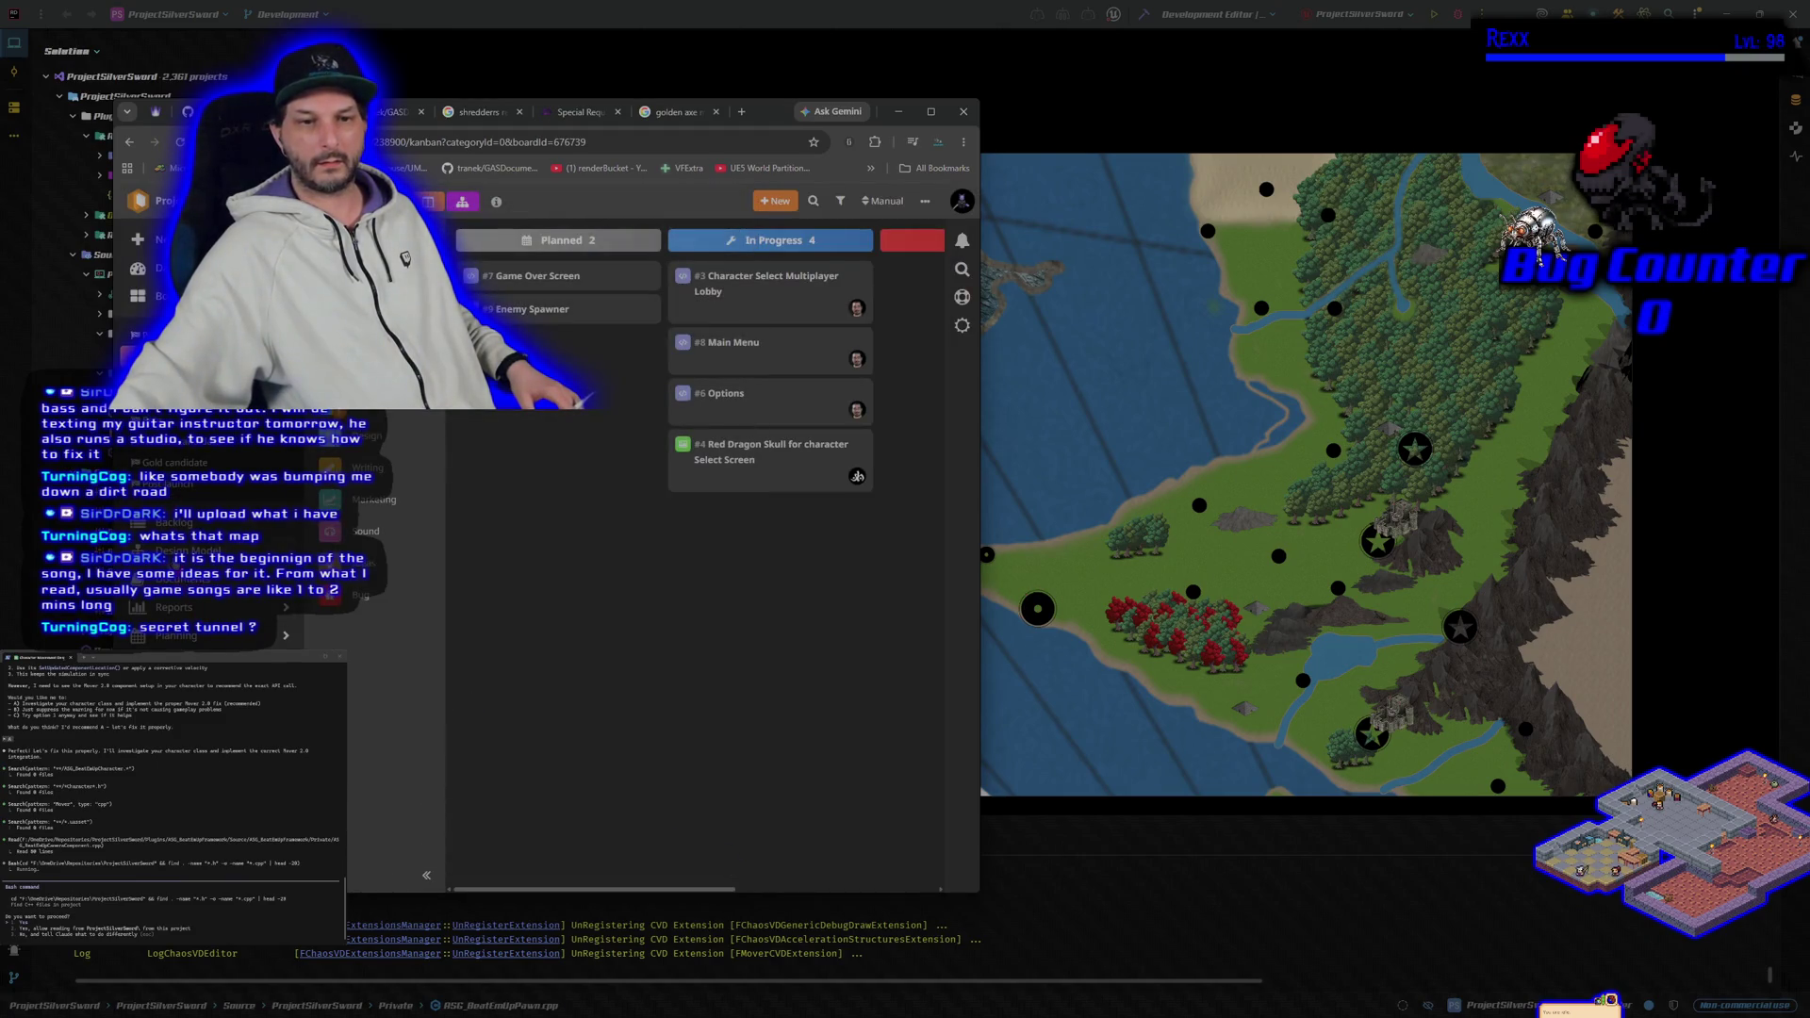
left_click(358, 613)
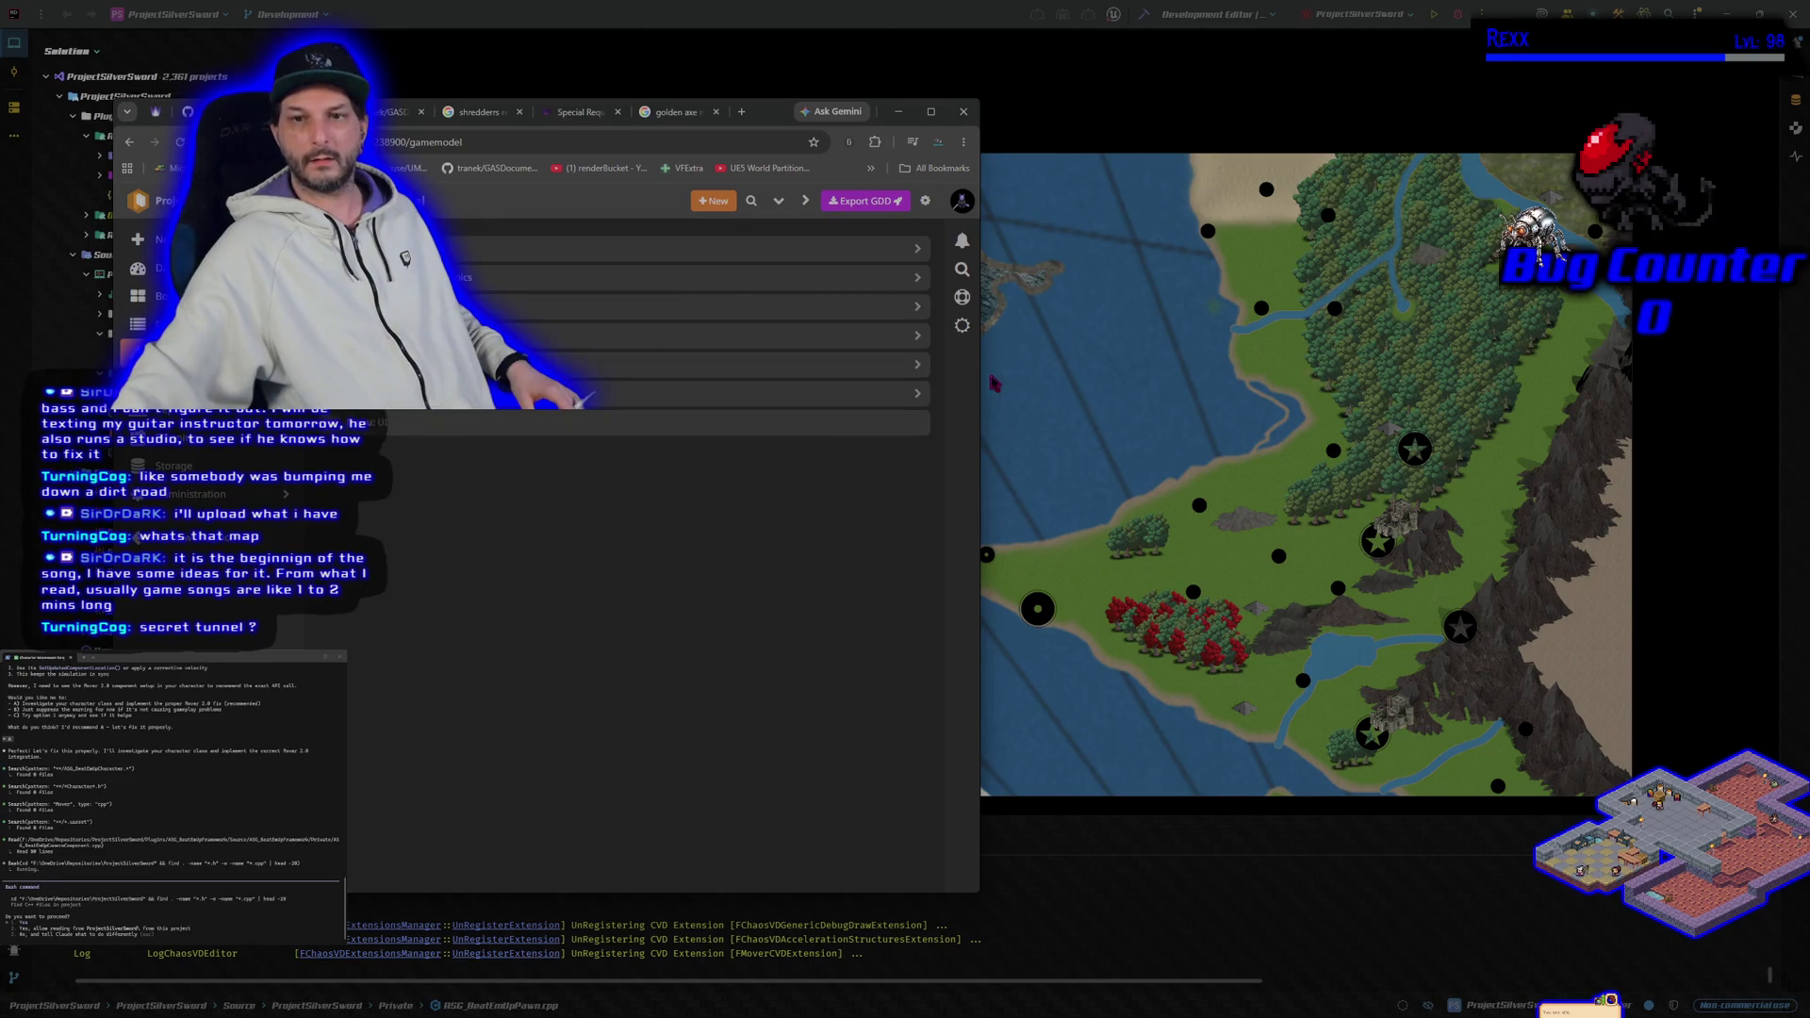
left_click(922, 366)
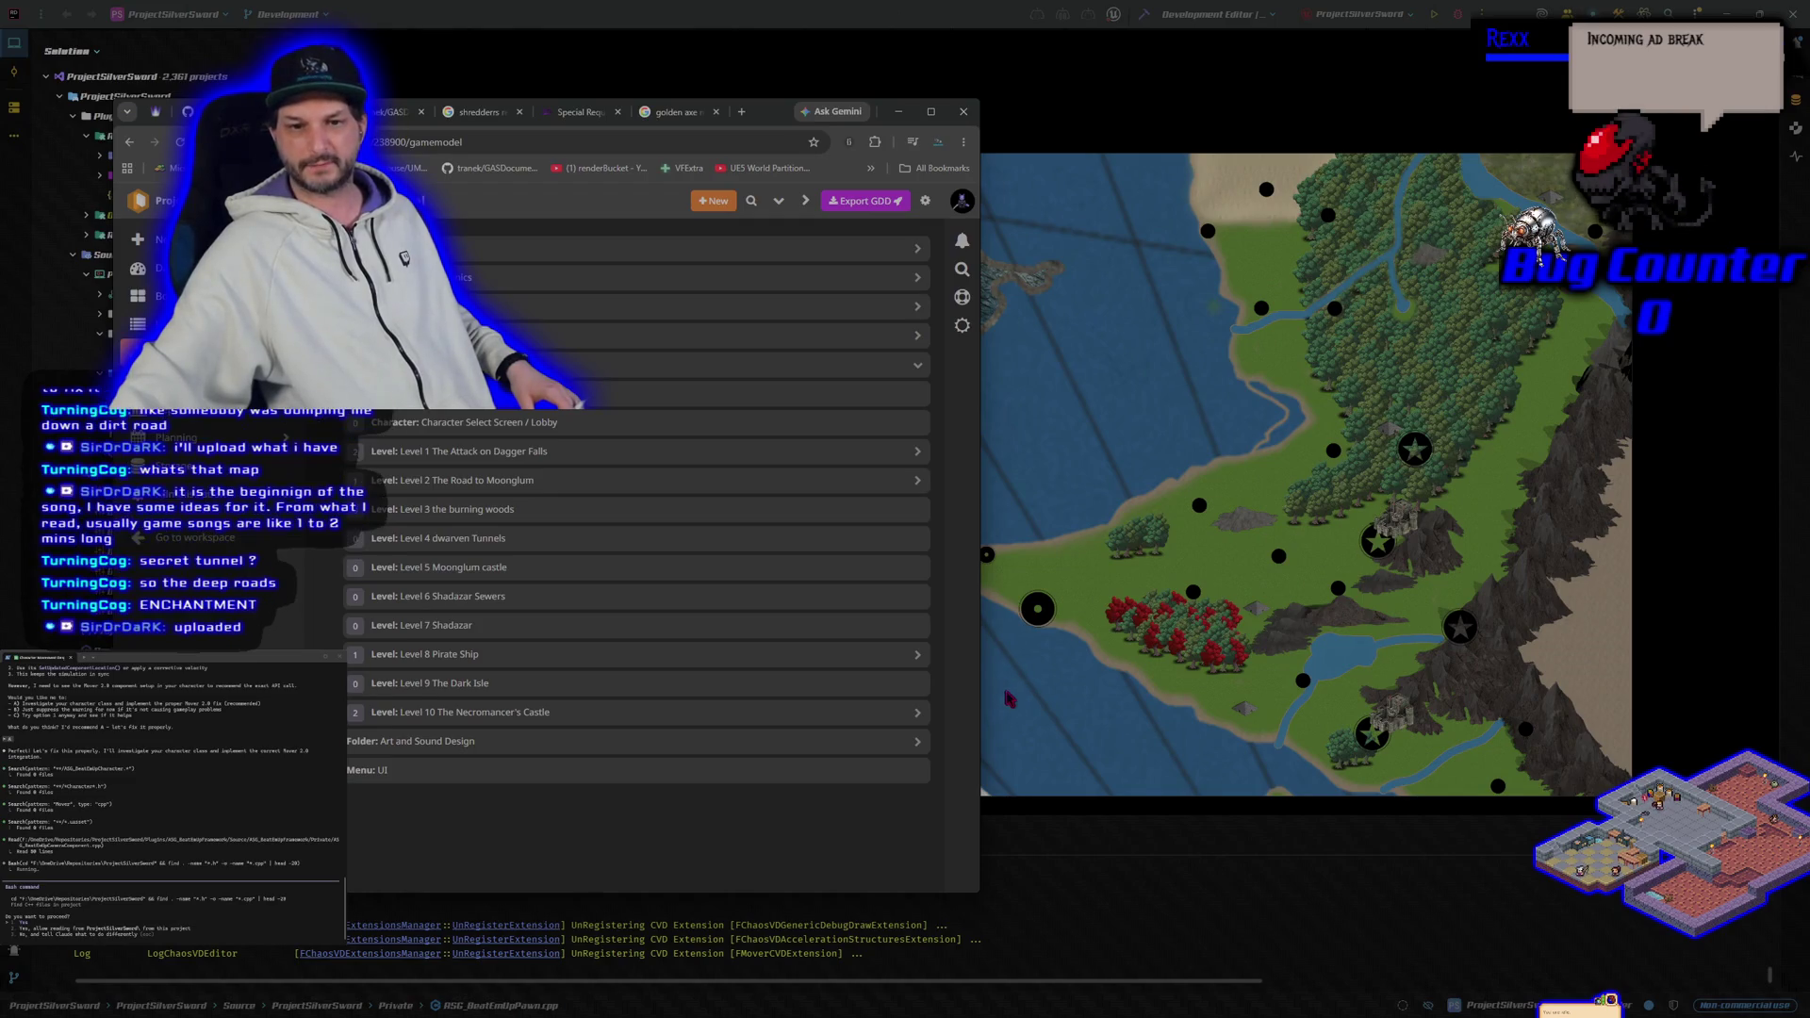
left_click_drag(777, 121, 610, 148)
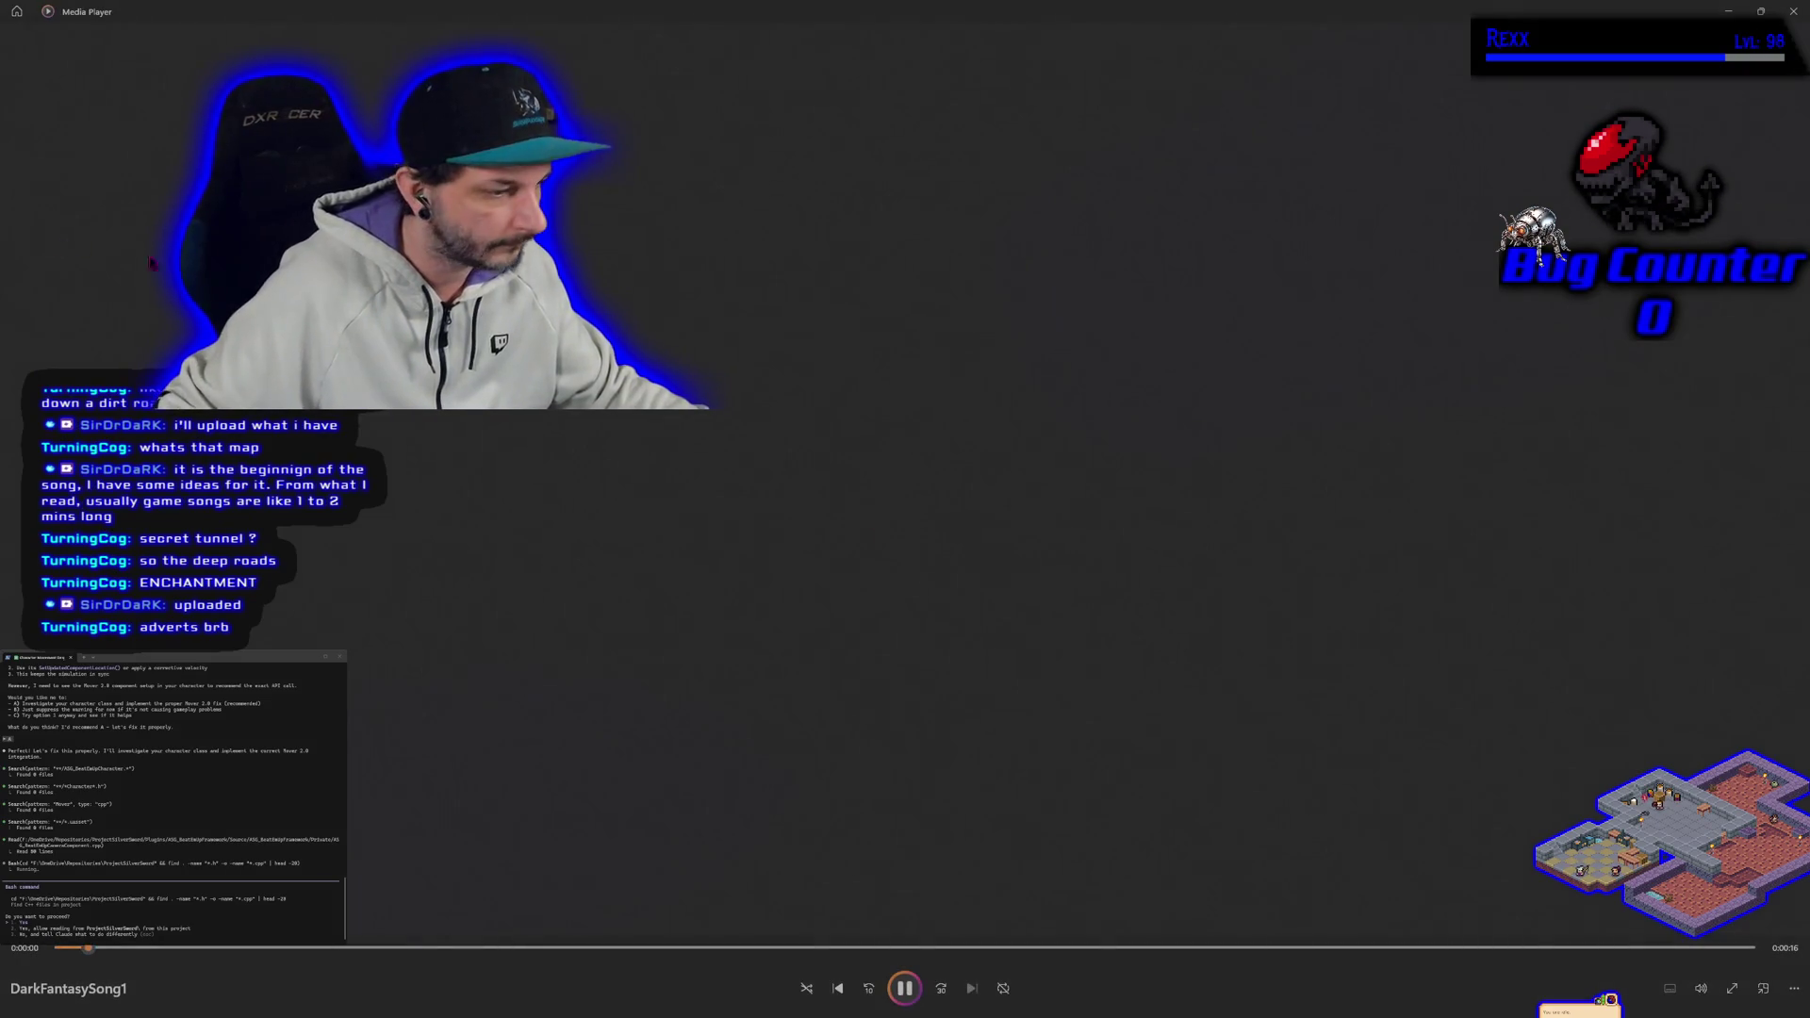
Step: Restart DarkFantasySong1 from the beginning, play it briefly, then pause it
left_click(903, 989)
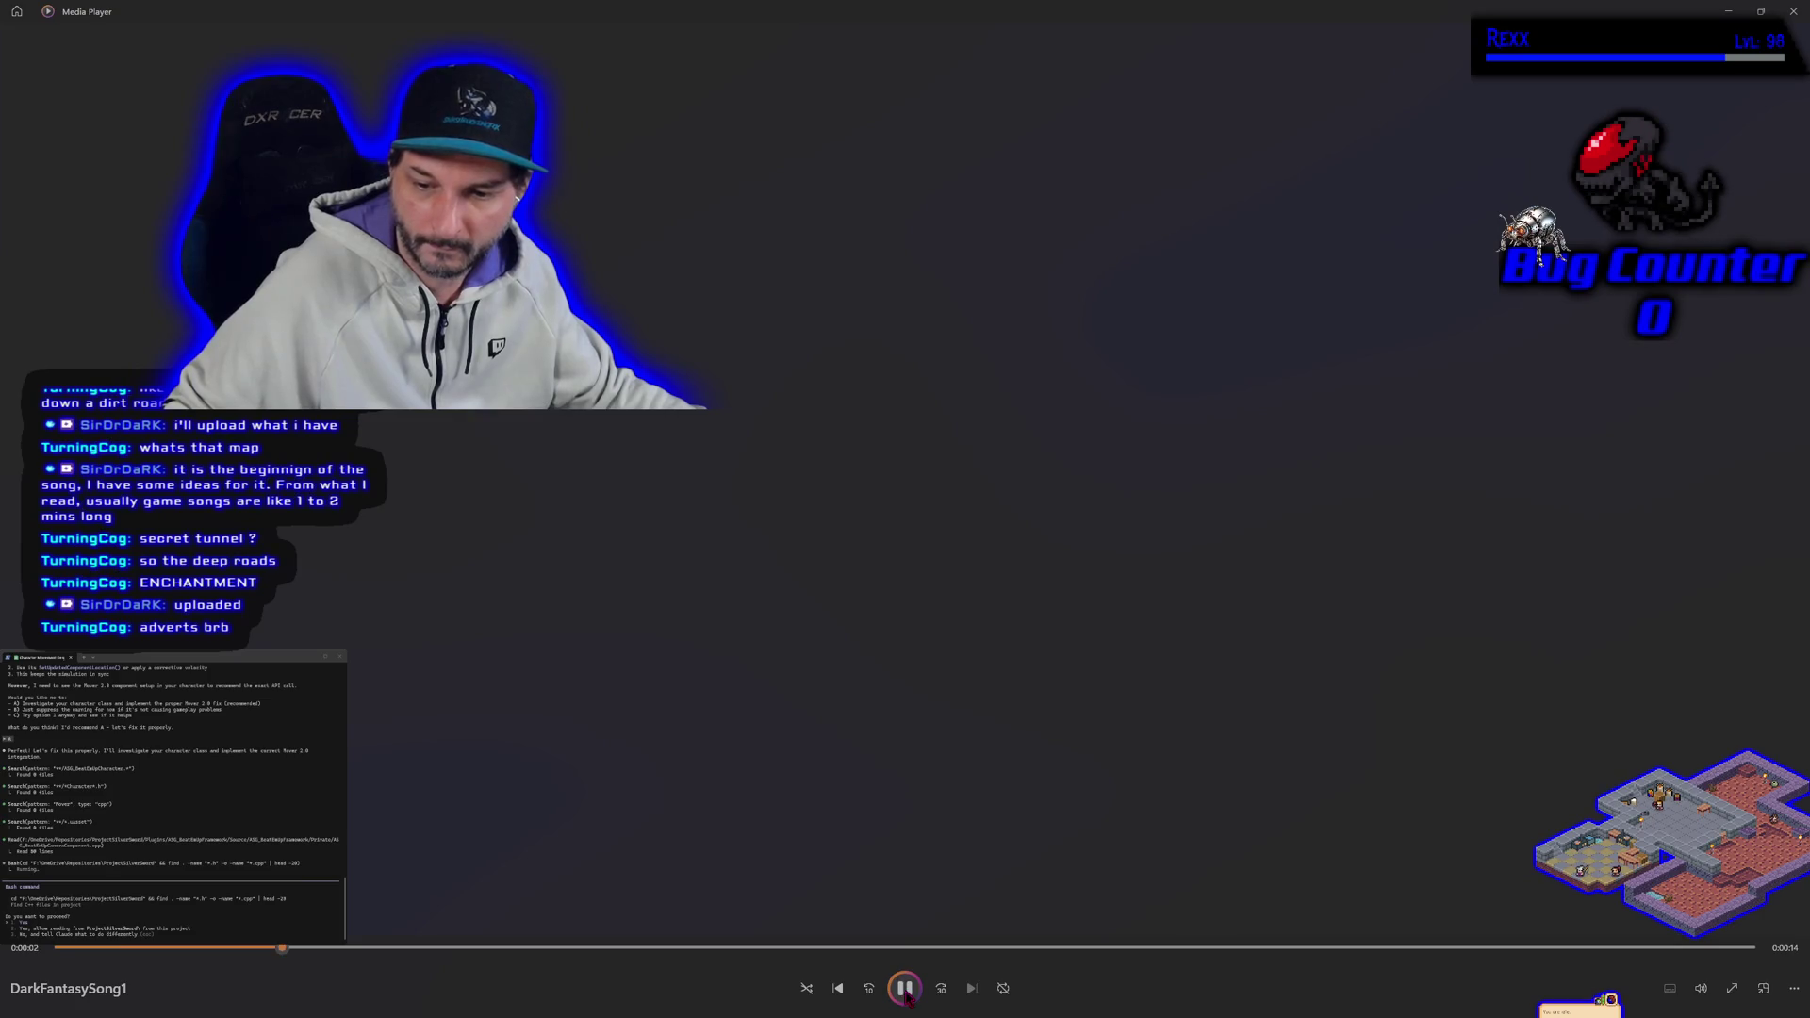
left_click(94, 949)
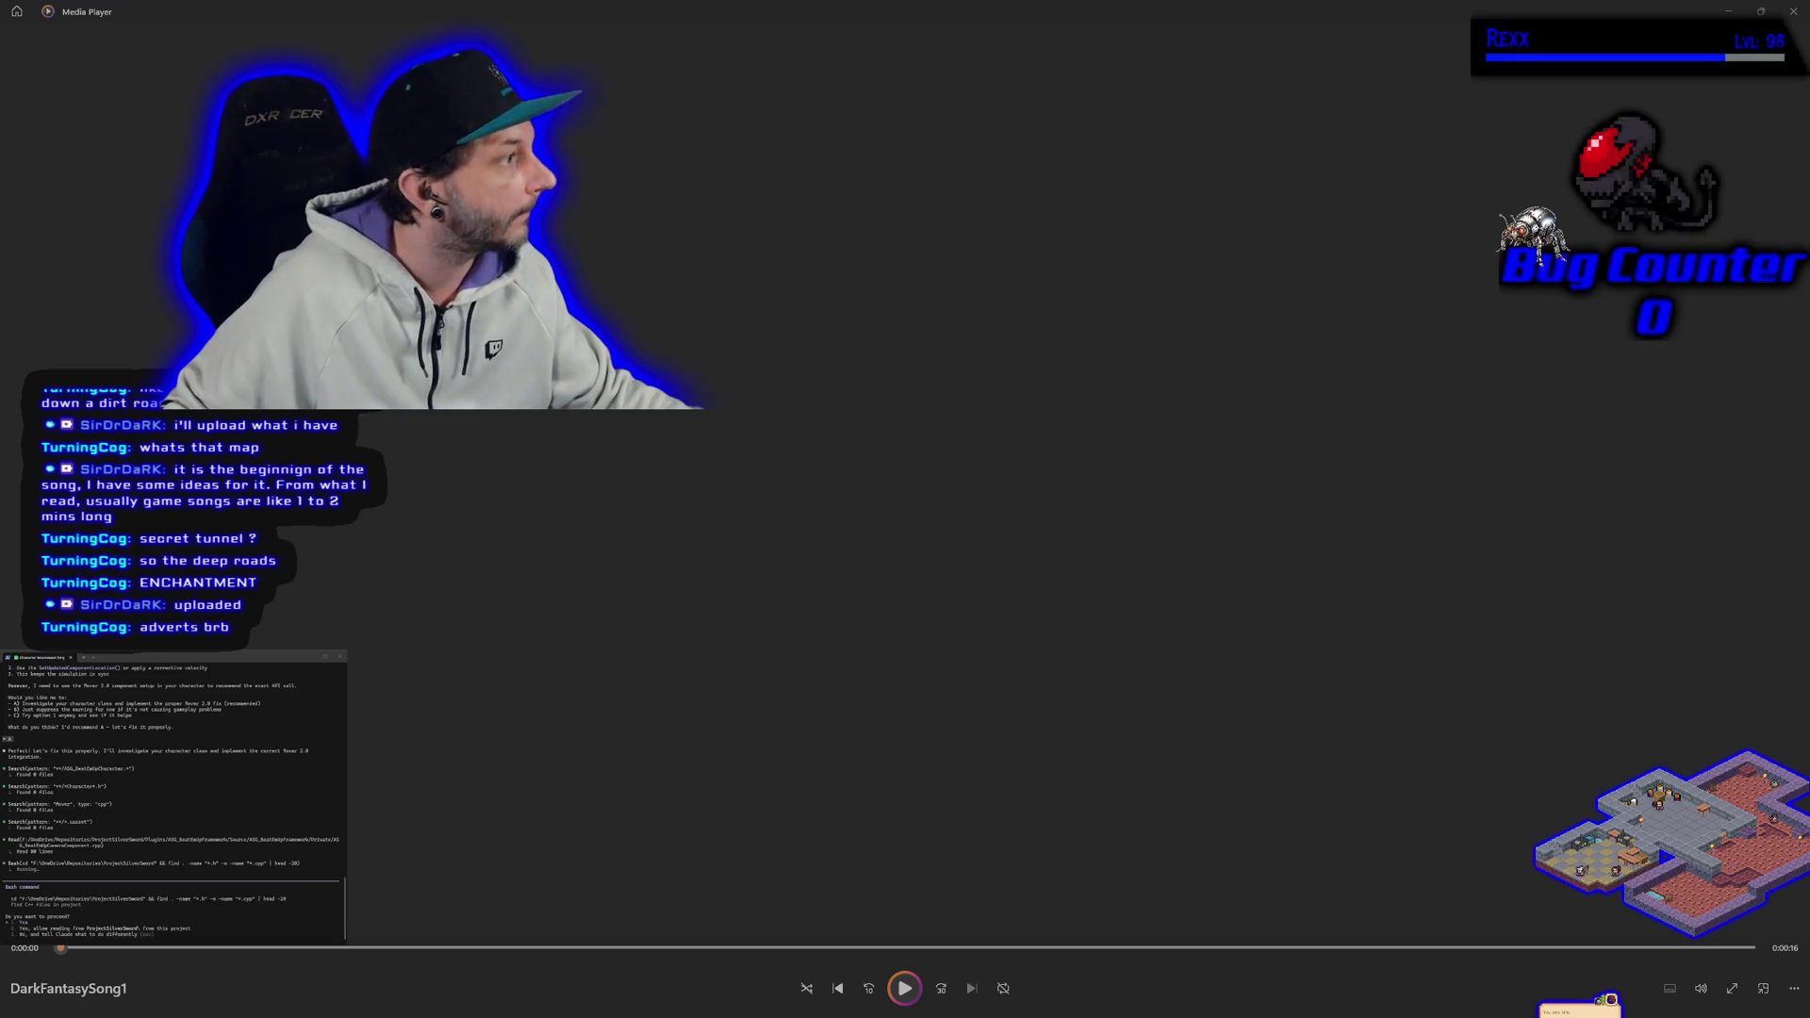
left_click(903, 990)
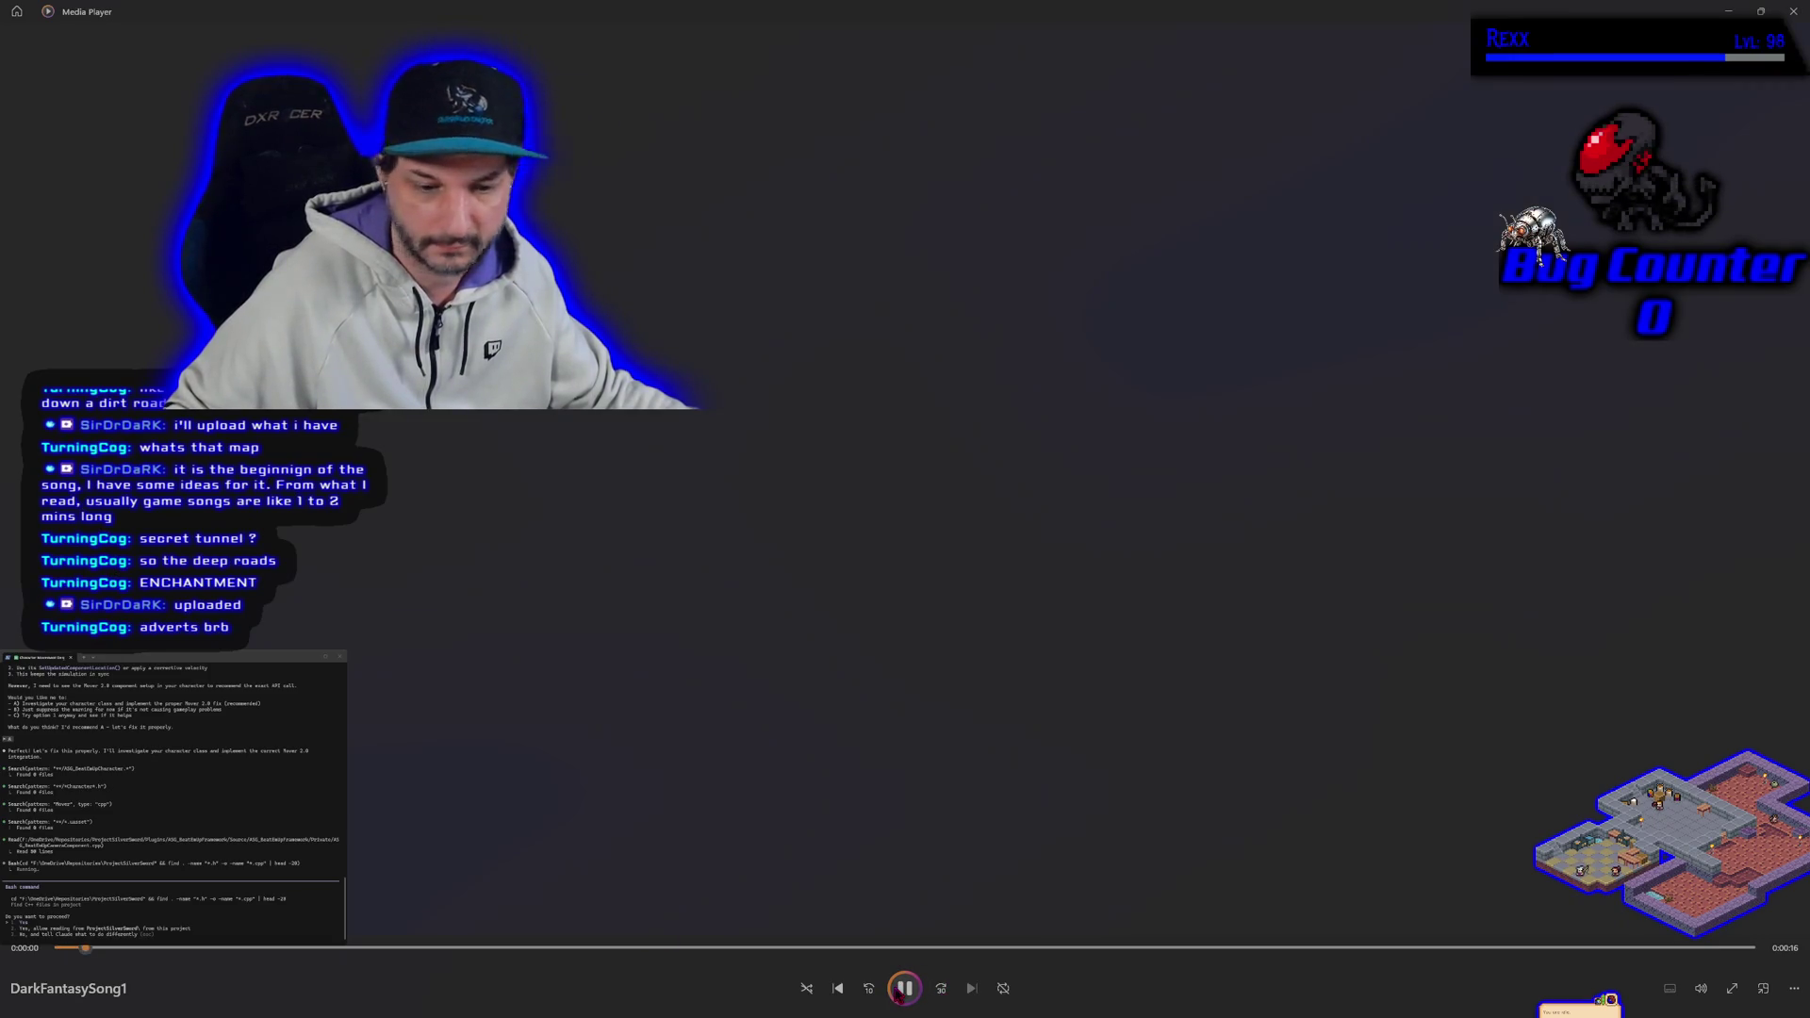
left_click(903, 990)
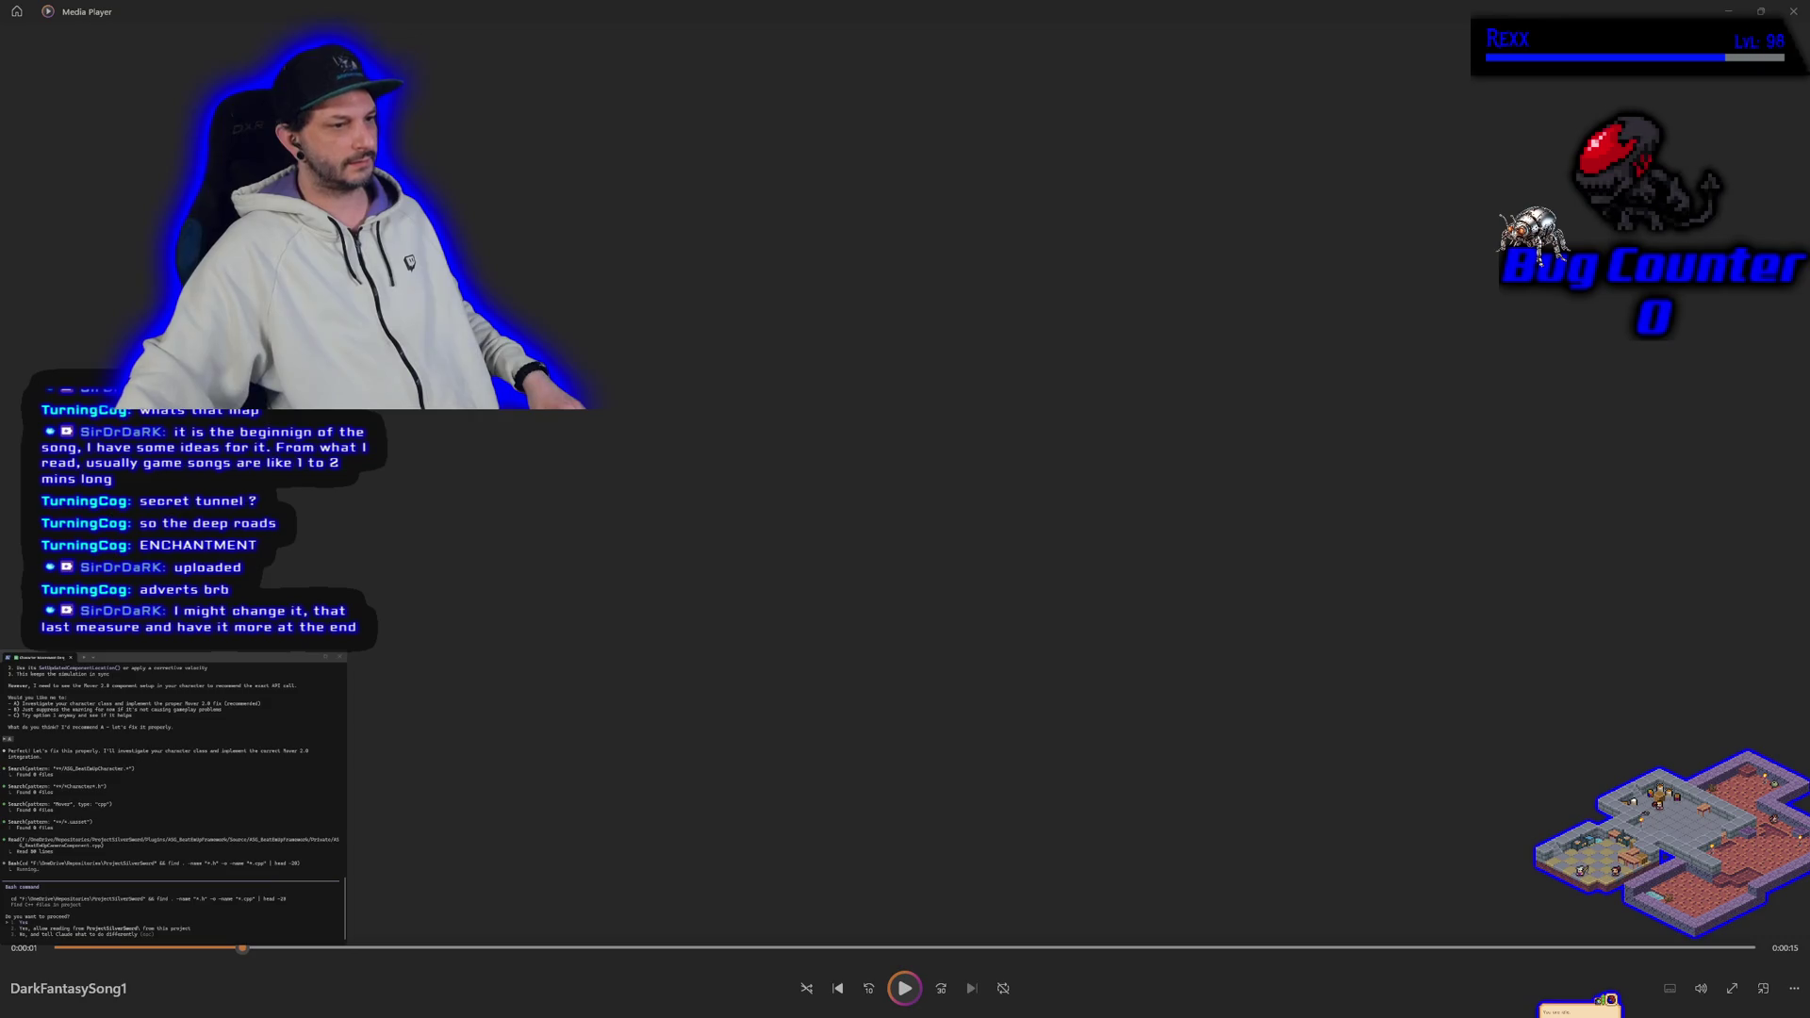
Step: Replay the song's opening, close Media Player, and collapse all HacknPlan Design Model sections
left_click(905, 988)
left_click(263, 947)
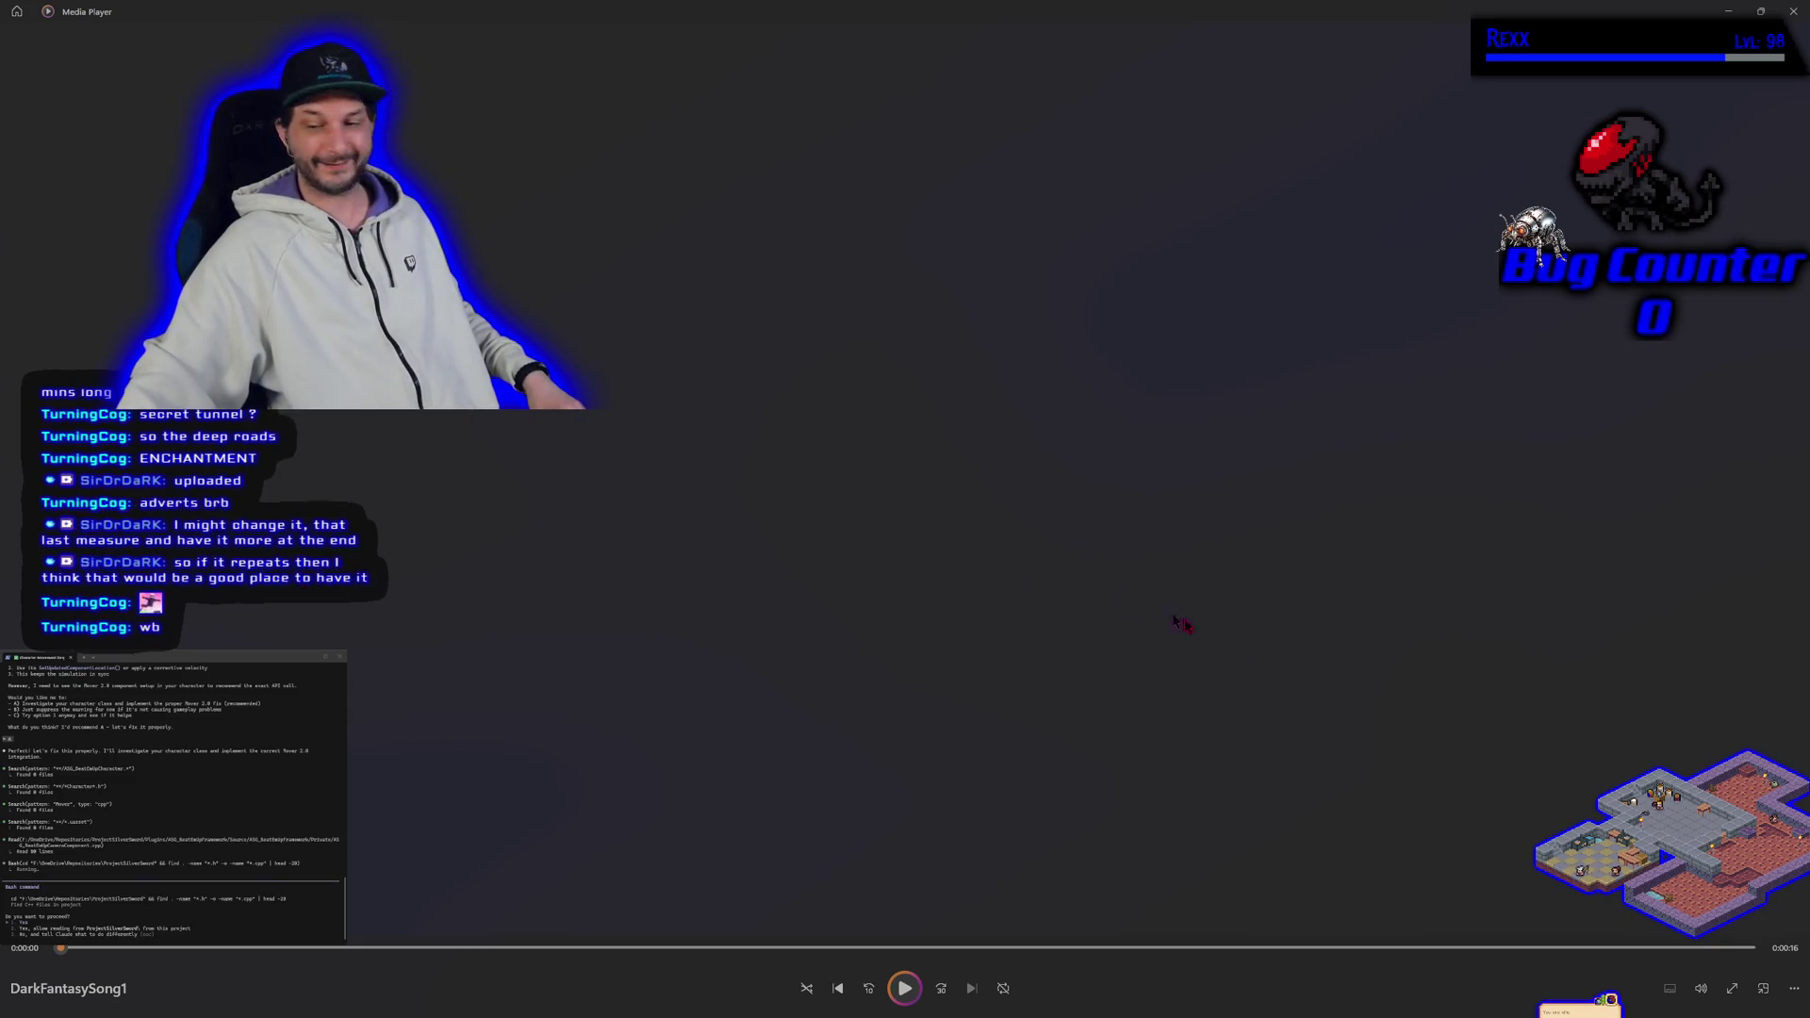
left_click(1793, 11)
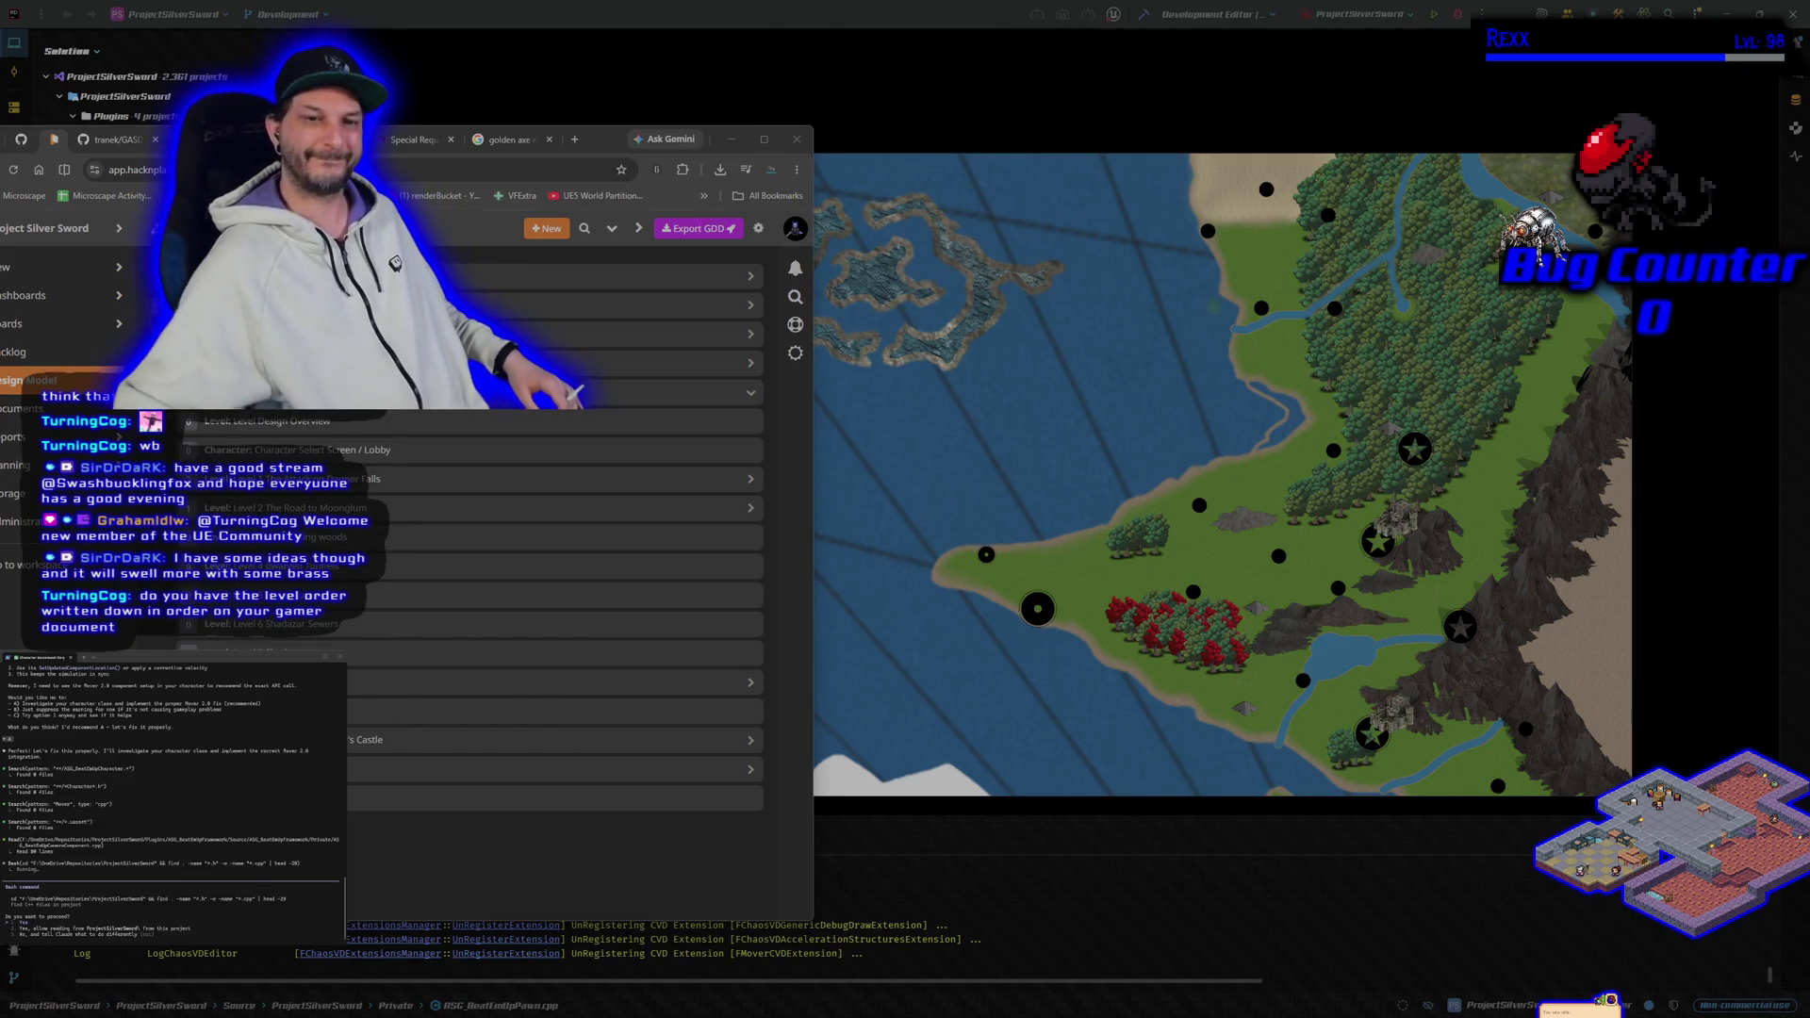
left_click(748, 391)
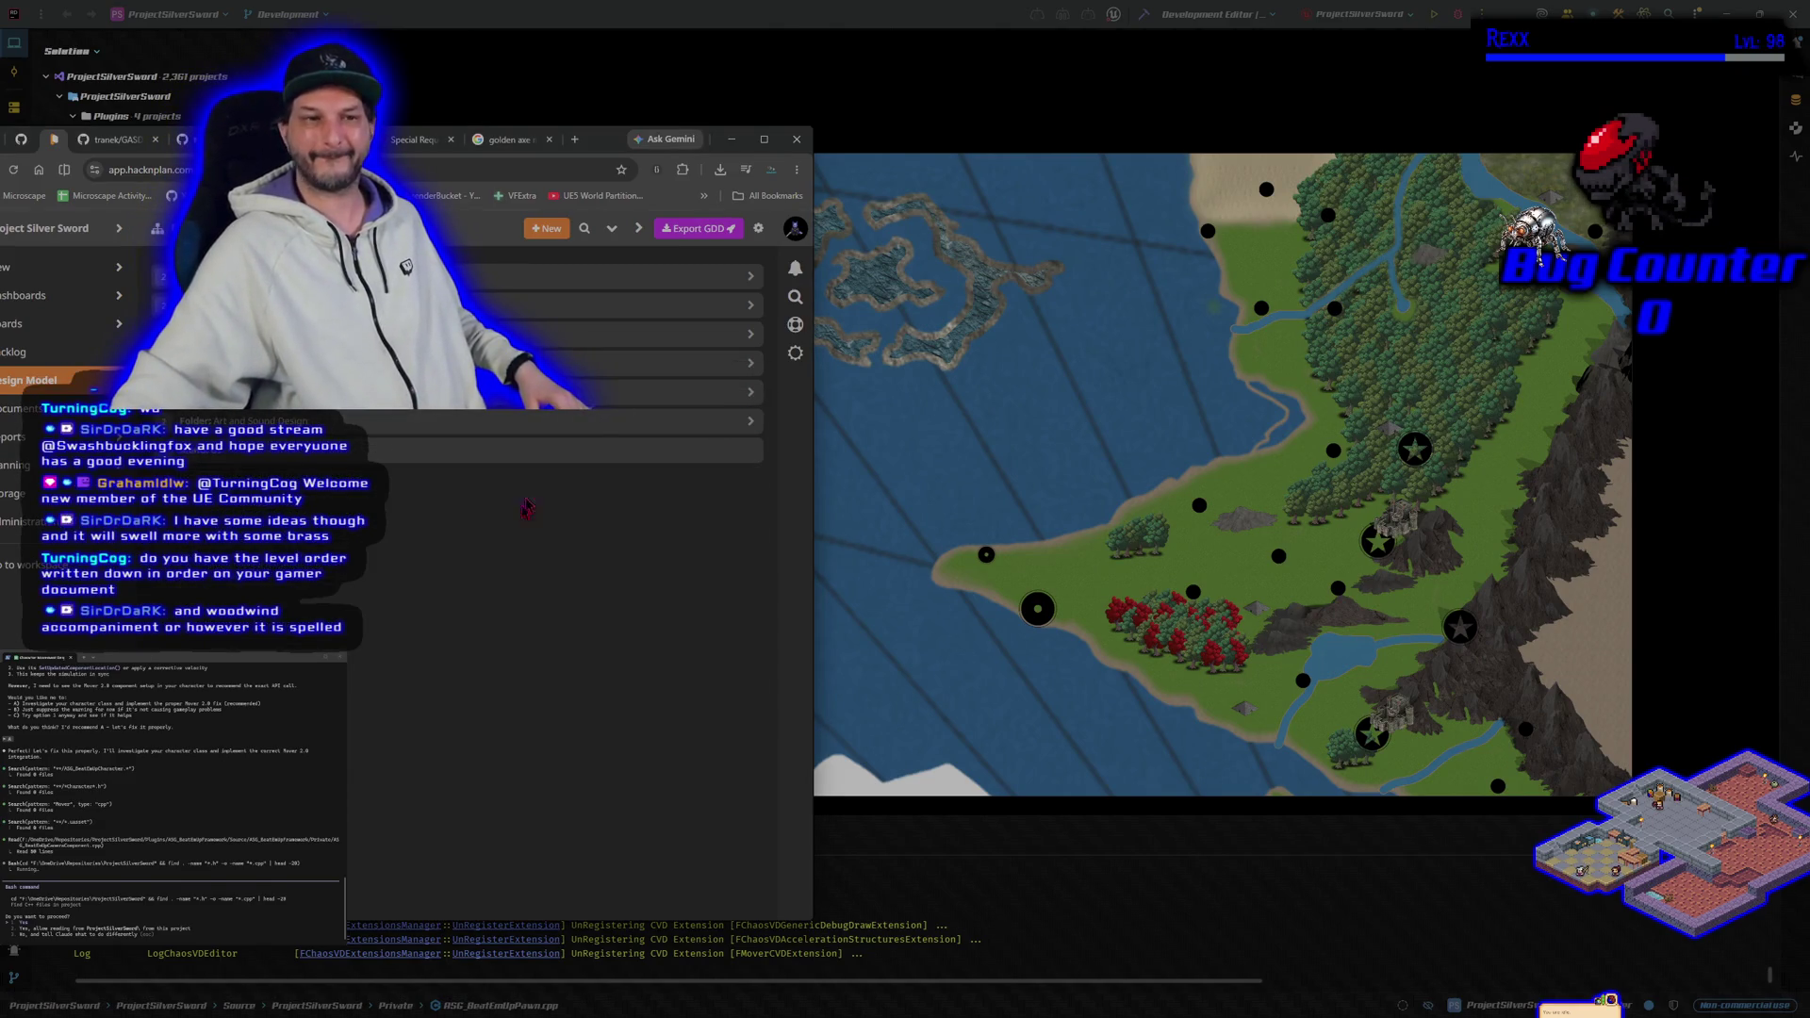
Step: Open the Prototype board from the Project dashboard, then minimize and restore the browser
left_click_drag(613, 142, 699, 140)
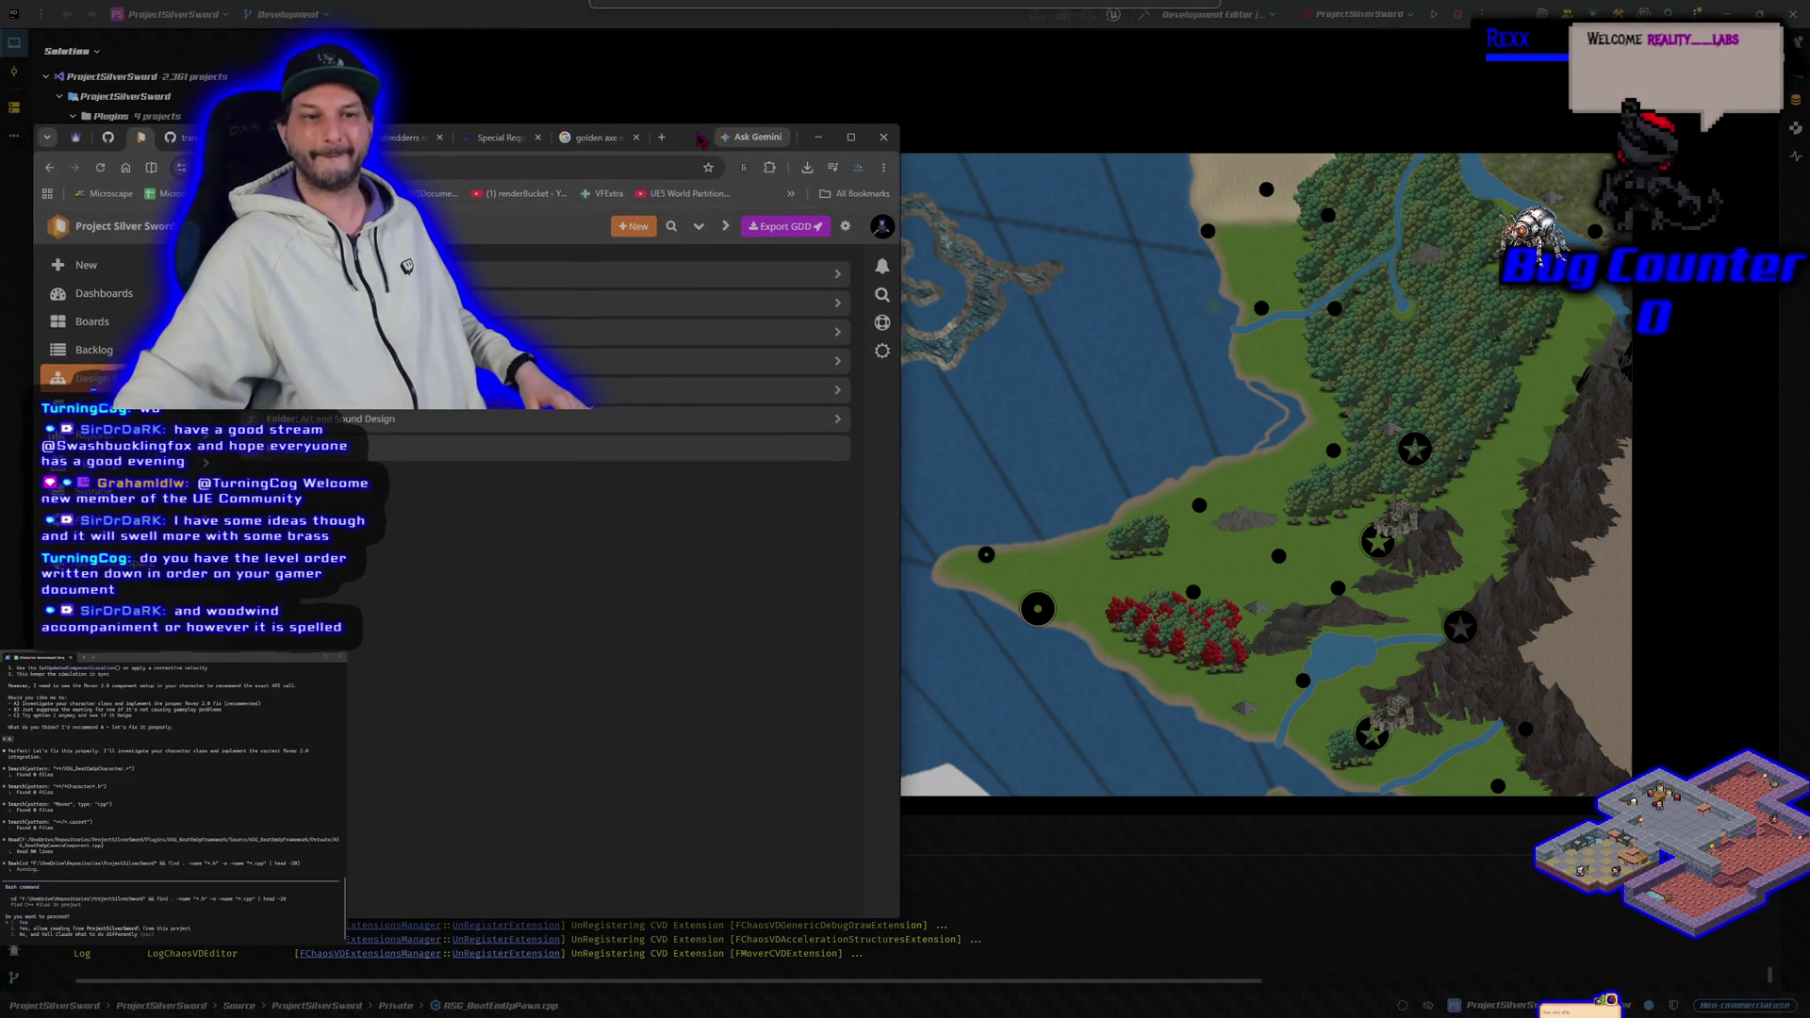
left_click(103, 293)
left_click(115, 352)
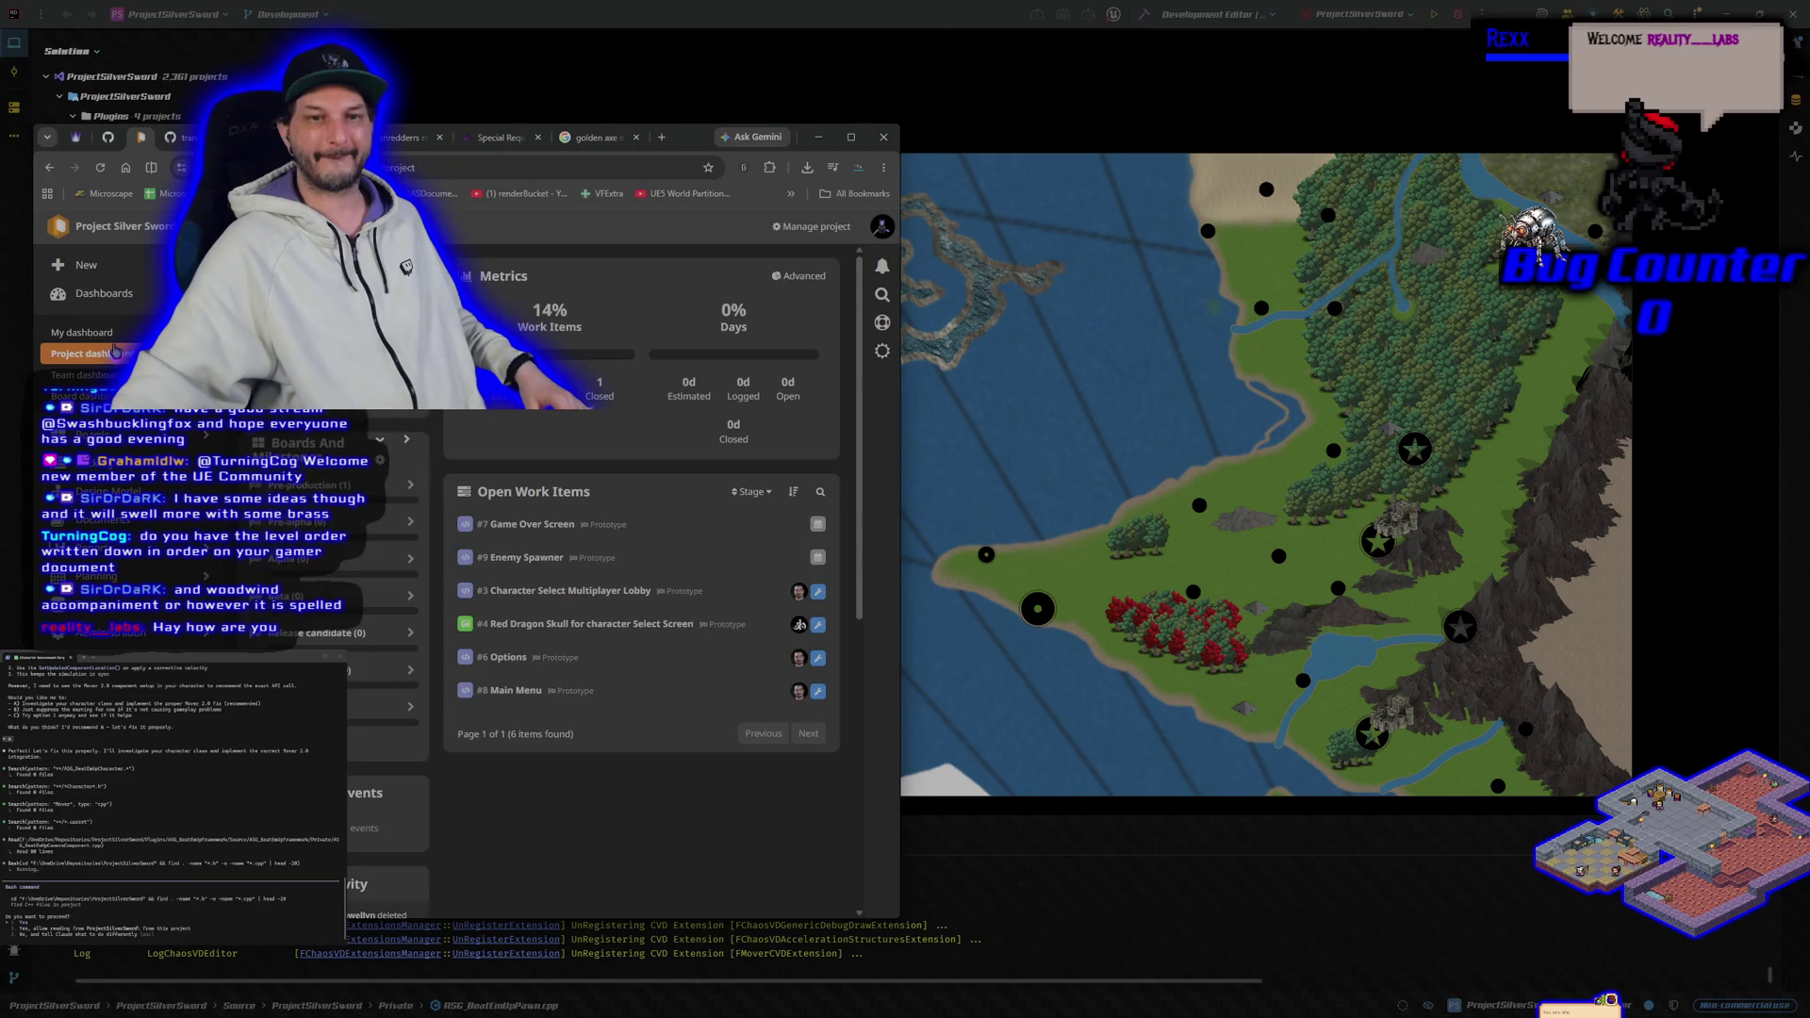
left_click(137, 293)
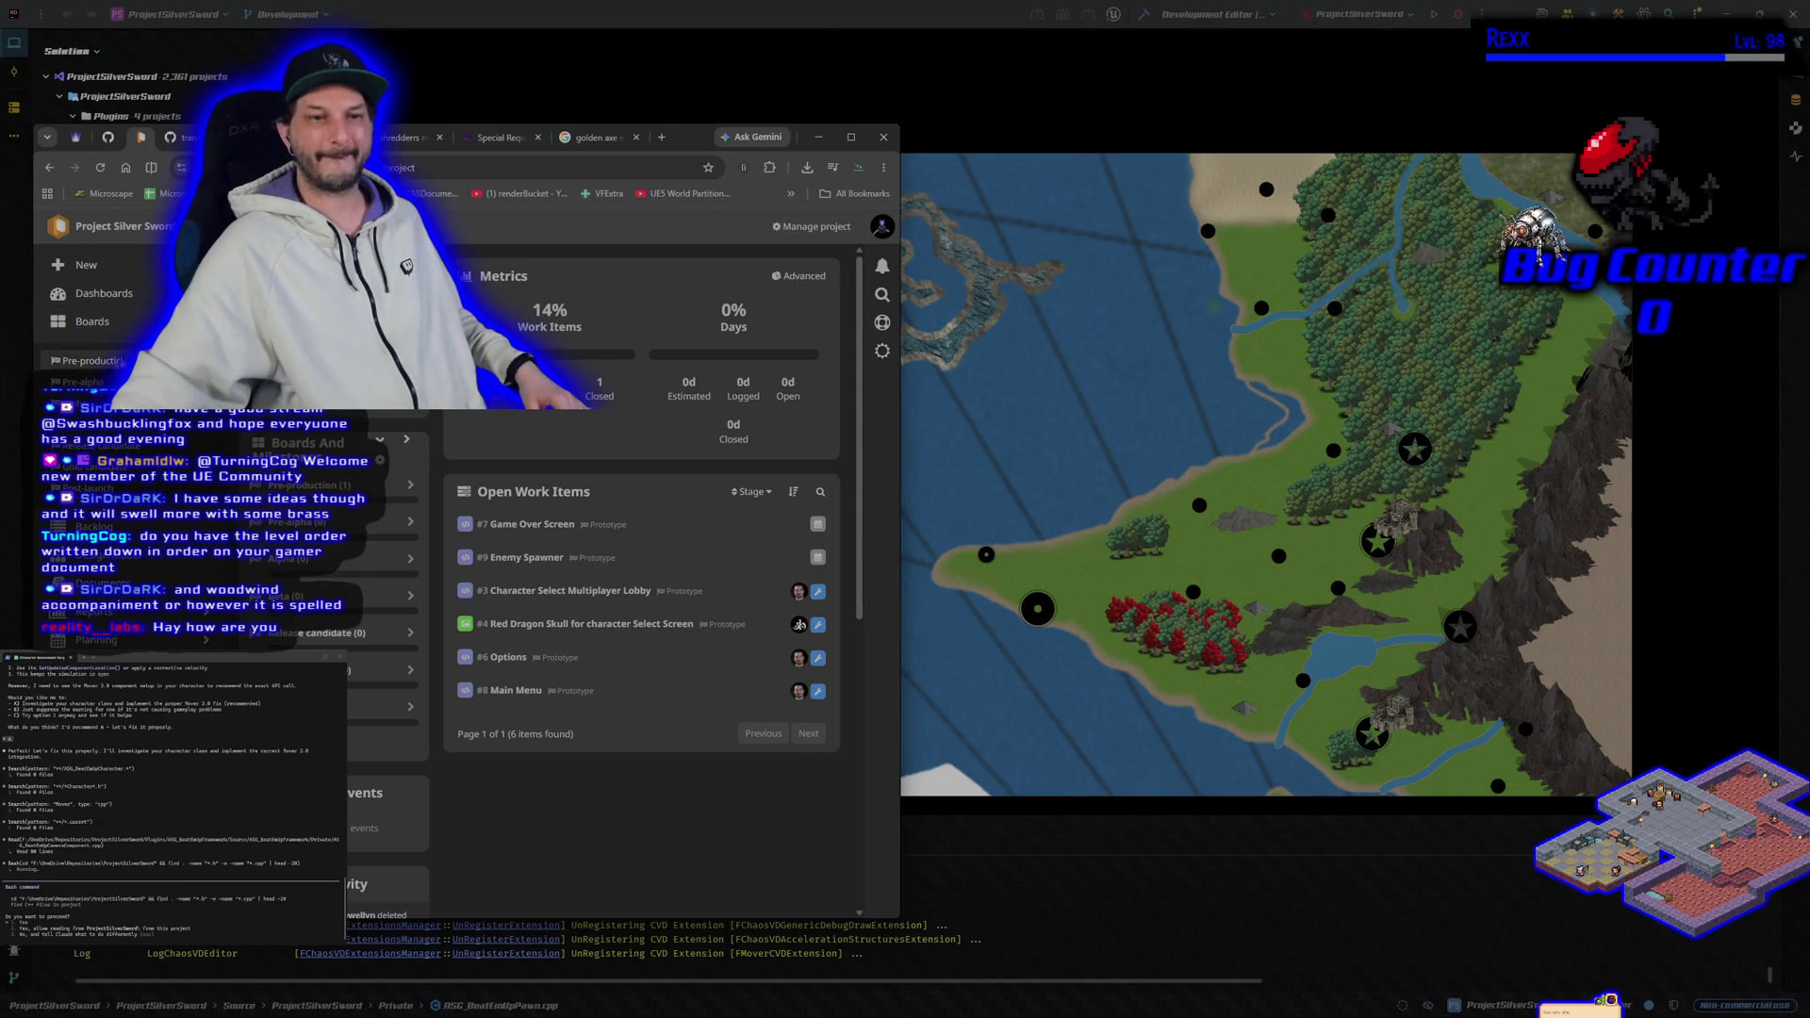
left_click(89, 382)
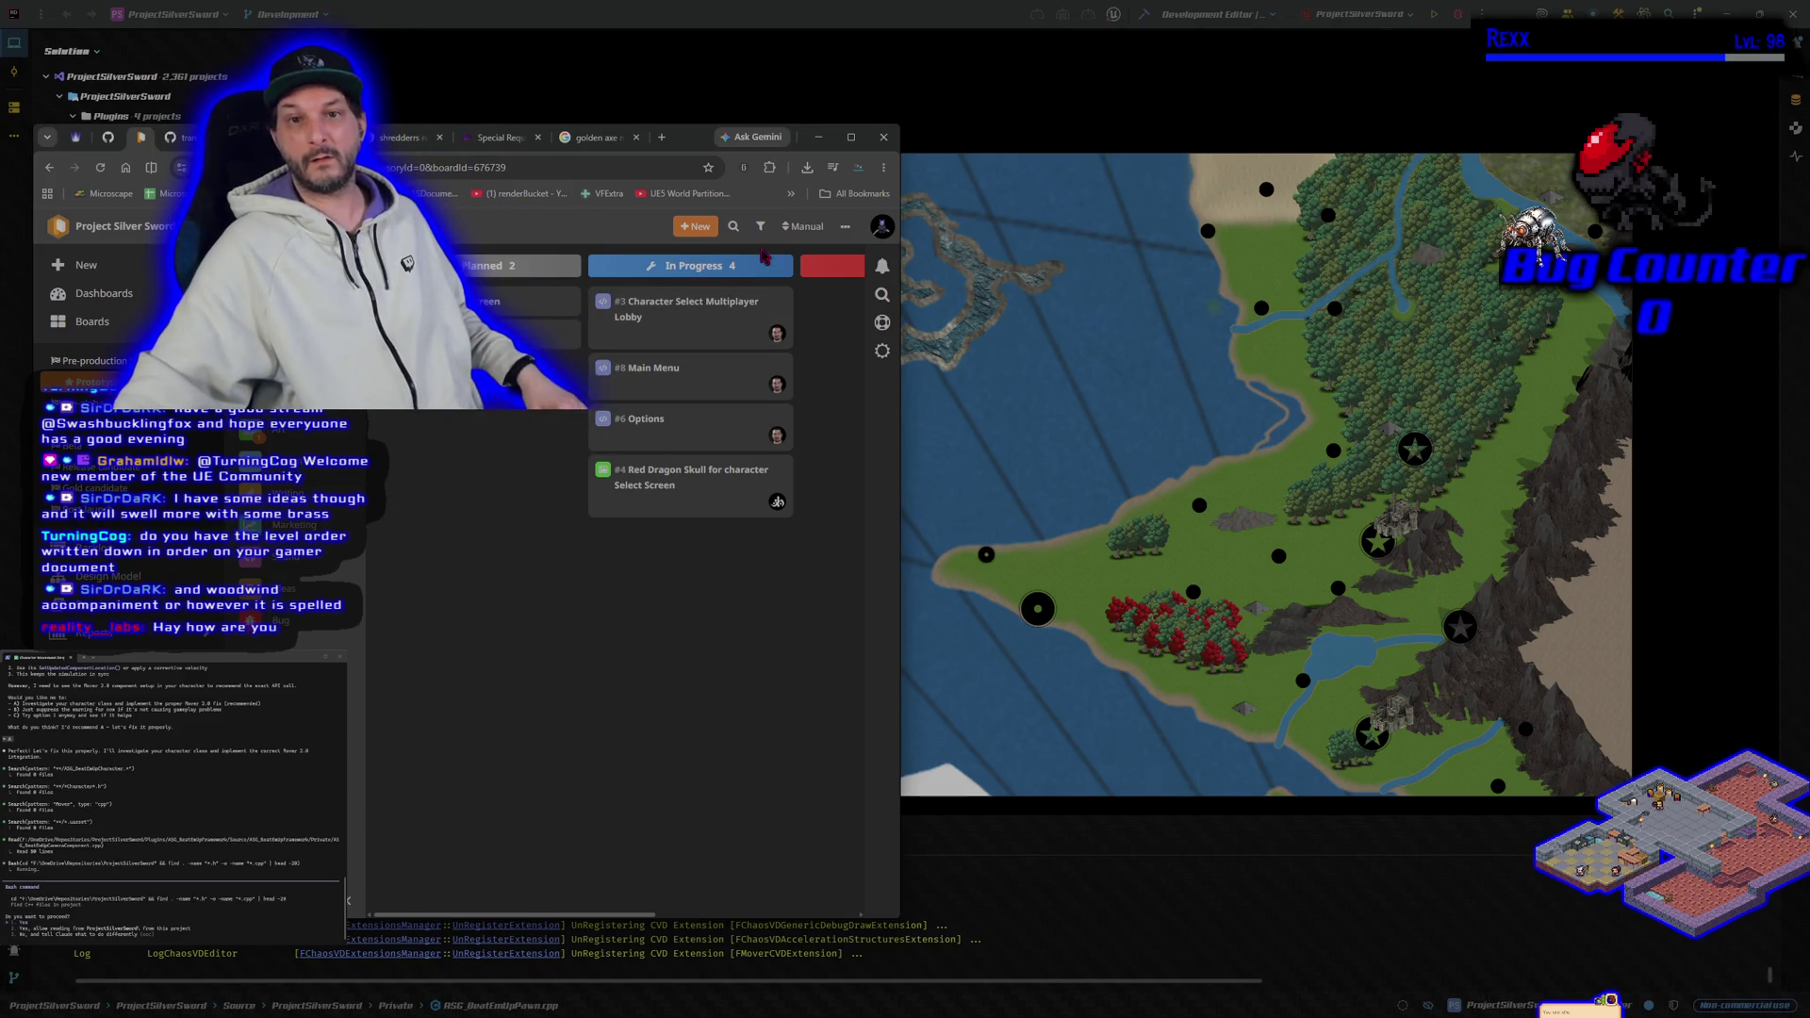
left_click(829, 139)
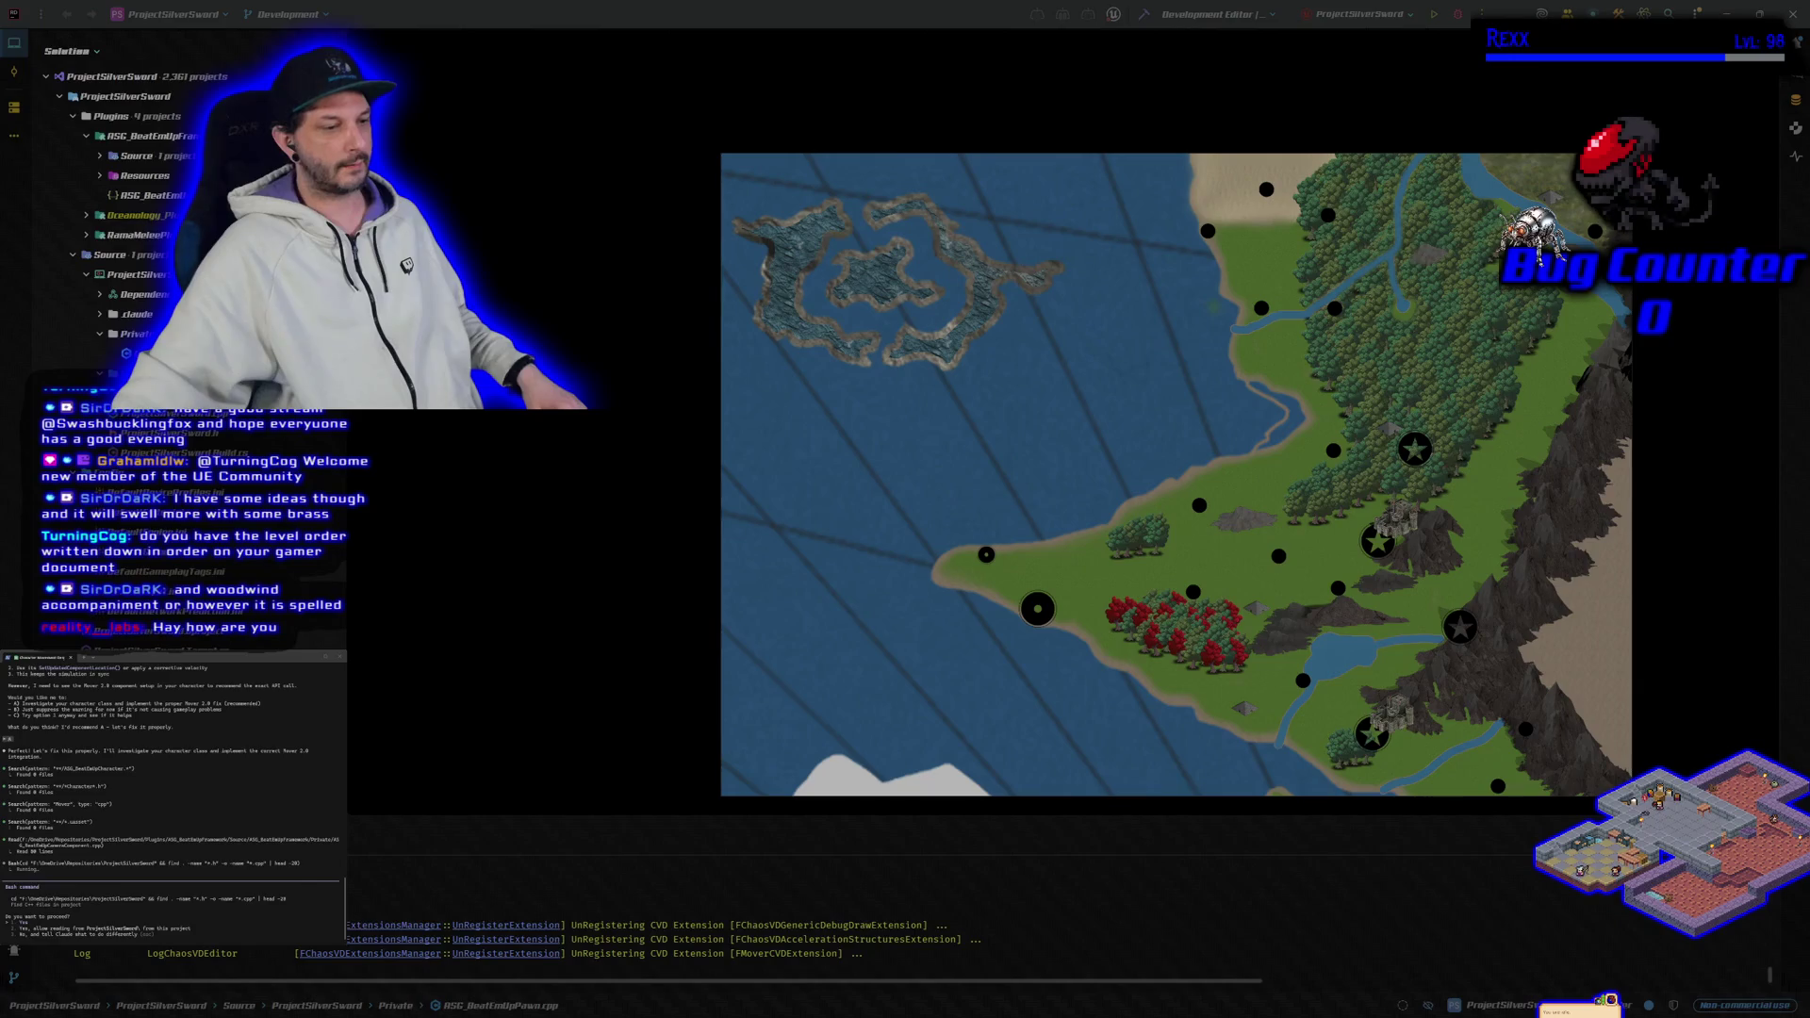
key("alt+Tab")
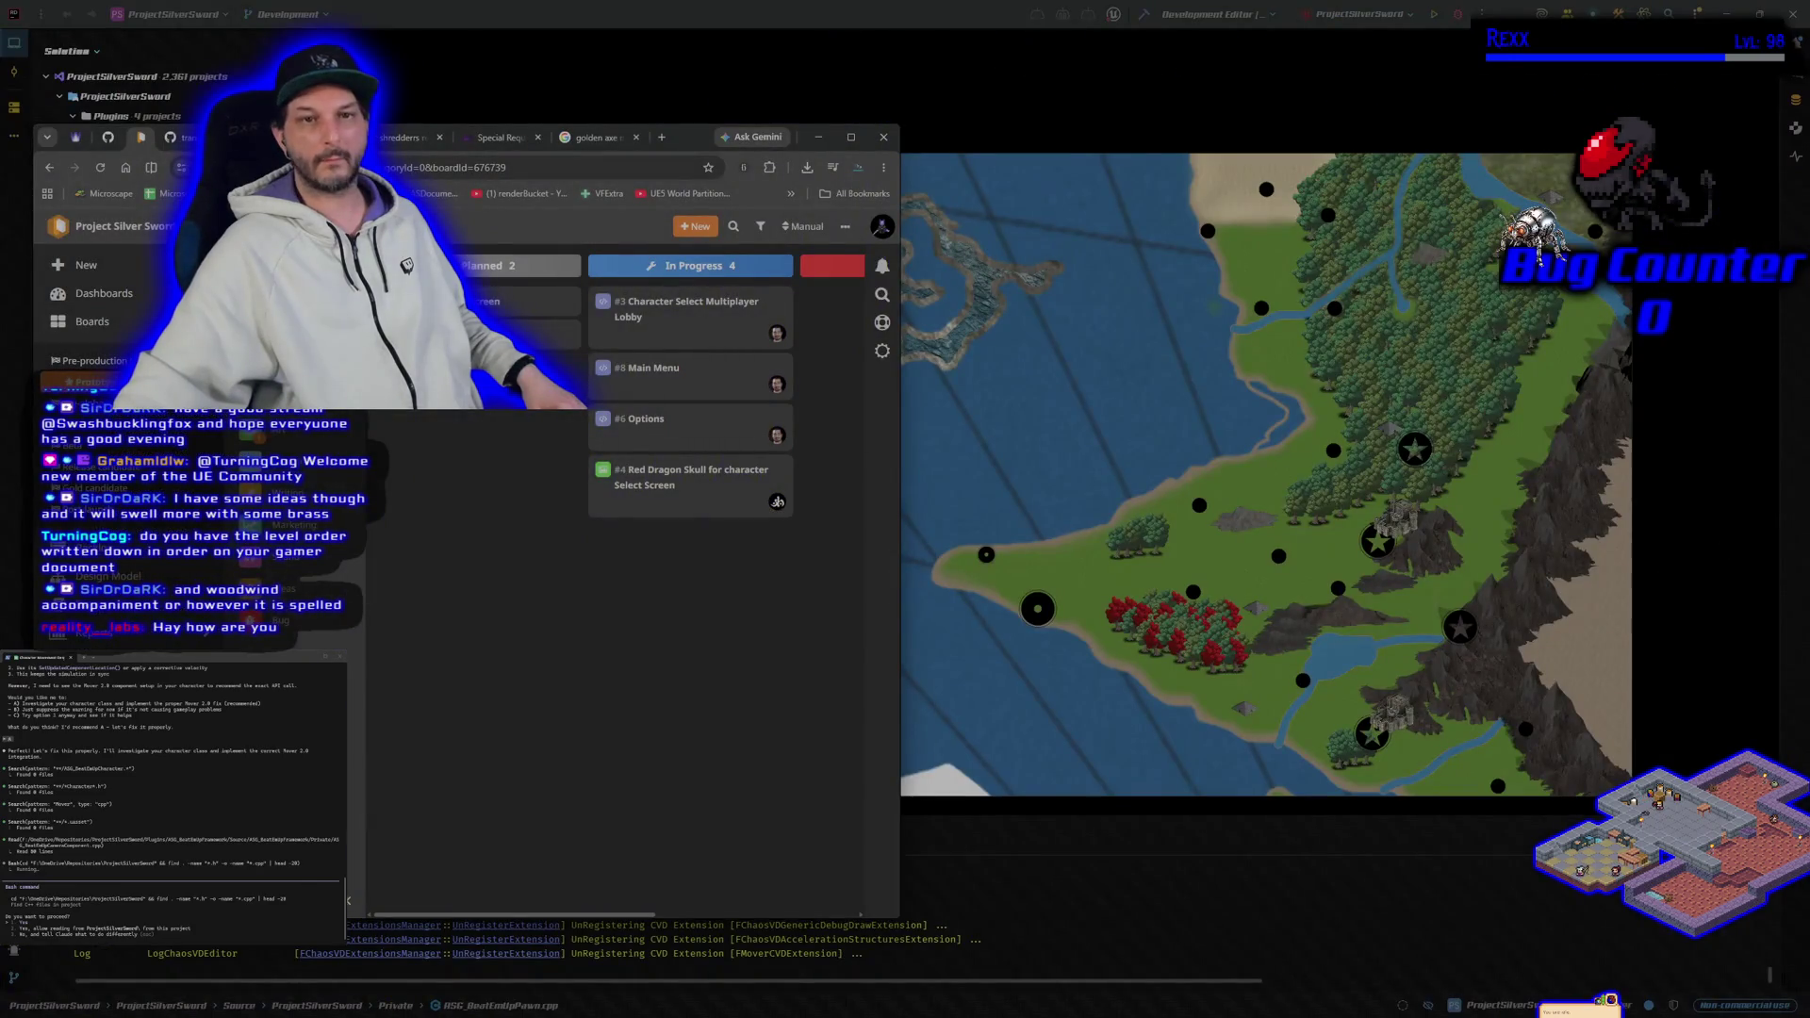
Step: Close the Shredder's Revenge and golden axe image tabs, return to README, and minimize Chrome
left_click(176, 138)
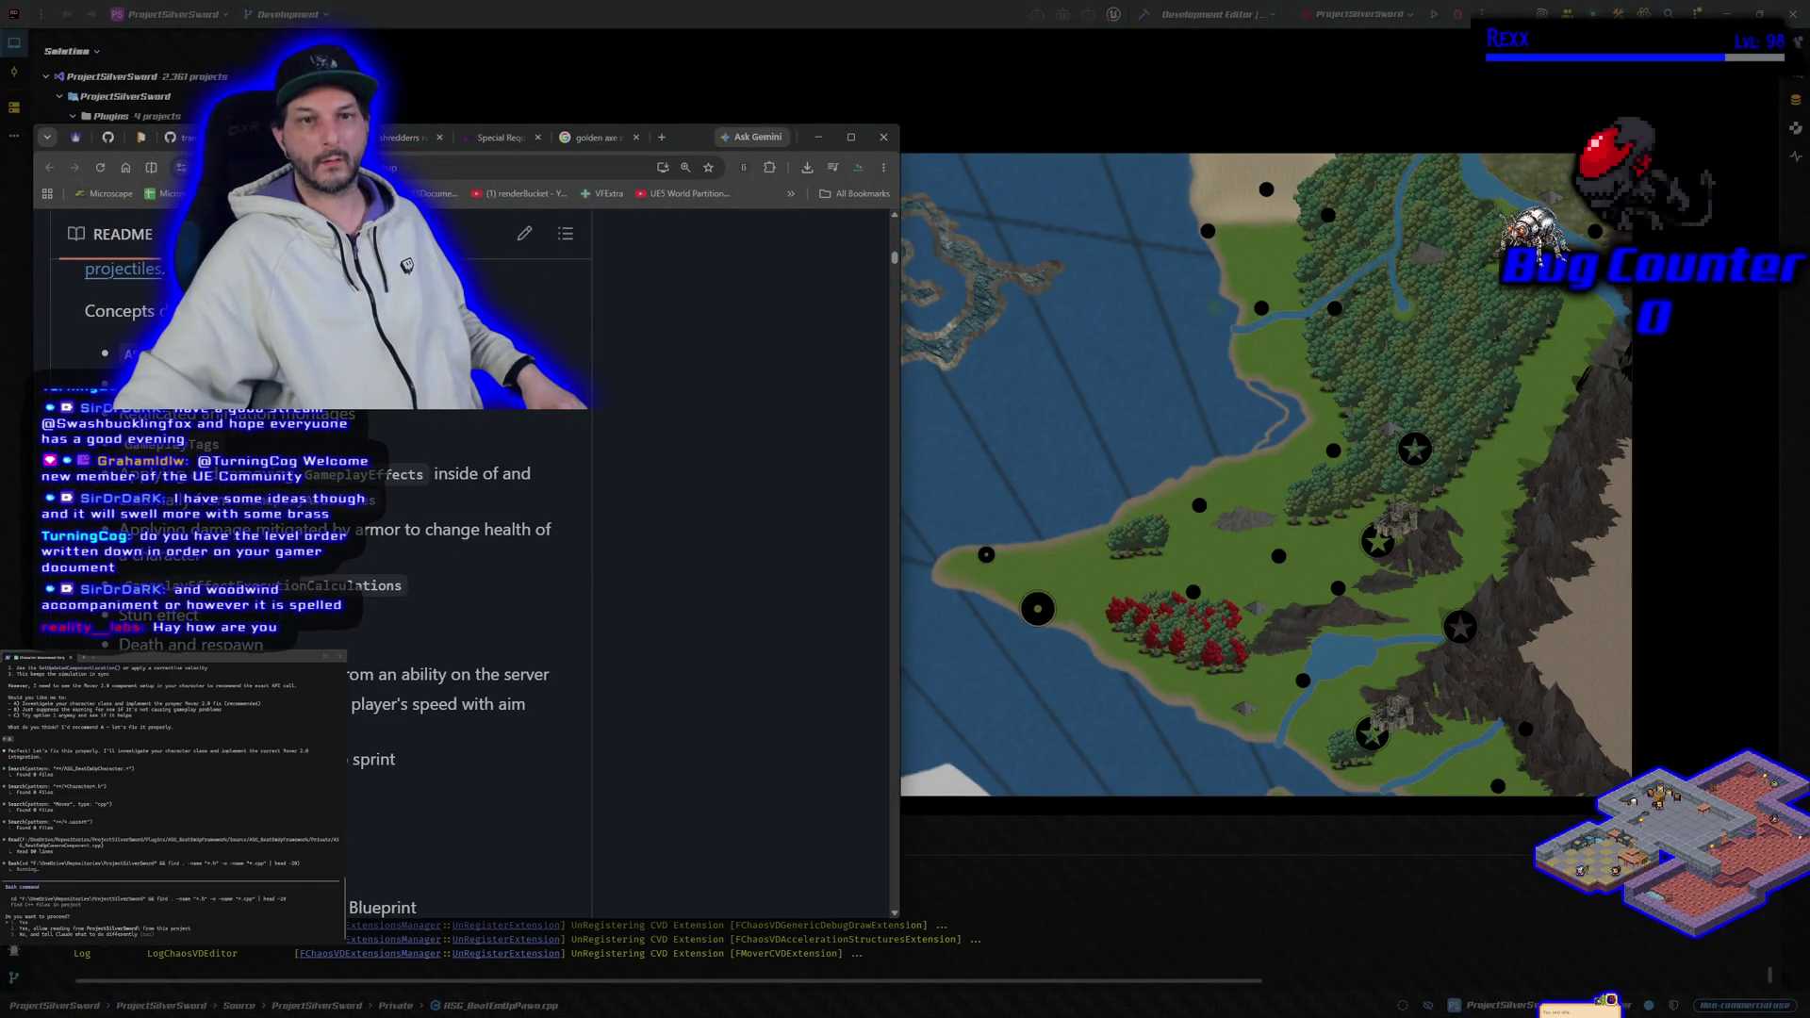
left_click(401, 138)
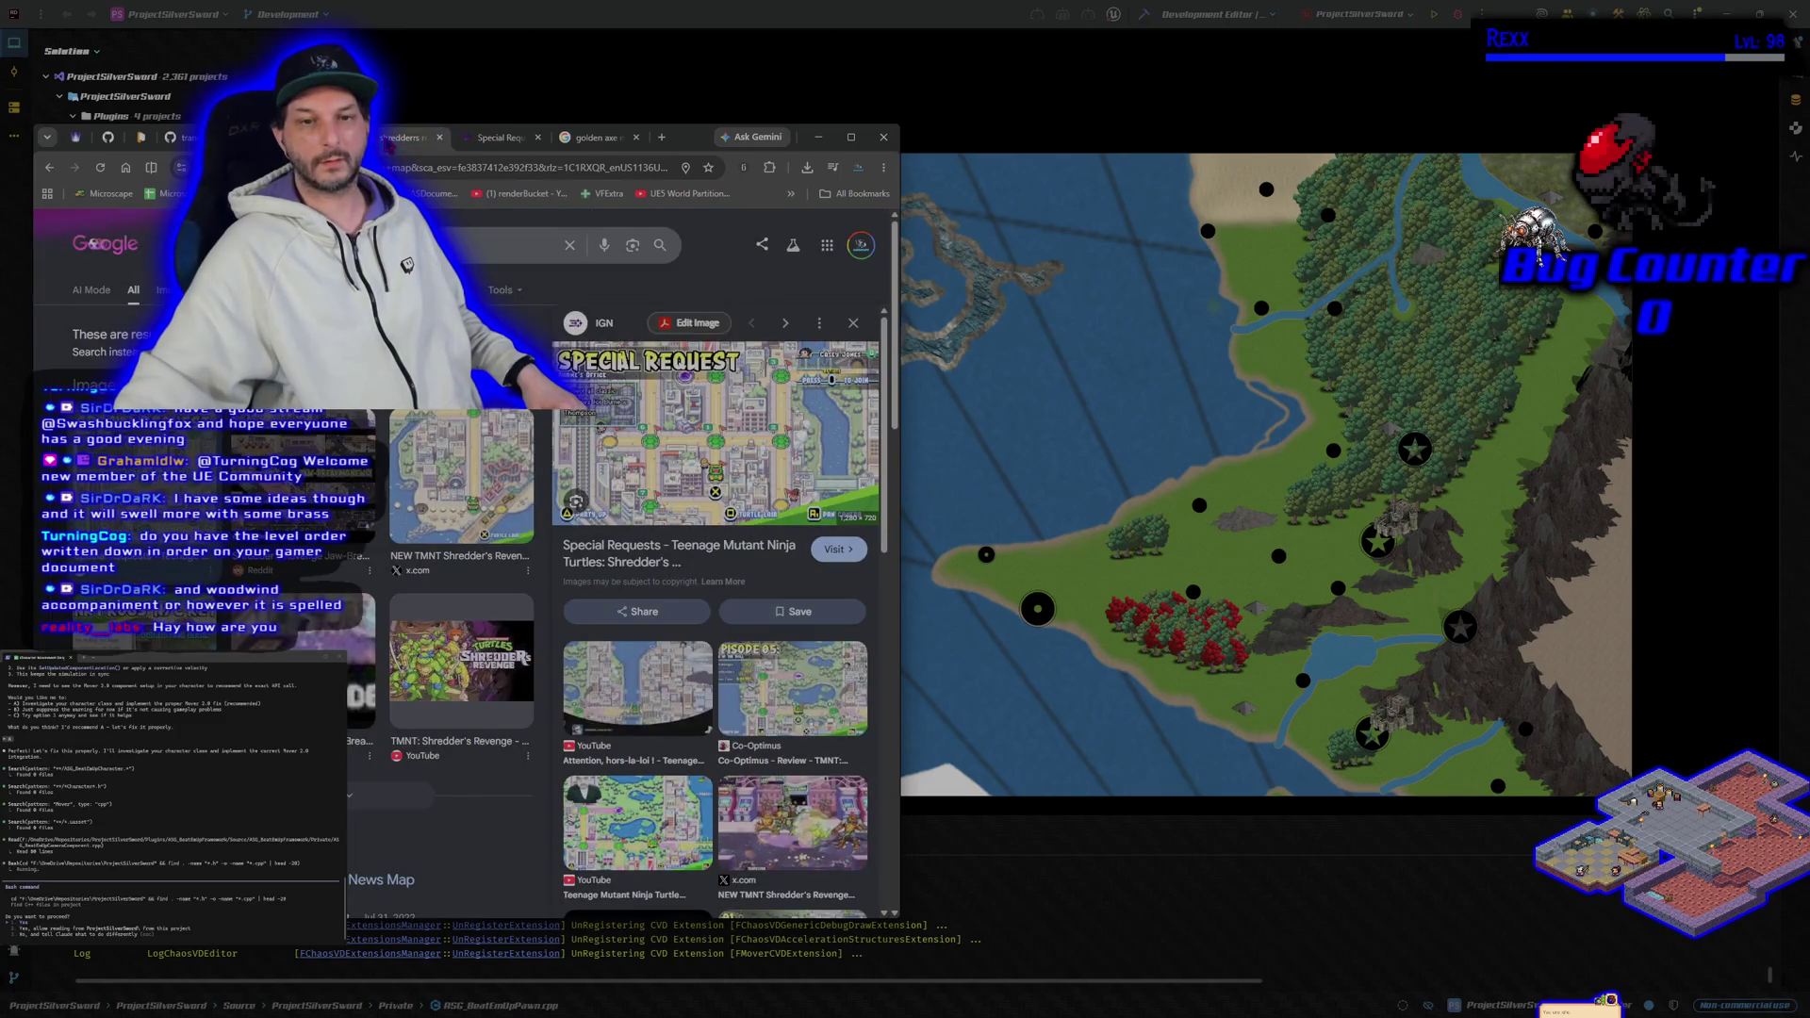
middle_click(398, 144)
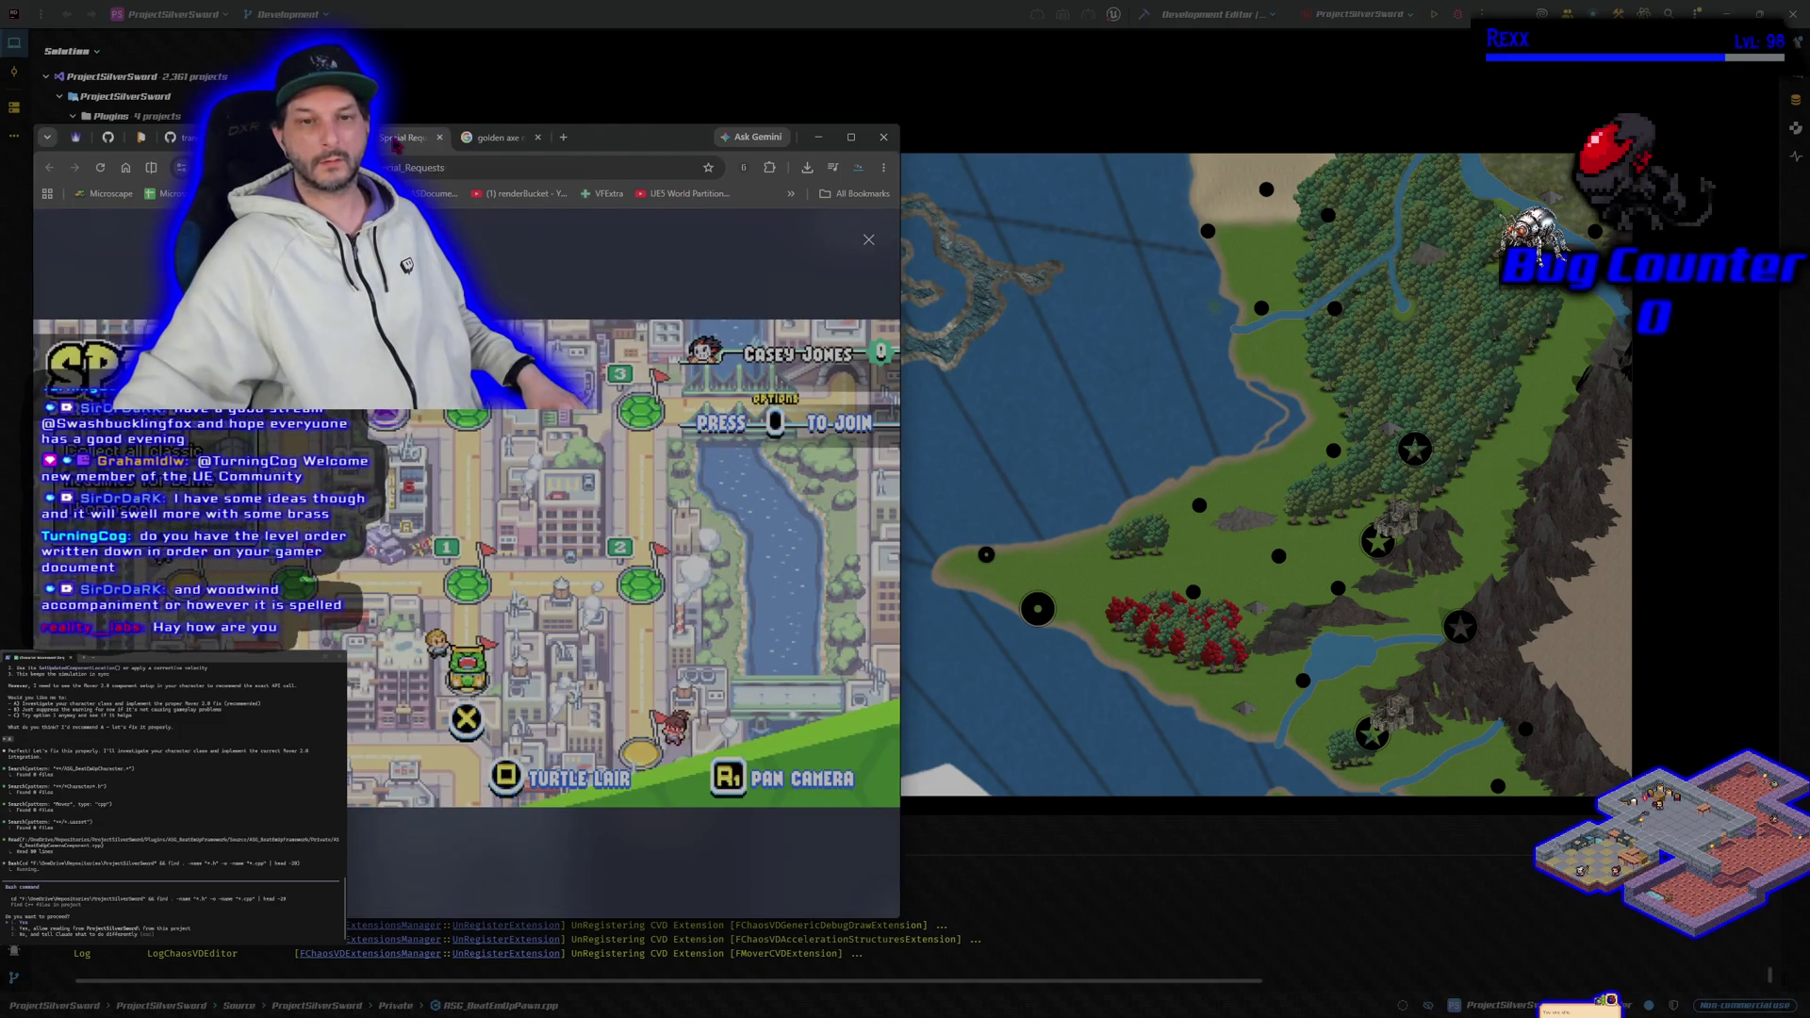
left_click(492, 144)
middle_click(492, 144)
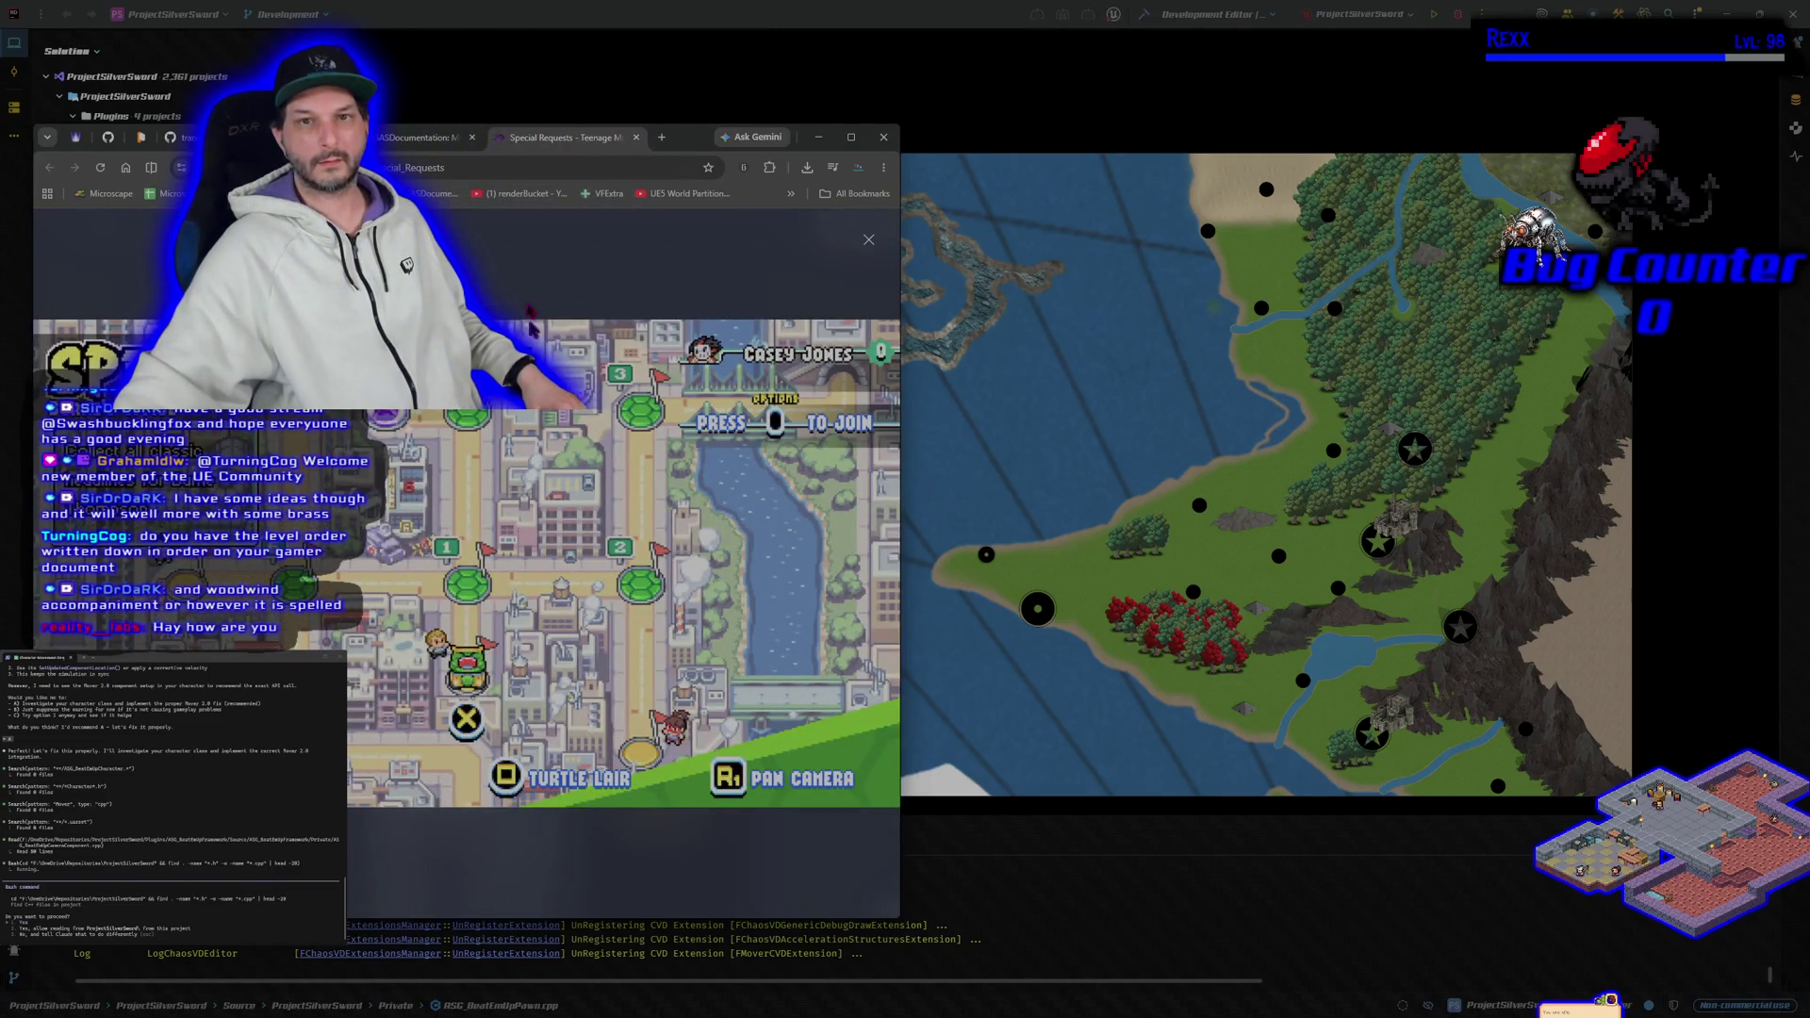
left_click(400, 142)
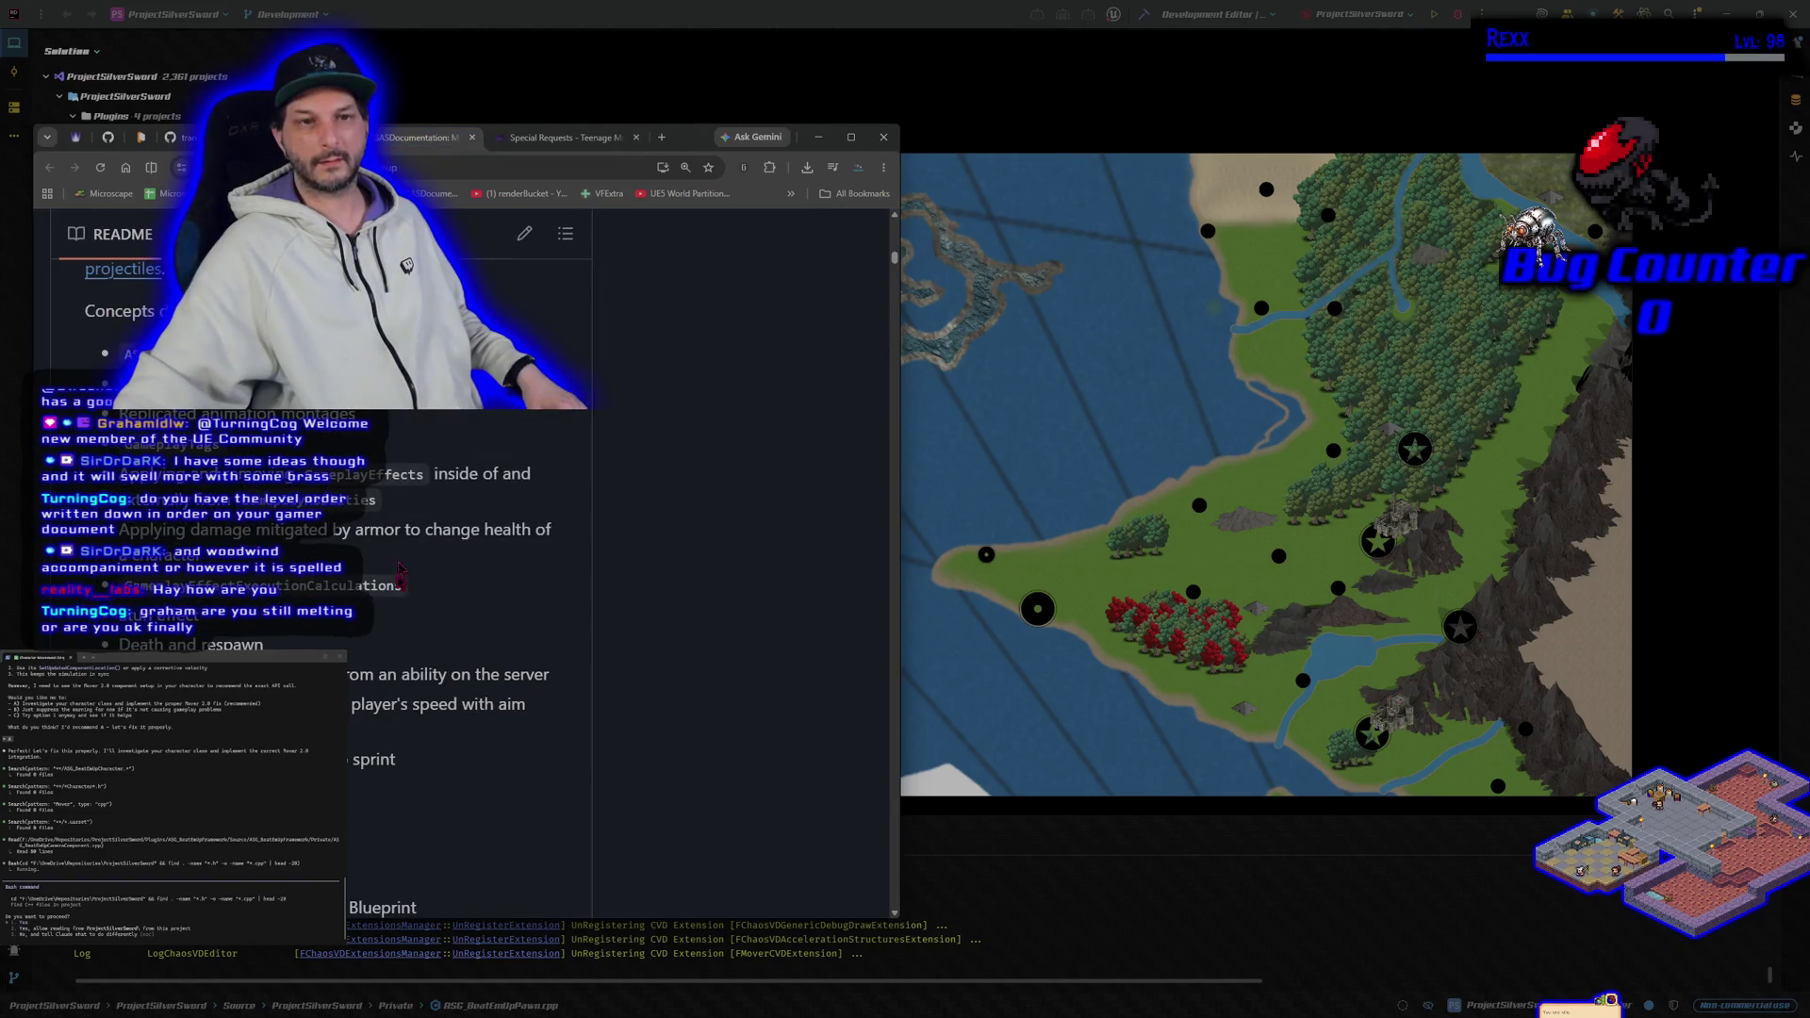
left_click(818, 137)
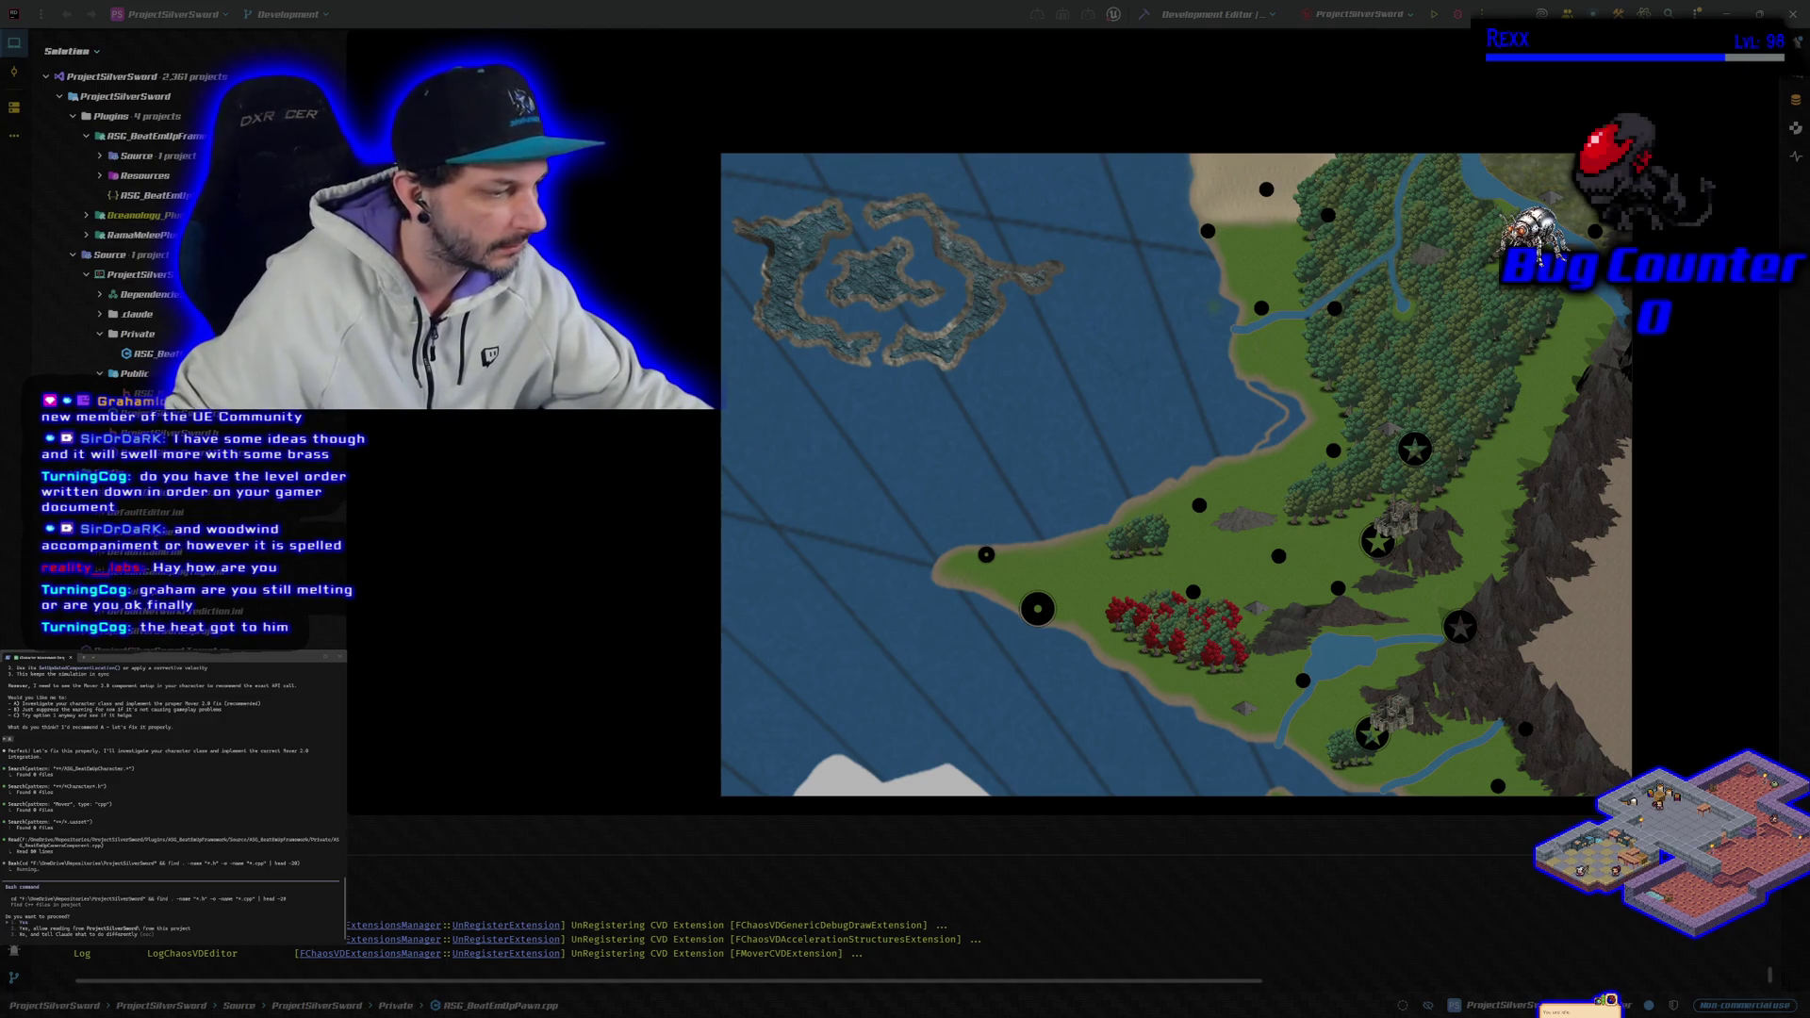
Step: Restore Chrome, open HacknPlan's Backlog Design Model, and expand the Level Design row
key("alt+Tab")
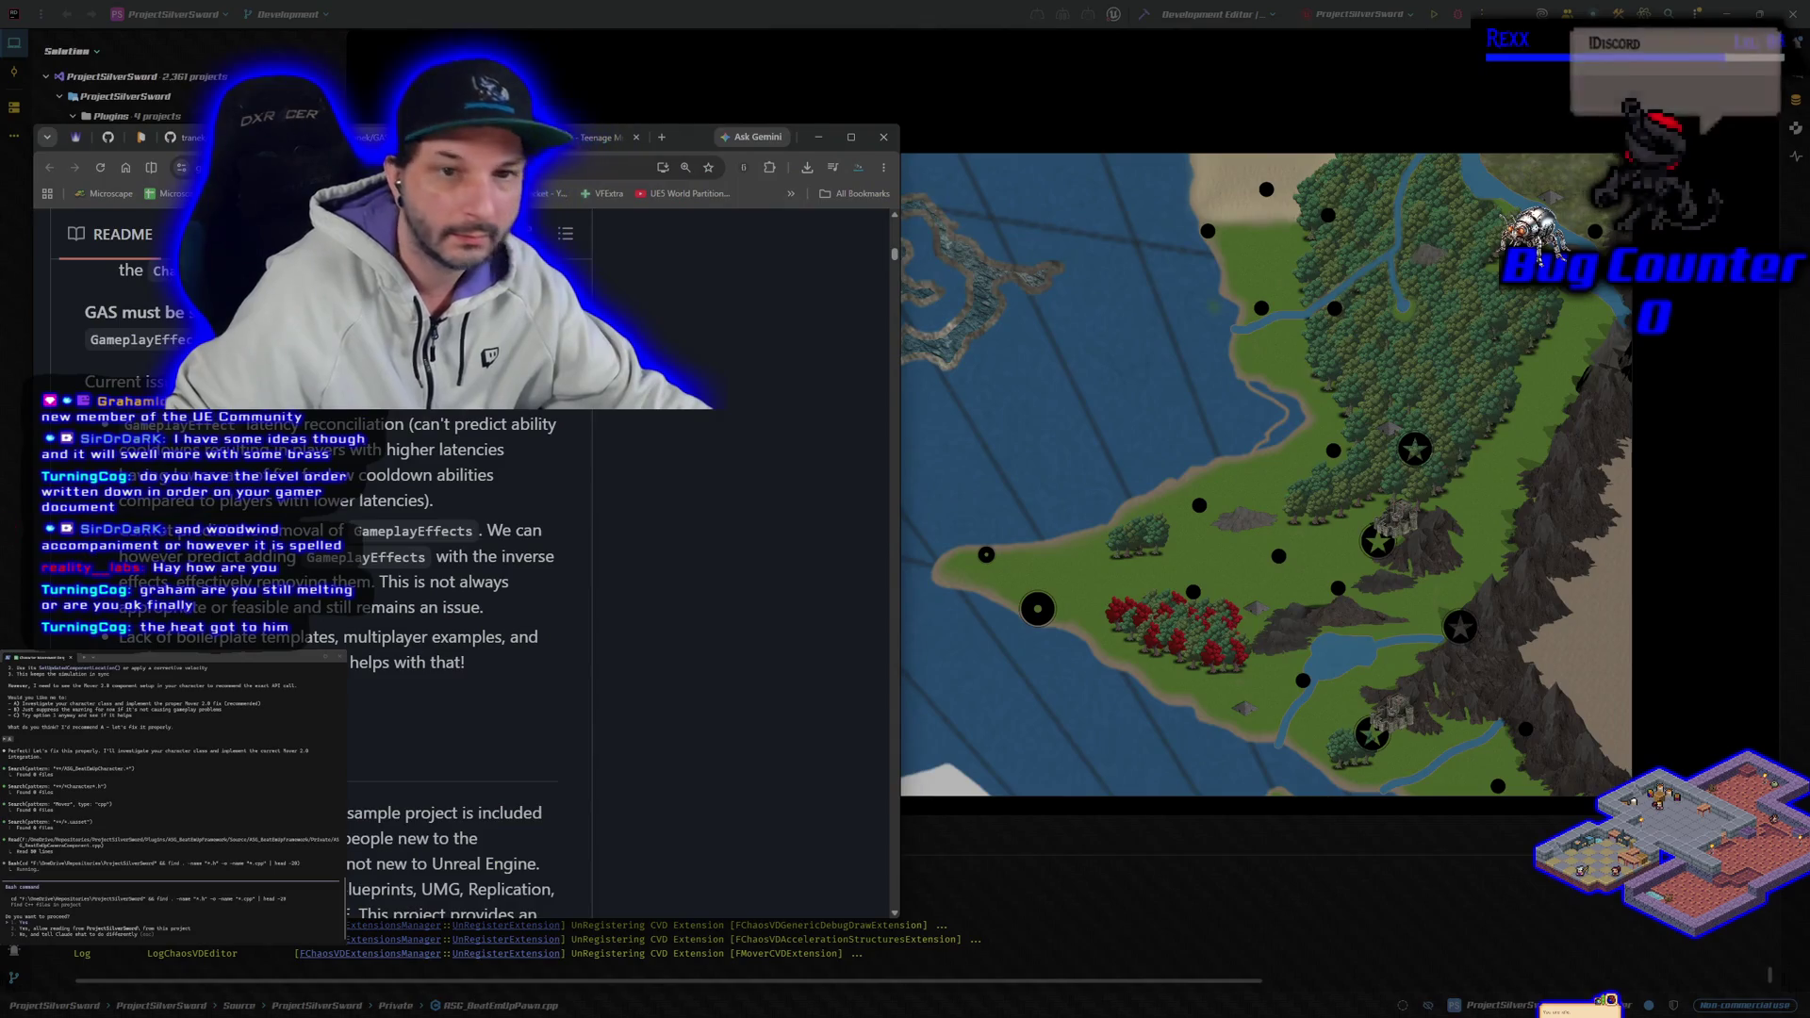
left_click(141, 136)
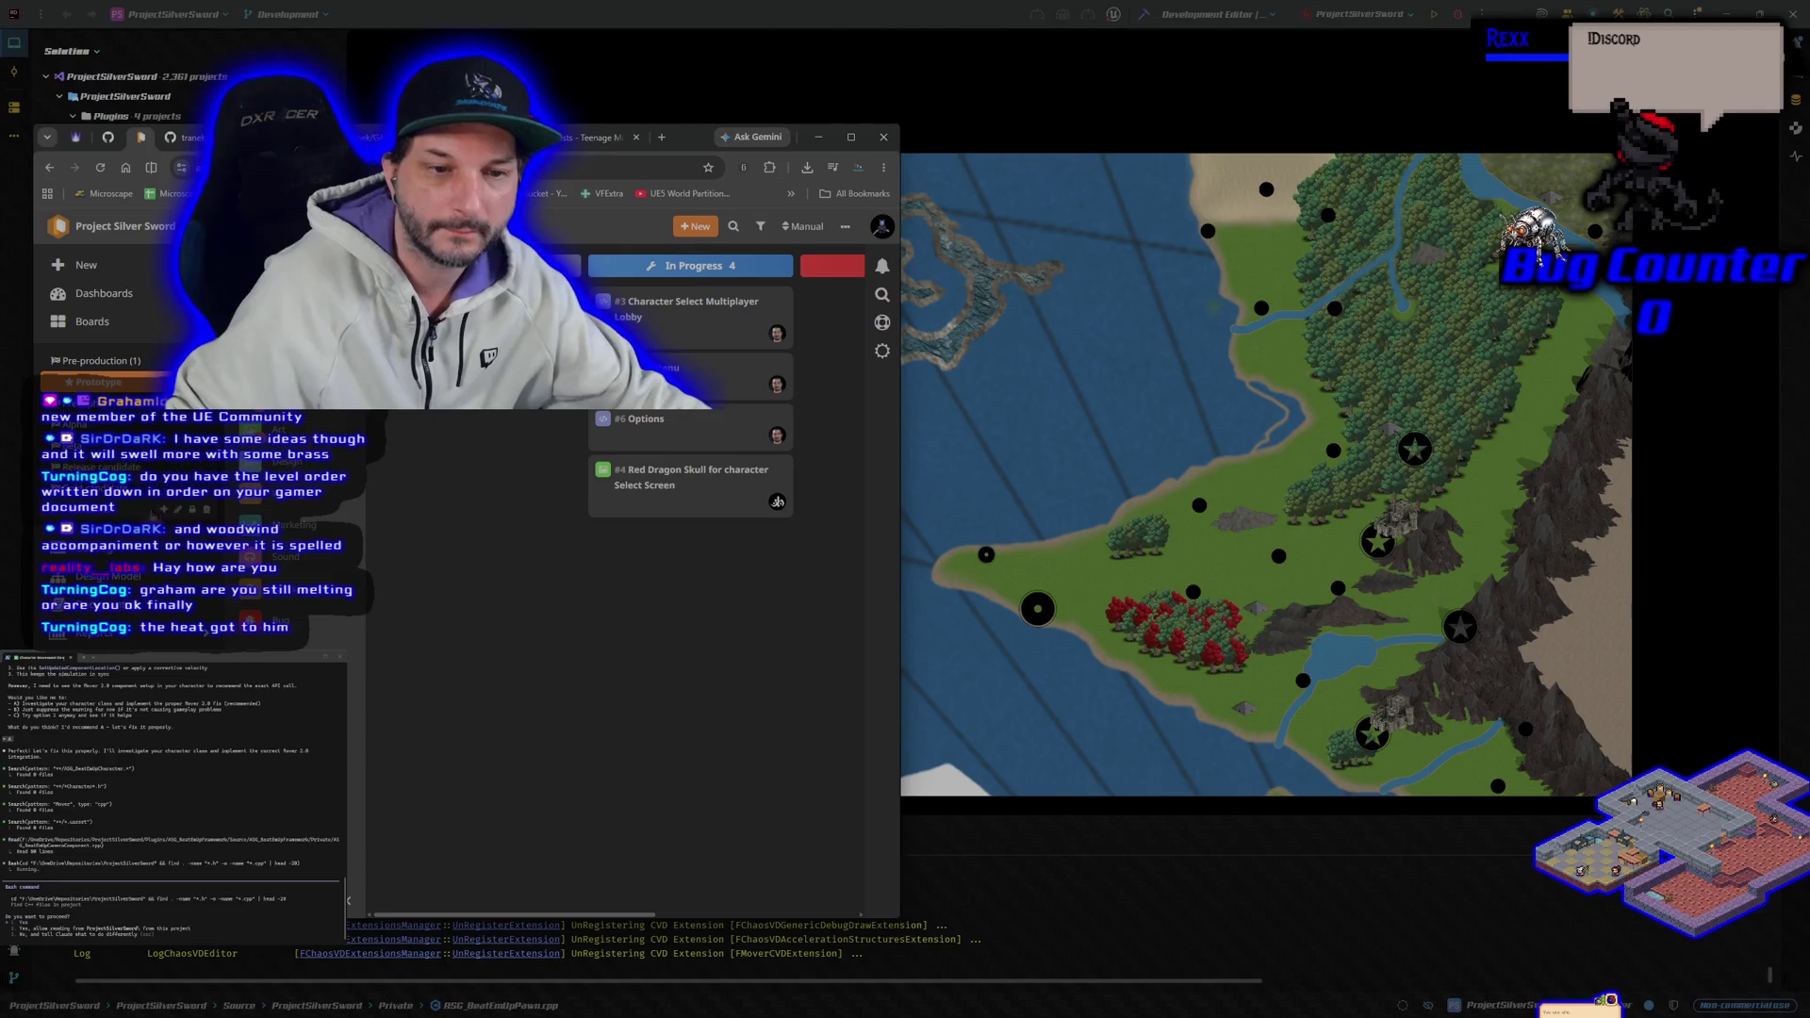
left_click(158, 514)
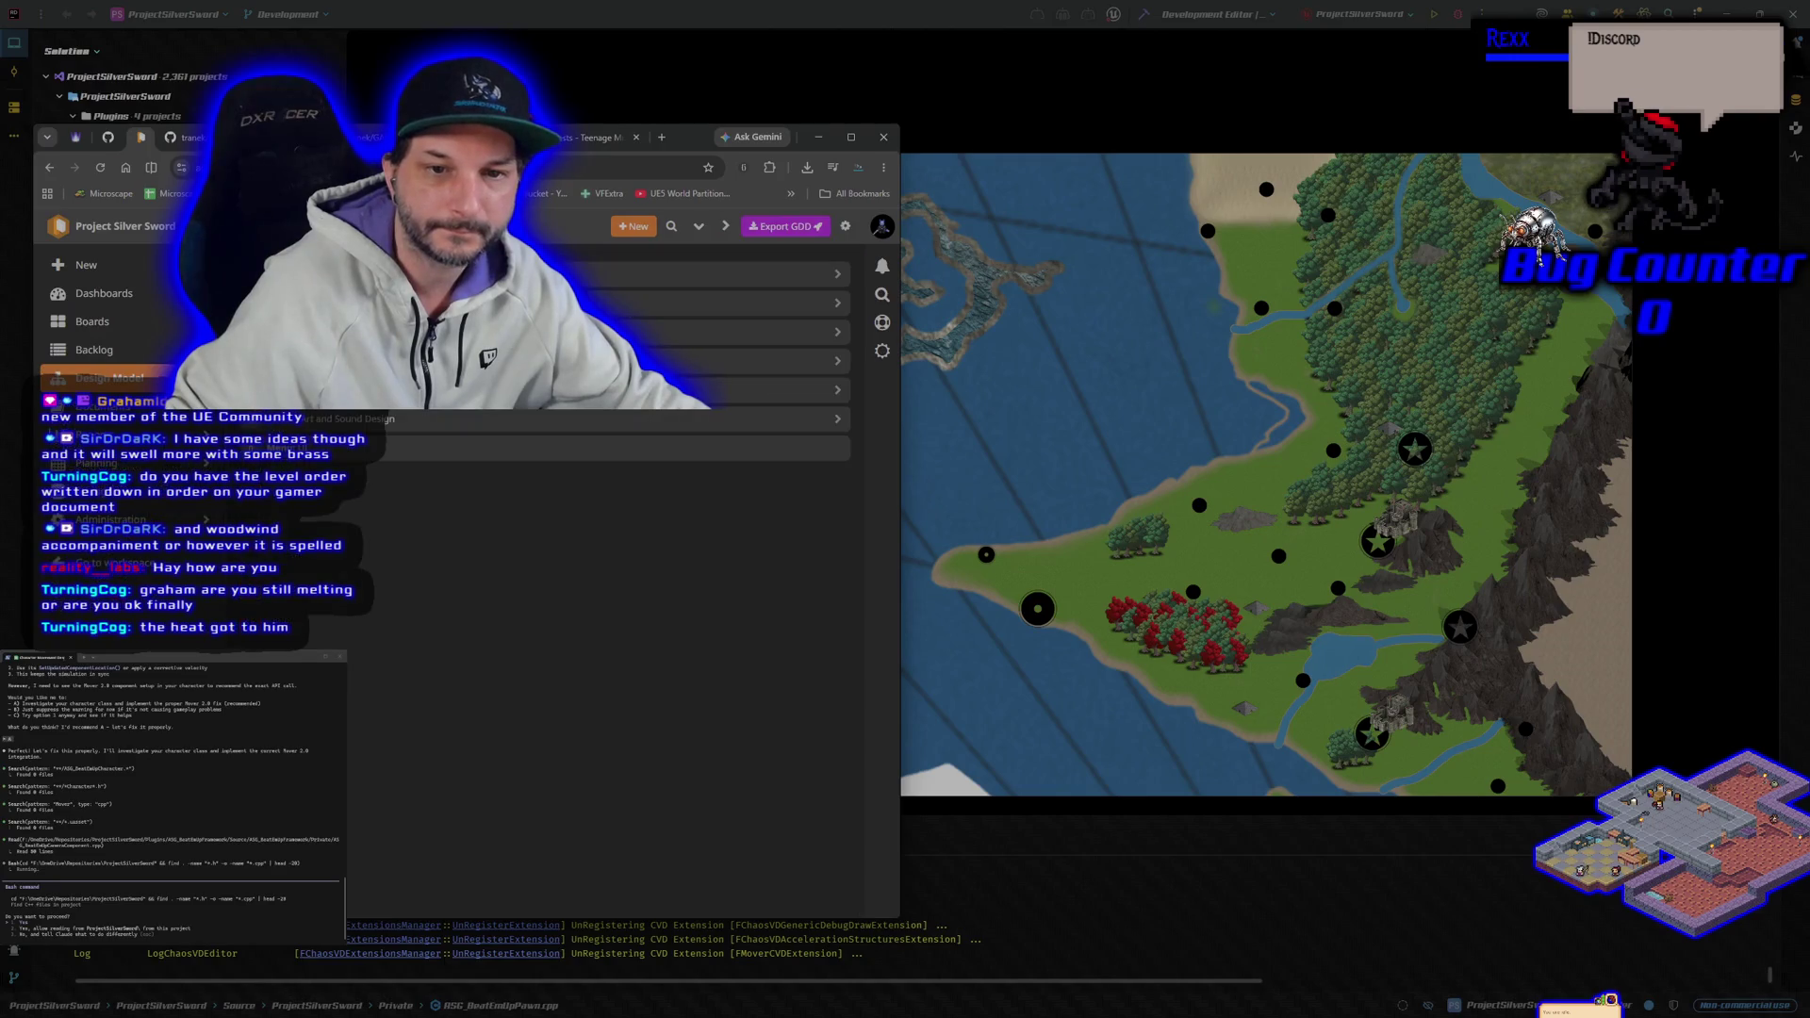
left_click(840, 391)
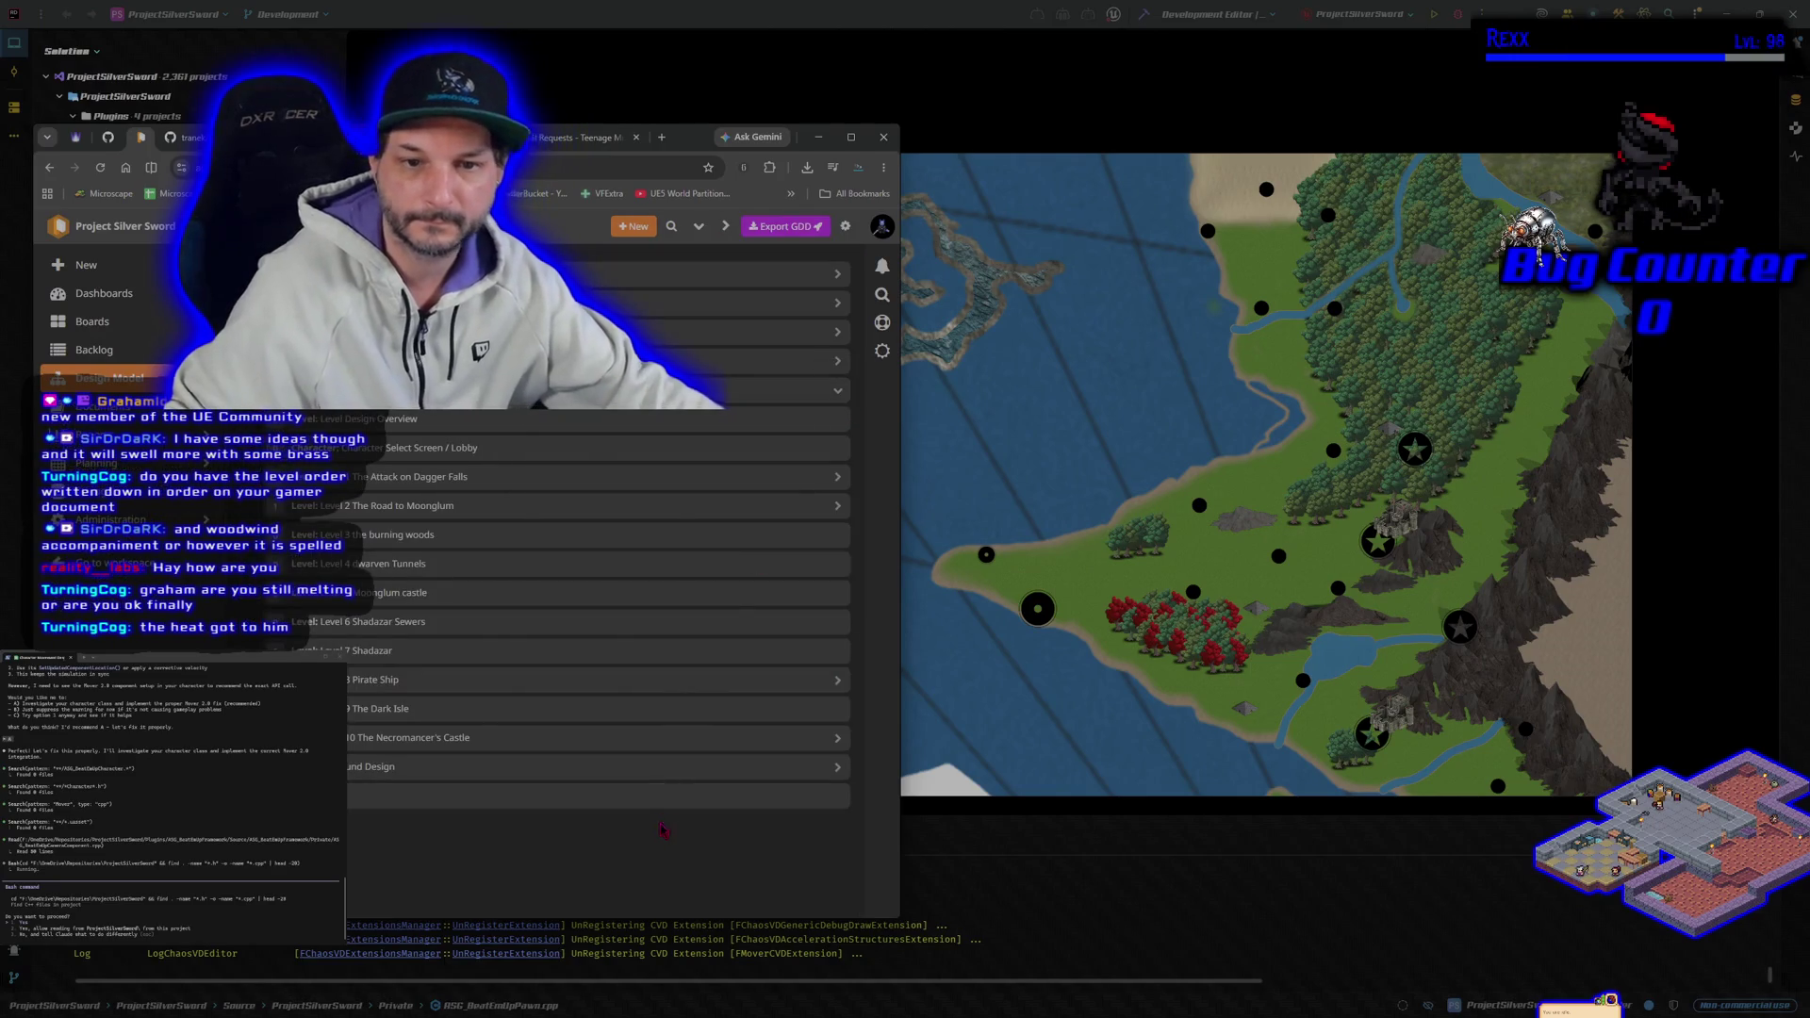